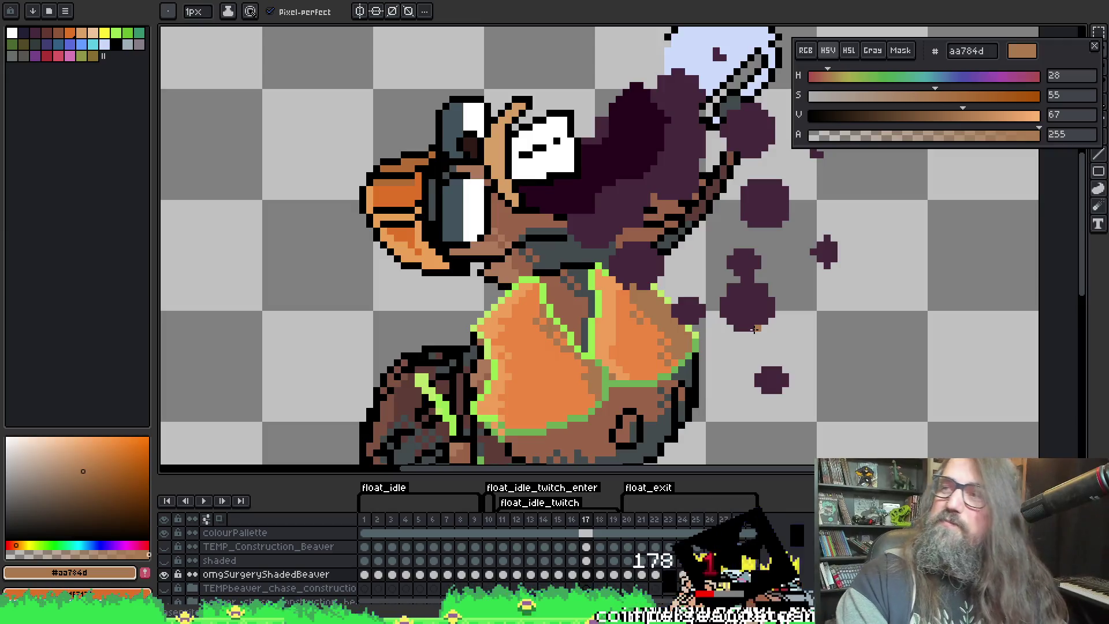
# Play the beaver float animation and zoom around the sprite
pyautogui.press('Return')
pyautogui.moveTo(690, 278); pyautogui.dragTo(648, 306)
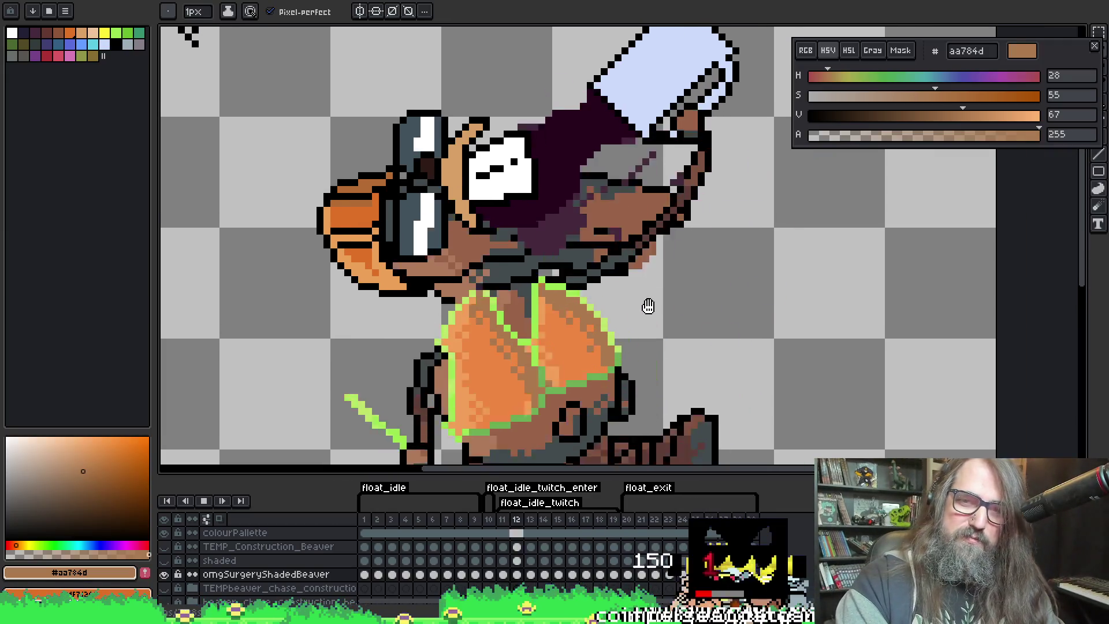
pyautogui.scroll(-3, 641, 277)
pyautogui.scroll(1, 636, 254)
pyautogui.scroll(-1, 629, 231)
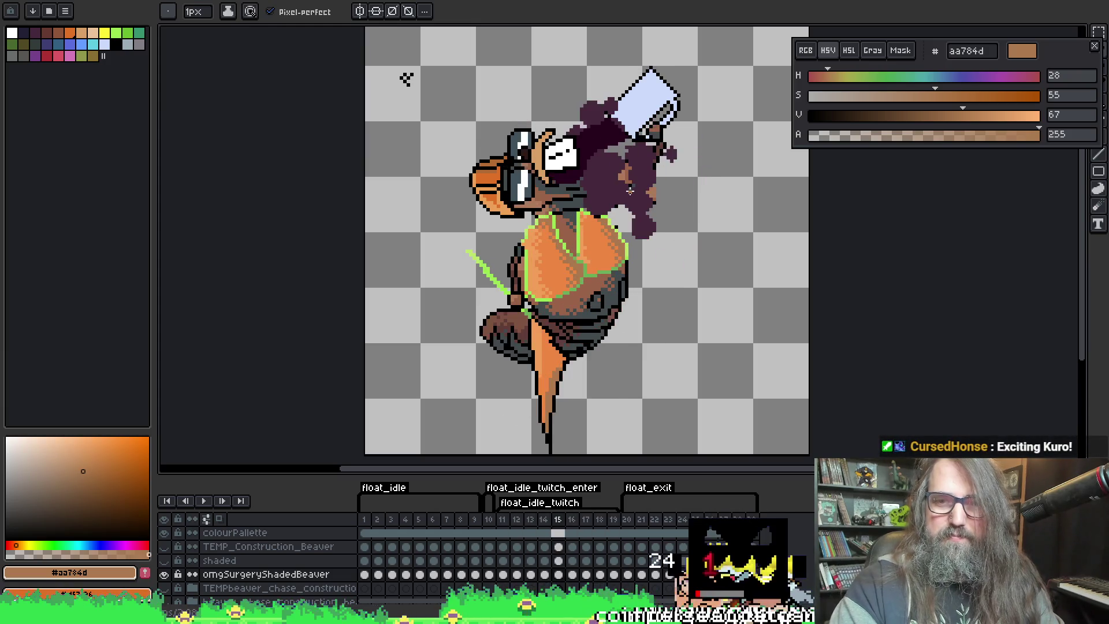
pyautogui.scroll(2, 603, 283)
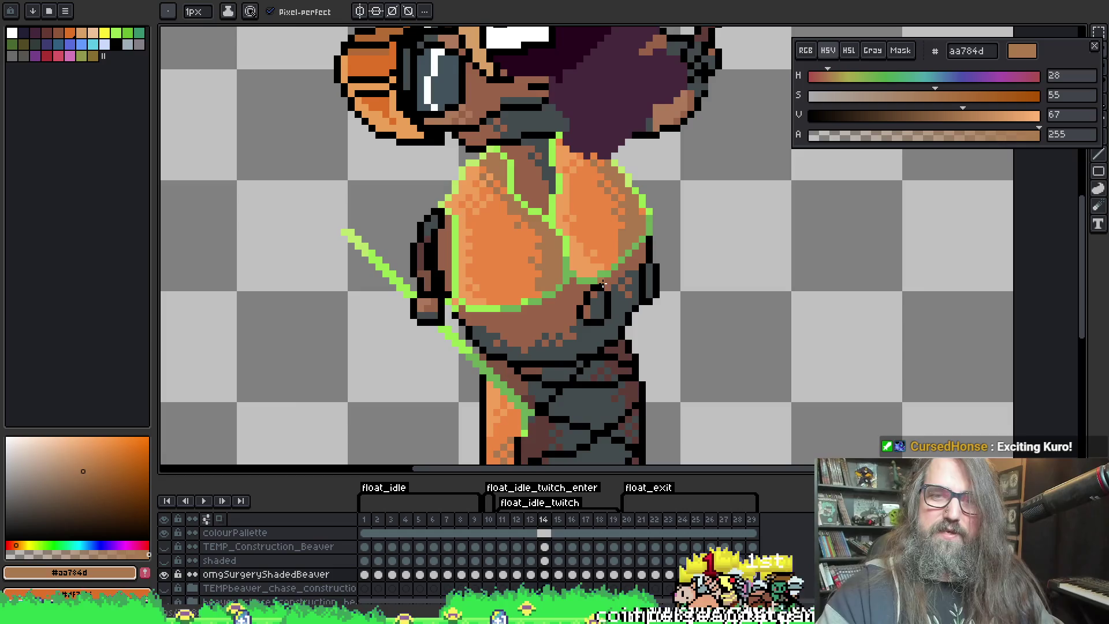
# Pick the torso's light orange ed8742 and re-centre the view on the sprite
pyautogui.keyDown('alt'); pyautogui.click(621, 235); pyautogui.keyUp('alt')
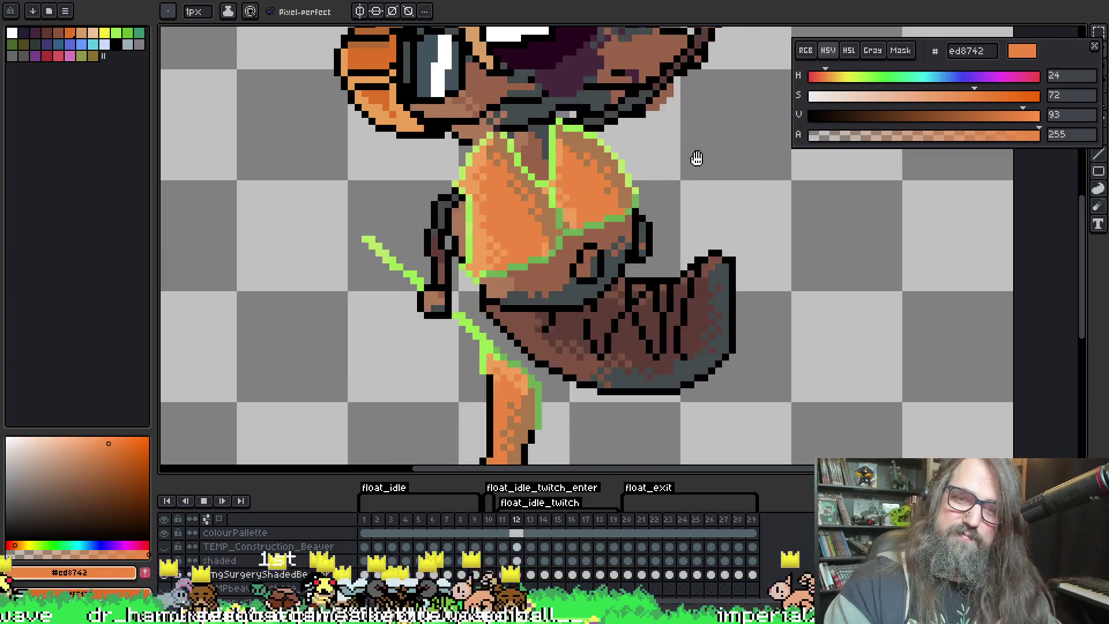
pyautogui.scroll(-2, 698, 213)
pyautogui.scroll(-1, 740, 262)
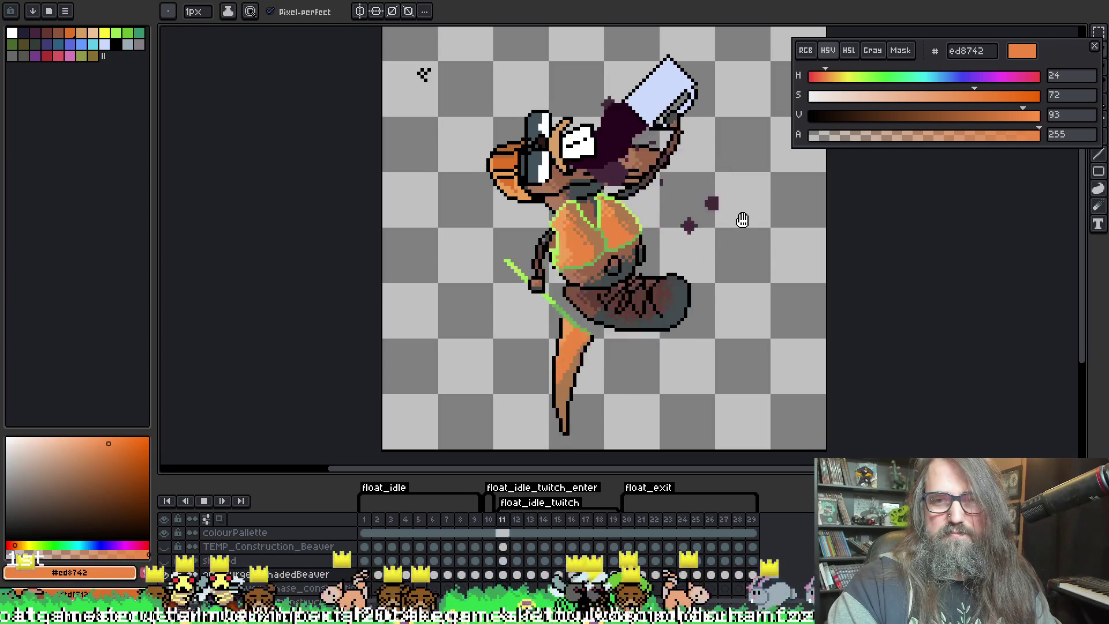
pyautogui.moveTo(741, 177)
pyautogui.mouseDown()
pyautogui.moveTo(747, 198)
pyautogui.moveTo(695, 210)
pyautogui.moveTo(706, 183)
pyautogui.mouseUp()
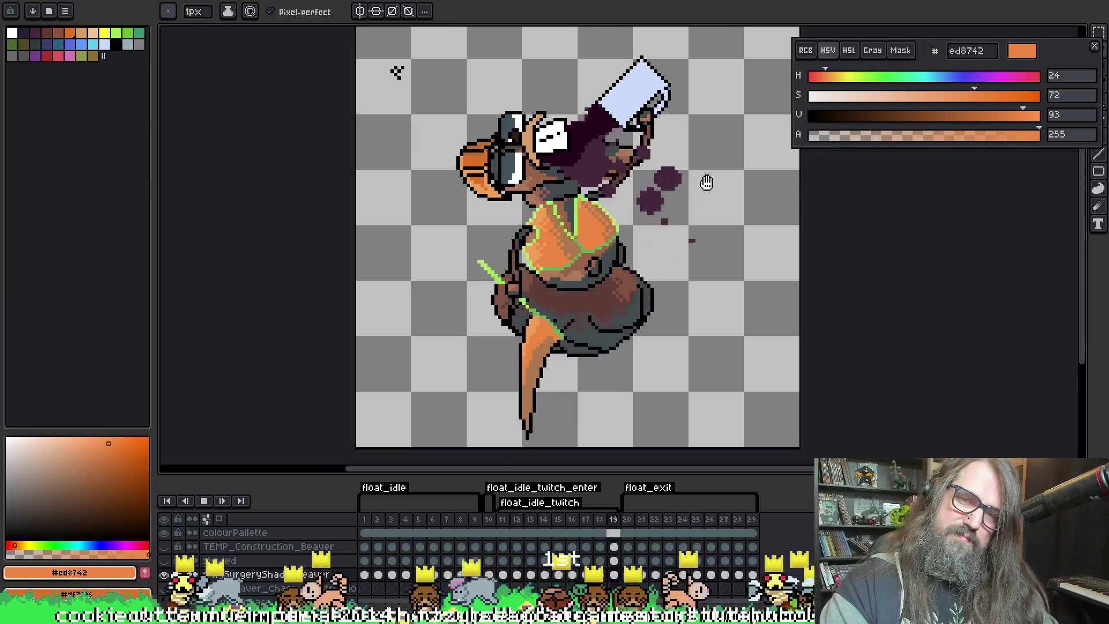
pyautogui.scroll(-3, 706, 182)
pyautogui.scroll(3, 706, 183)
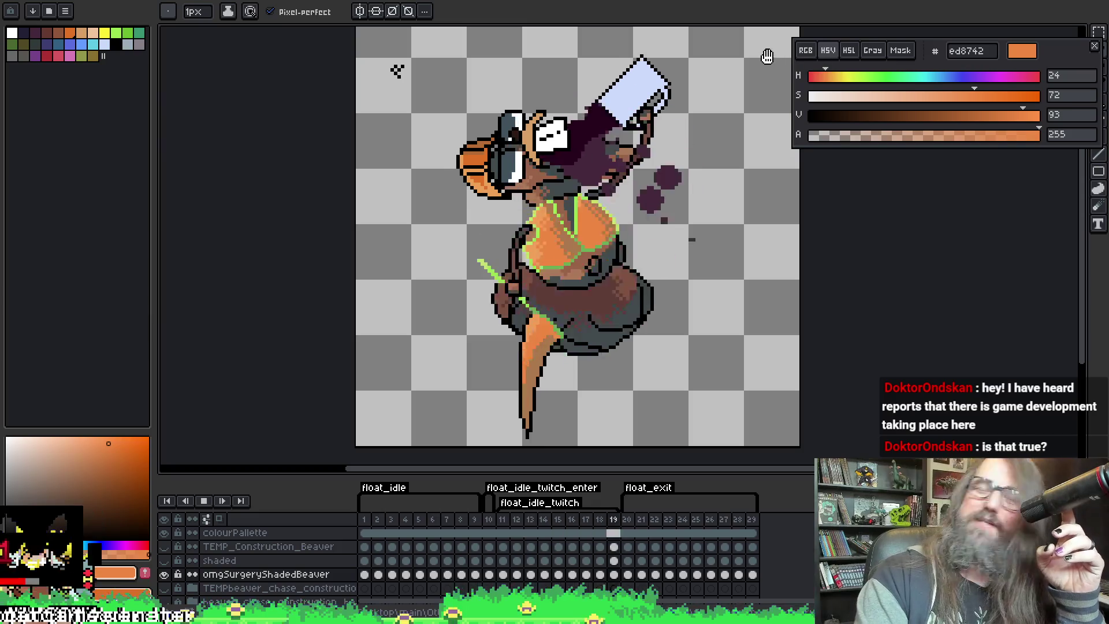
pyautogui.moveTo(528, 163)
pyautogui.mouseDown()
pyautogui.moveTo(572, 198)
pyautogui.moveTo(565, 191)
pyautogui.mouseUp()
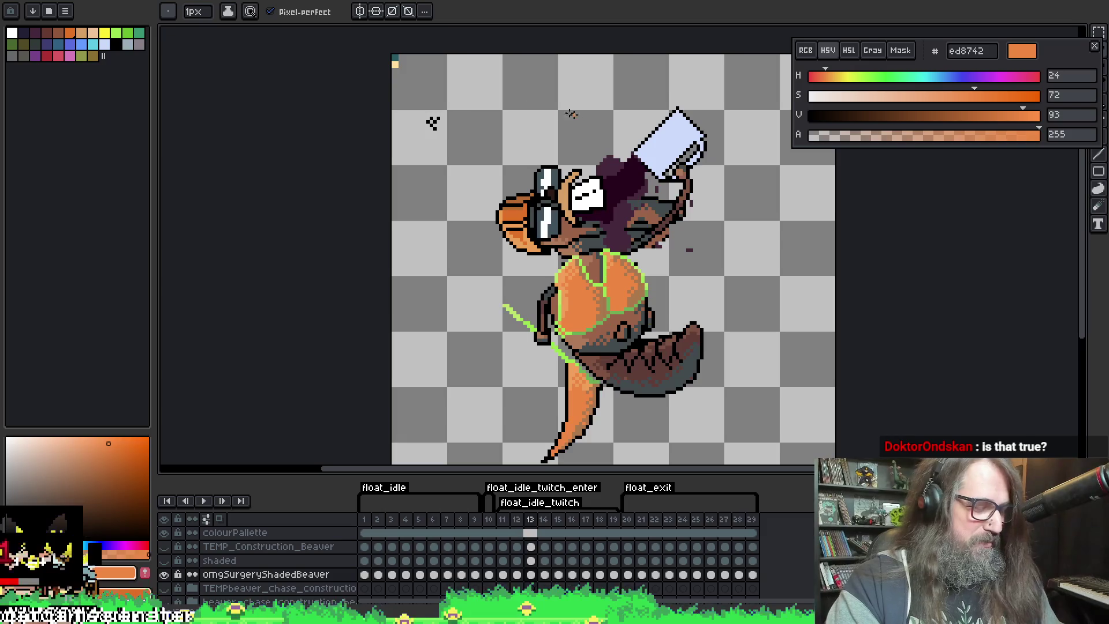
# On the colourPallette layer, rectangle-select the small black pixel cluster at top-left, then return to the brush
pyautogui.click(532, 534)
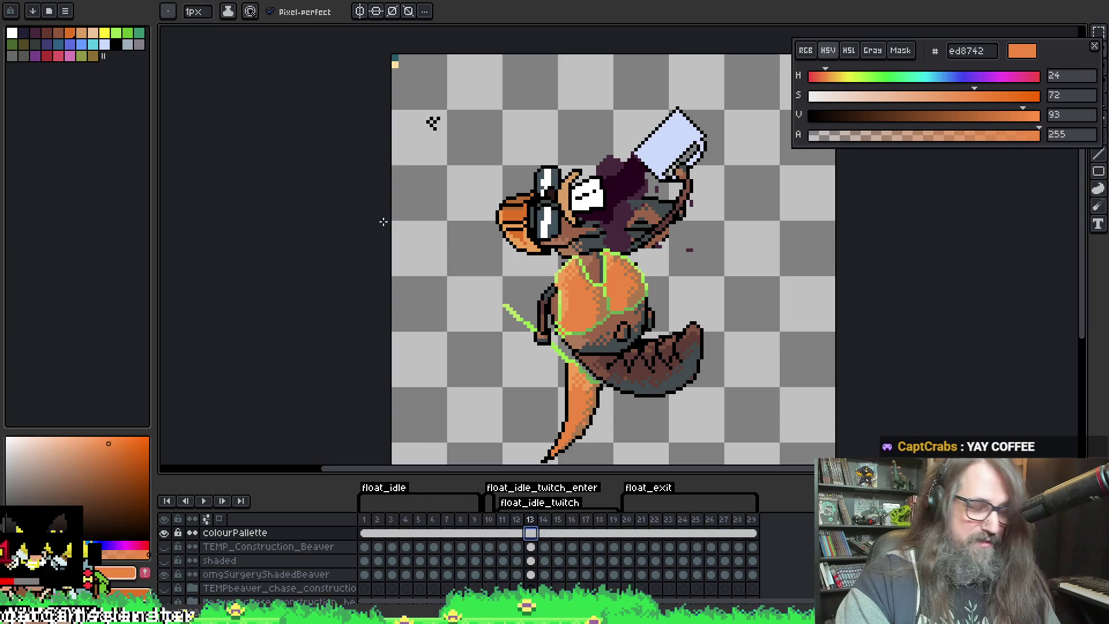
pyautogui.press('m')
pyautogui.scroll(2, 422, 119)
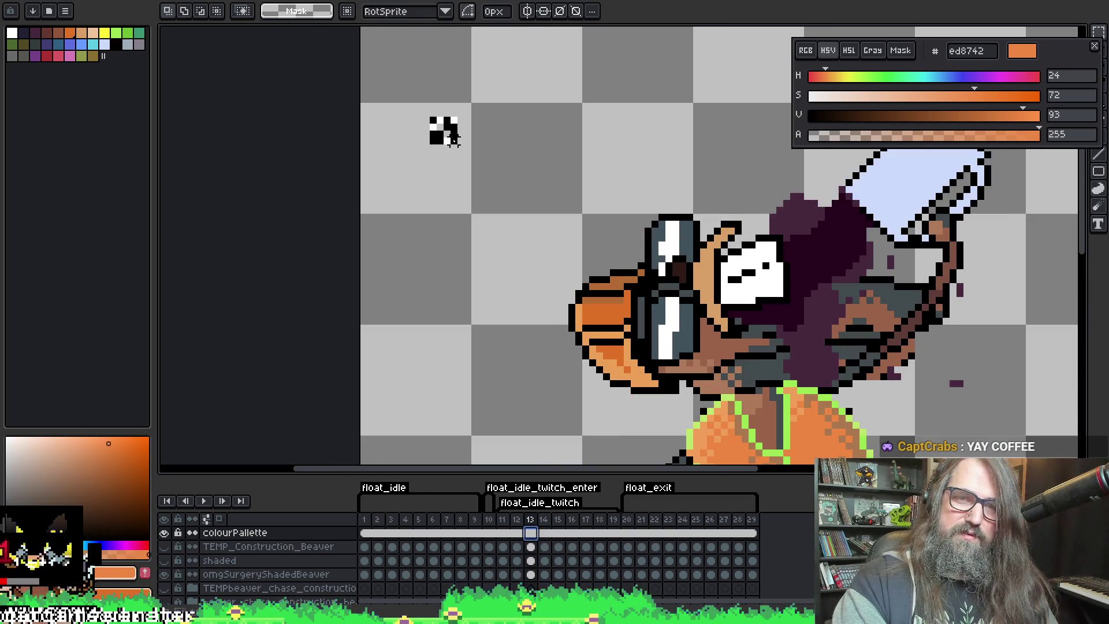
pyautogui.moveTo(425, 111); pyautogui.dragTo(463, 148)
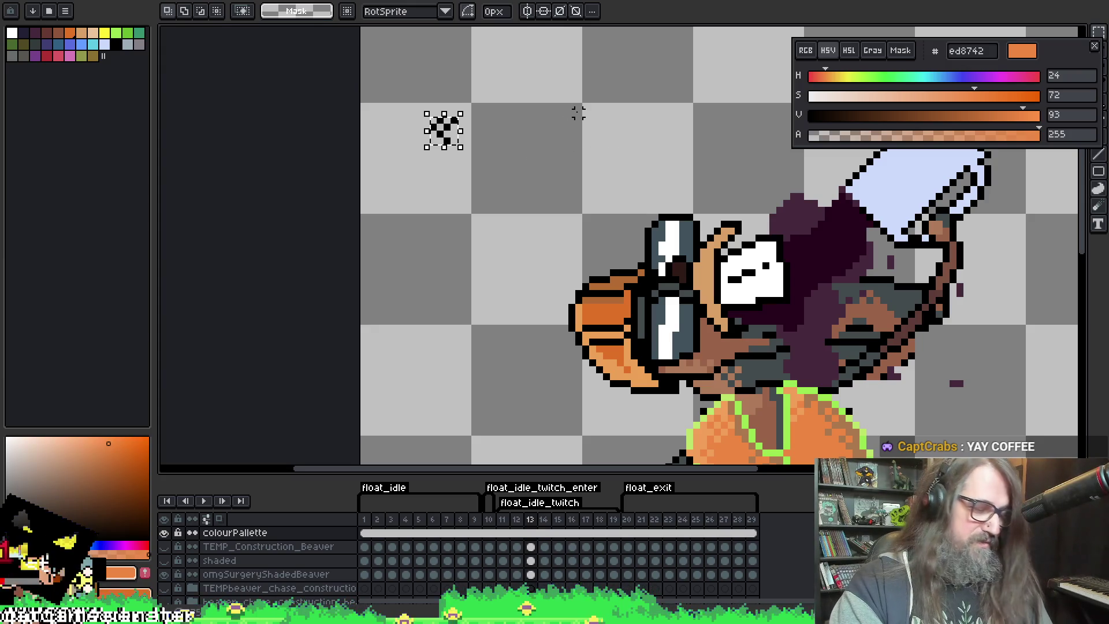
pyautogui.press('h')
pyautogui.scroll(1, 568, 168)
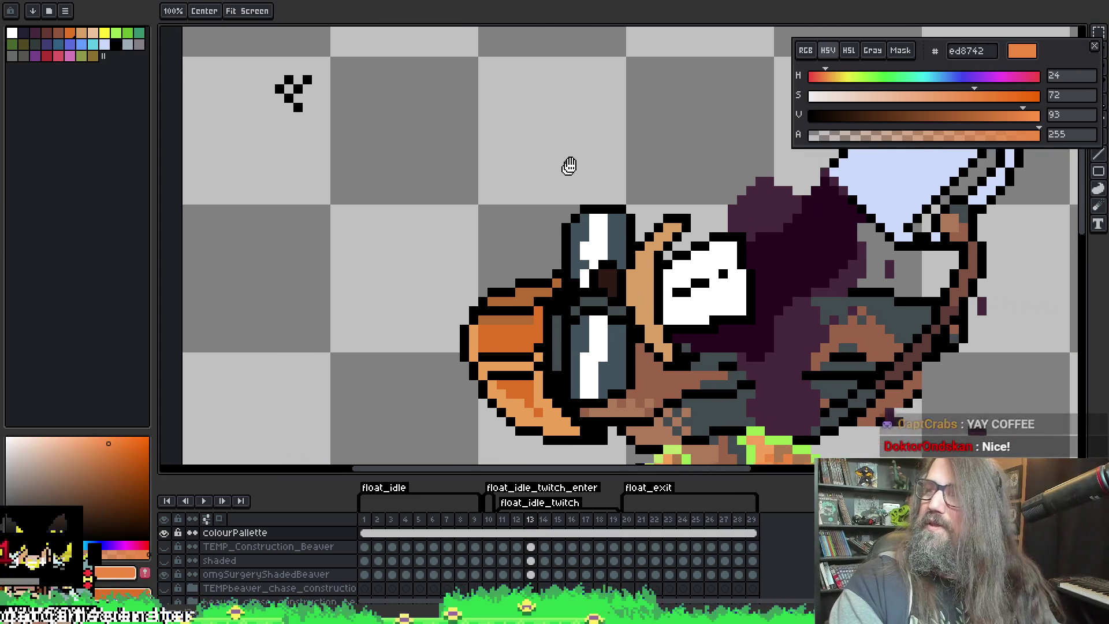
pyautogui.press('b')
pyautogui.scroll(-3, 567, 167)
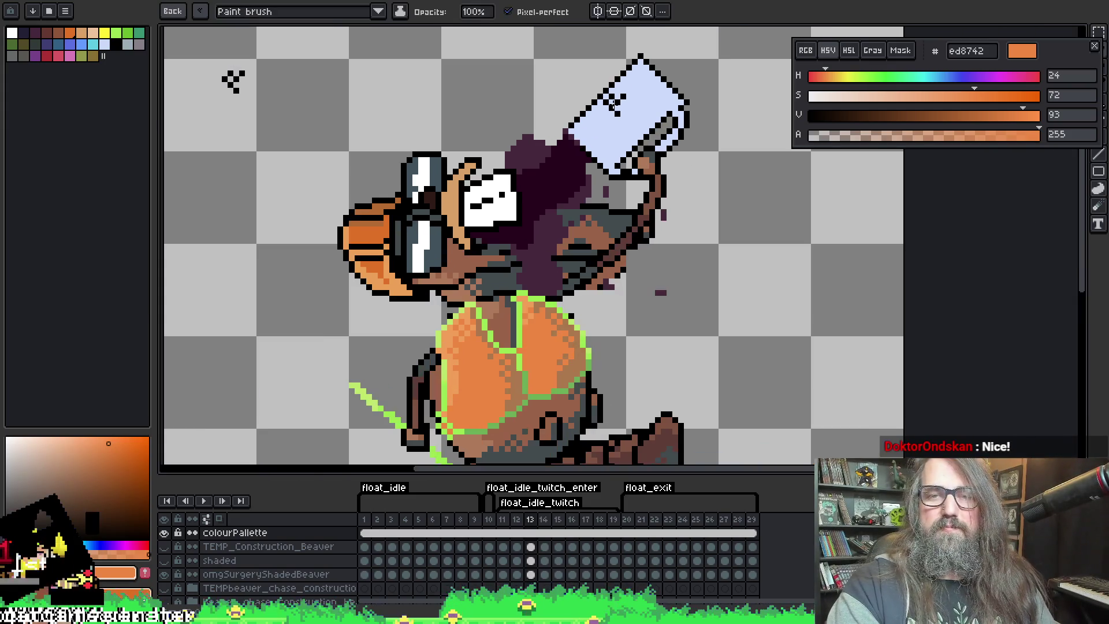
# Back on frame 9, eyedrop the mug's light blue 96b1cb, then move to frame 11
pyautogui.scroll(2, 614, 104)
pyautogui.press(',')
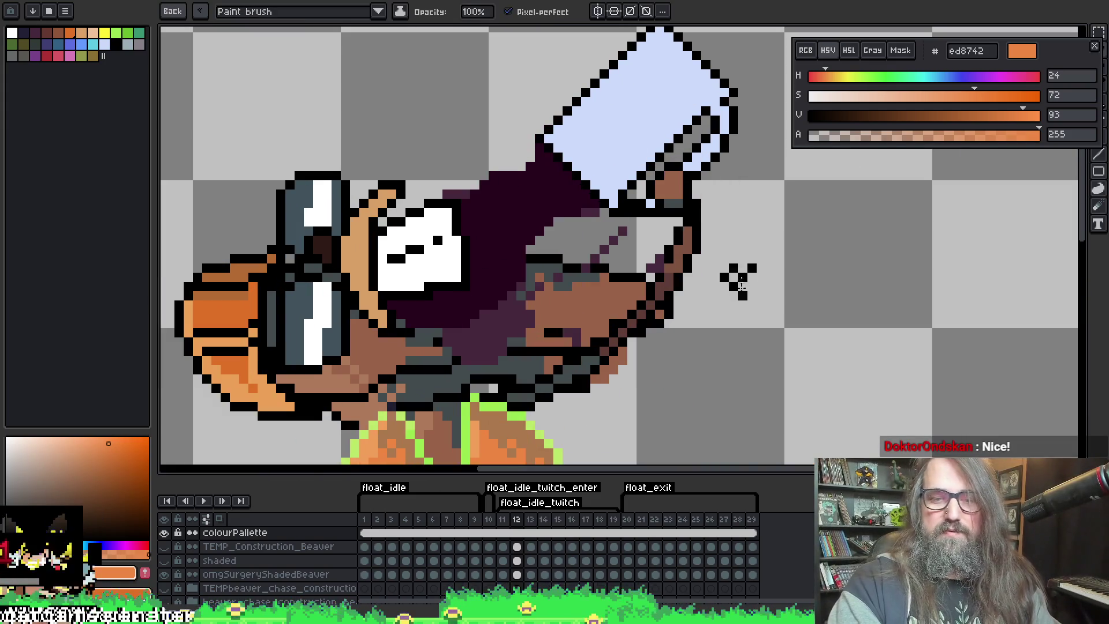
pyautogui.press(',')
pyautogui.press(',')
pyautogui.press(',')
pyautogui.press('i')
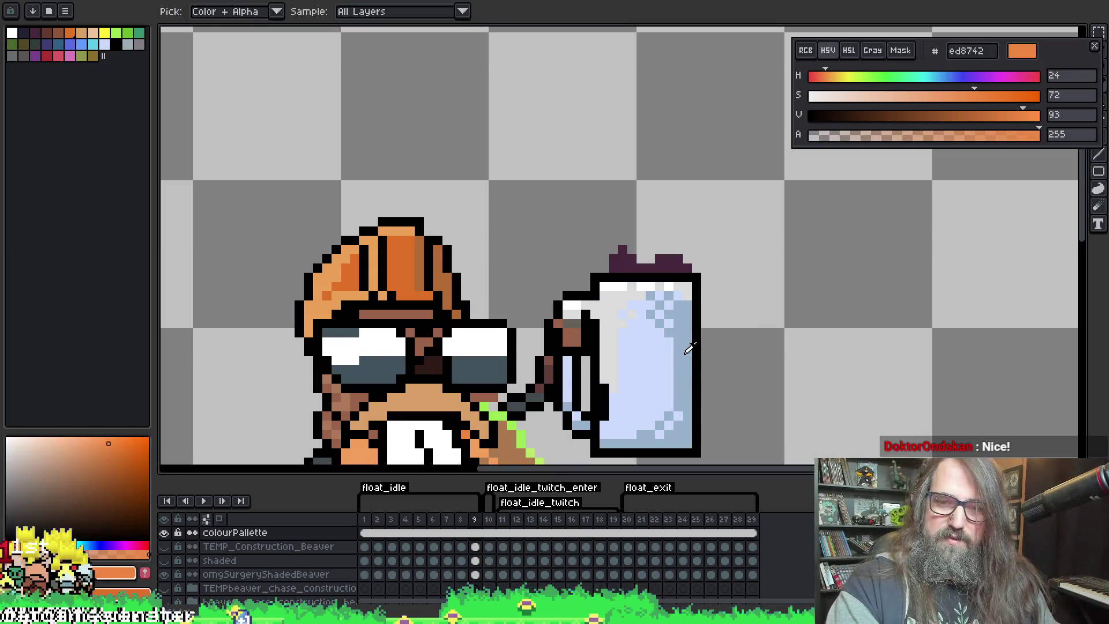
pyautogui.keyDown('alt'); pyautogui.click(689, 348); pyautogui.keyUp('alt')
pyautogui.press('.')
pyautogui.press('.')
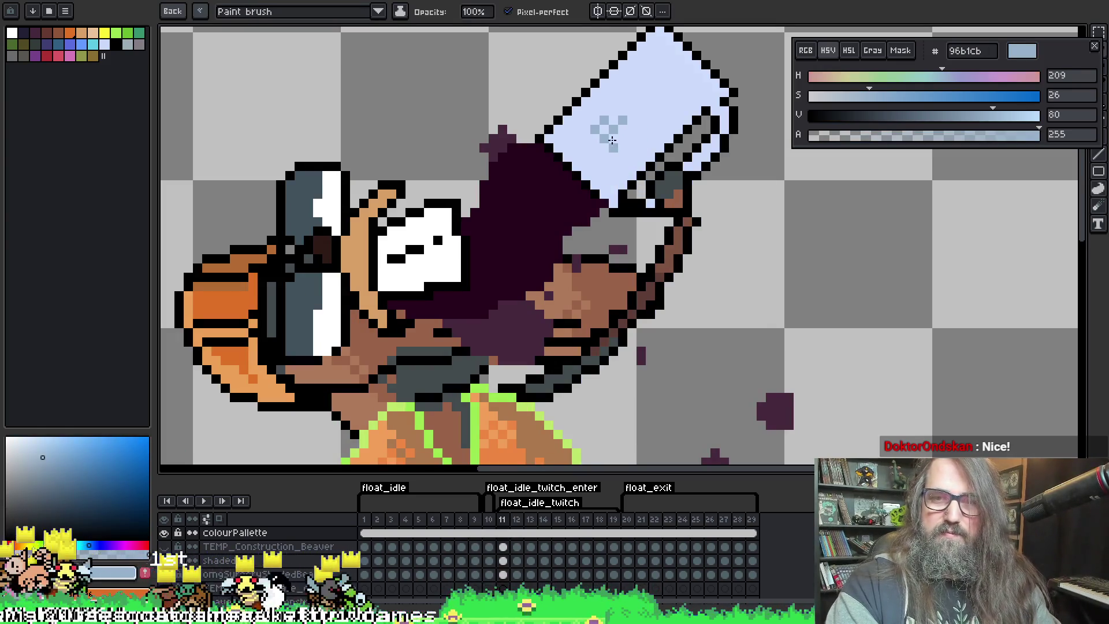
pyautogui.moveTo(648, 106); pyautogui.dragTo(502, 190)
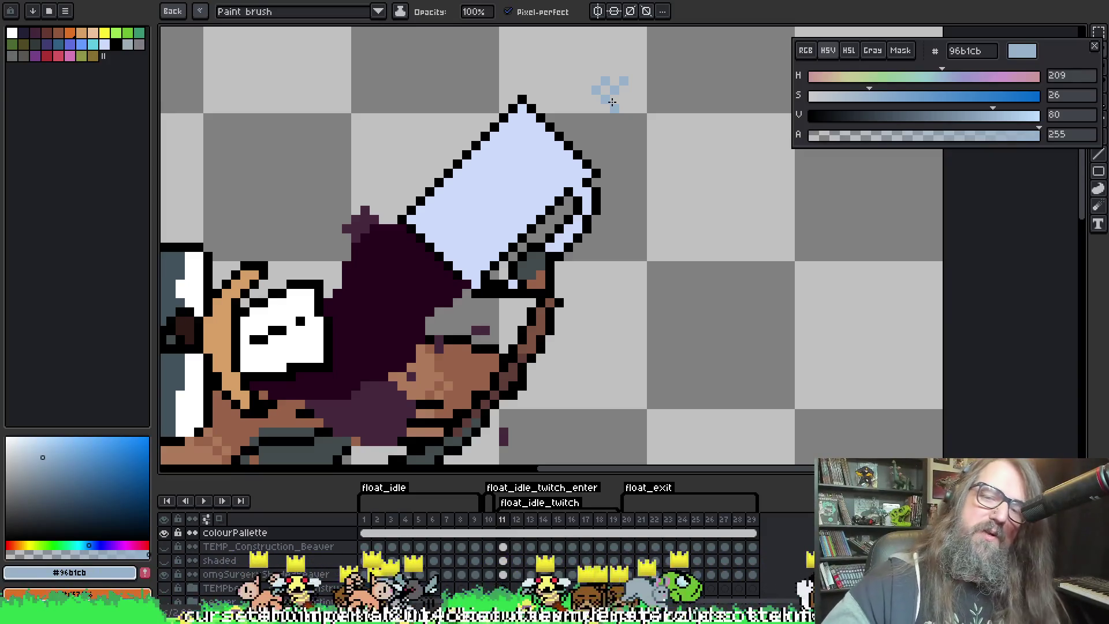
# Magic-wand select the light-blue mug top on frame 11
pyautogui.press('w')
pyautogui.press('b')
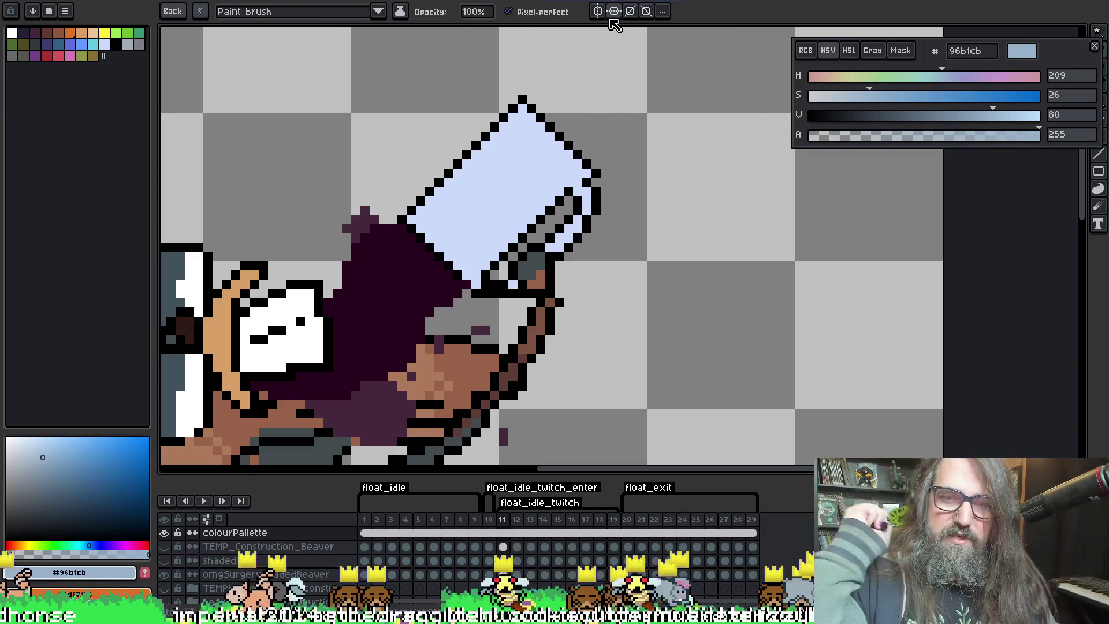
pyautogui.moveTo(470, 198); pyautogui.dragTo(508, 200)
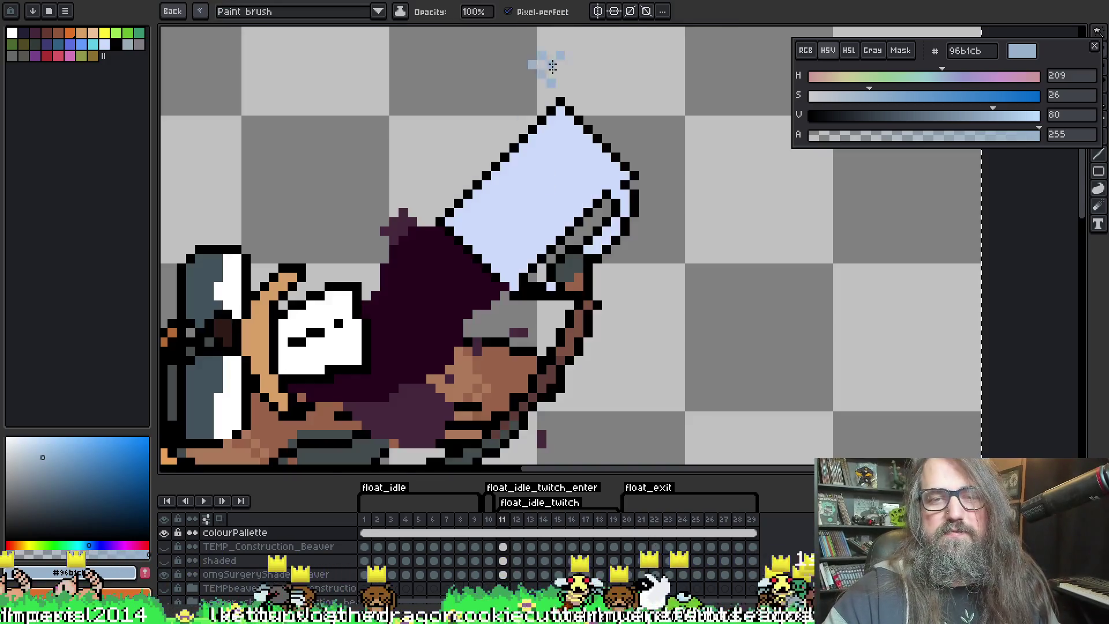
pyautogui.press('Escape')
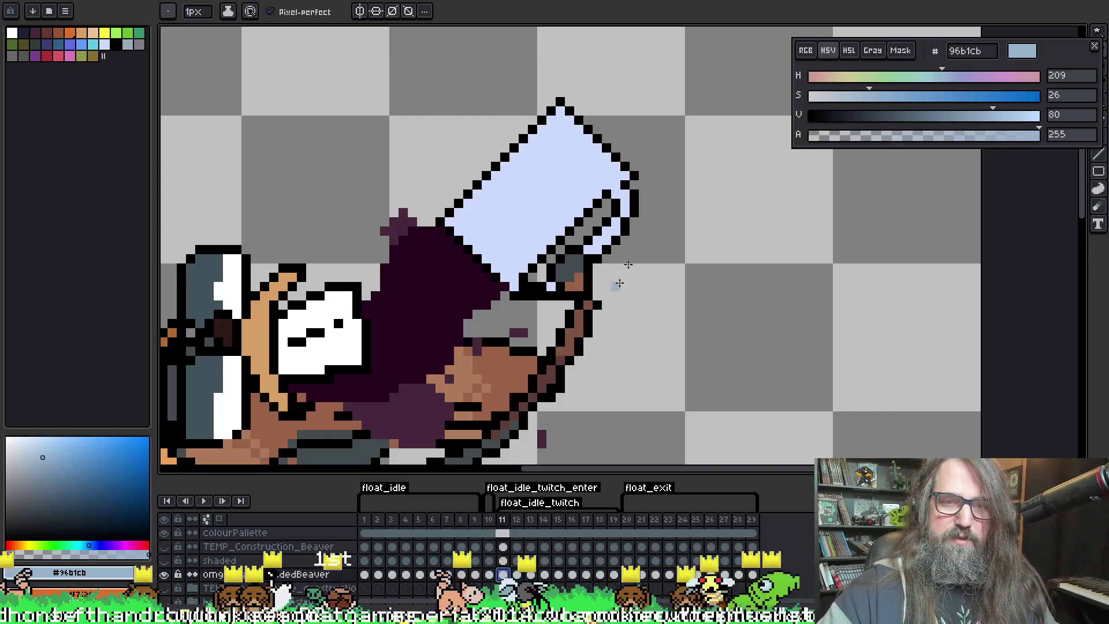
pyautogui.press('w')
pyautogui.click(532, 180)
pyautogui.press('b')
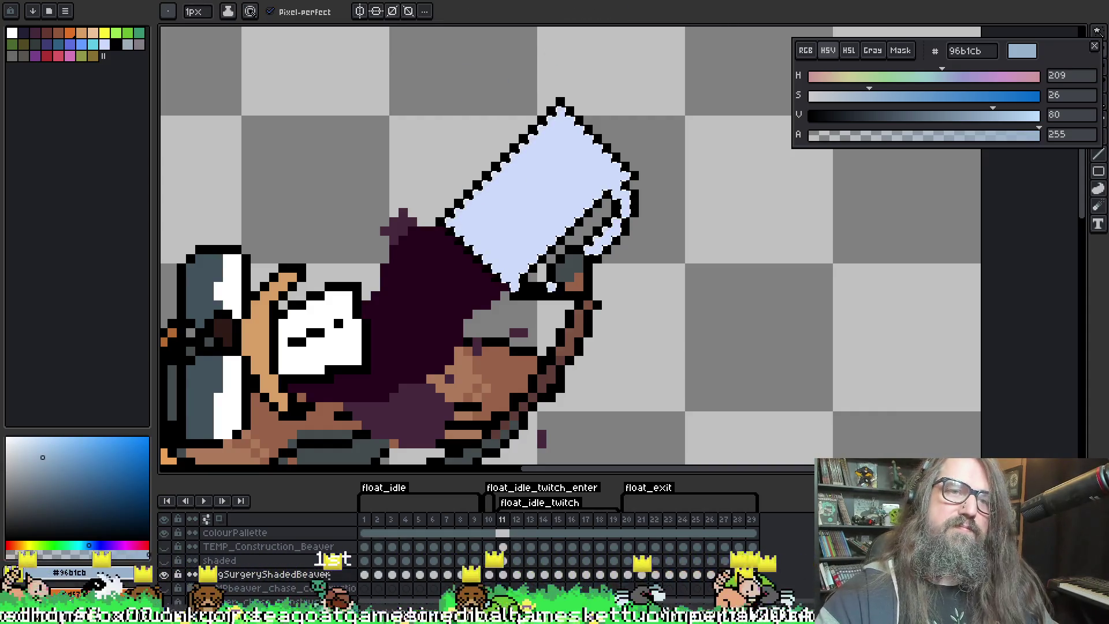
pyautogui.moveTo(295, 111); pyautogui.dragTo(319, 121)
pyautogui.click(168, 11)
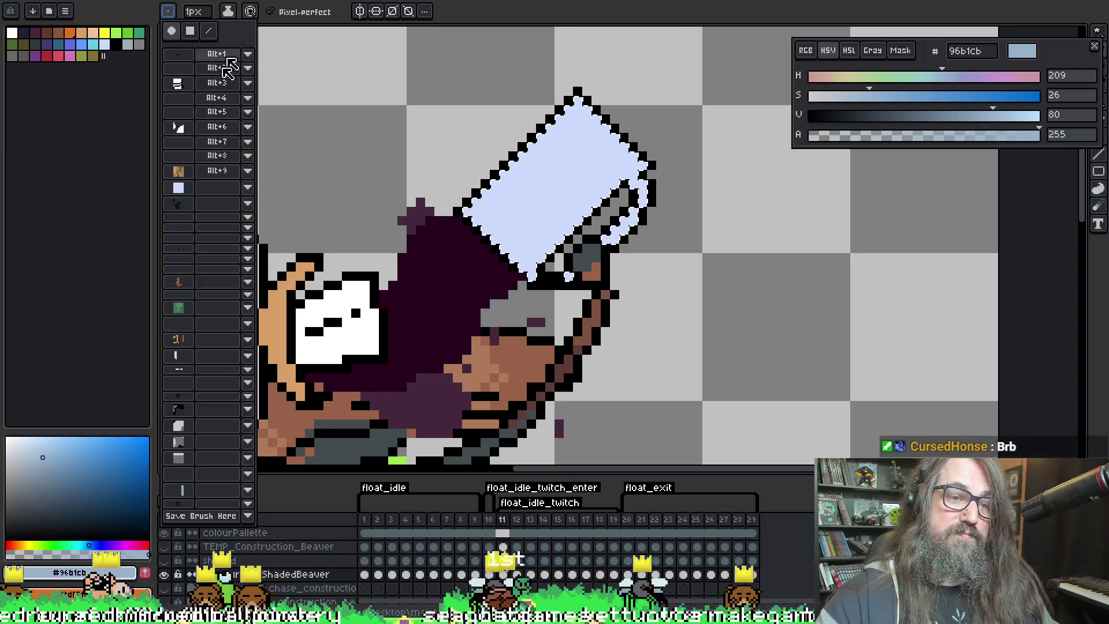
# Choose a saved custom brush and reframe the view on the mug
pyautogui.click(184, 401)
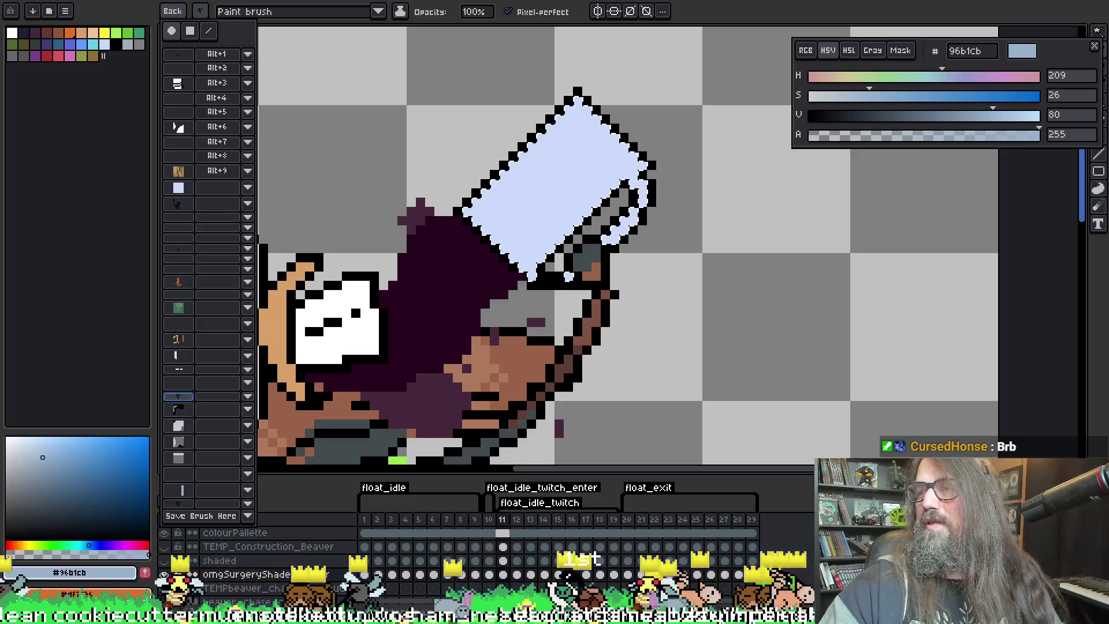
pyautogui.moveTo(388, 152)
pyautogui.mouseDown()
pyautogui.moveTo(414, 174)
pyautogui.moveTo(474, 166)
pyautogui.moveTo(549, 231)
pyautogui.moveTo(525, 247)
pyautogui.moveTo(439, 161)
pyautogui.moveTo(605, 256)
pyautogui.moveTo(465, 340)
pyautogui.moveTo(449, 337)
pyautogui.mouseUp()
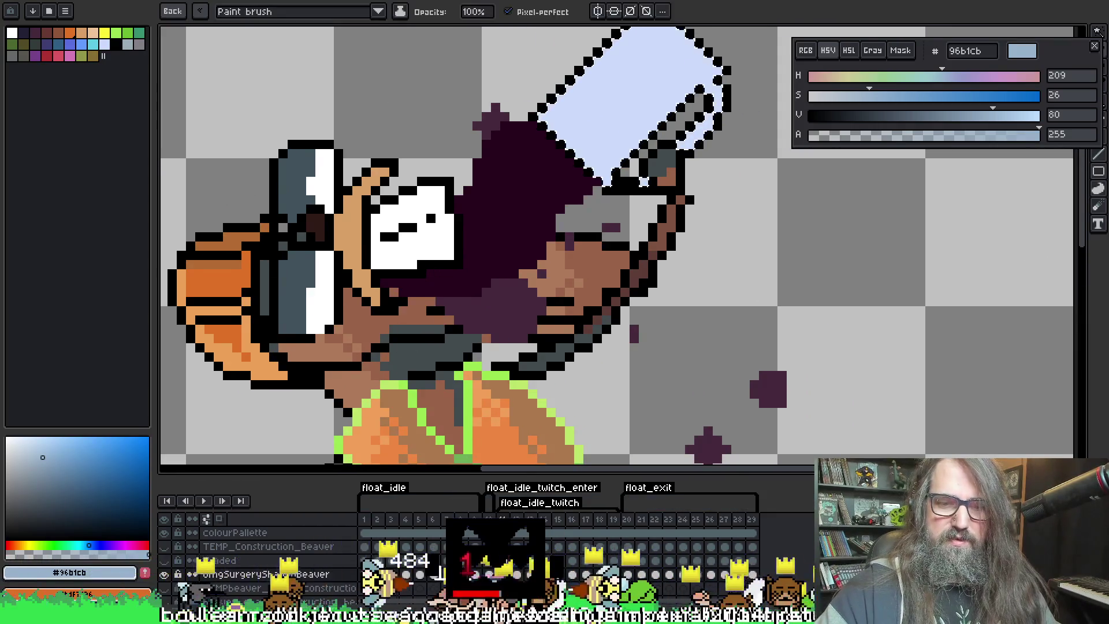
# Step through the tilted-beaver frames and sample the beaver's brown fur colour
pyautogui.press('.')
pyautogui.press('i')
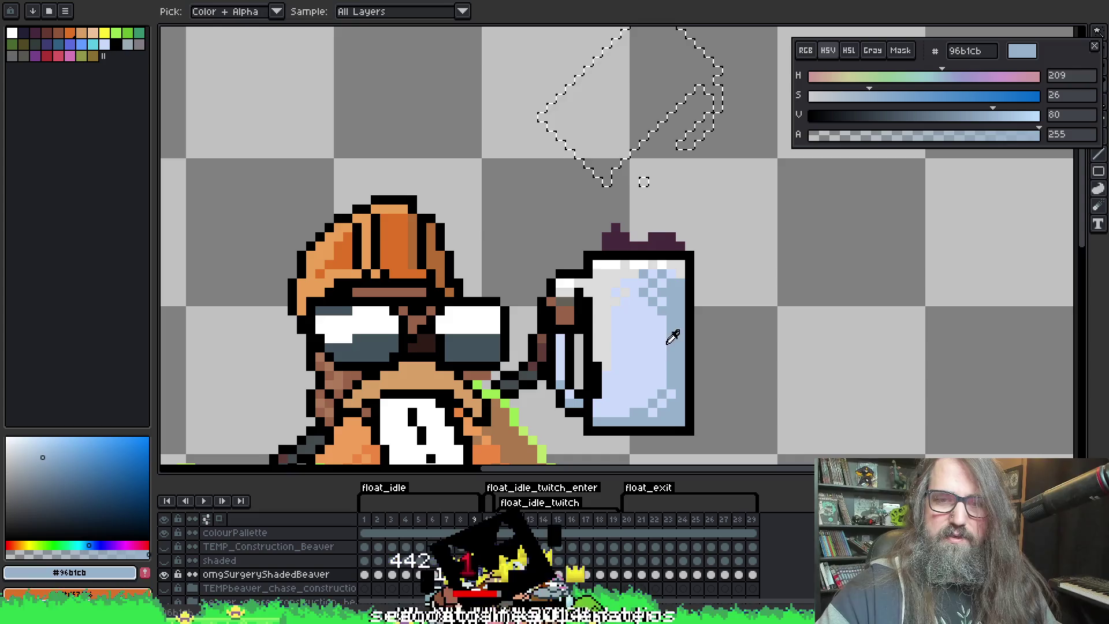
pyautogui.press('b')
pyautogui.press('.')
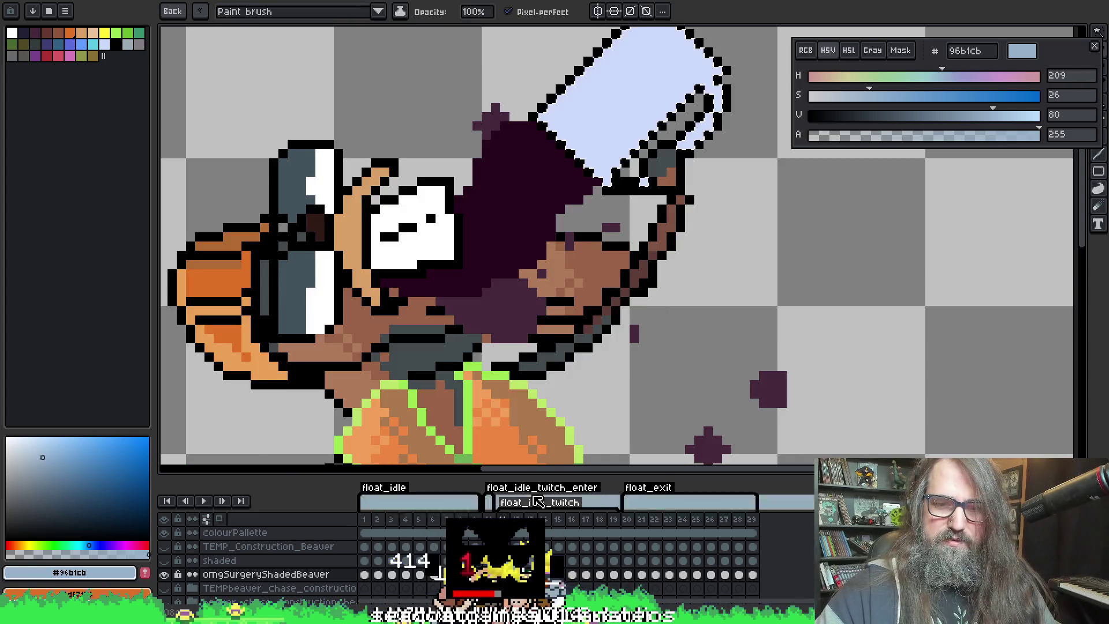
pyautogui.press('.')
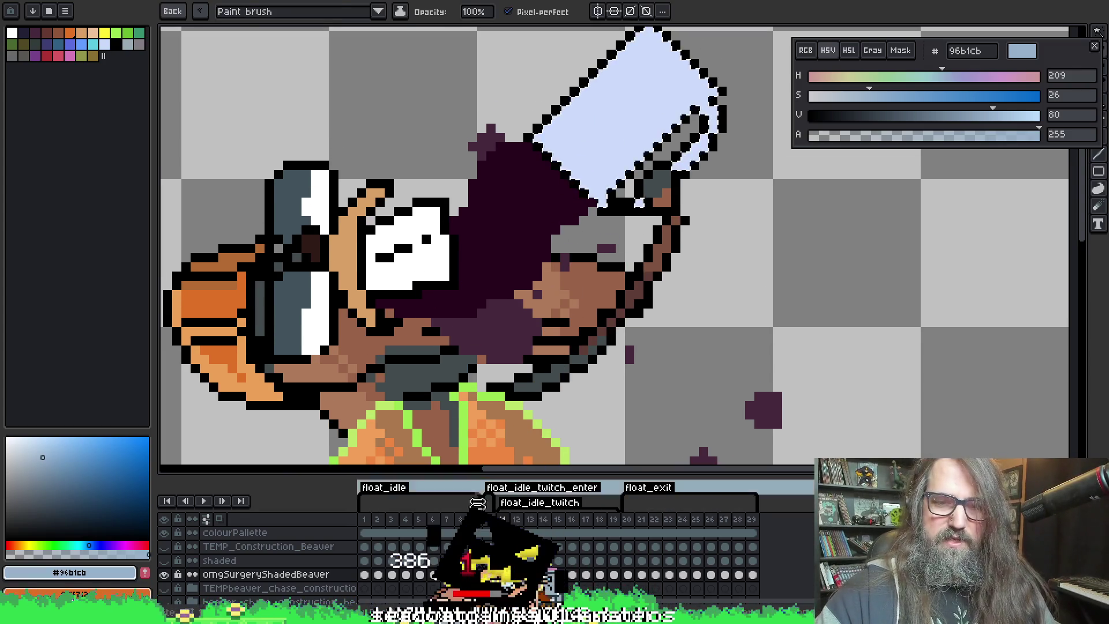
pyautogui.press('i')
pyautogui.click(364, 358)
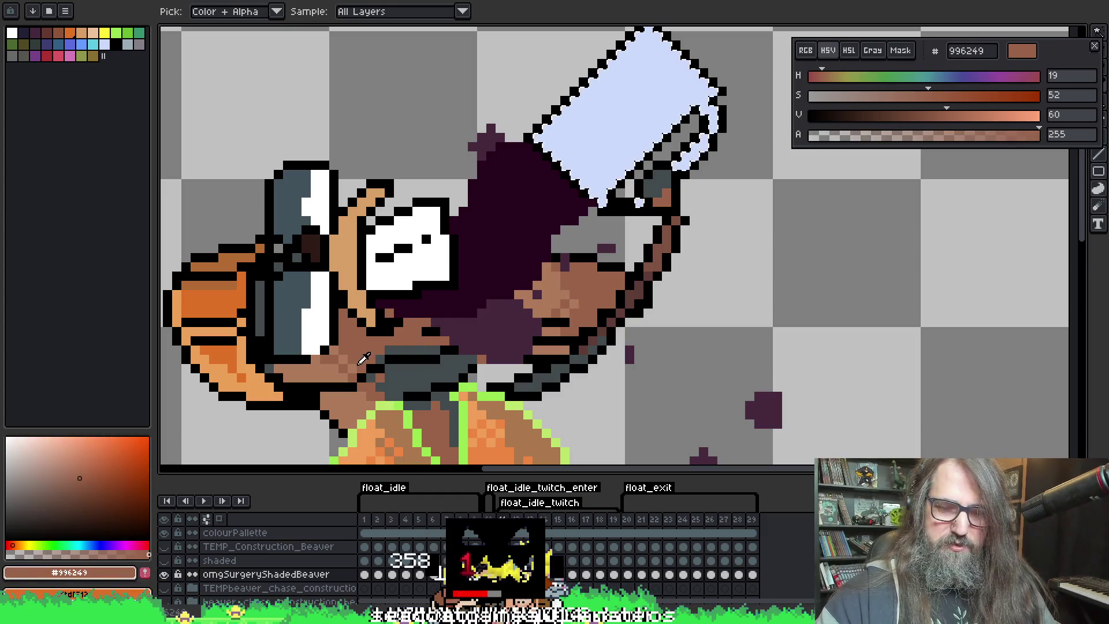
# Re-pick light blue 96b1cb and return to the tilted mug on frame 11
pyautogui.press(',')
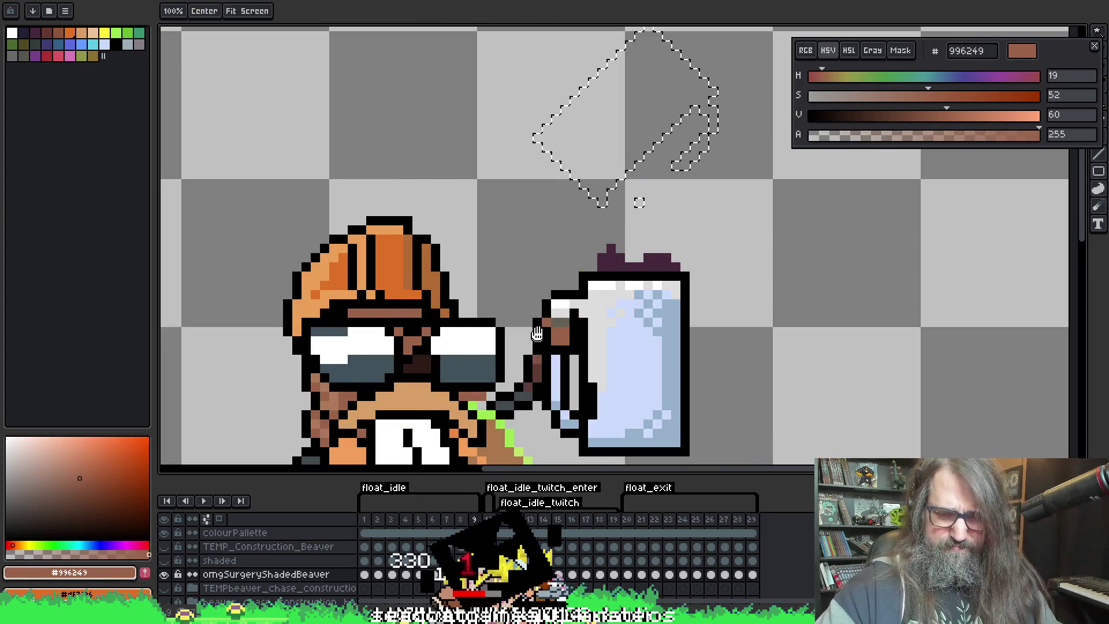
pyautogui.press(',')
pyautogui.click(649, 288)
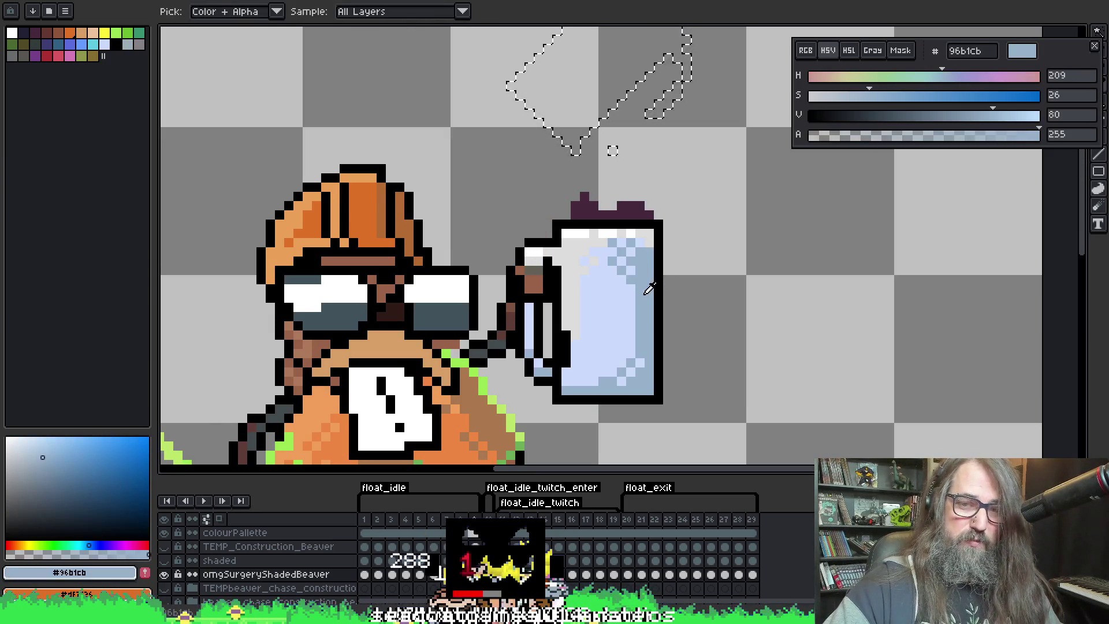
pyautogui.press('b')
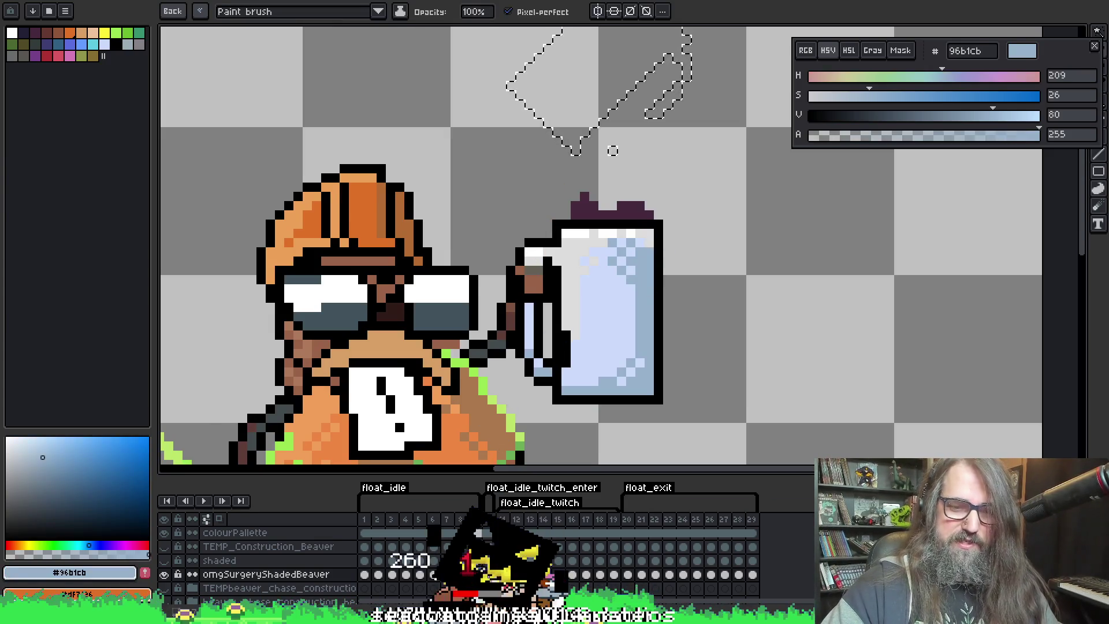
pyautogui.press('.')
pyautogui.press('.')
pyautogui.press('.')
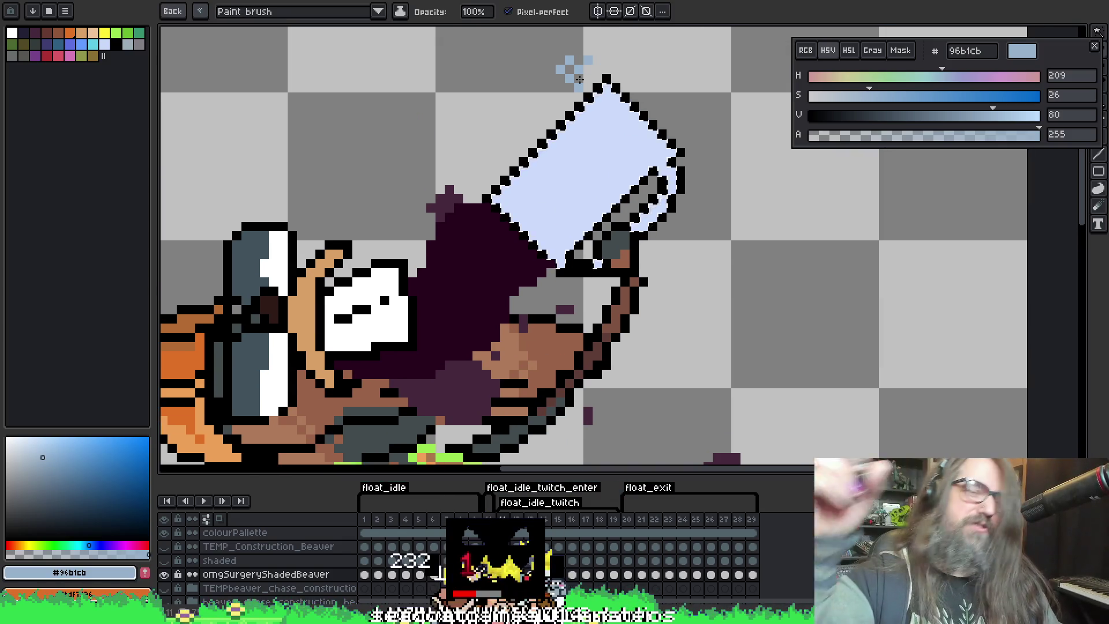
pyautogui.press('.')
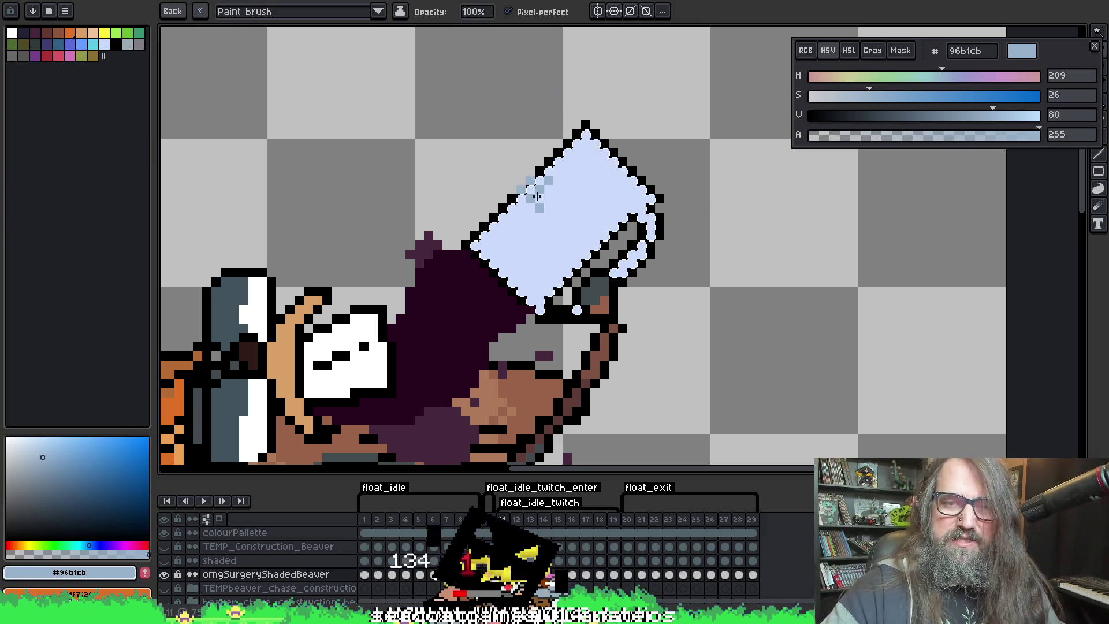
pyautogui.moveTo(576, 250); pyautogui.dragTo(598, 171)
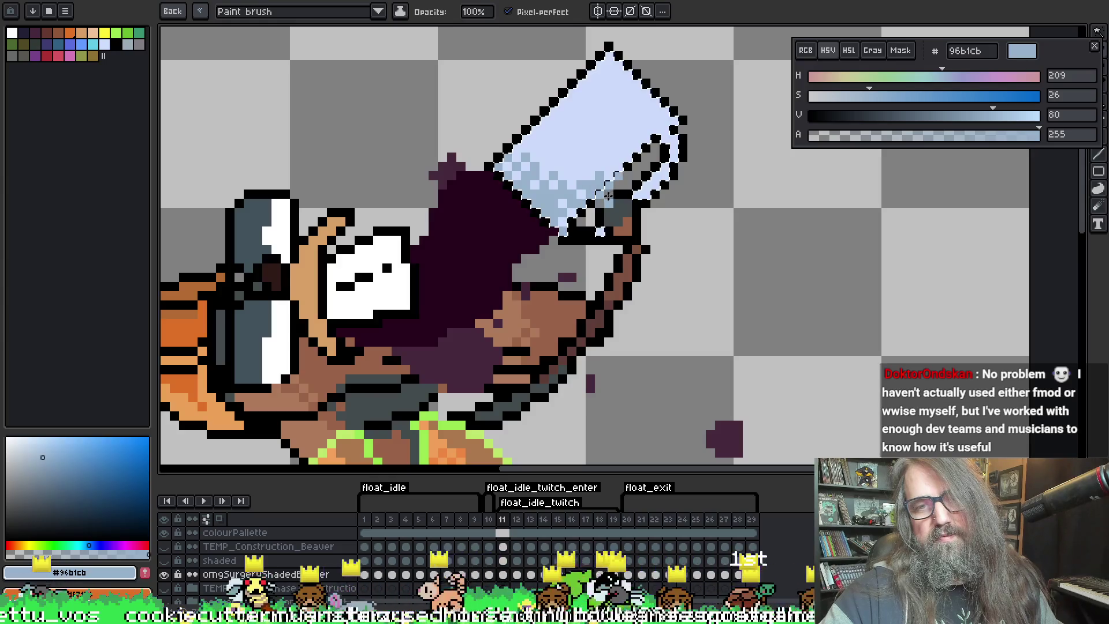
# Capture the mug's dithered shading as a custom brush
pyautogui.press('m')
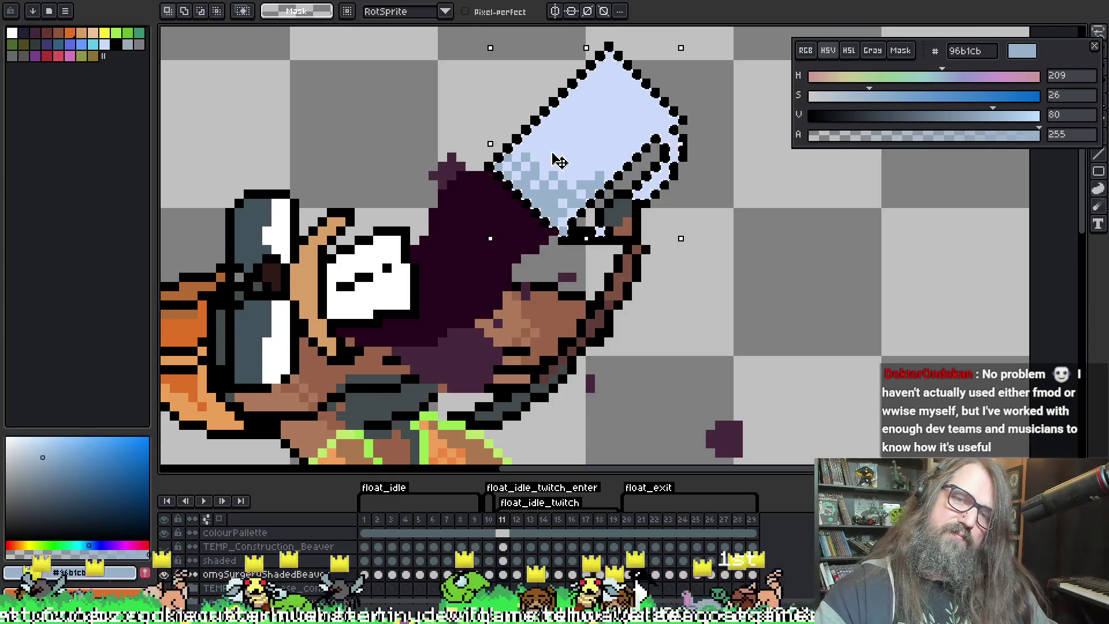
pyautogui.press('w')
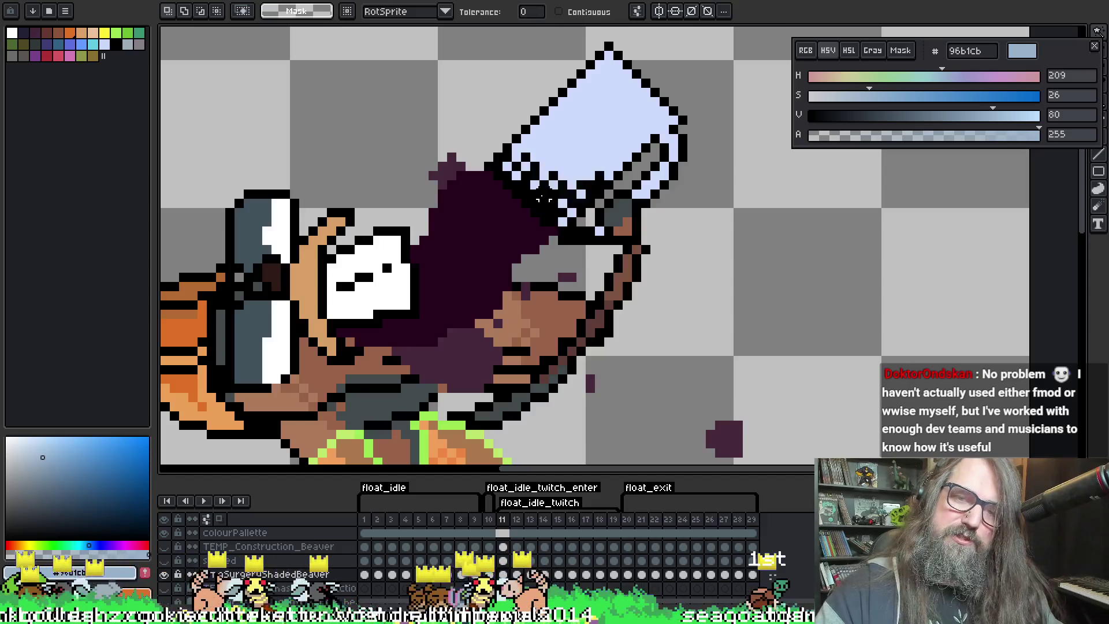
pyautogui.hotkey('ctrl', 'd')
pyautogui.hotkey('ctrl', 'b')
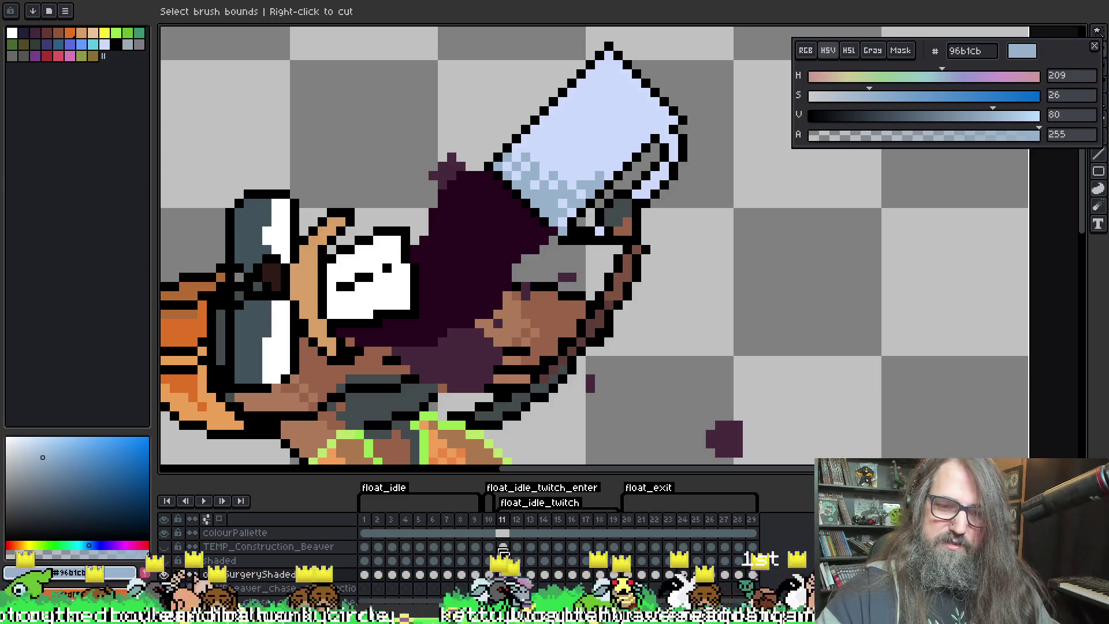
pyautogui.press('Escape')
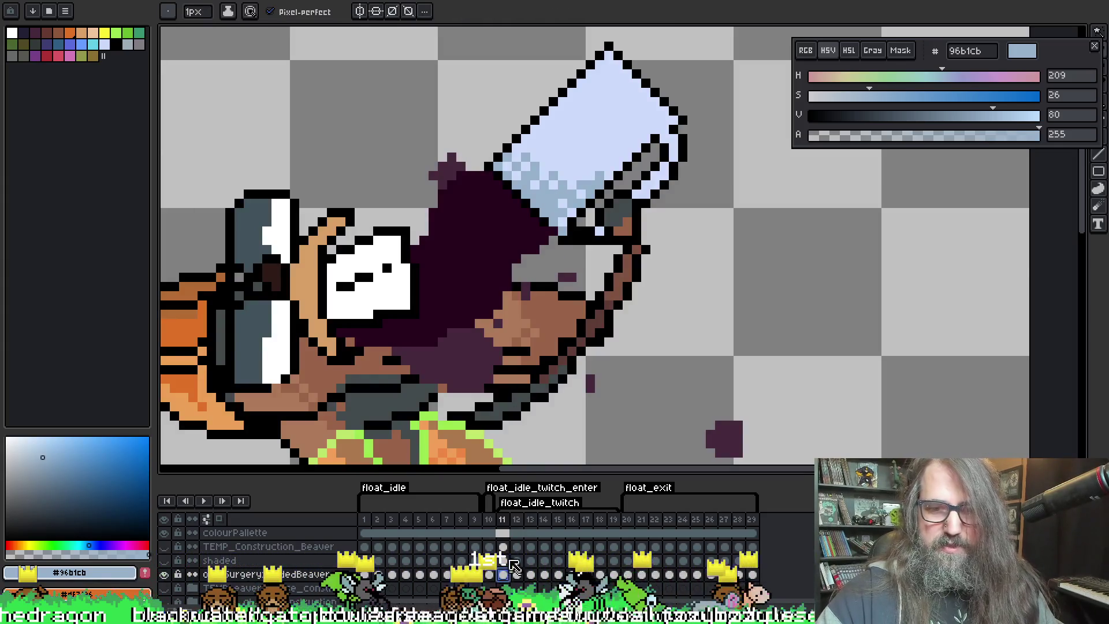
pyautogui.press('w')
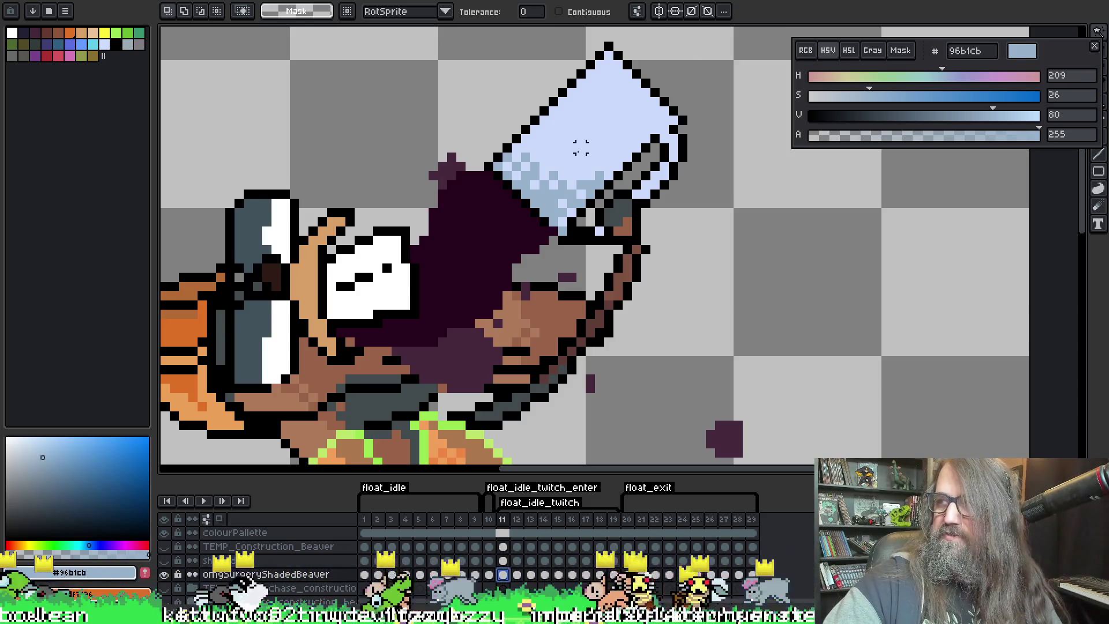
pyautogui.moveTo(562, 187); pyautogui.dragTo(545, 213)
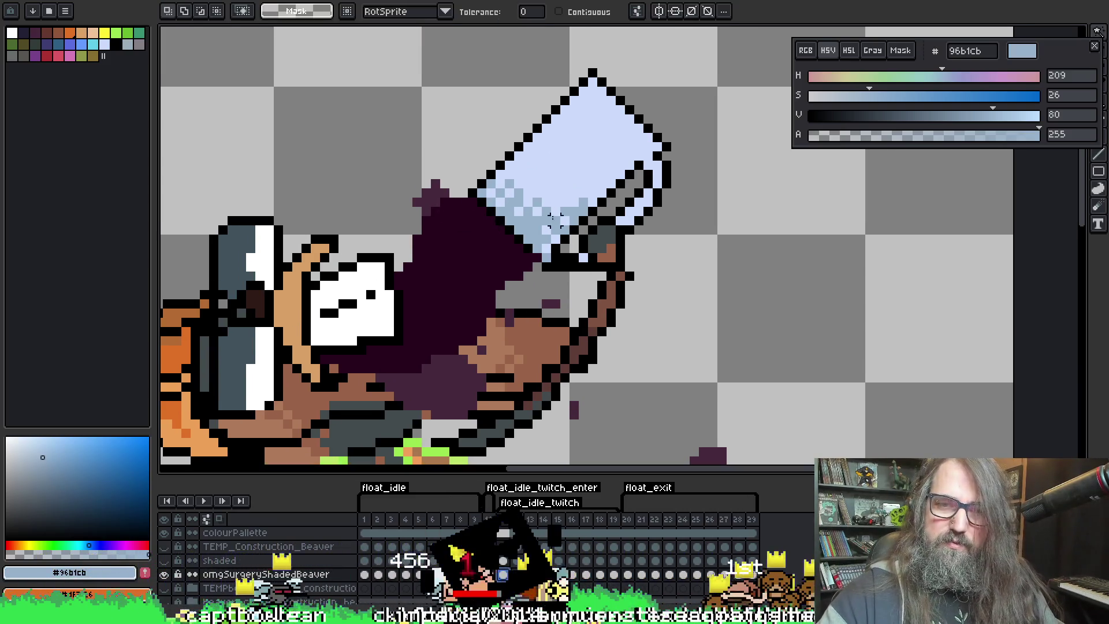
pyautogui.click(546, 212)
pyautogui.hotkey('ctrl', 'b')
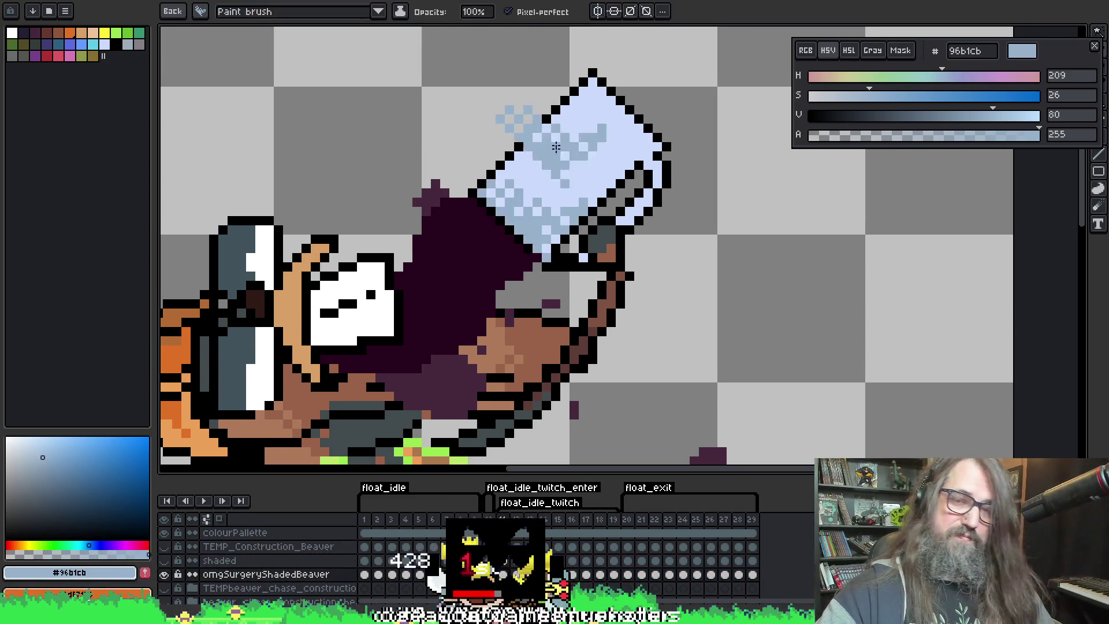
# Step through frames 12–15 and reselect the custom dither brush from the saved brushes
pyautogui.press('Right')
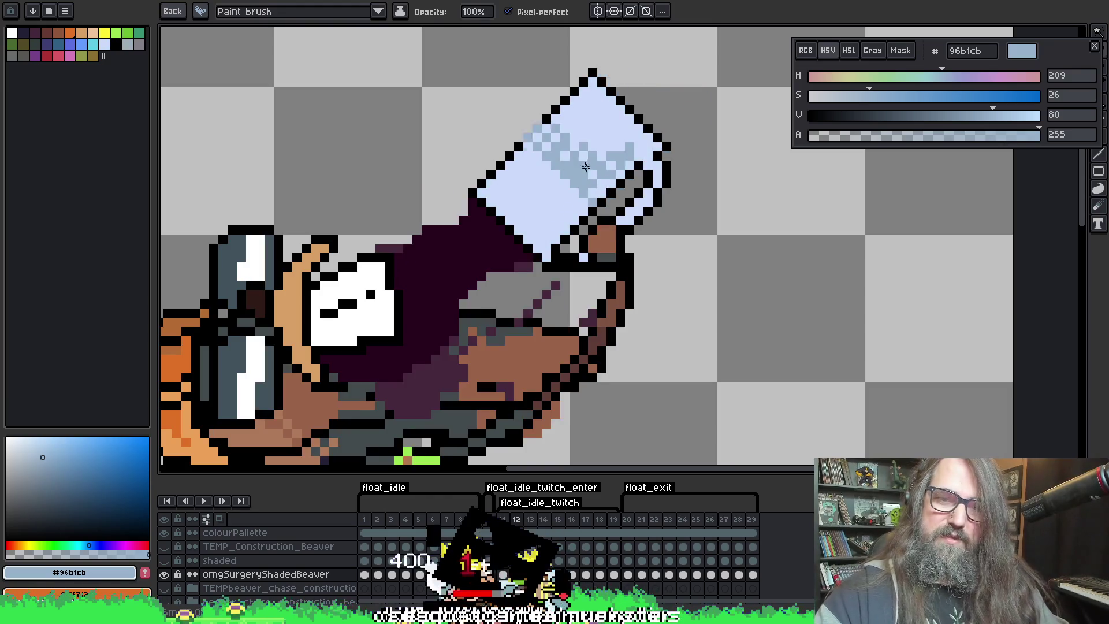
pyautogui.press('Right')
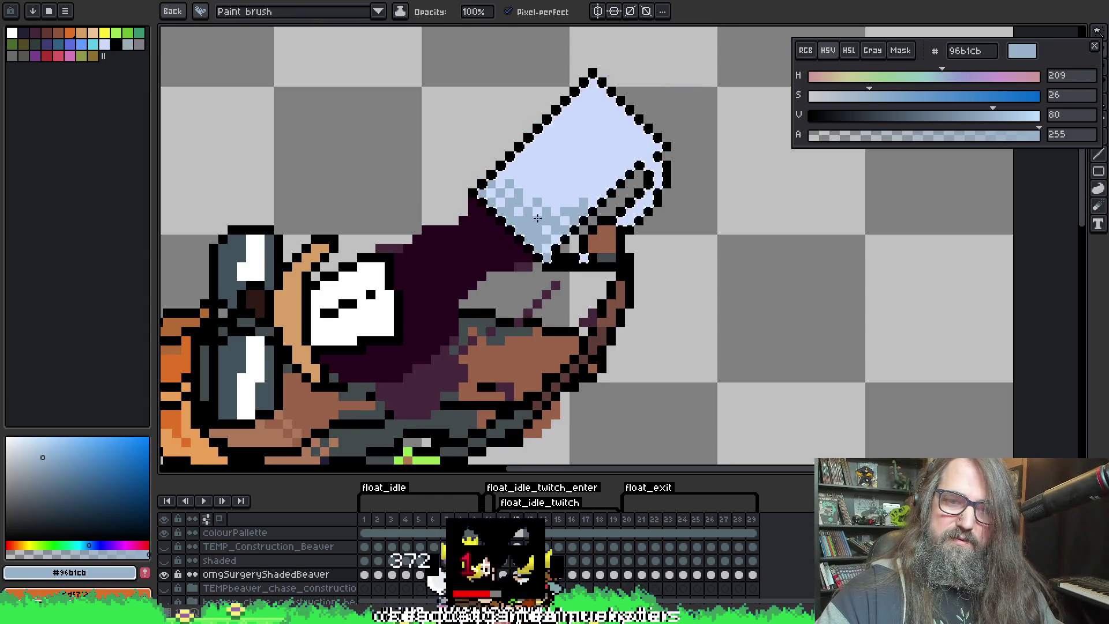
pyautogui.press('Right')
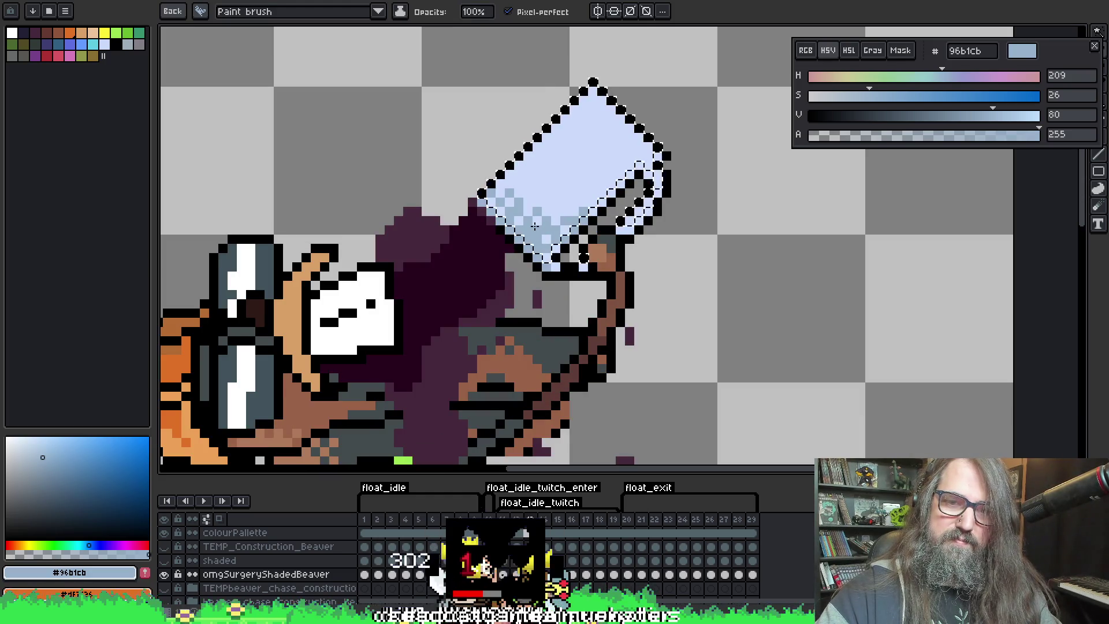
pyautogui.press('Right')
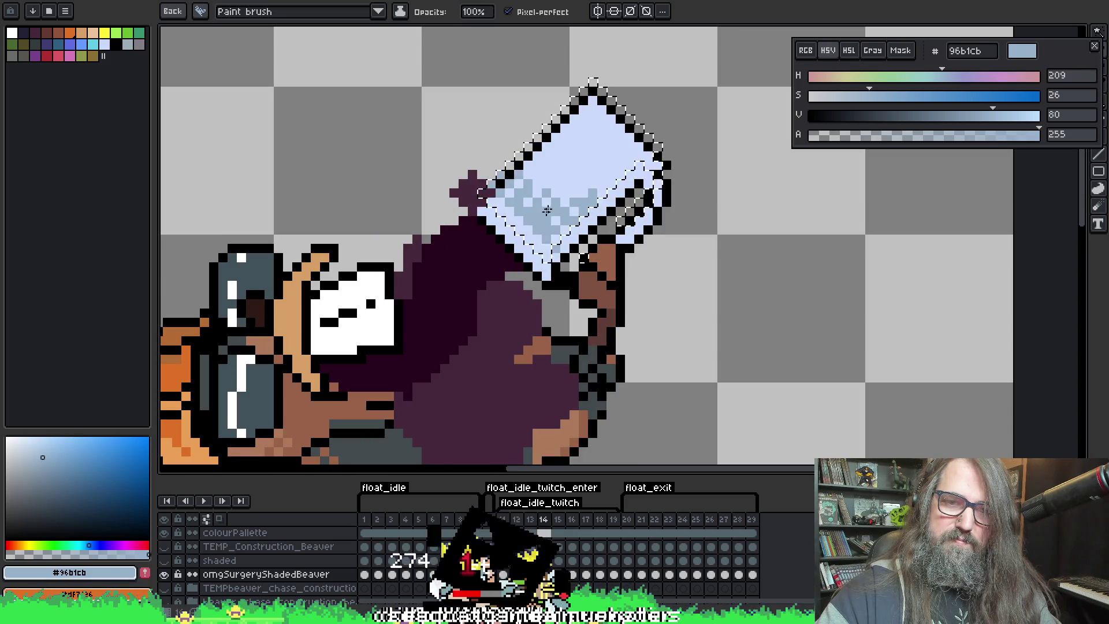
pyautogui.press('Right')
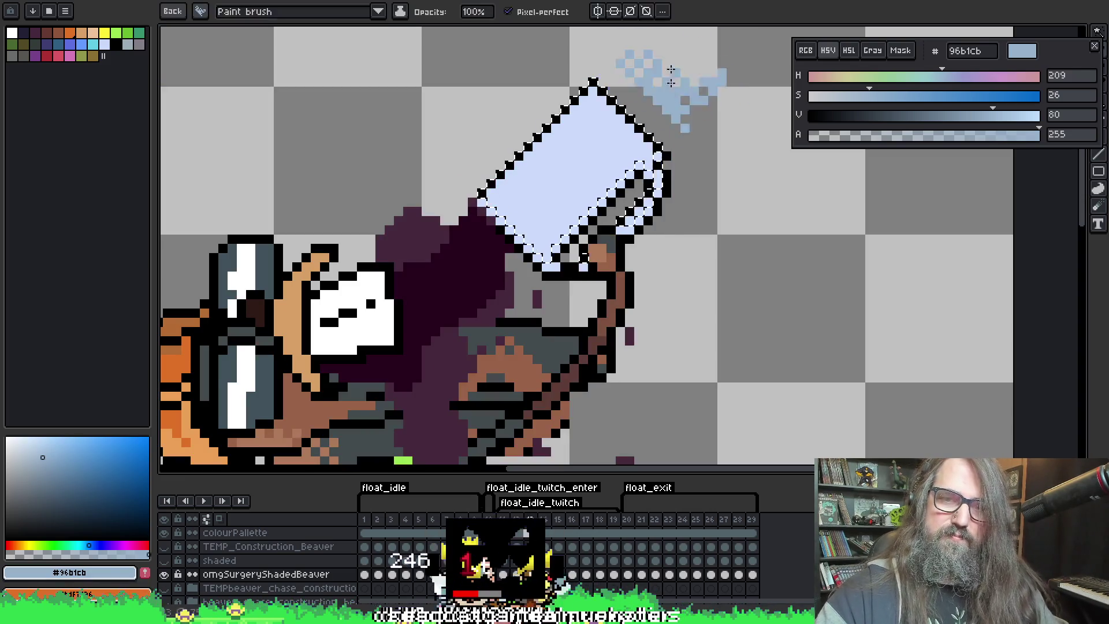
pyautogui.press('b')
pyautogui.press('Left')
pyautogui.press('Right')
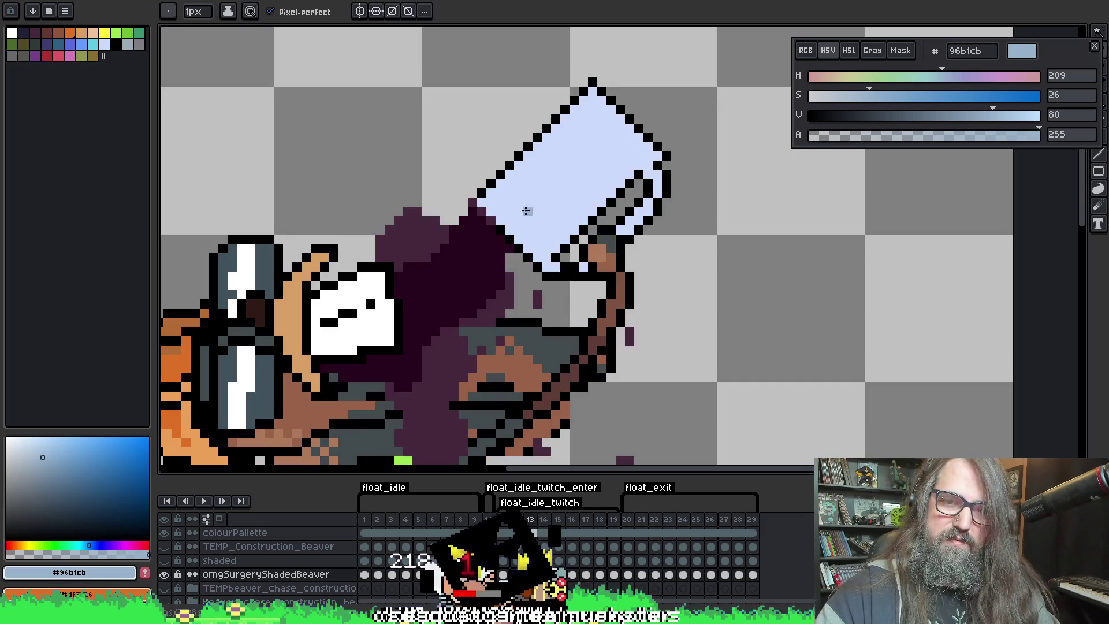
pyautogui.click(168, 11)
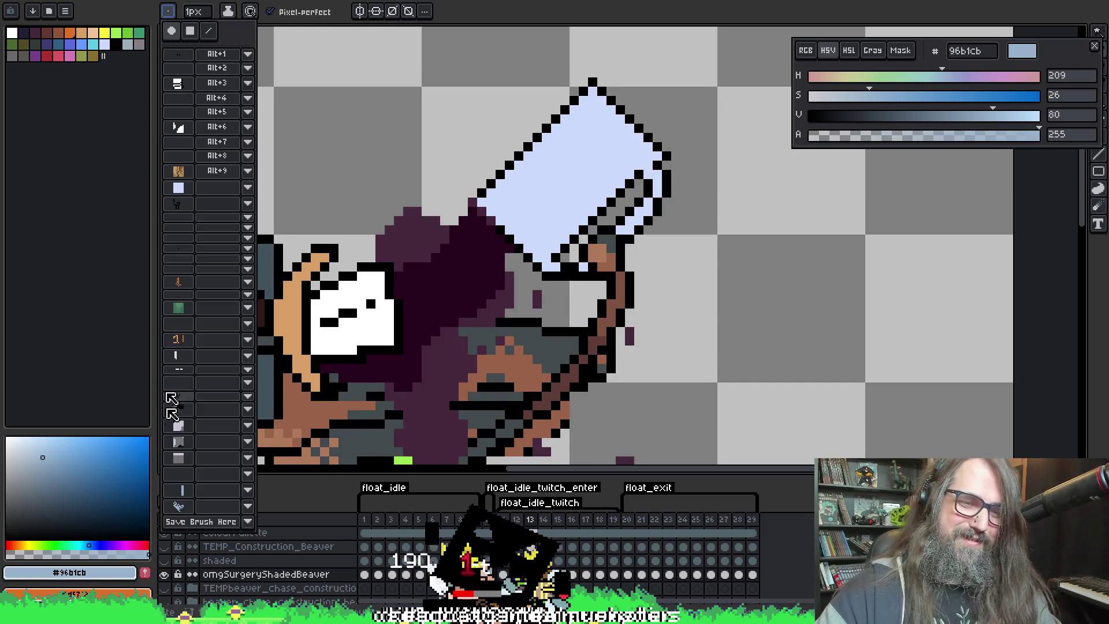
pyautogui.click(179, 506)
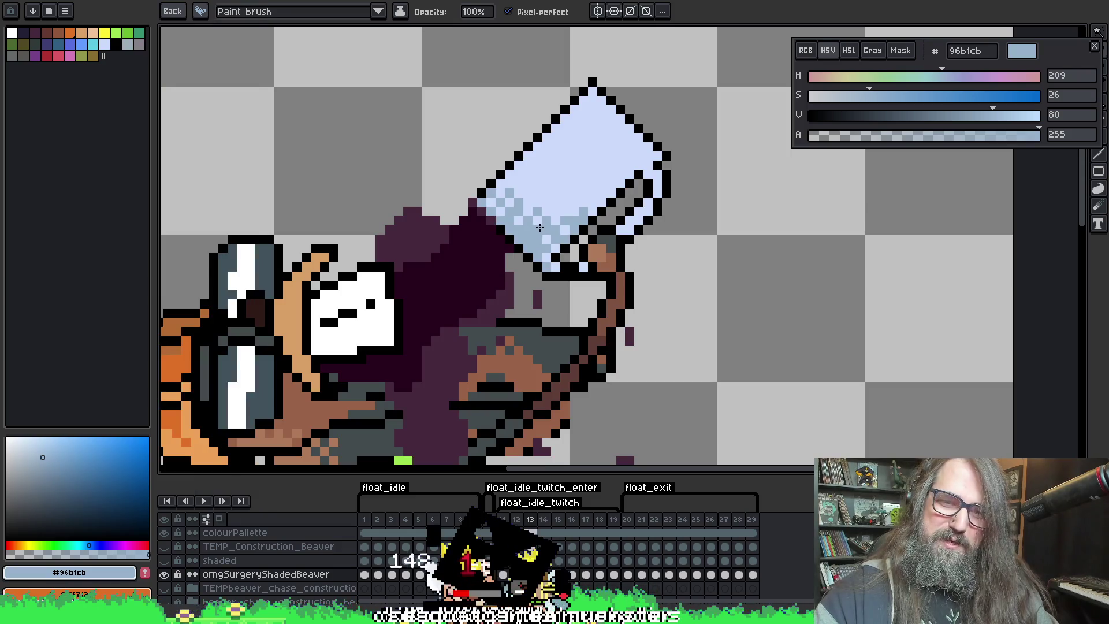
pyautogui.press('Right')
pyautogui.press('Right')
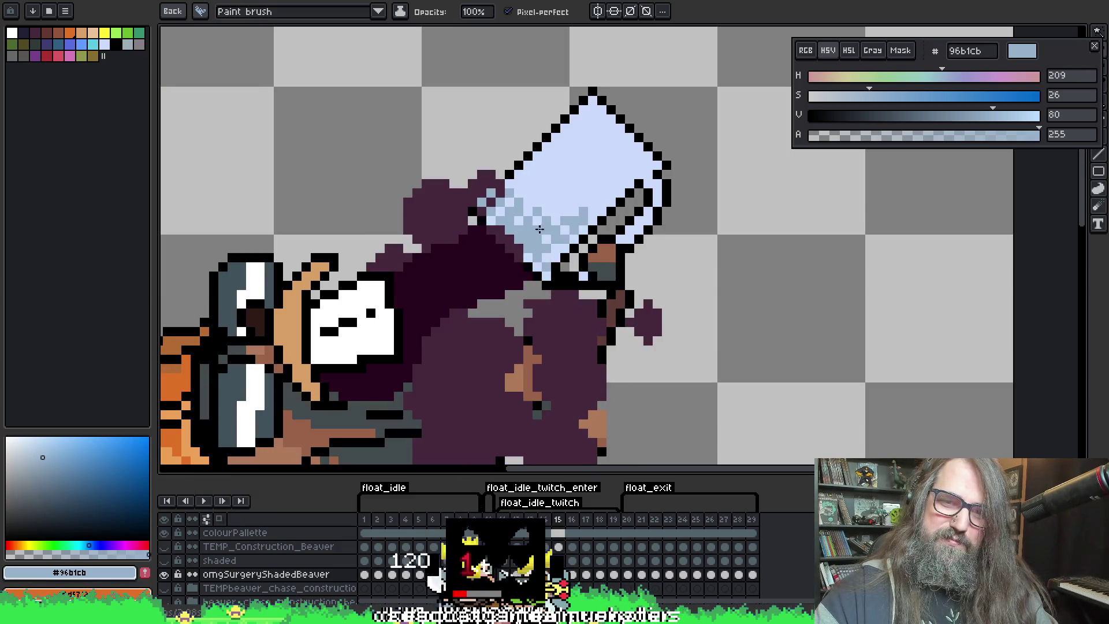
pyautogui.press('Right')
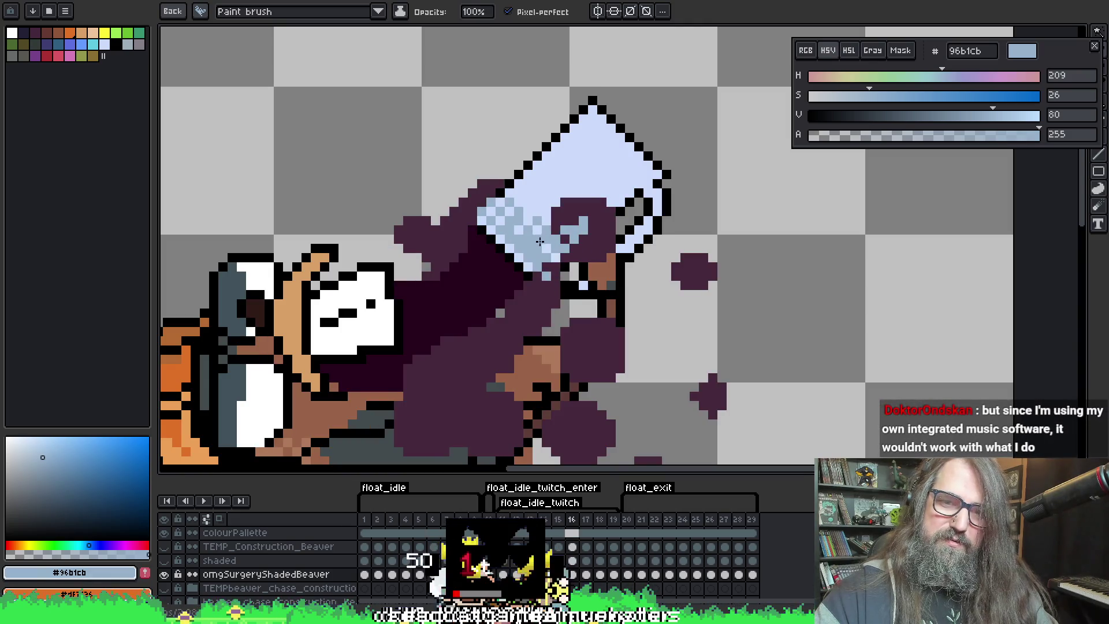
# Mask the mug interior on frame 16 and paint dithered shading along its lower edge
pyautogui.moveTo(539, 243); pyautogui.dragTo(542, 227)
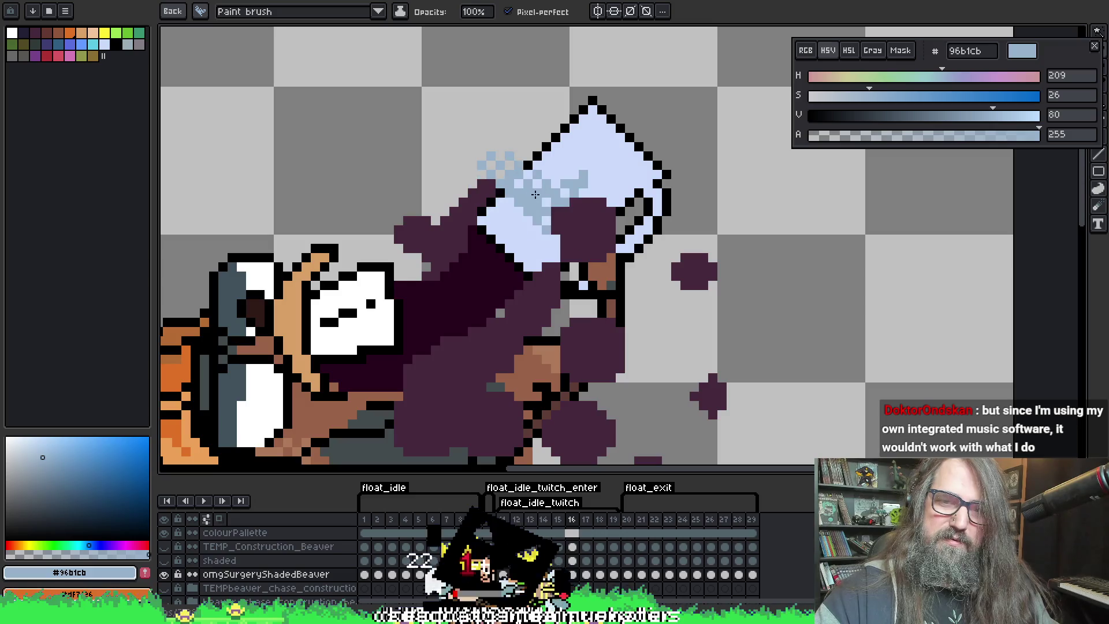
pyautogui.hotkey('ctrl', 'z')
pyautogui.press('w')
pyautogui.click(520, 196)
pyautogui.press('b')
pyautogui.moveTo(503, 225)
pyautogui.mouseDown()
pyautogui.moveTo(548, 283)
pyautogui.moveTo(537, 250)
pyautogui.mouseUp()
pyautogui.hotkey('ctrl', 'd')
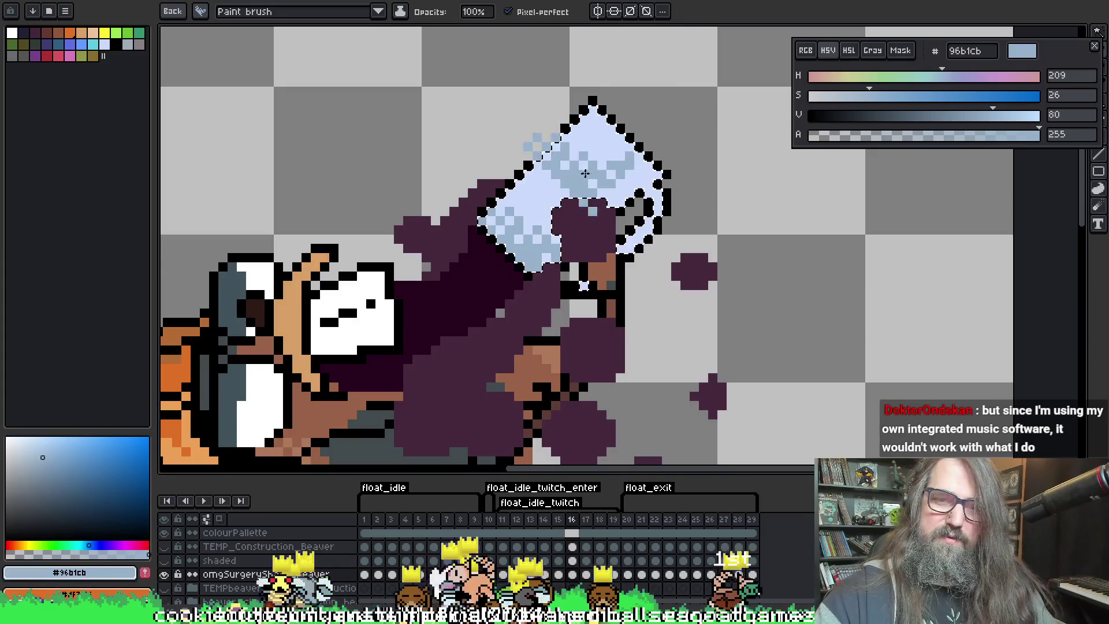
# On frame 17, stamp the dither brush near the mug's base
pyautogui.press('e')
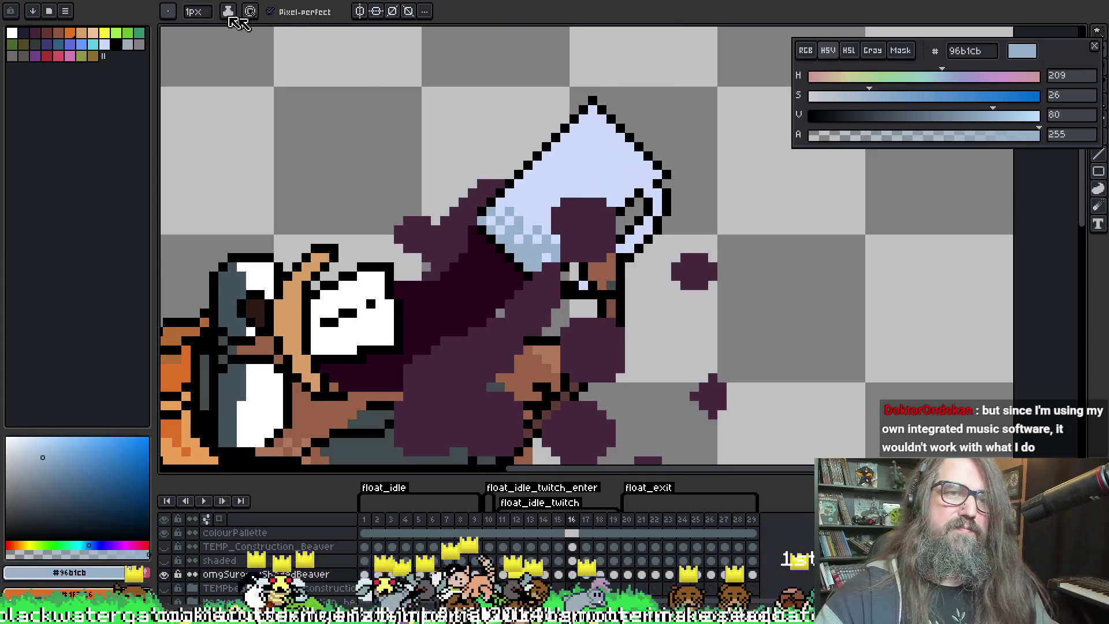
pyautogui.click(167, 11)
pyautogui.click(184, 505)
pyautogui.moveTo(558, 233)
pyautogui.mouseDown()
pyautogui.moveTo(589, 262)
pyautogui.moveTo(568, 221)
pyautogui.mouseUp()
pyautogui.press('Right')
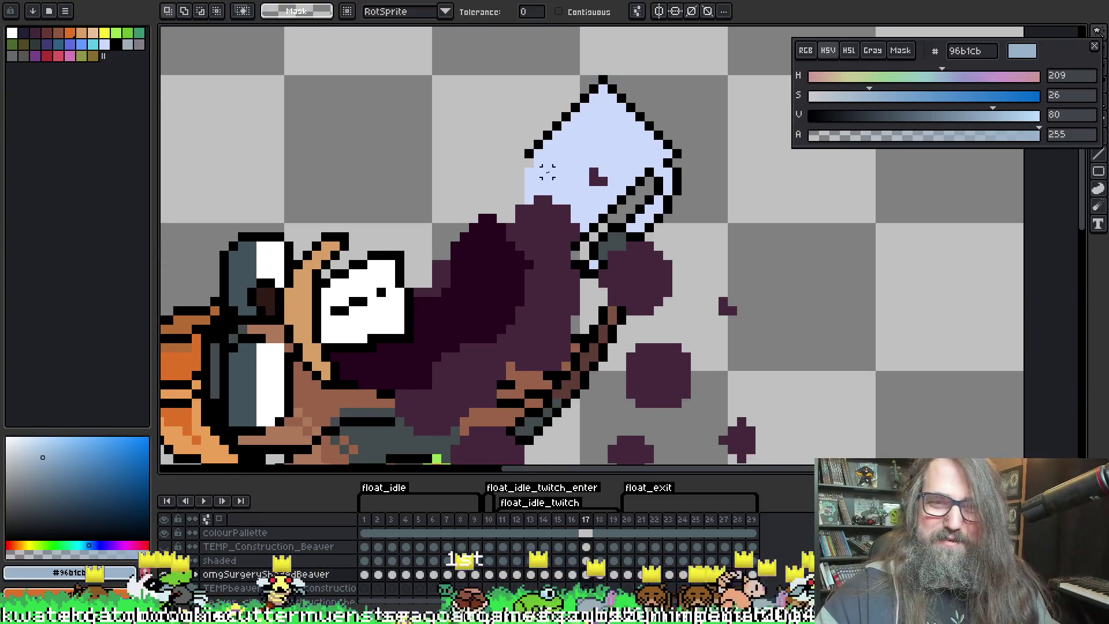
pyautogui.press('b')
pyautogui.moveTo(508, 171)
pyautogui.mouseDown()
pyautogui.moveTo(554, 205)
pyautogui.moveTo(519, 197)
pyautogui.moveTo(537, 231)
pyautogui.moveTo(554, 219)
pyautogui.mouseUp()
# Mask the mug area and undo the dither strokes that landed on the bag
pyautogui.press('w')
pyautogui.click(565, 190)
pyautogui.press('b')
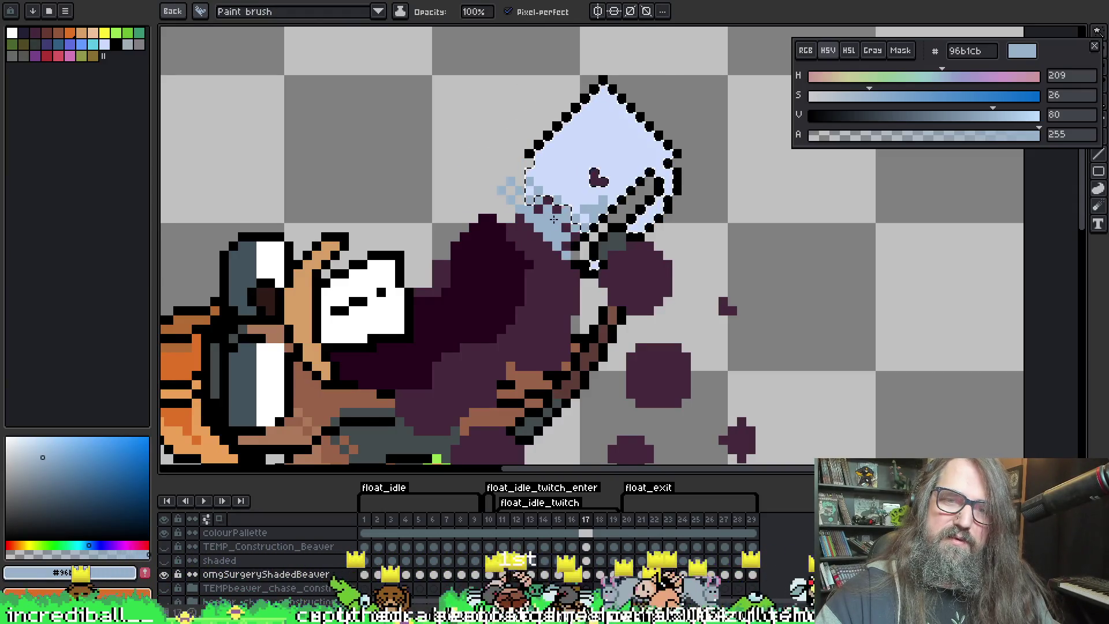
pyautogui.hotkey('ctrl', 'z')
pyautogui.press('i')
pyautogui.hotkey('ctrl', 'z')
pyautogui.press('b')
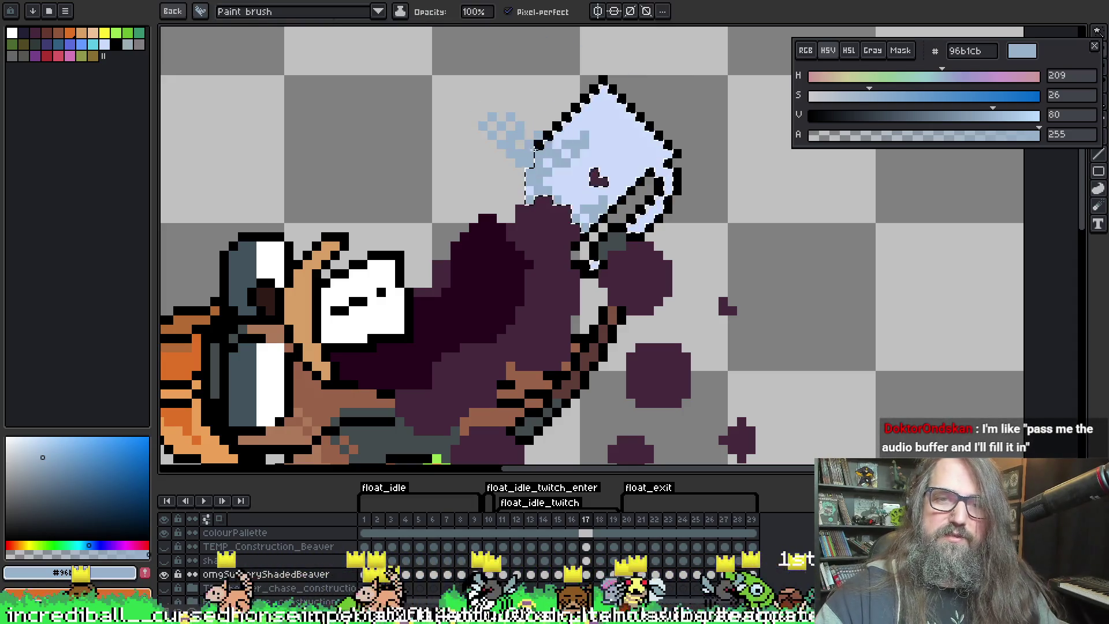
# Return to the 1px brush and pick black as the drawing colour
pyautogui.press('super')
pyautogui.click(778, 80)
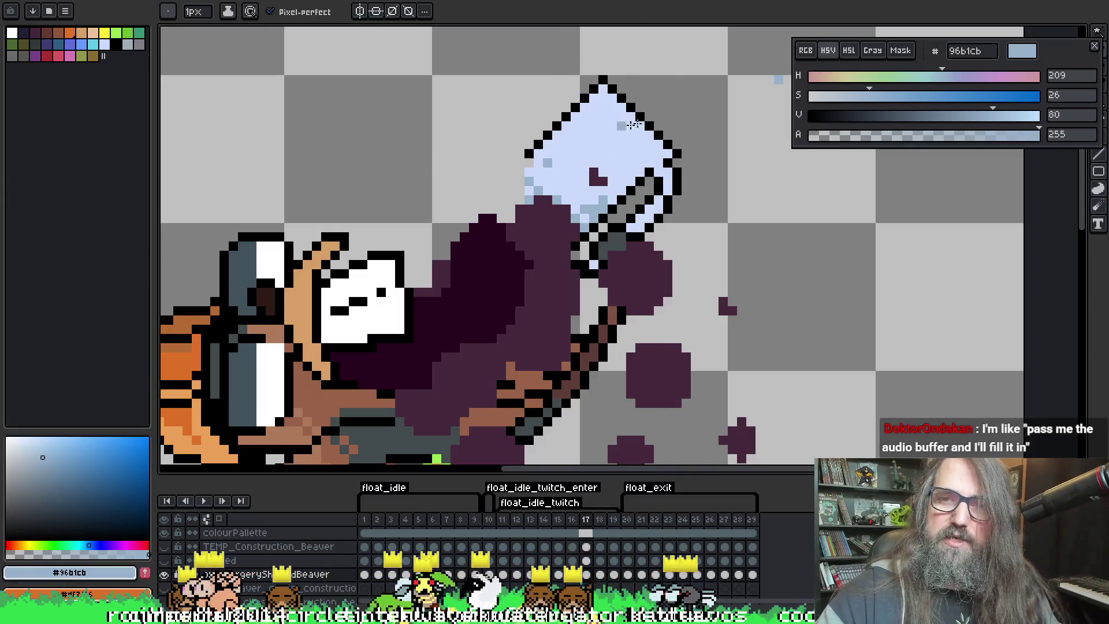
pyautogui.press('v')
pyautogui.press('b')
pyautogui.keyDown('alt'); pyautogui.click(443, 196); pyautogui.keyUp('alt')
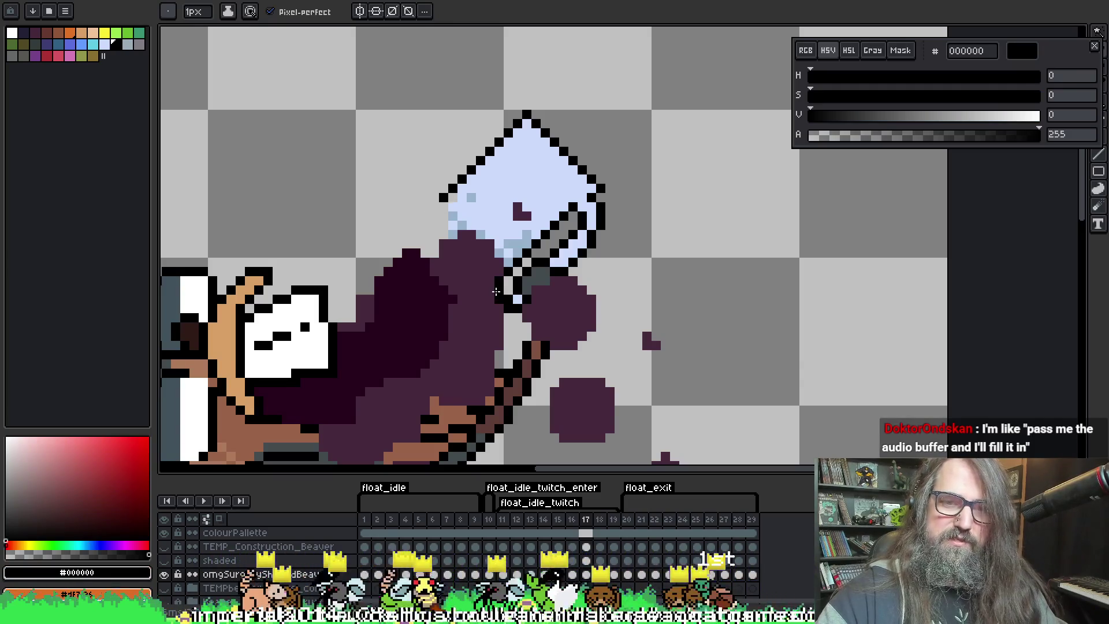
# After comparing frames 15–16, draw a black diagonal outline down-left from frame 17's mug corner
pyautogui.press('Left')
pyautogui.press('Left')
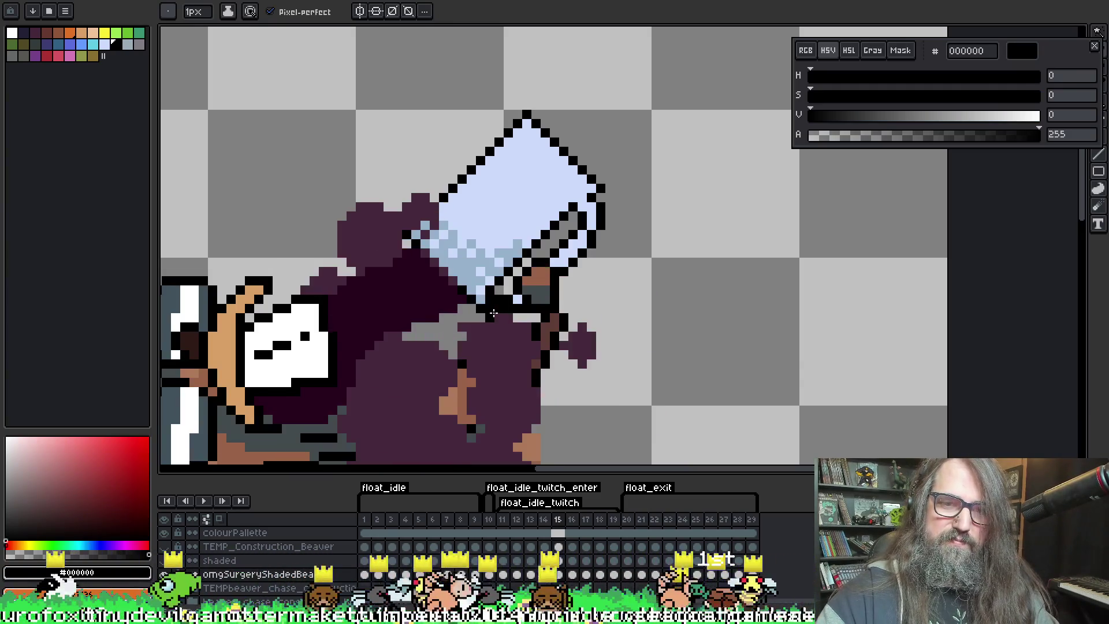
pyautogui.press('Left')
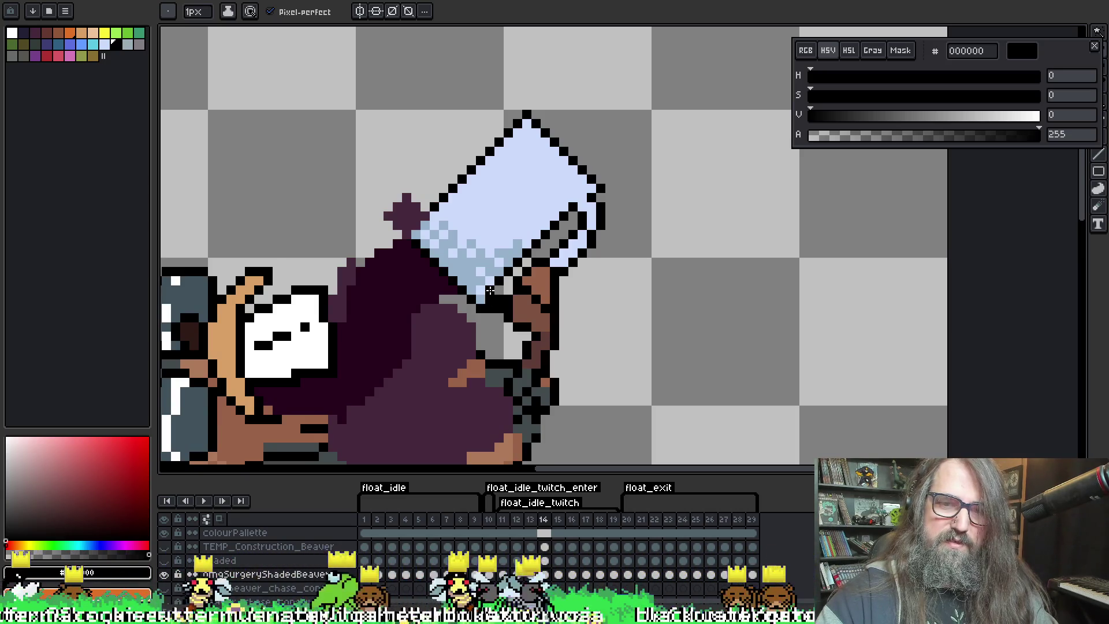
pyautogui.press('Right')
pyautogui.press('Right')
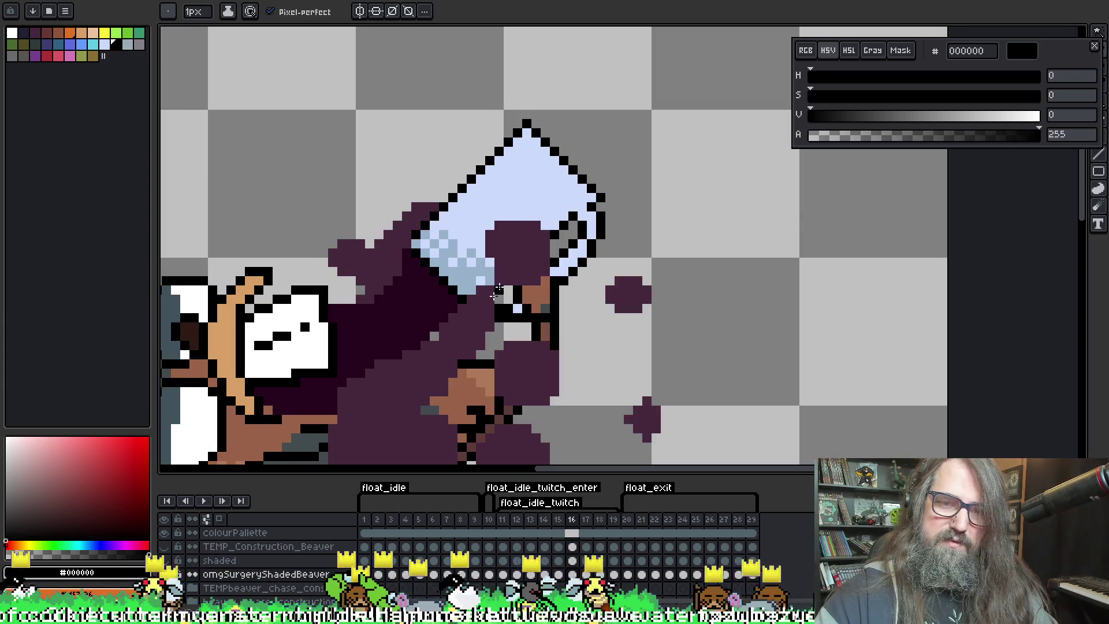
pyautogui.press('Right')
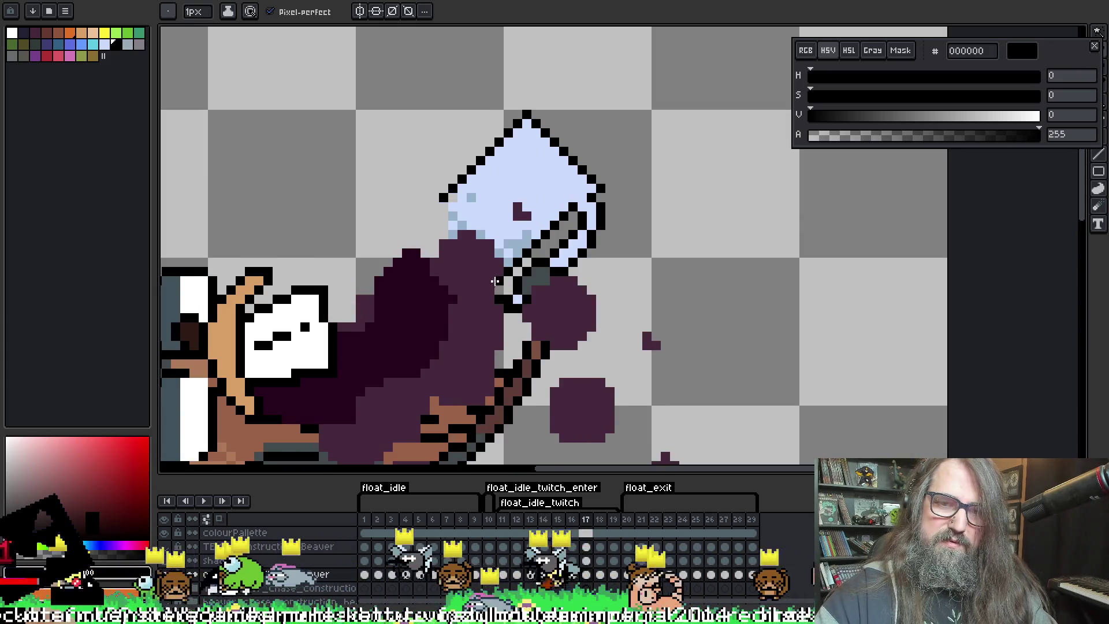
pyautogui.click(480, 289)
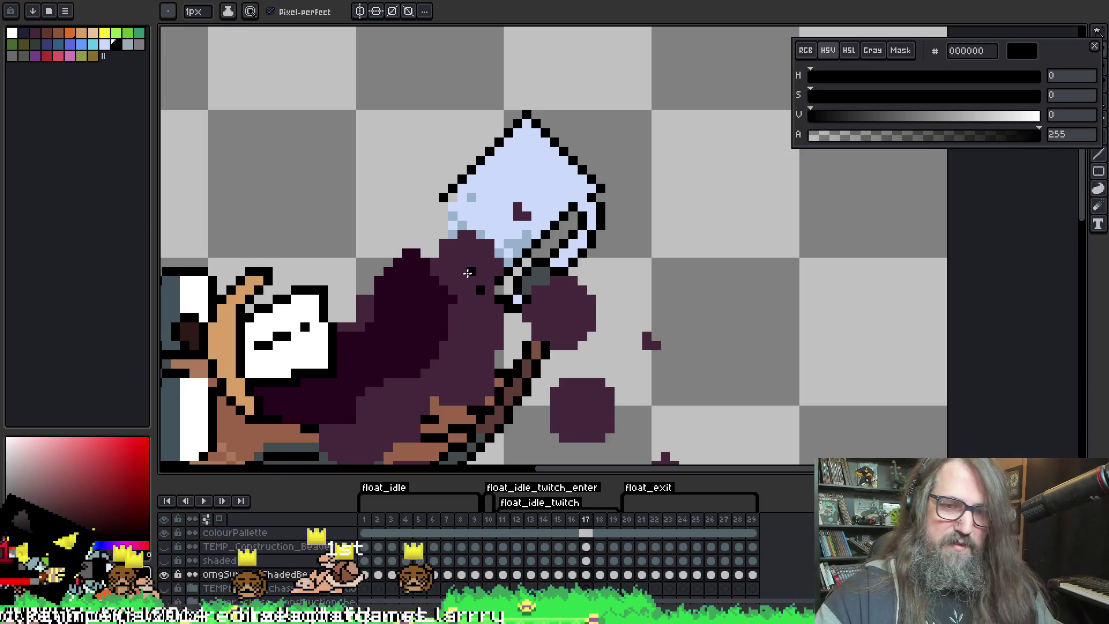
pyautogui.keyDown('shift'); pyautogui.click(448, 261); pyautogui.keyUp('shift')
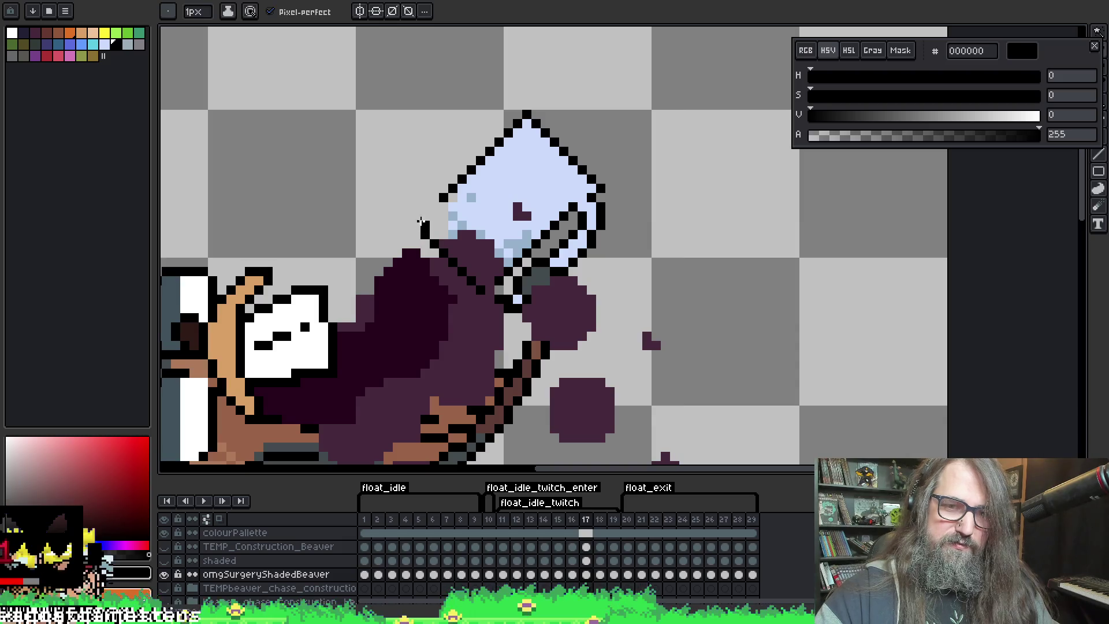
pyautogui.click(428, 215)
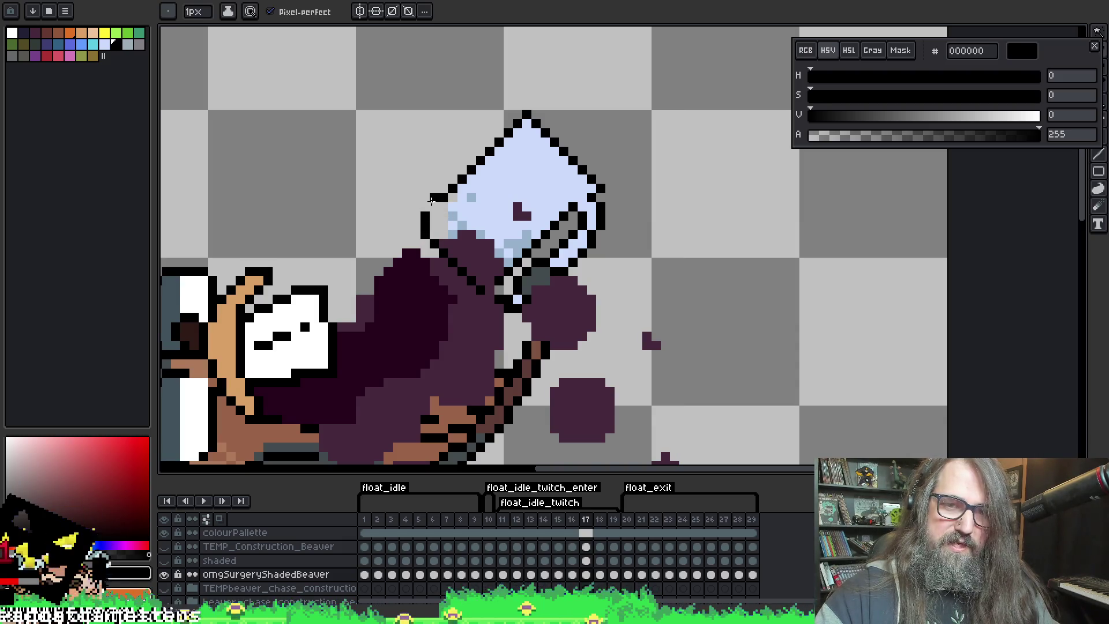
# Eyedrop the dark purple 45283c from the drawing
pyautogui.press('i')
pyautogui.press('b')
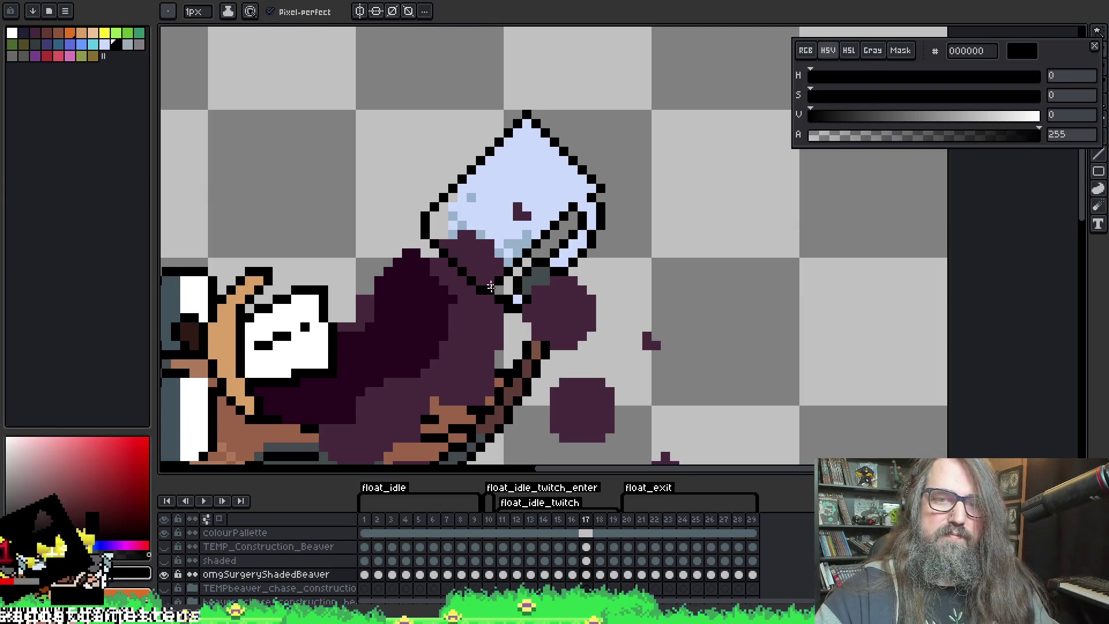
pyautogui.press('i')
pyautogui.click(476, 252)
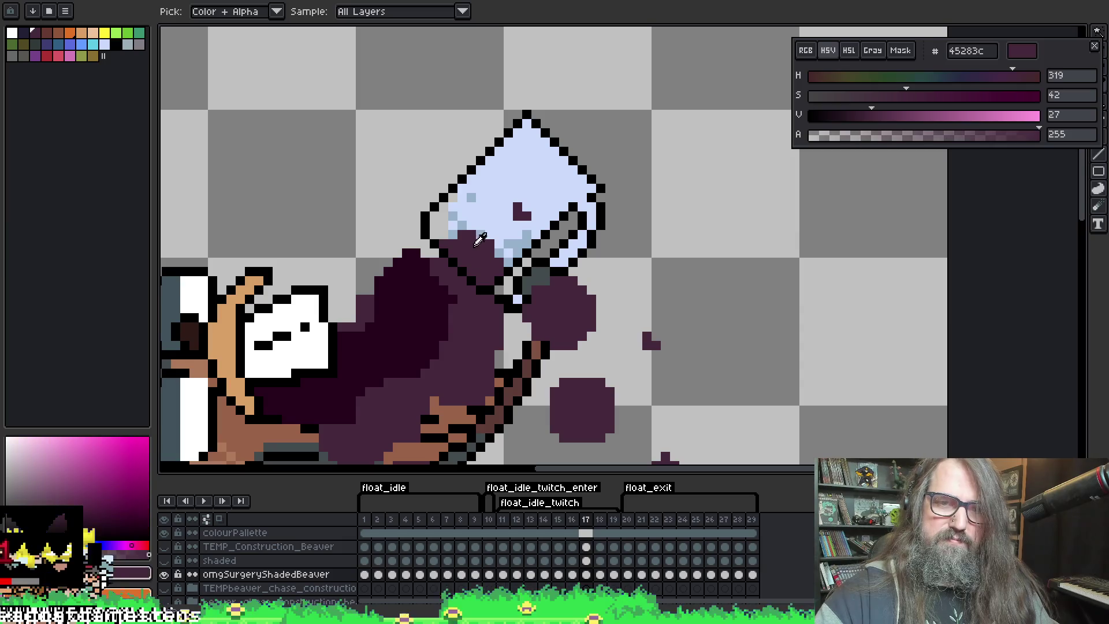
# Bucket-fill the mug's new lower-left area light blue and repaint its outline in dark purple
pyautogui.press('b')
pyautogui.keyDown('alt'); pyautogui.click(521, 215); pyautogui.keyUp('alt')
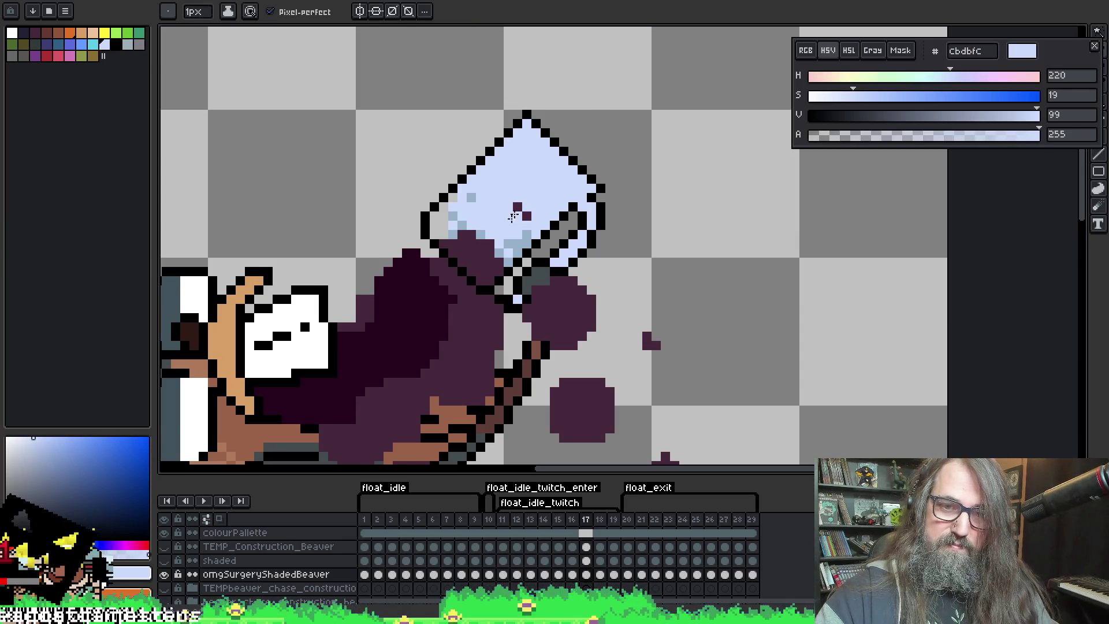
pyautogui.press('i')
pyautogui.press('g')
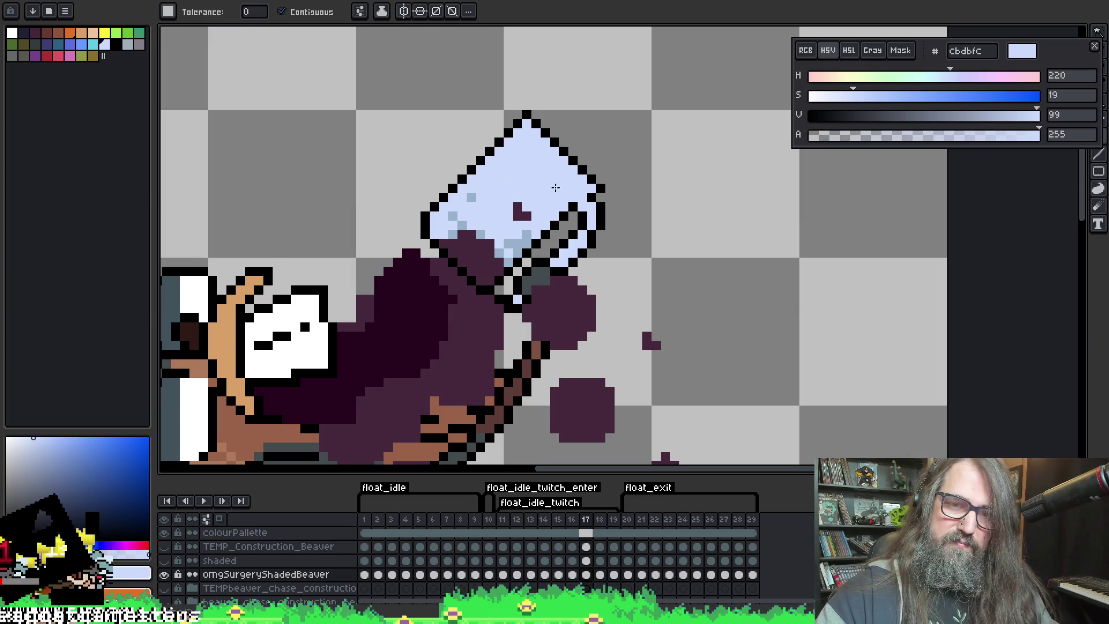
pyautogui.keyDown('alt'); pyautogui.click(471, 253); pyautogui.keyUp('alt')
pyautogui.press('b')
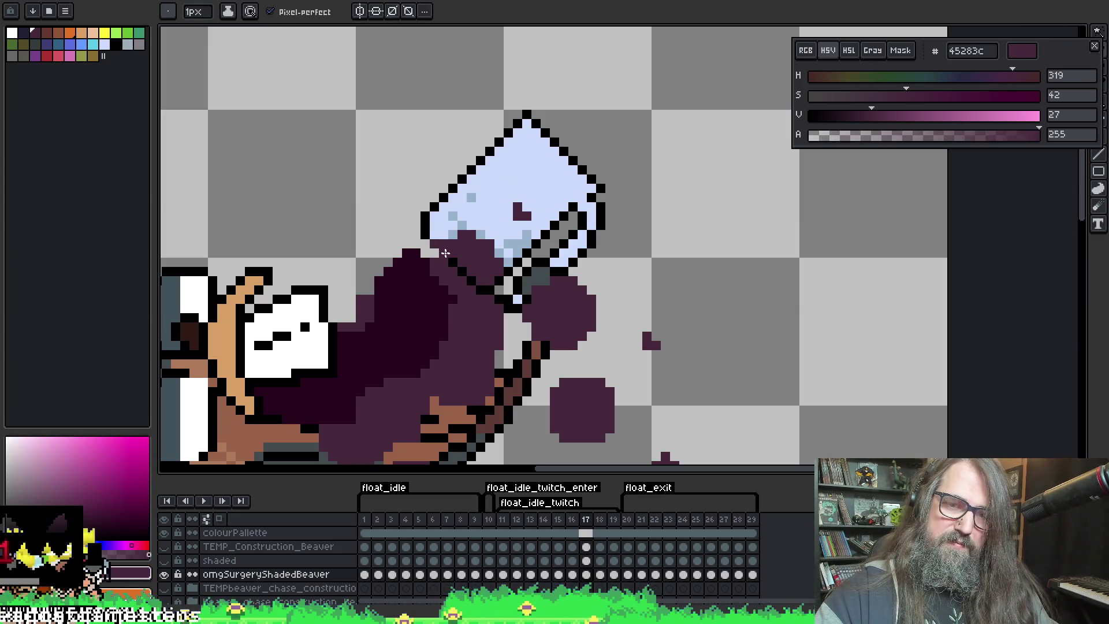
pyautogui.moveTo(445, 253); pyautogui.dragTo(477, 287)
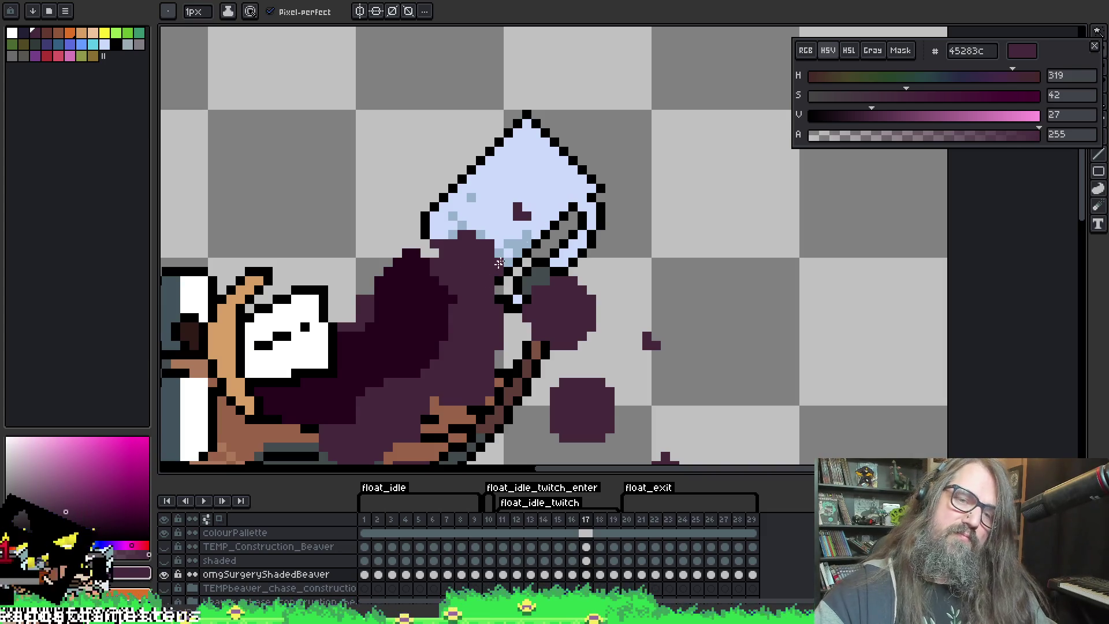
pyautogui.keyDown('alt'); pyautogui.click(501, 293); pyautogui.keyUp('alt')
pyautogui.keyDown('alt'); pyautogui.click(493, 297); pyautogui.keyUp('alt')
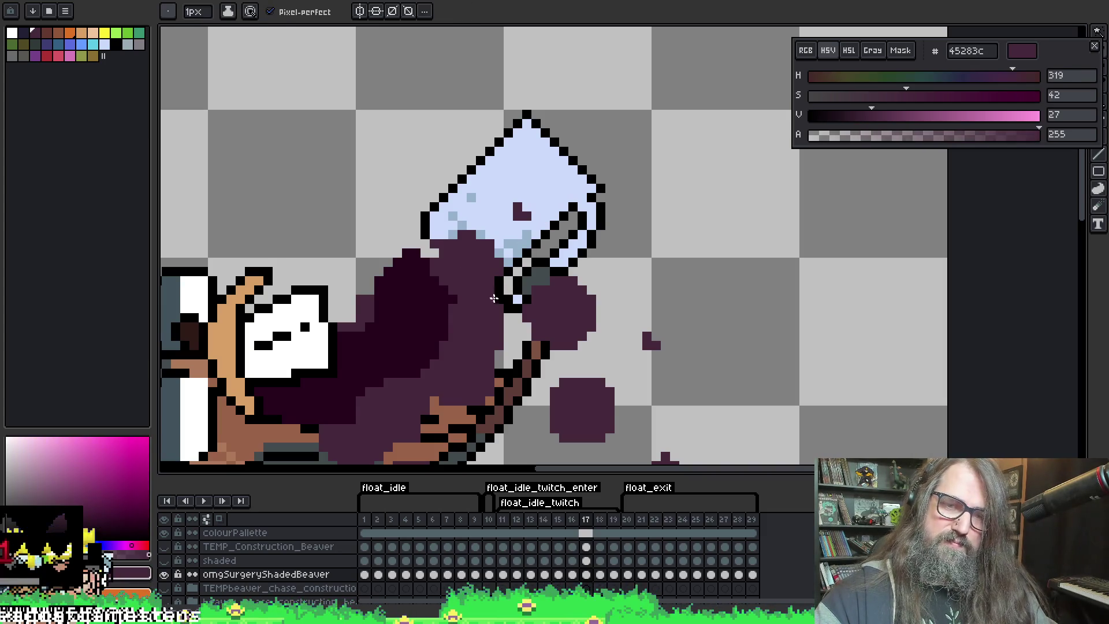
# Compare frame 17's mug against frames 16 and 18, sampling black from the outline
pyautogui.press('Left')
pyautogui.press('Right')
pyautogui.press('Left')
pyautogui.press('Right')
pyautogui.press('Right')
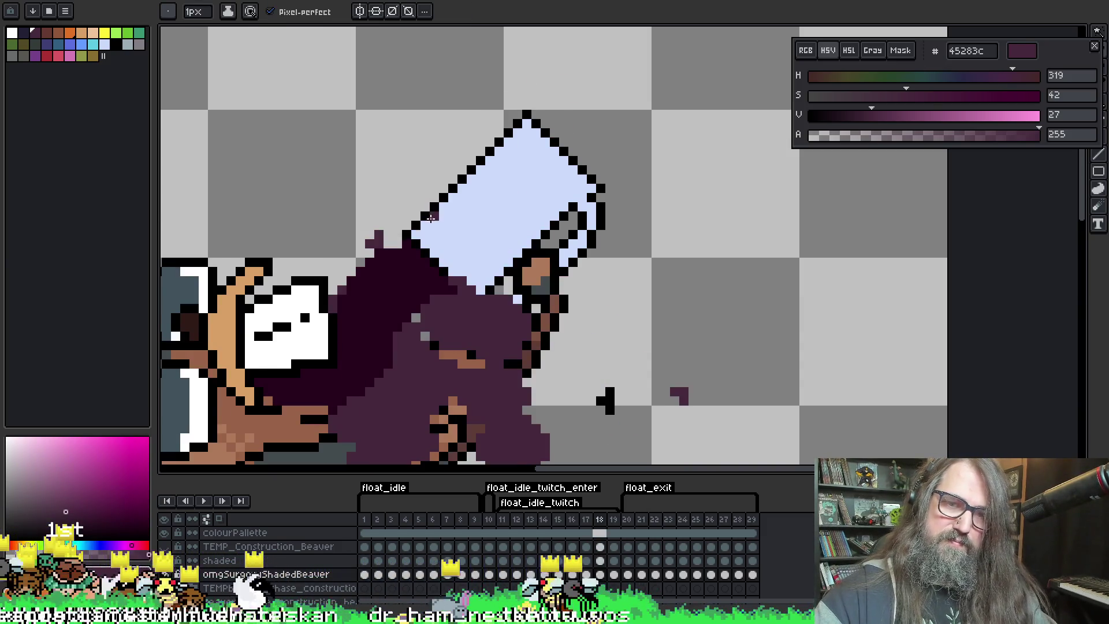
pyautogui.keyDown('alt'); pyautogui.click(425, 212); pyautogui.keyUp('alt')
pyautogui.press('Left')
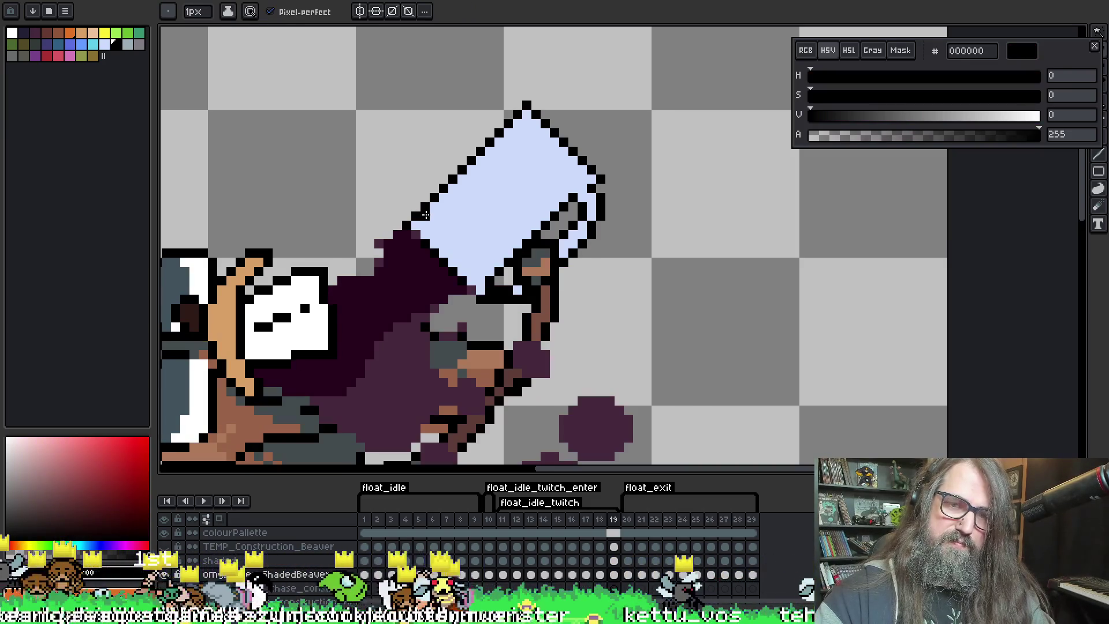
pyautogui.press('Right')
pyautogui.press('Left')
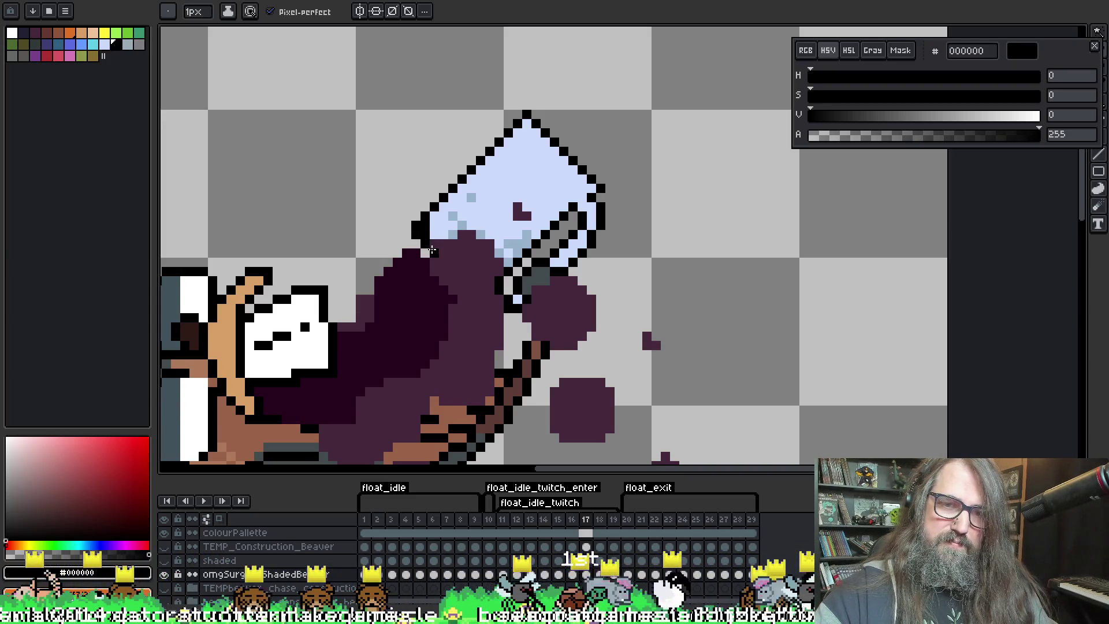
# Add a pale blue cbdbfc pixel at frame 17's mug edge after checking frame 16
pyautogui.keyDown('alt'); pyautogui.click(428, 231); pyautogui.keyUp('alt')
pyautogui.press('Left')
pyautogui.press('Right')
pyautogui.press('Right')
pyautogui.press('Left')
pyautogui.press('Left')
pyautogui.press('Right')
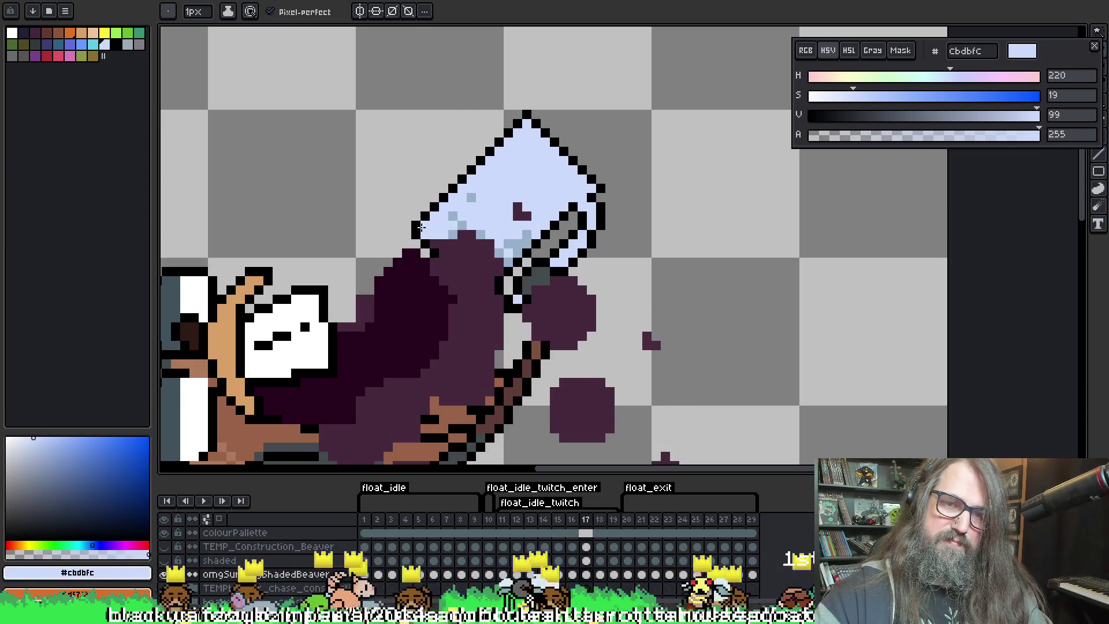
pyautogui.press('Right')
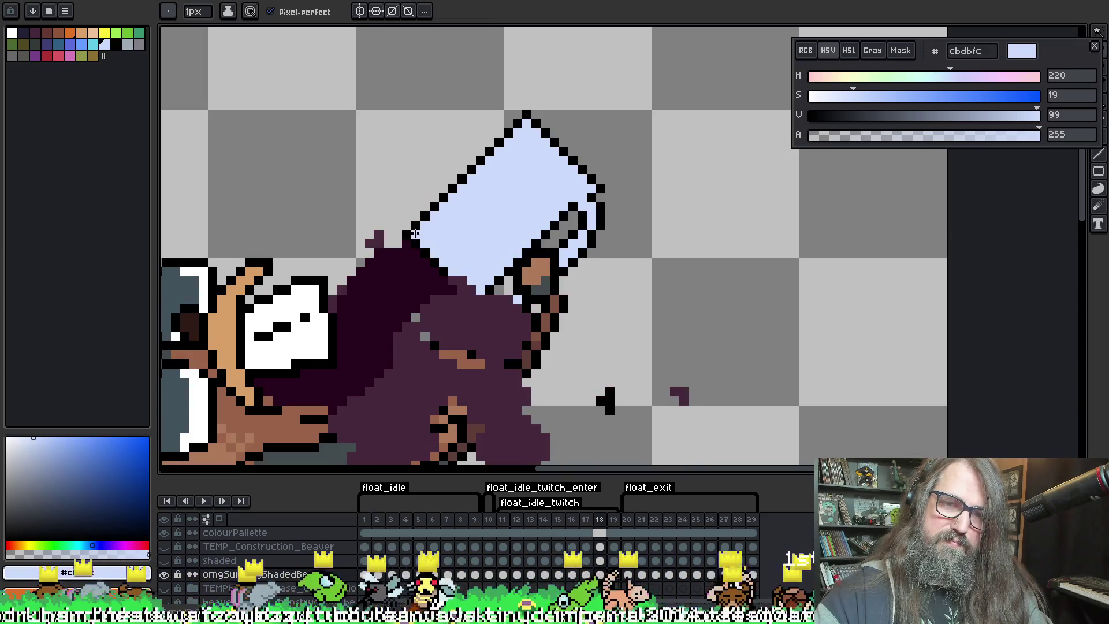
pyautogui.keyDown('alt'); pyautogui.click(412, 230); pyautogui.keyUp('alt')
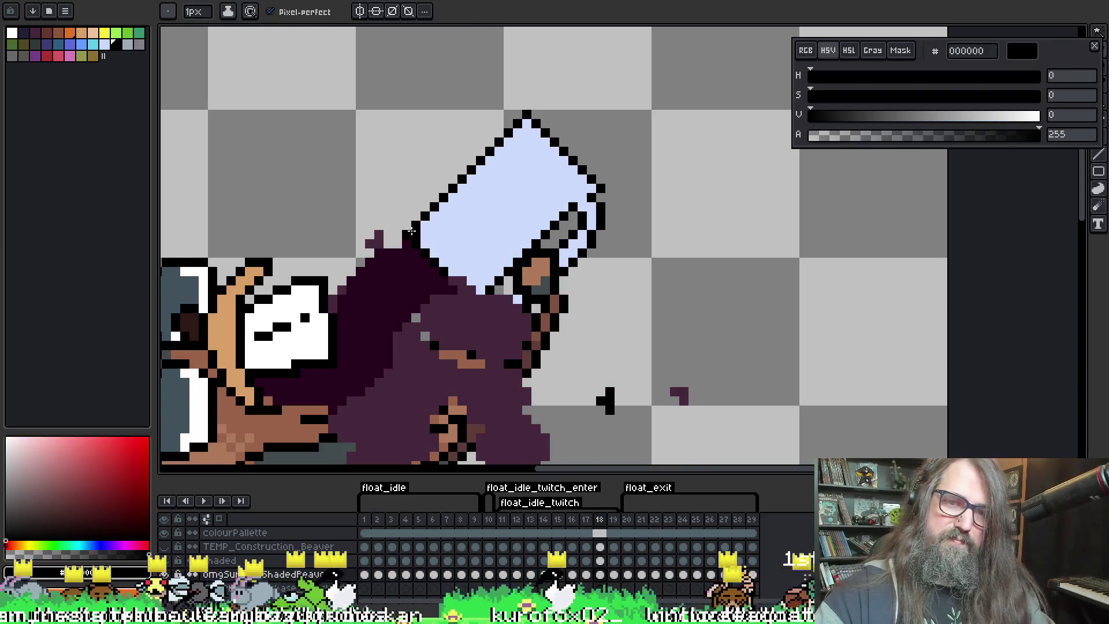
pyautogui.press('Left')
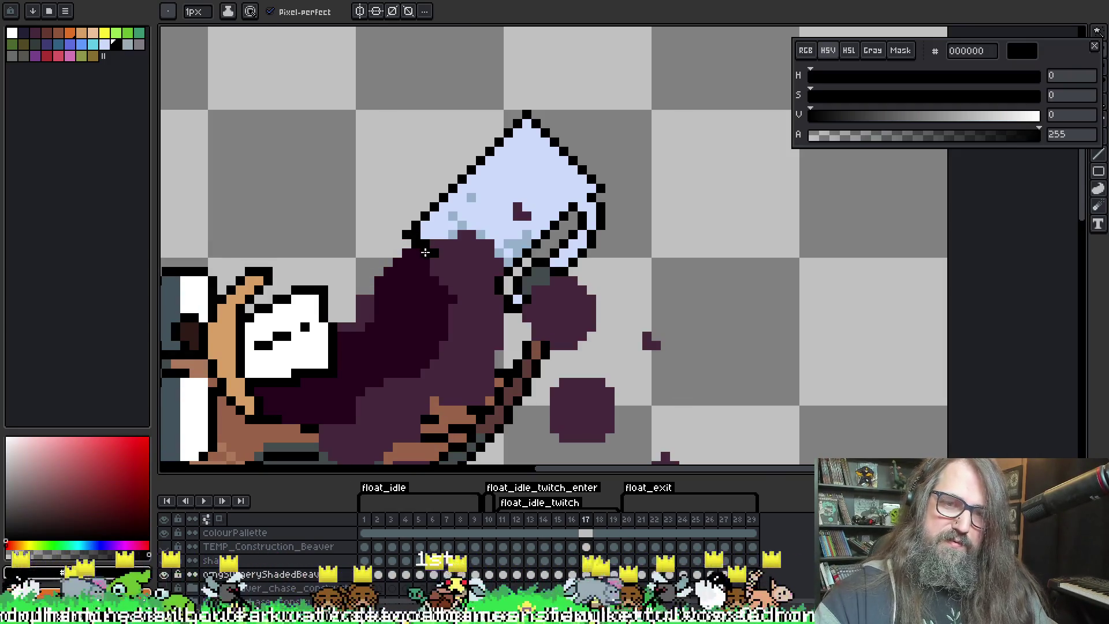
pyautogui.keyDown('alt'); pyautogui.click(415, 235); pyautogui.keyUp('alt')
pyautogui.click(434, 253)
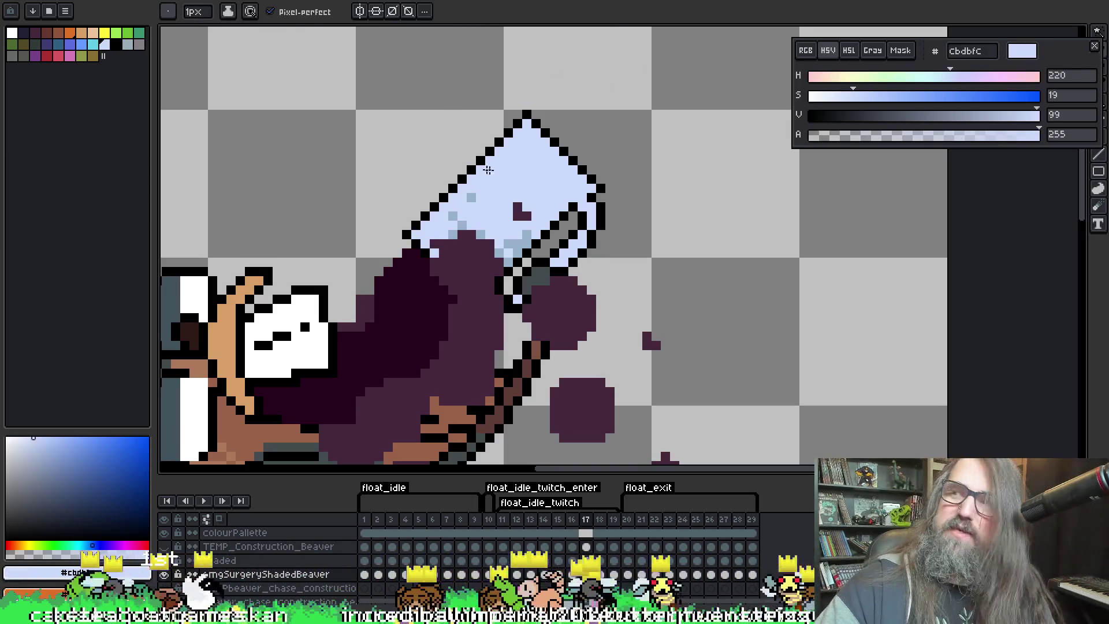
pyautogui.hscroll(2, 469, 231)
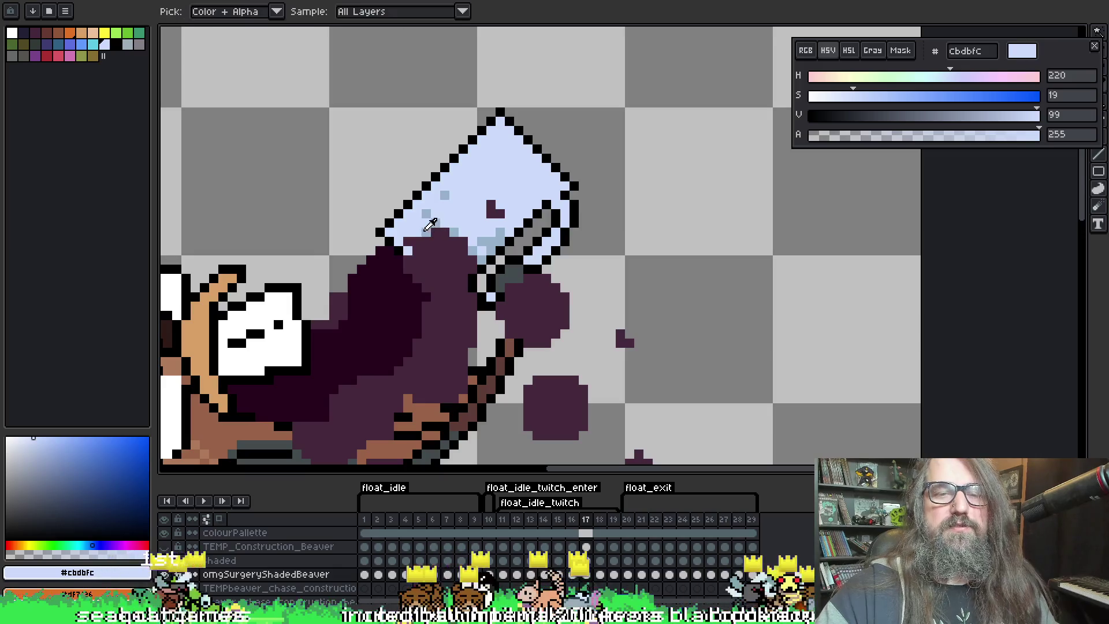
# Move to frame 18 and set black as the current colour
pyautogui.press('Right')
pyautogui.press('Left')
pyautogui.press('Left')
pyautogui.press('Left')
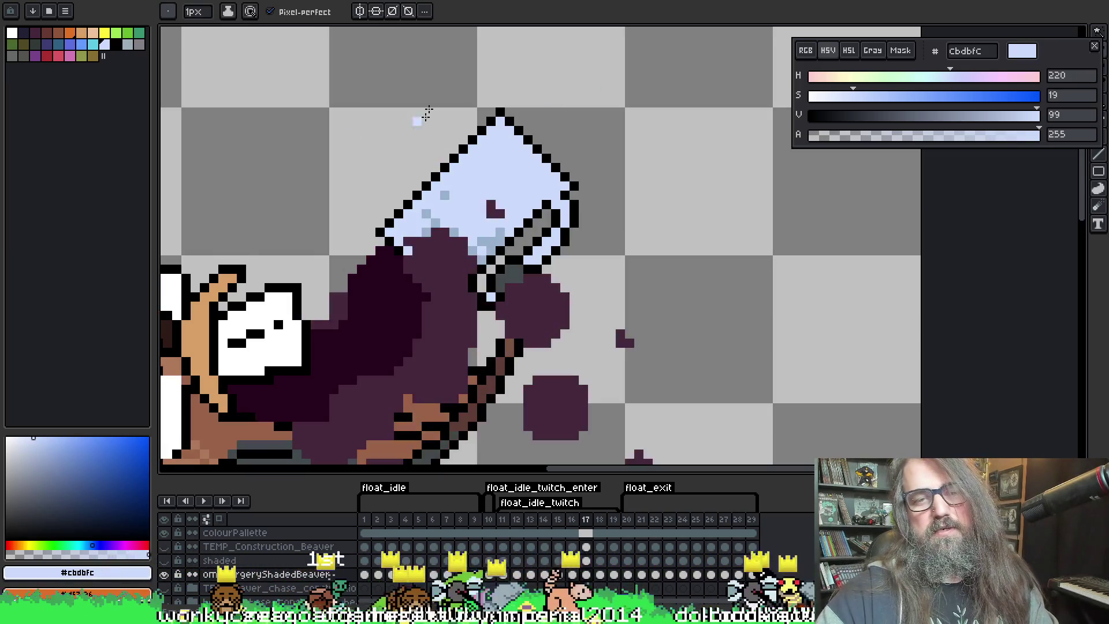
pyautogui.press('Right')
pyautogui.press('Right')
pyautogui.press('Right')
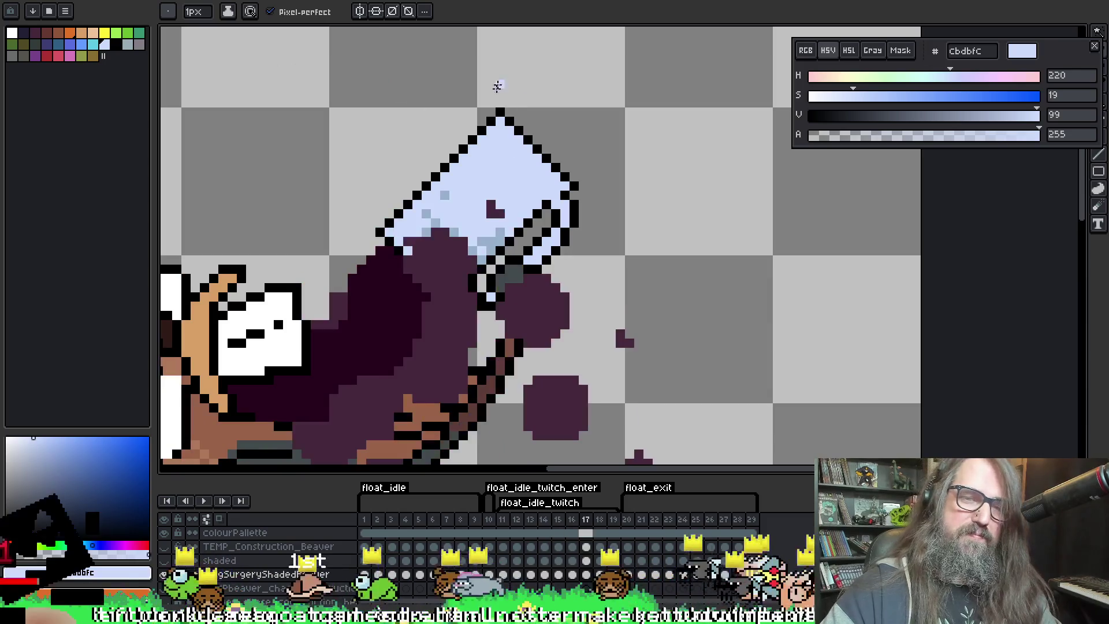
pyautogui.click(174, 10)
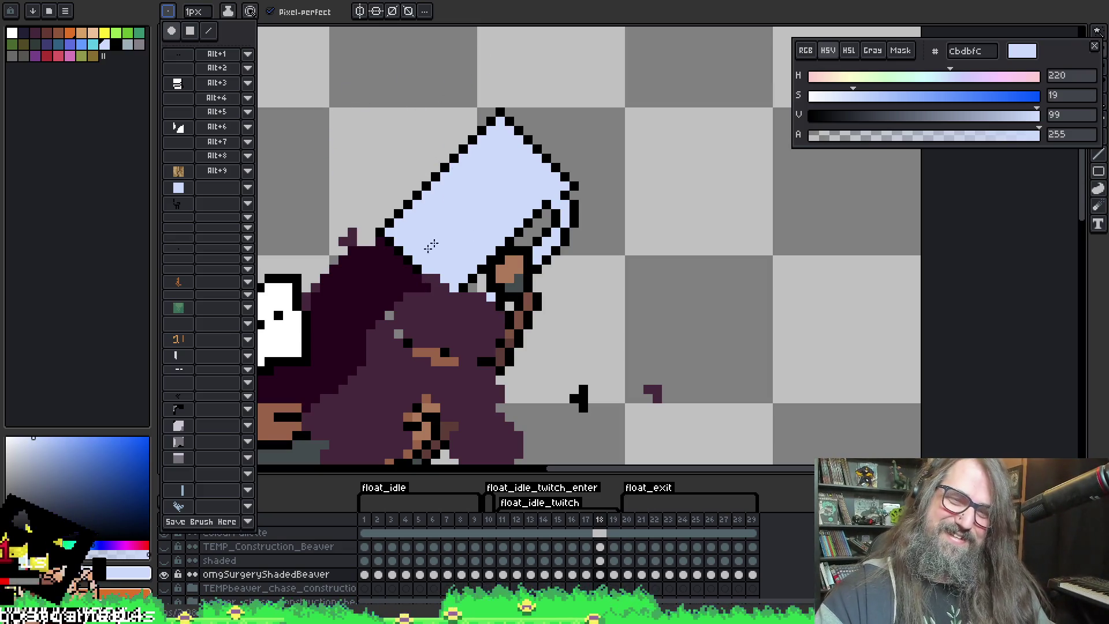
pyautogui.keyDown('alt'); pyautogui.click(421, 273); pyautogui.keyUp('alt')
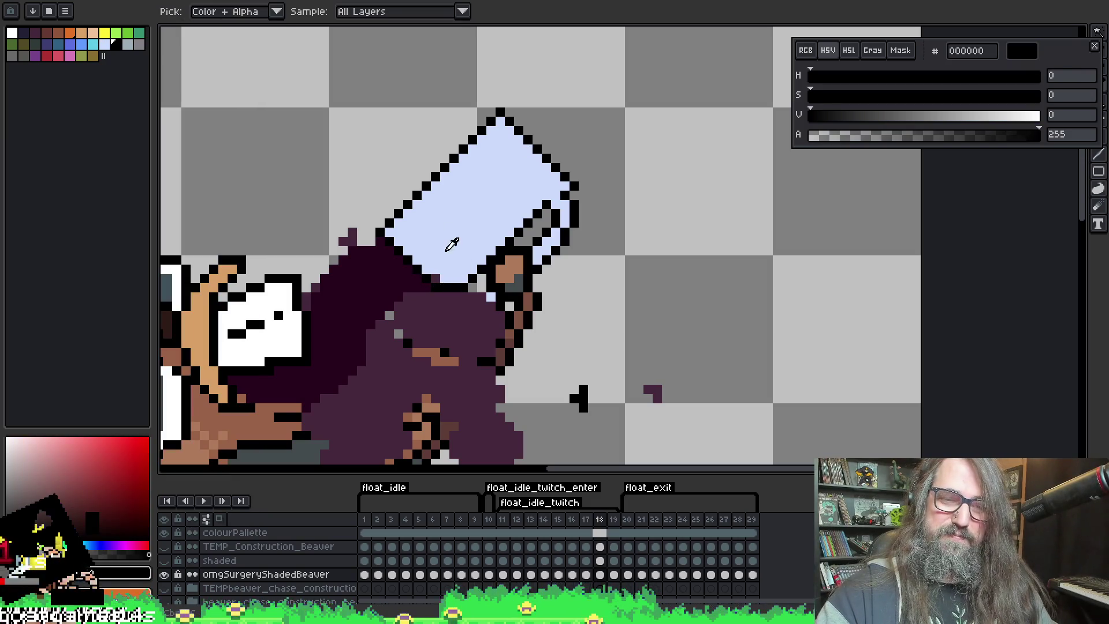
# Sample the mug's colours and pencil light-blue pixels along its lower outline on frame 18
pyautogui.keyDown('alt'); pyautogui.click(458, 255); pyautogui.keyUp('alt')
pyautogui.keyDown('alt'); pyautogui.click(444, 293); pyautogui.keyUp('alt')
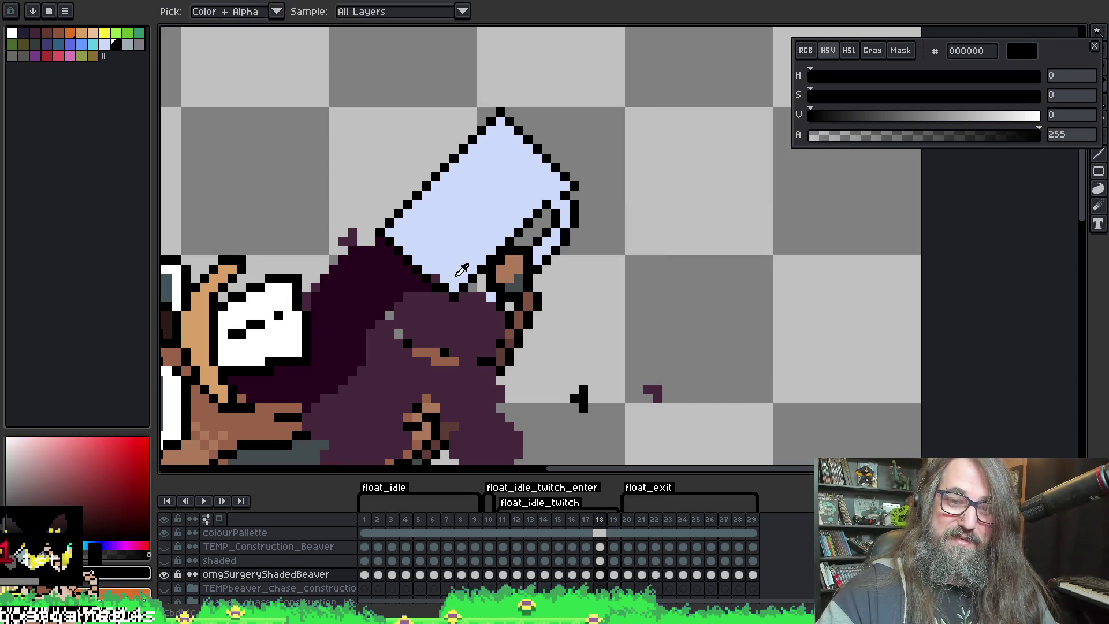
pyautogui.keyDown('alt'); pyautogui.click(450, 286); pyautogui.keyUp('alt')
pyautogui.keyDown('alt'); pyautogui.click(461, 273); pyautogui.keyUp('alt')
pyautogui.keyDown('alt'); pyautogui.click(460, 273); pyautogui.keyUp('alt')
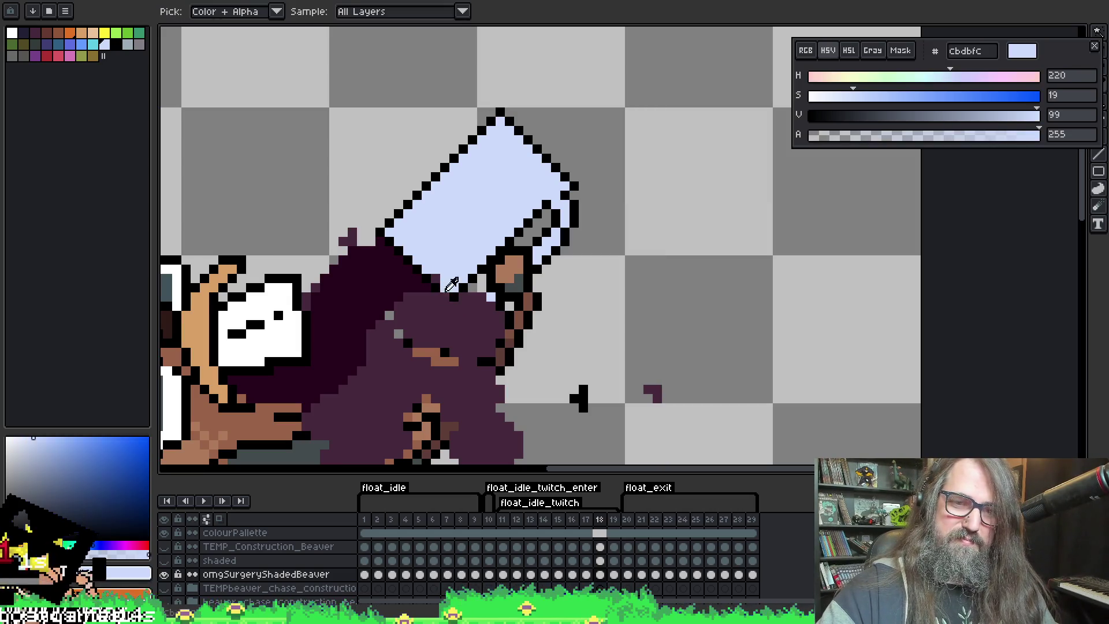
pyautogui.click(453, 286)
pyautogui.keyDown('alt'); pyautogui.click(449, 296); pyautogui.keyUp('alt')
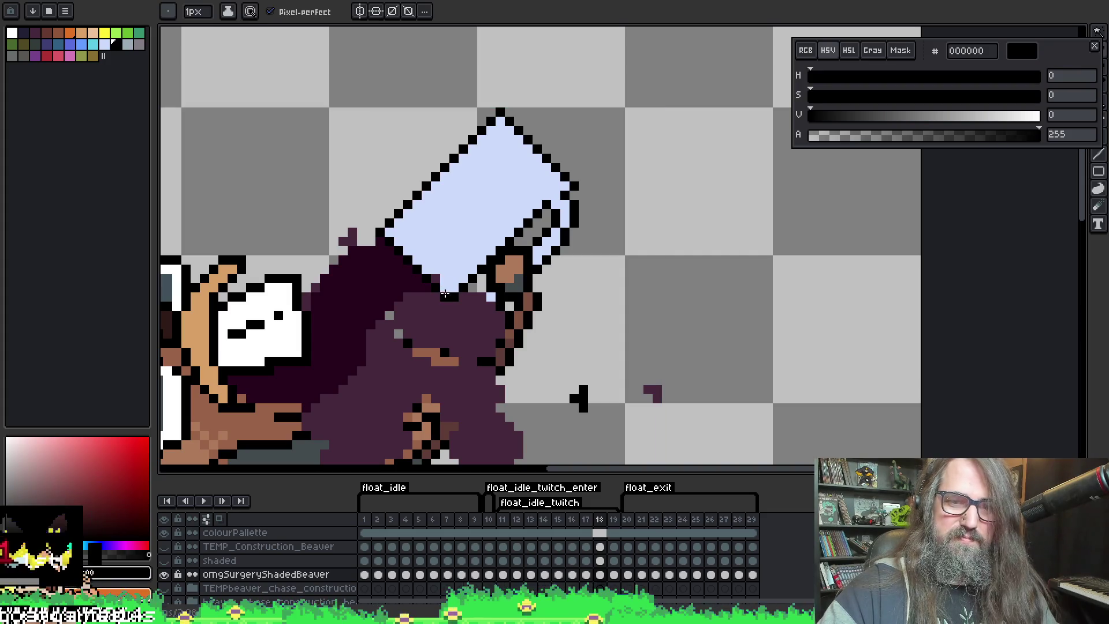
# Compare frame 18 with its neighbouring frames, then play and stop the animation
pyautogui.press(',')
pyautogui.press('.')
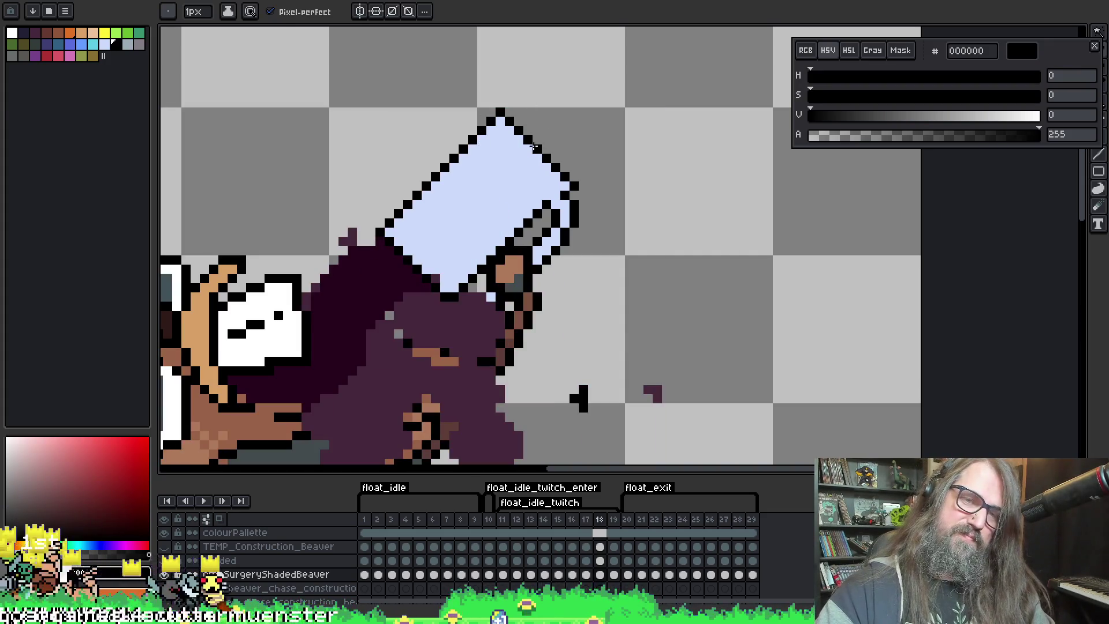
pyautogui.press('.')
pyautogui.press(',')
pyautogui.press(',')
pyautogui.press('Return')
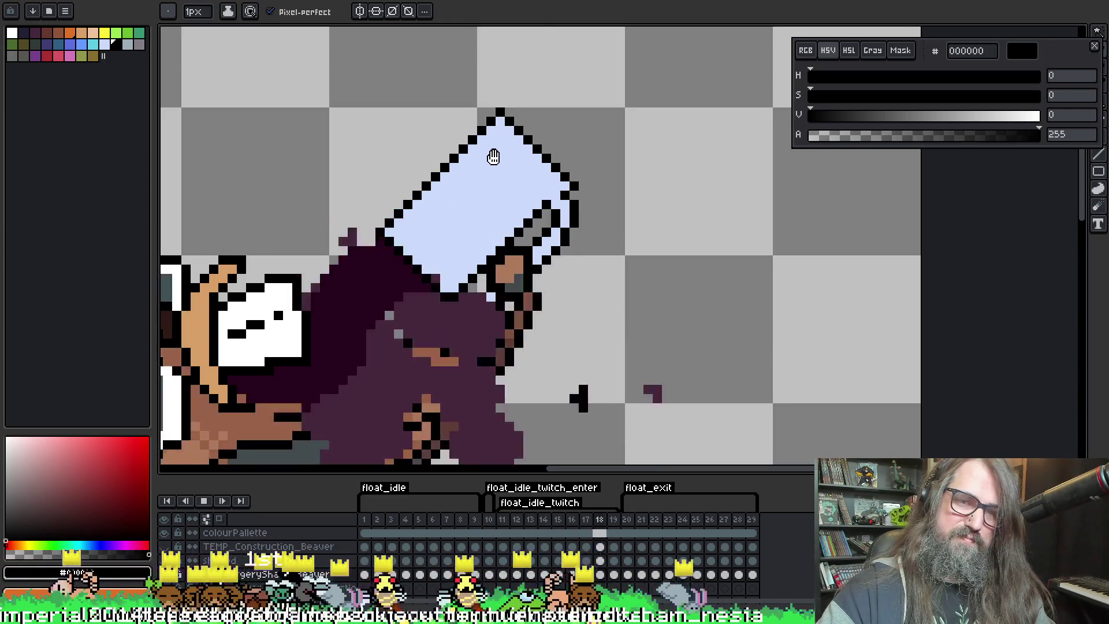
pyautogui.press('Return')
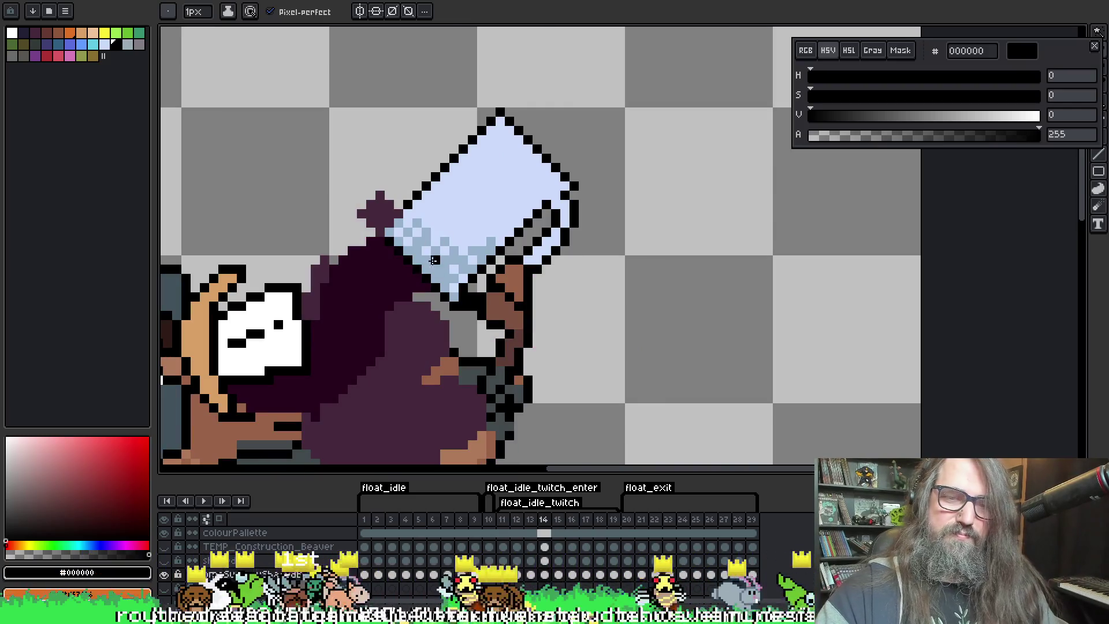
# Magic-wand select the mug's light-blue dithered pixels and advance a few frames
pyautogui.press('w')
pyautogui.click(444, 267)
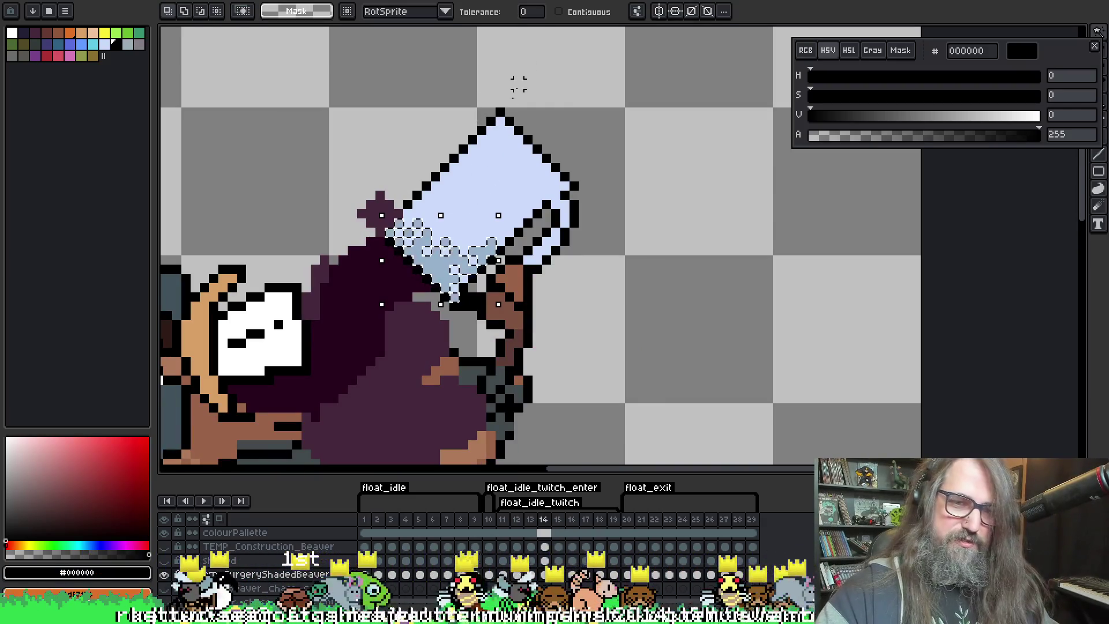
pyautogui.press('b')
pyautogui.press('.')
pyautogui.press('.')
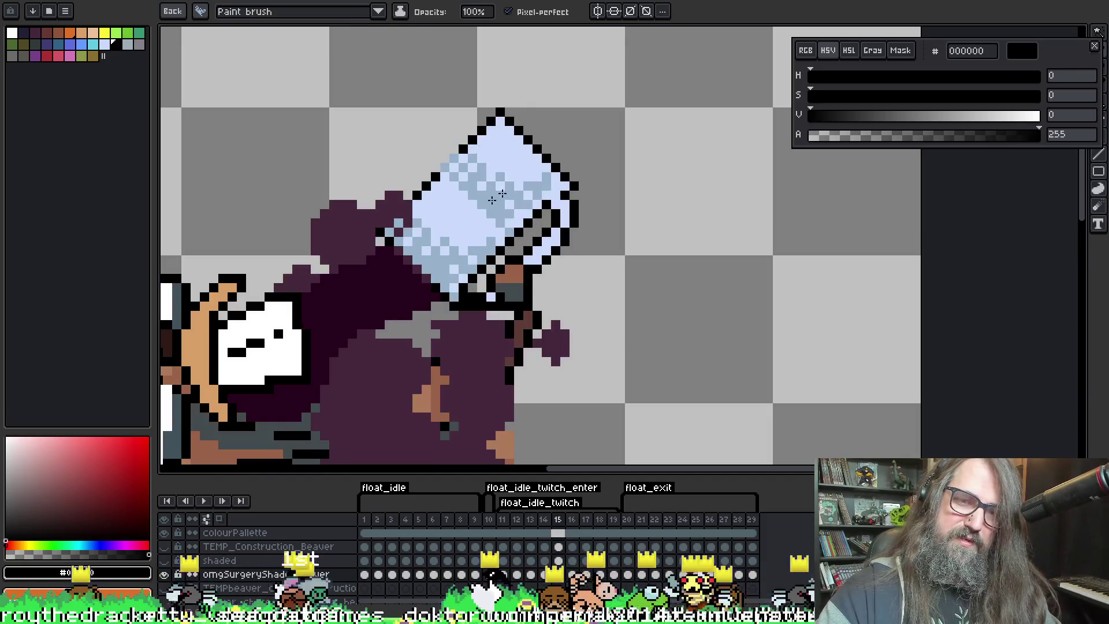
pyautogui.press('.')
pyautogui.press('.')
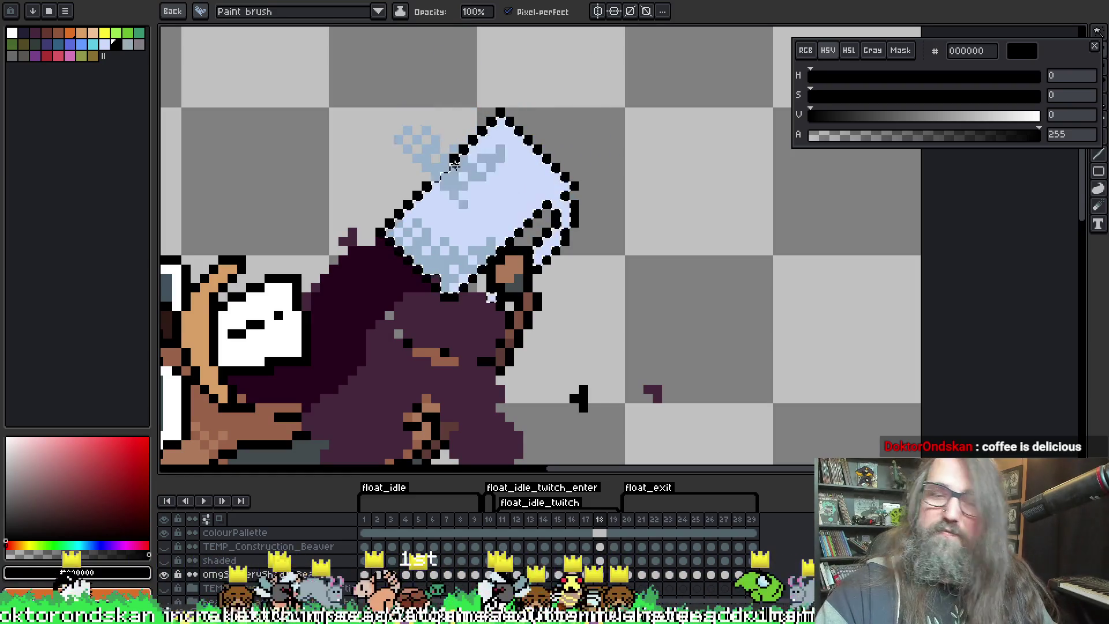
pyautogui.press('b')
pyautogui.press('.')
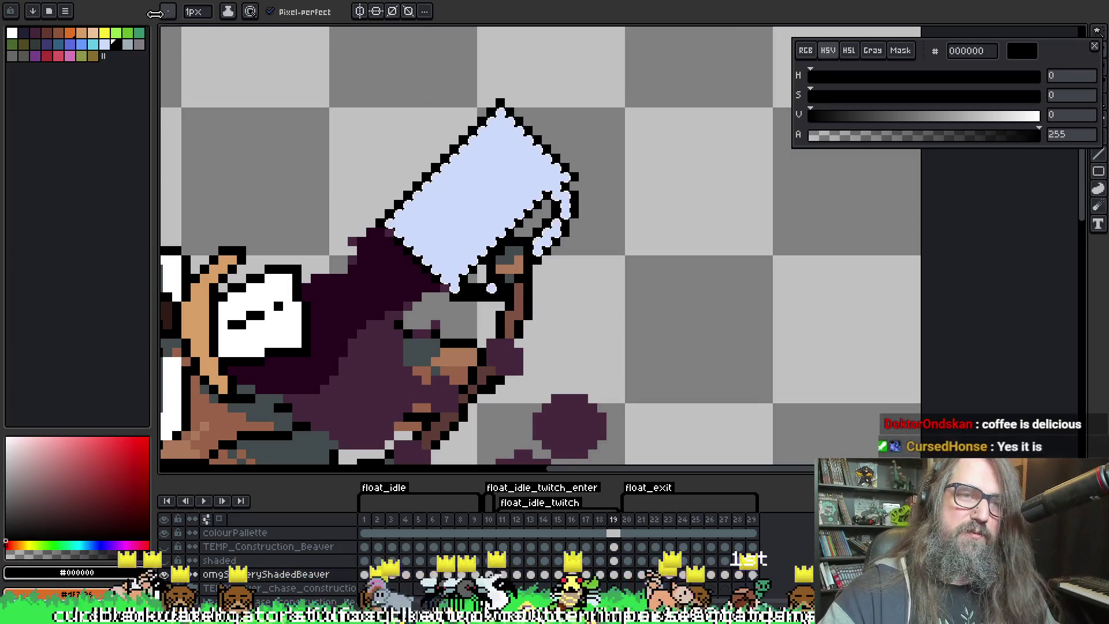
# Dab dithered light blue on the mug's lower part with the saved Paint brush, undo strays, and play
pyautogui.click(169, 13)
pyautogui.click(169, 12)
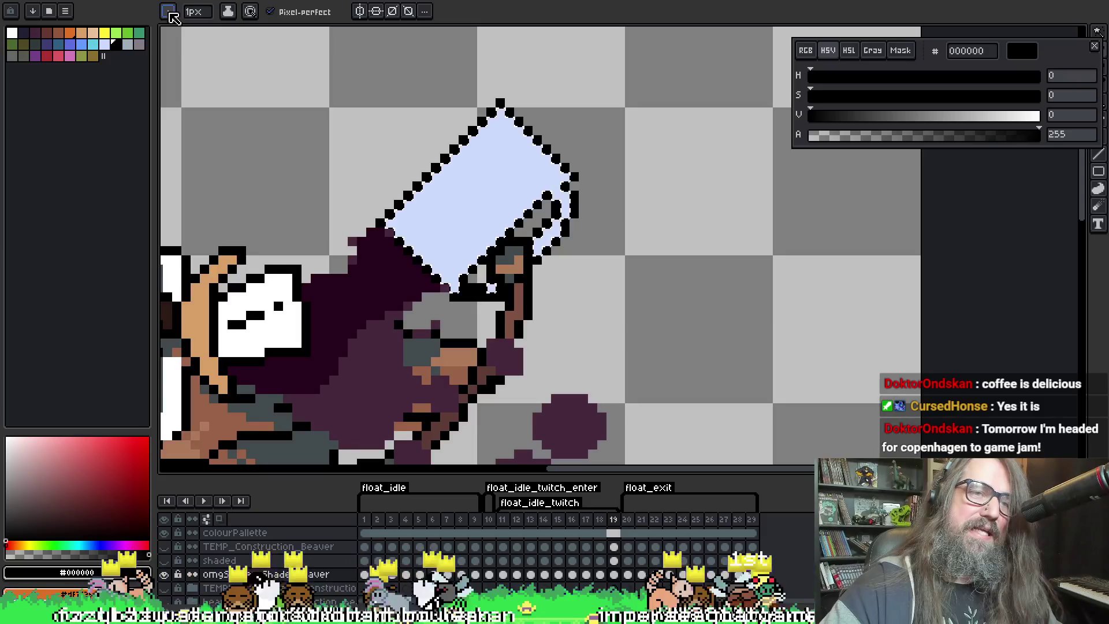
pyautogui.click(169, 12)
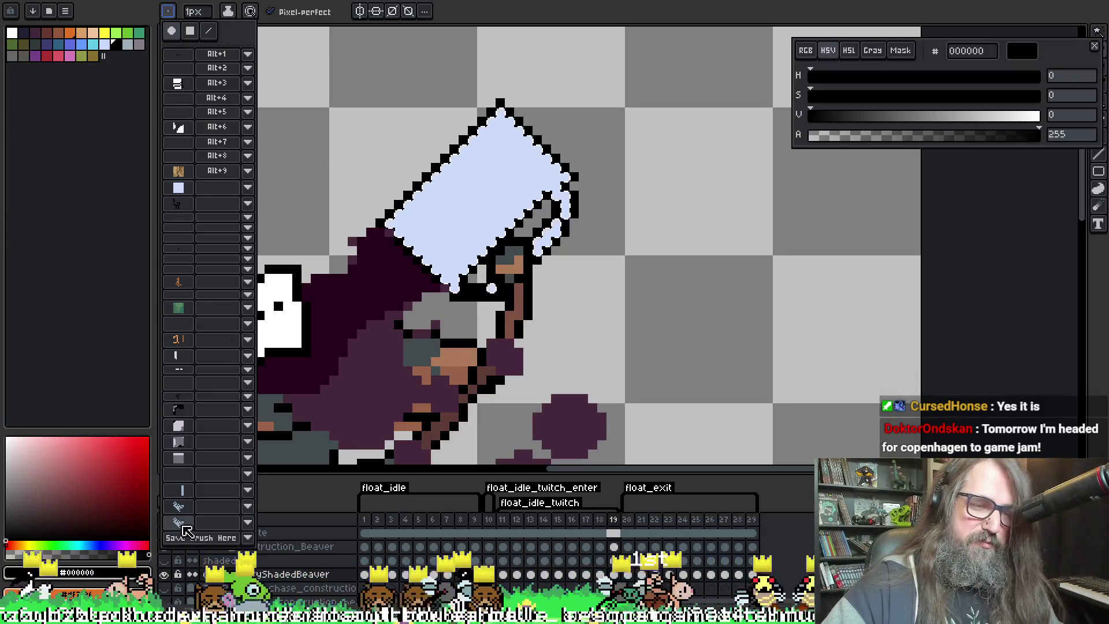
pyautogui.click(185, 522)
pyautogui.moveTo(393, 231)
pyautogui.mouseDown()
pyautogui.moveTo(436, 260)
pyautogui.moveTo(486, 229)
pyautogui.moveTo(447, 250)
pyautogui.mouseUp()
pyautogui.hotkey('ctrl', 'z')
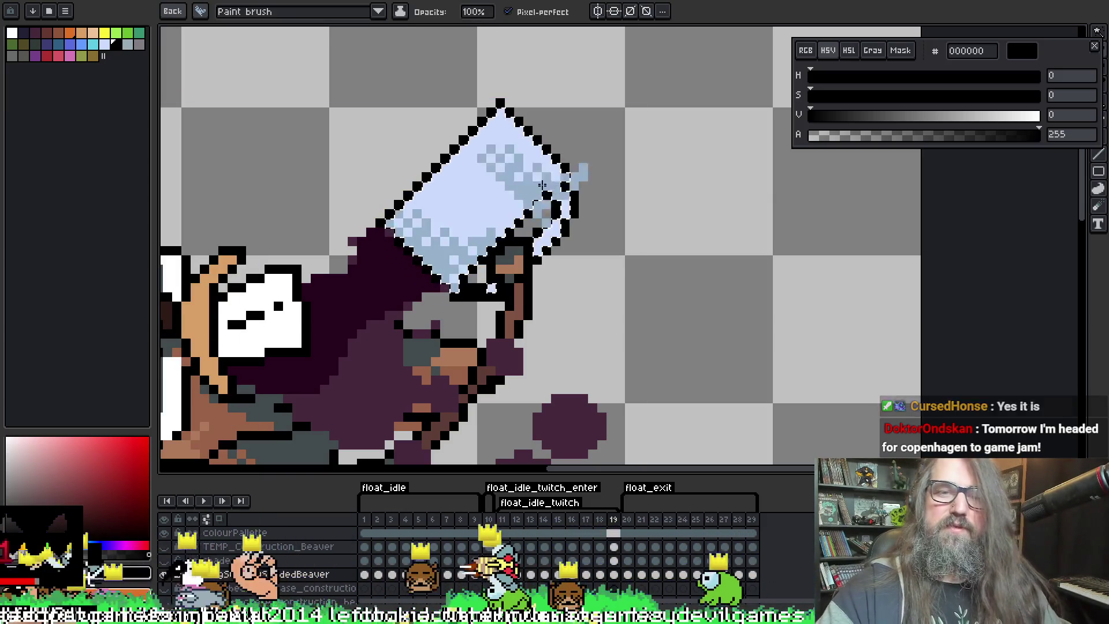
pyautogui.press('b')
pyautogui.press('Return')
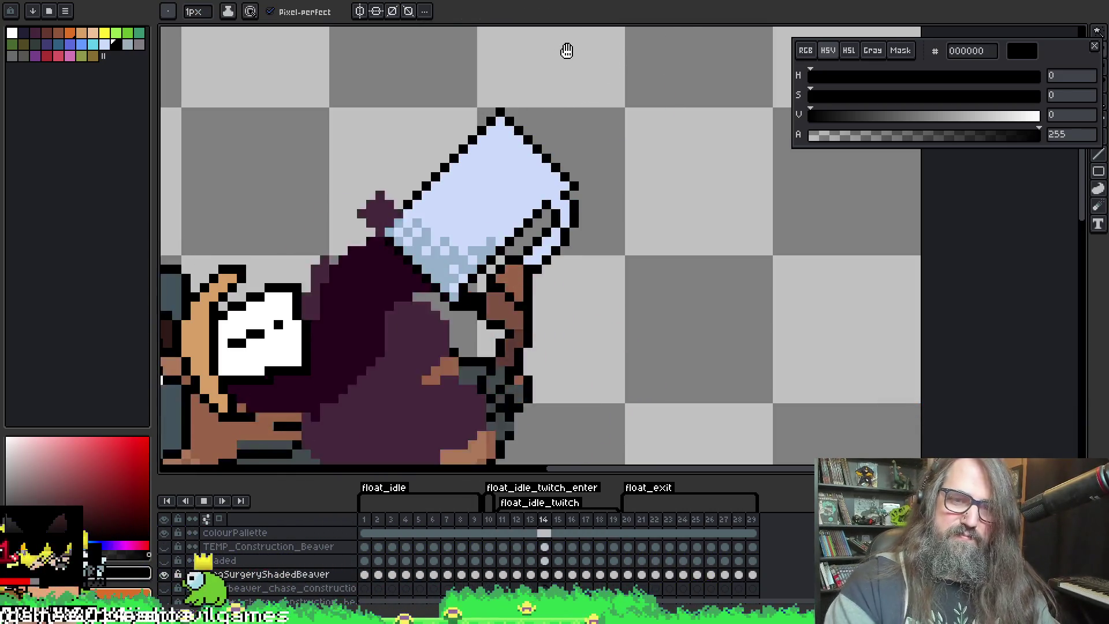
# Stop playback and eyedrop the pale grey dcdcdc from the mug
pyautogui.scroll(-4, 565, 51)
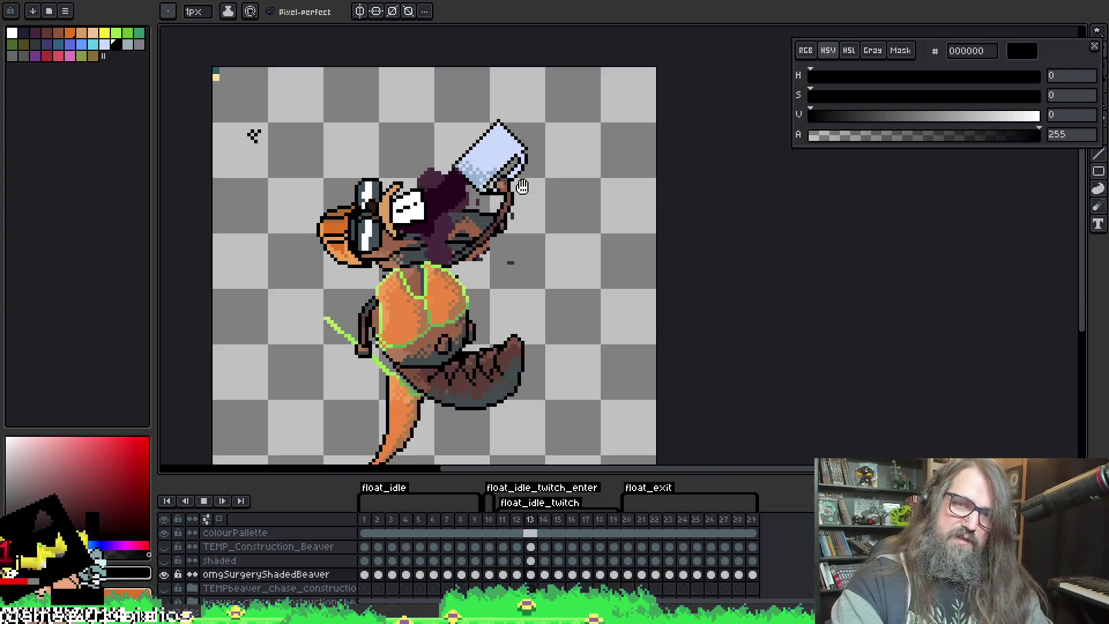
pyautogui.scroll(2, 522, 186)
pyautogui.scroll(1, 452, 219)
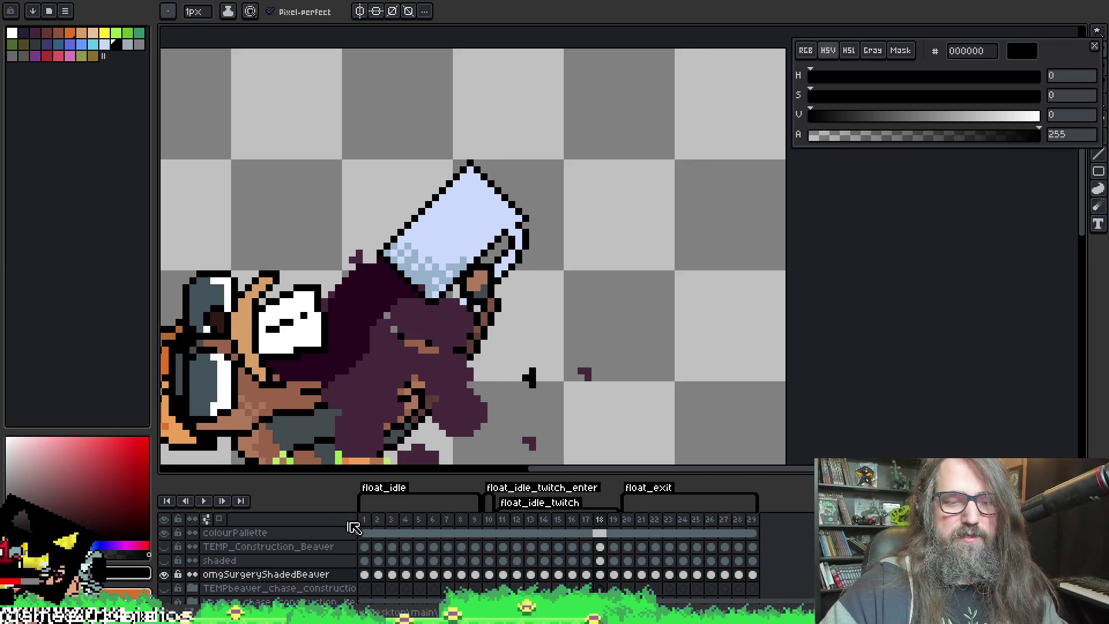
pyautogui.click(364, 519)
pyautogui.press('alt')
pyautogui.keyDown('alt'); pyautogui.click(430, 362); pyautogui.keyUp('alt')
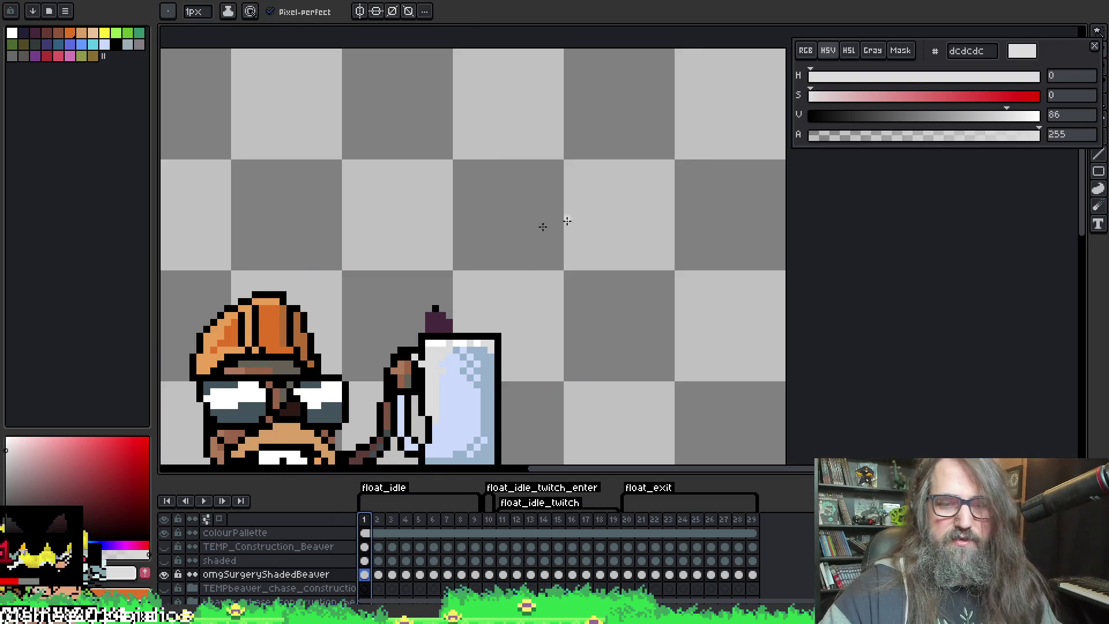
# Jump to frame 11 in the timeline and step forward to frame 16
pyautogui.click(503, 519)
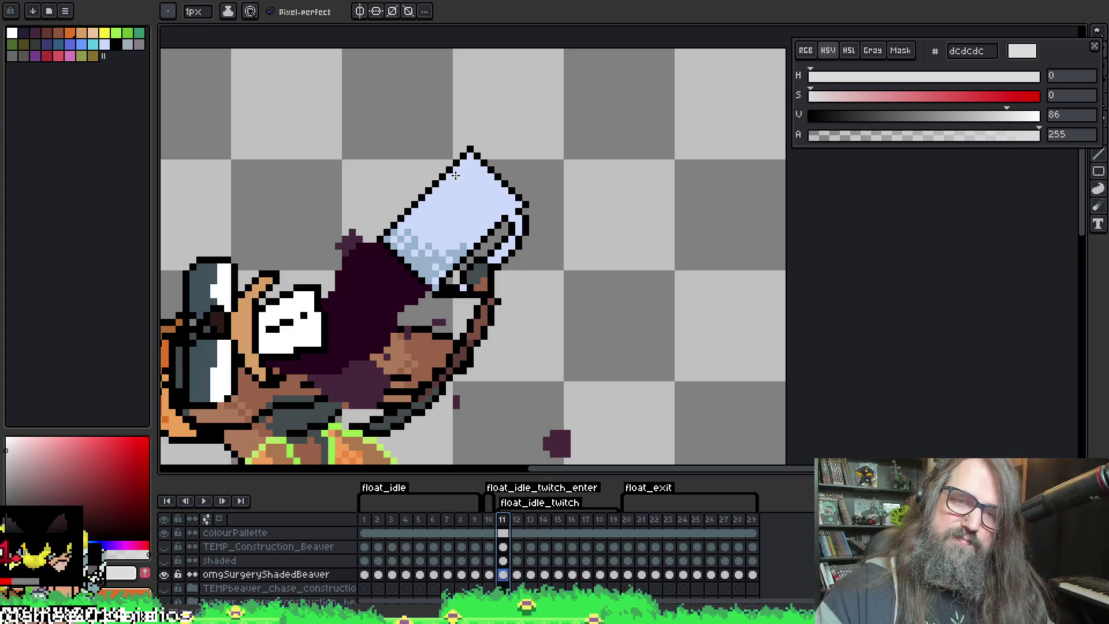
pyautogui.press('Right')
pyautogui.press('Right')
pyautogui.press('Right')
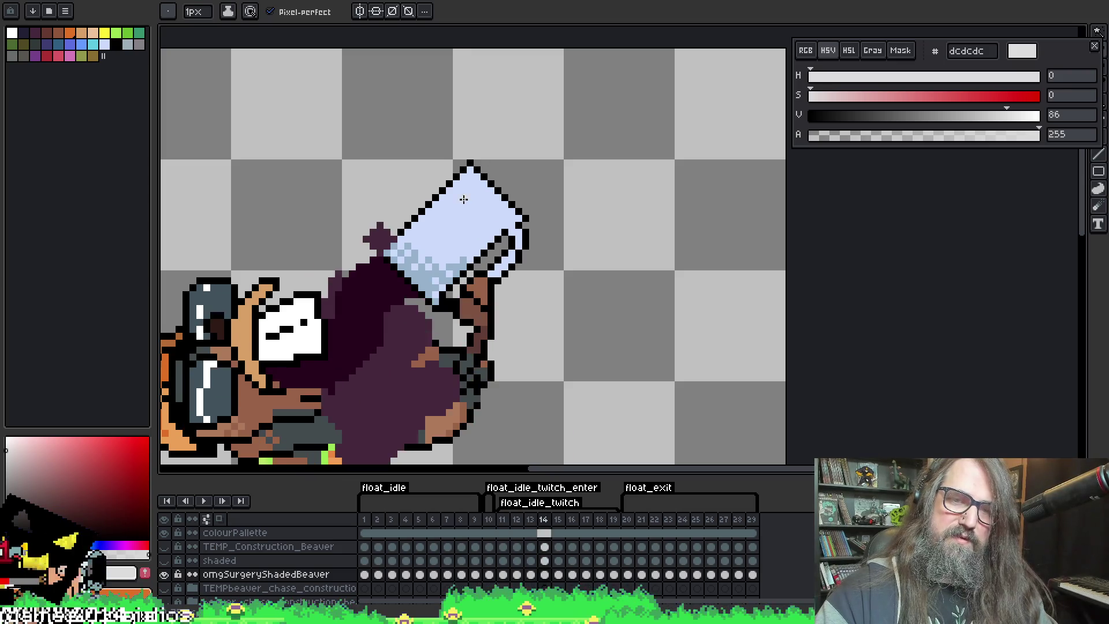
pyautogui.press('Left')
pyautogui.press('Right')
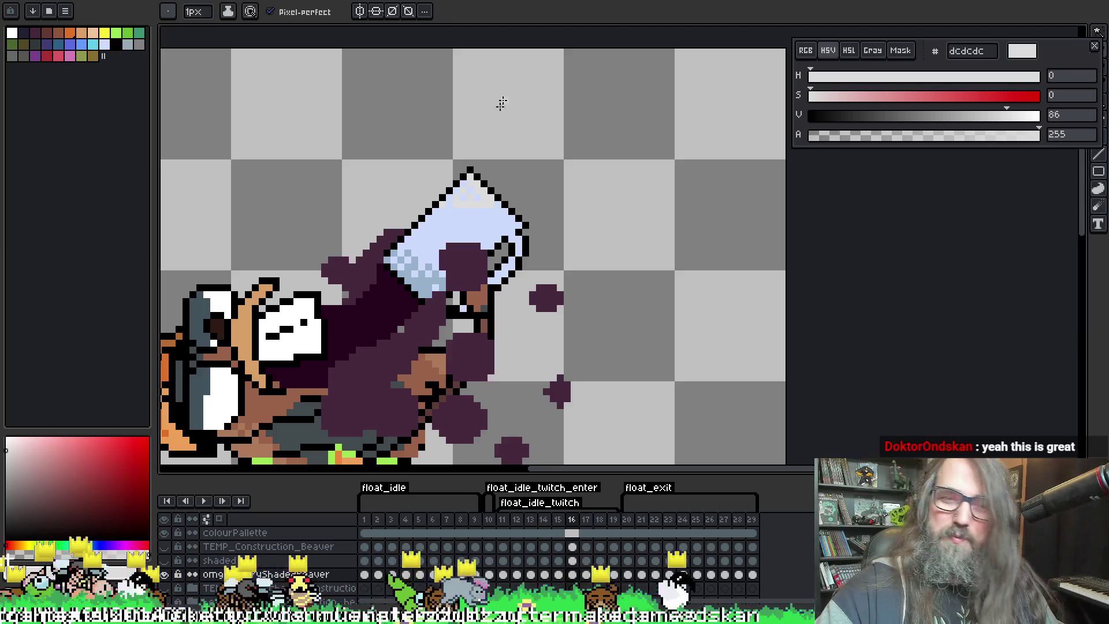
# Alternate sampling cbdbfc and dcdcdc from the mug top, then paint dcdcdc highlights along its rim
pyautogui.press('i')
pyautogui.press('b')
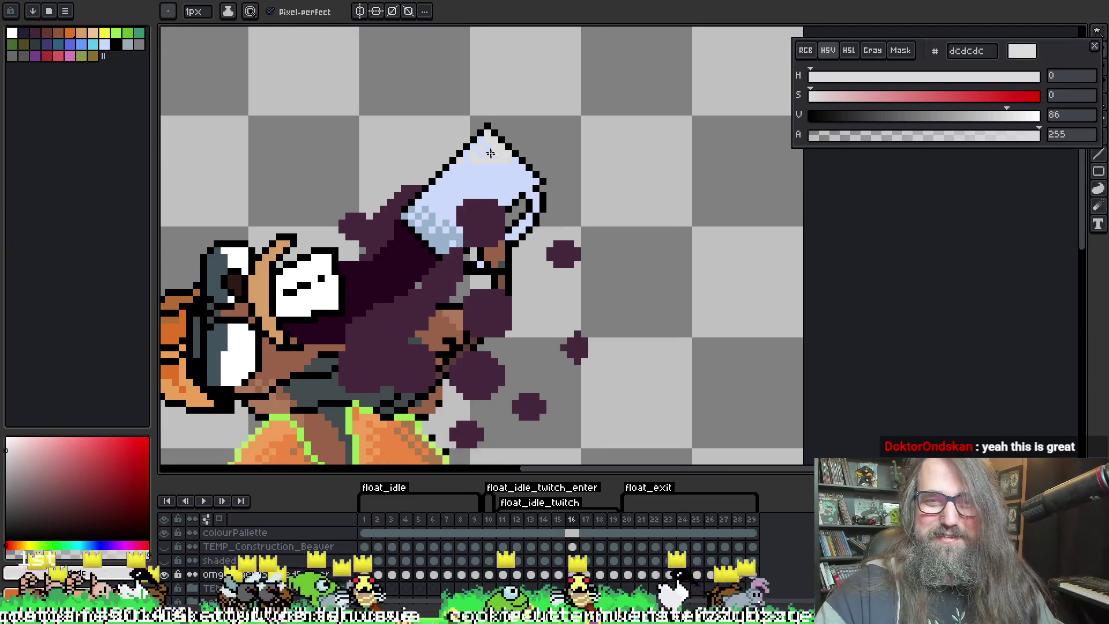
pyautogui.keyDown('alt'); pyautogui.click(493, 158); pyautogui.keyUp('alt')
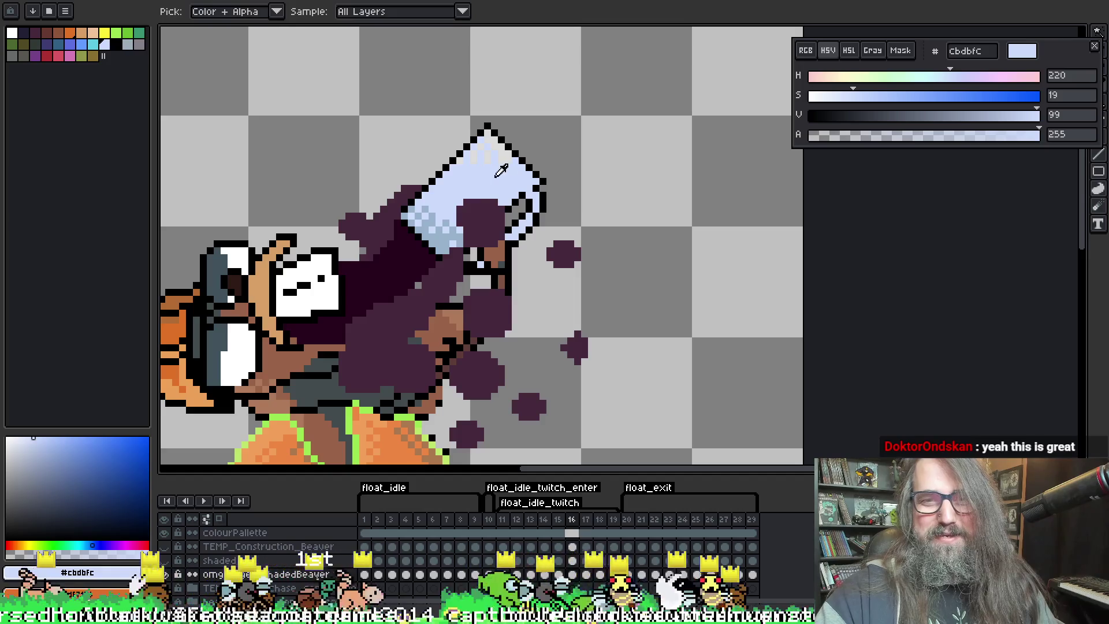
pyautogui.press('alt')
pyautogui.keyDown('alt'); pyautogui.click(470, 156); pyautogui.keyUp('alt')
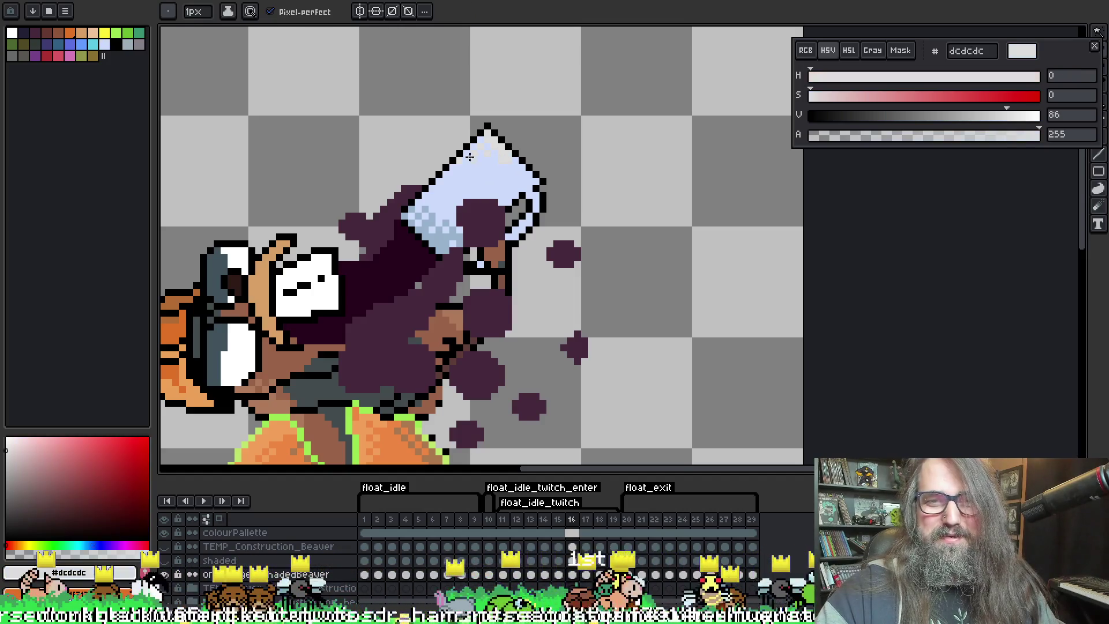
pyautogui.keyDown('alt'); pyautogui.click(508, 156); pyautogui.keyUp('alt')
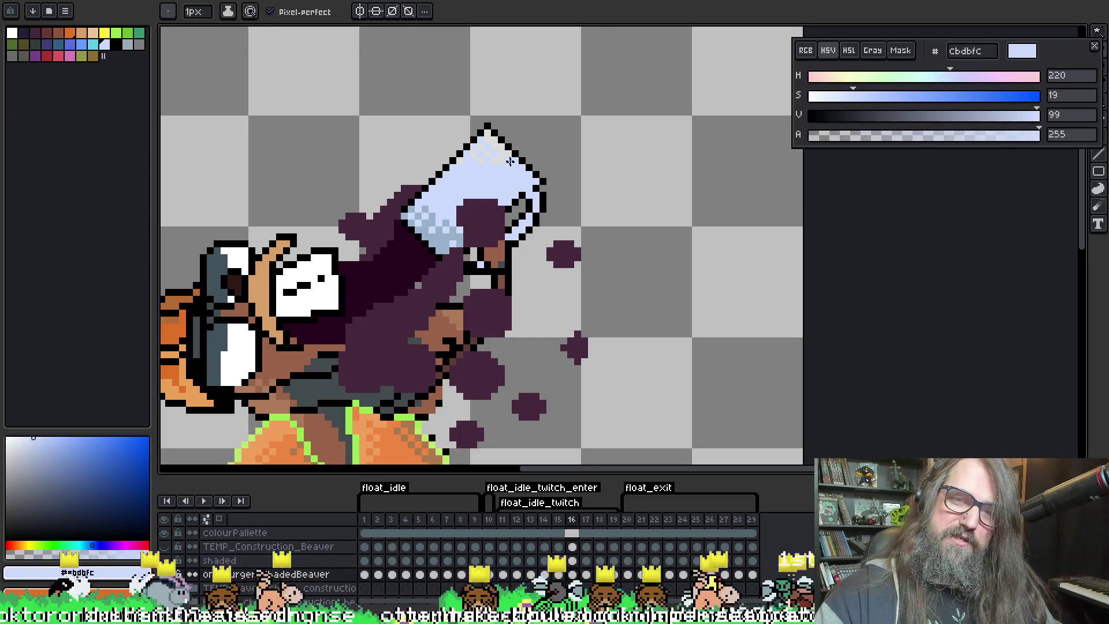
pyautogui.keyDown('alt'); pyautogui.click(491, 150); pyautogui.keyUp('alt')
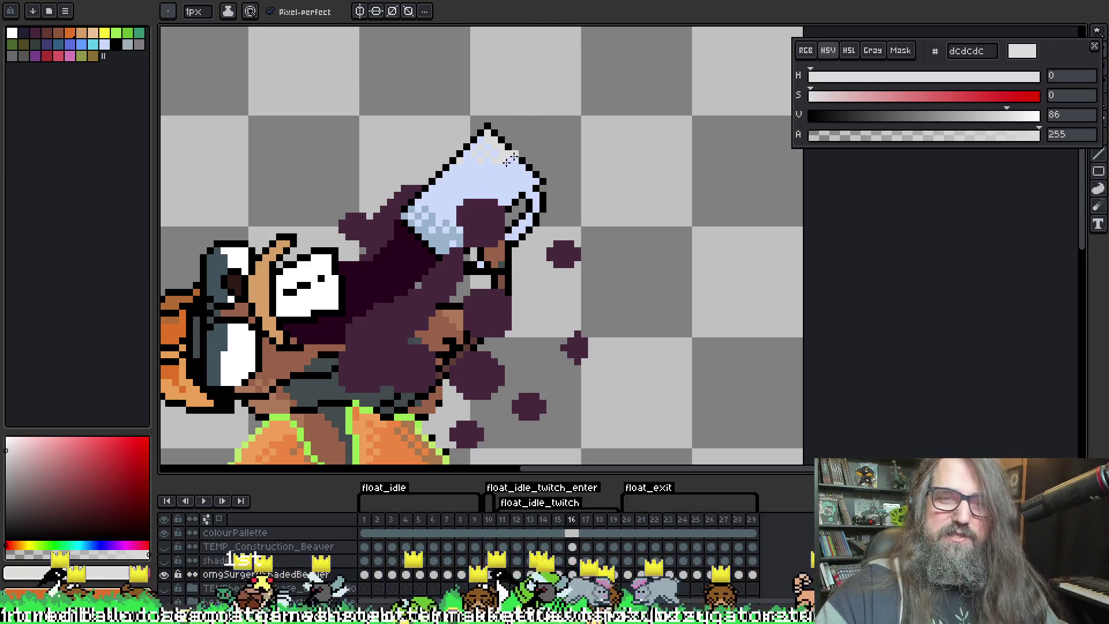
pyautogui.keyDown('alt'); pyautogui.click(498, 140); pyautogui.keyUp('alt')
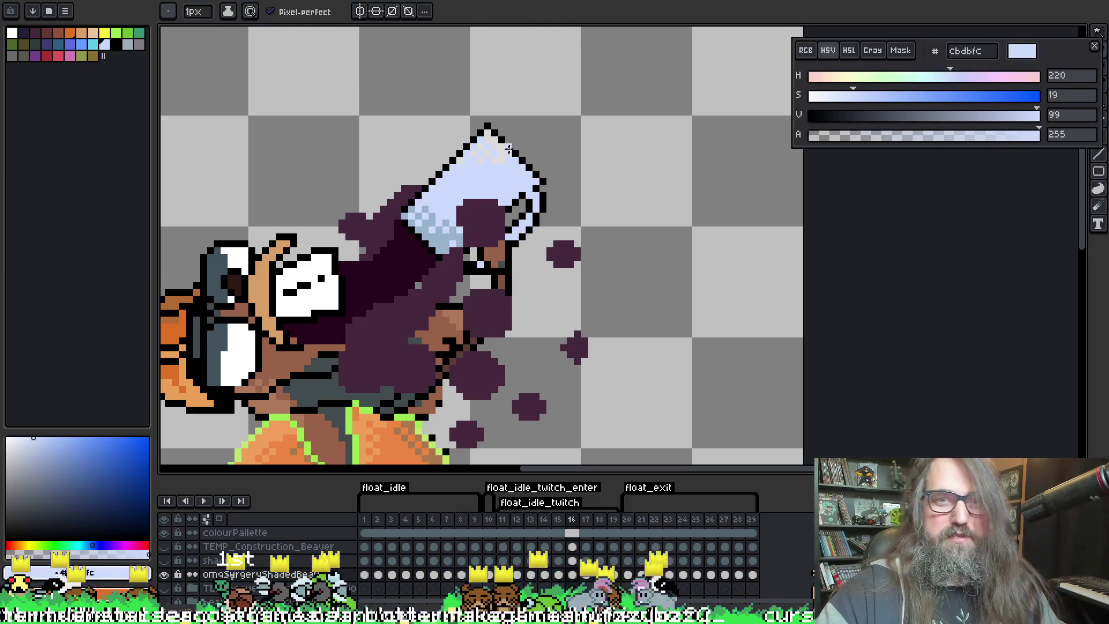
pyautogui.keyDown('alt'); pyautogui.click(488, 143); pyautogui.keyUp('alt')
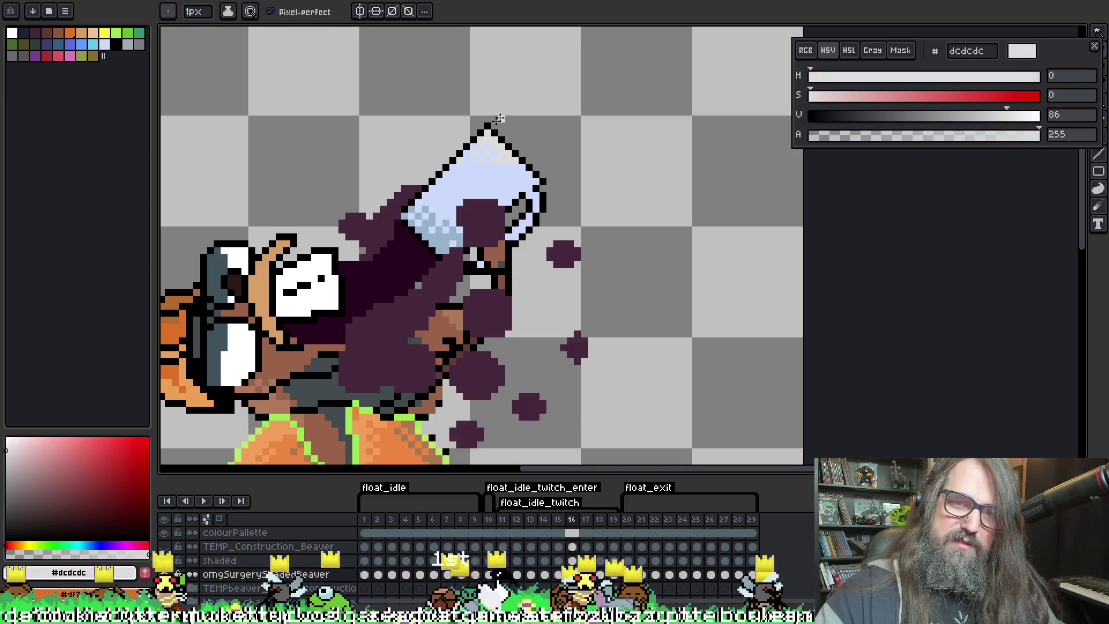
pyautogui.moveTo(474, 143); pyautogui.dragTo(488, 154)
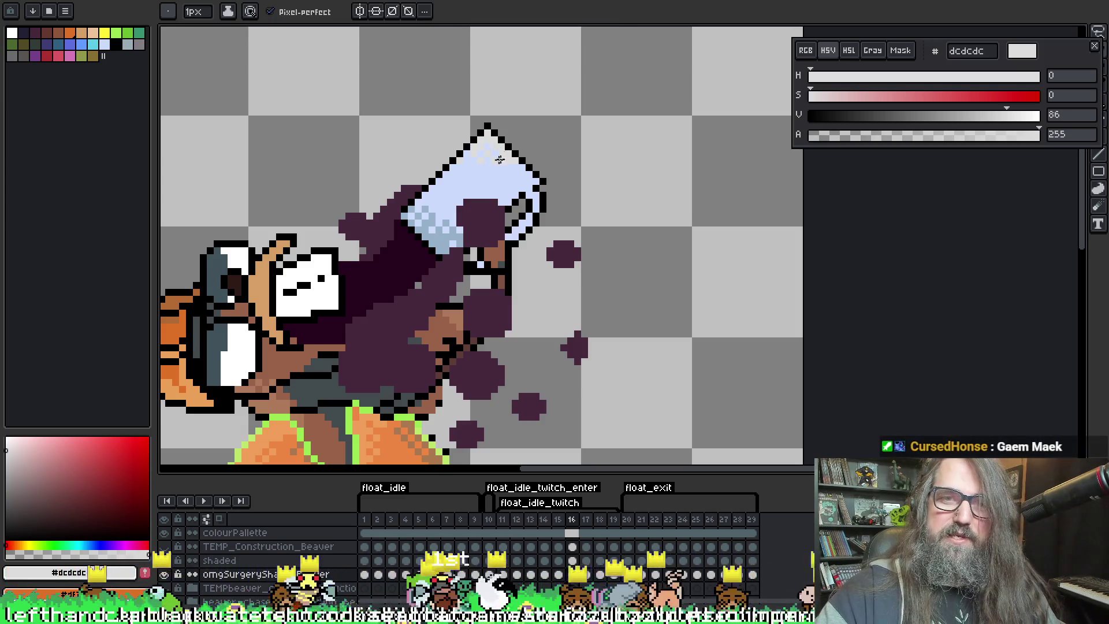
# Magic-wand select the pale pixels at the mug's top, then deselect and return to the pencil
pyautogui.press('m')
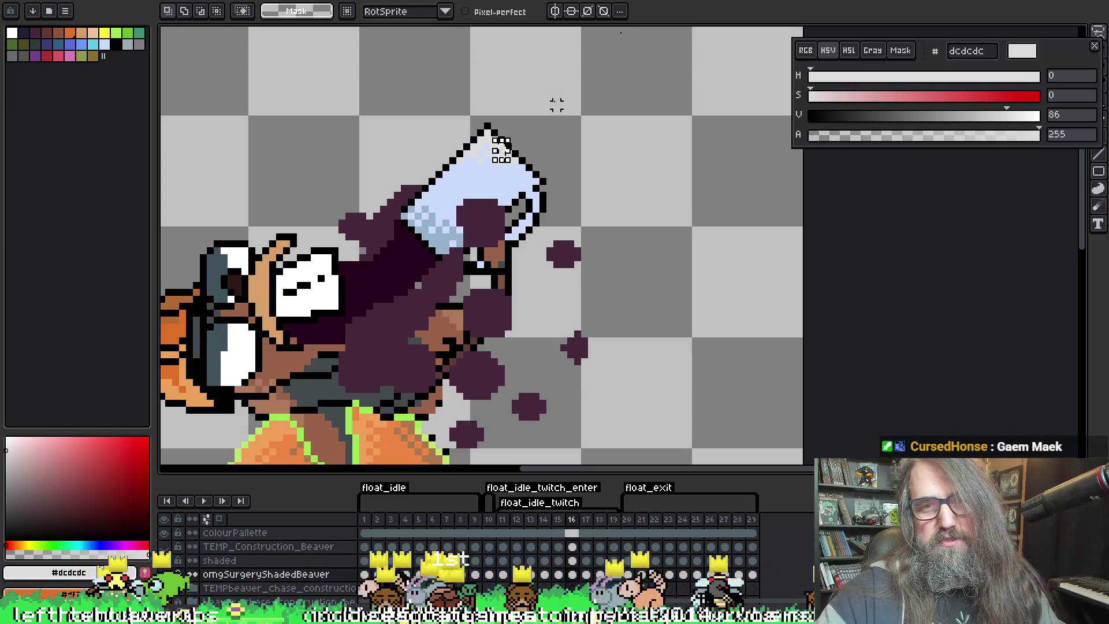
pyautogui.press('w')
pyautogui.click(488, 144)
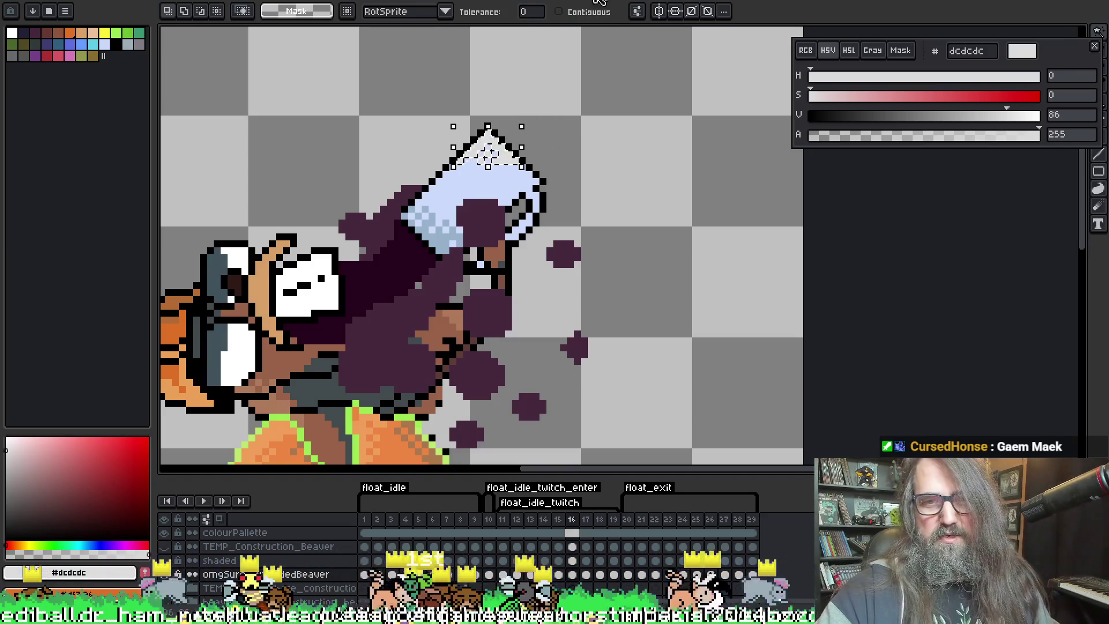
pyautogui.hotkey('ctrl', 'd')
pyautogui.press('b')
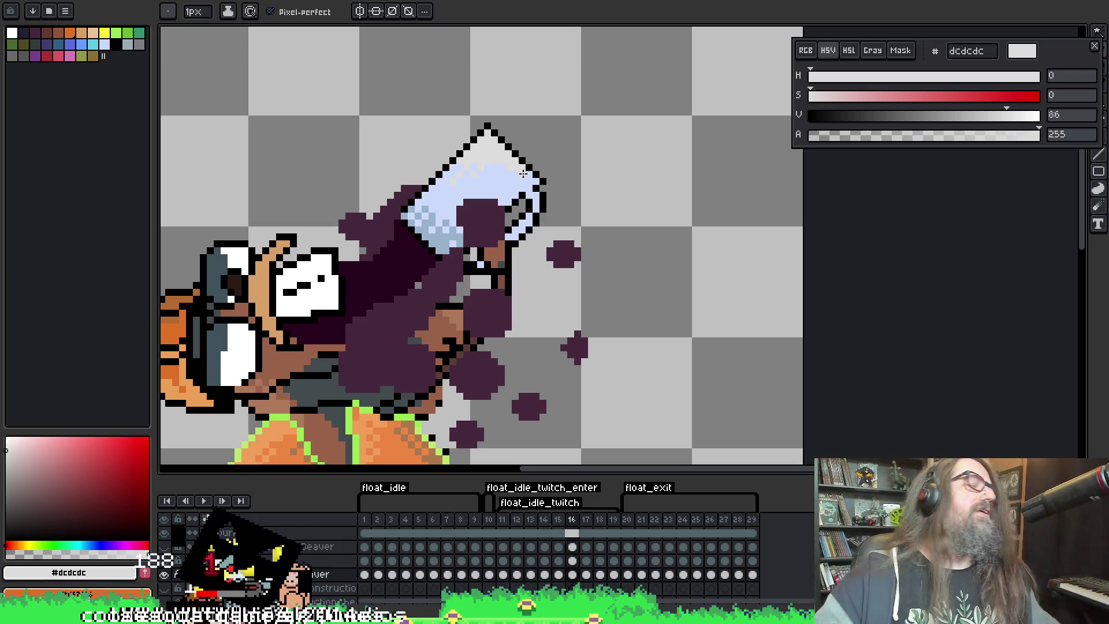
# Sample cbdbfc and dcdcdc, then capture the mug-top pale pixels as a custom brush
pyautogui.hscroll(1, 432, 160)
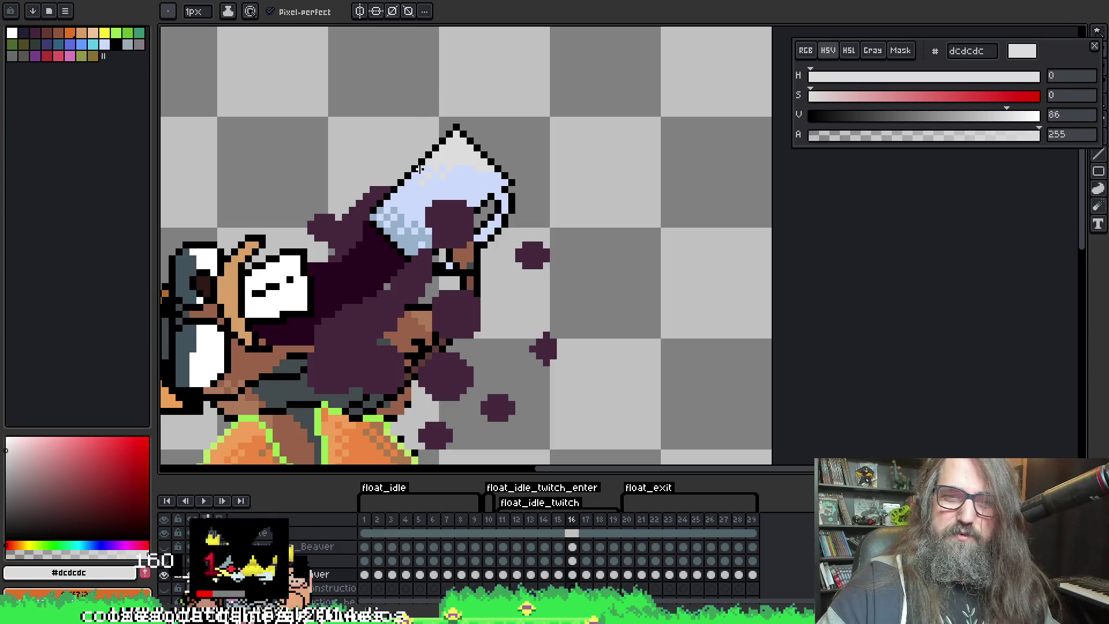
pyautogui.keyDown('alt'); pyautogui.click(455, 160); pyautogui.keyUp('alt')
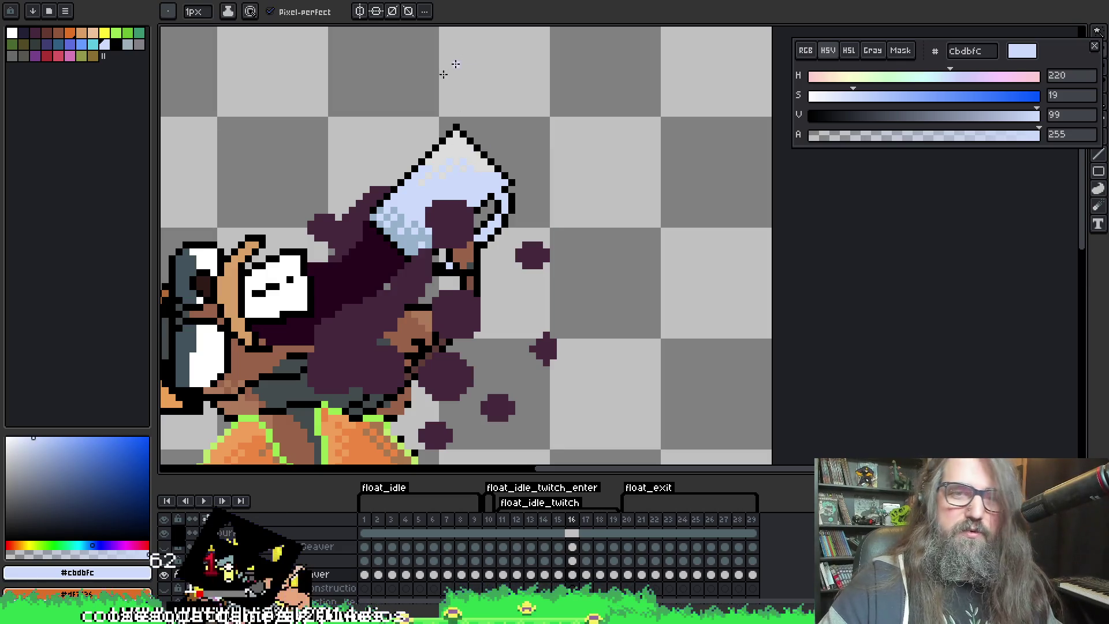
pyautogui.keyDown('alt'); pyautogui.click(454, 149); pyautogui.keyUp('alt')
pyautogui.keyDown('alt'); pyautogui.click(447, 161); pyautogui.keyUp('alt')
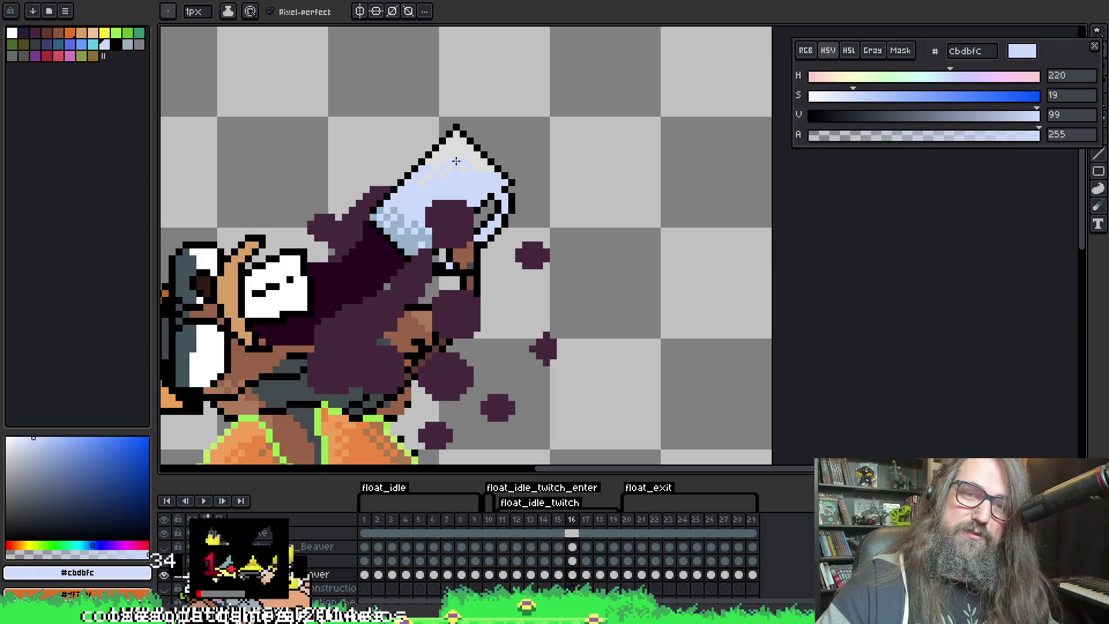
pyautogui.keyDown('alt'); pyautogui.click(447, 161); pyautogui.keyUp('alt')
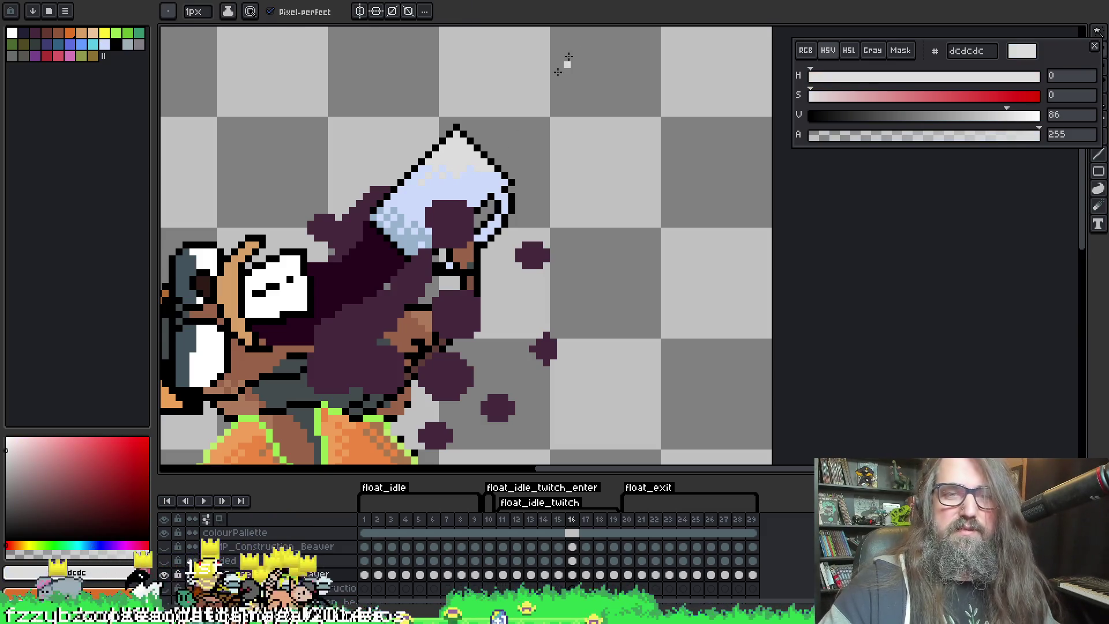
pyautogui.press('w')
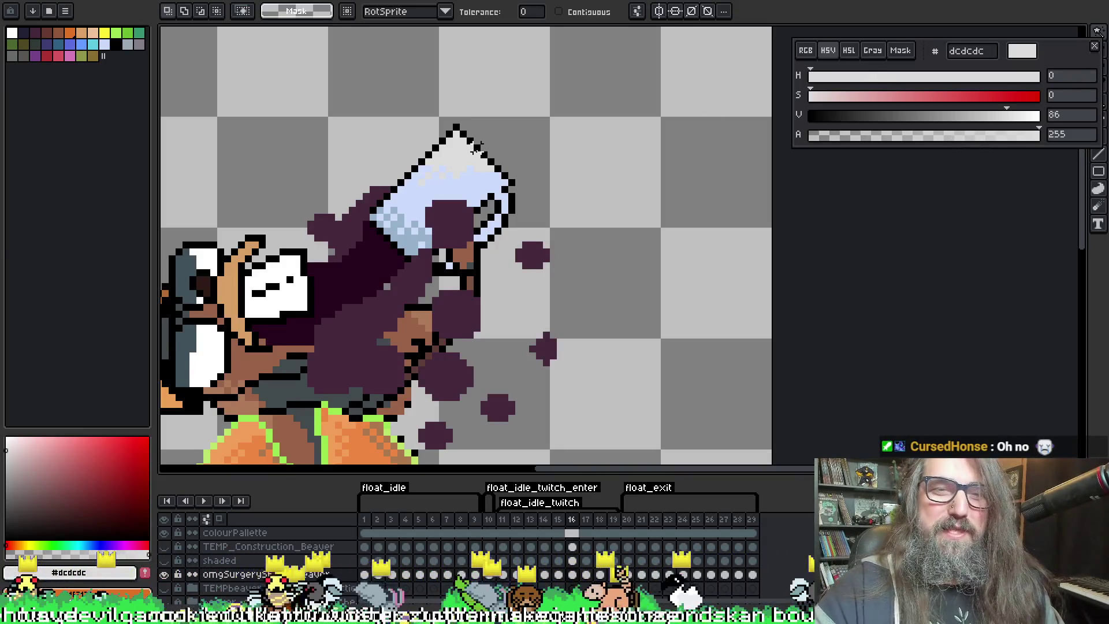
pyautogui.press('b')
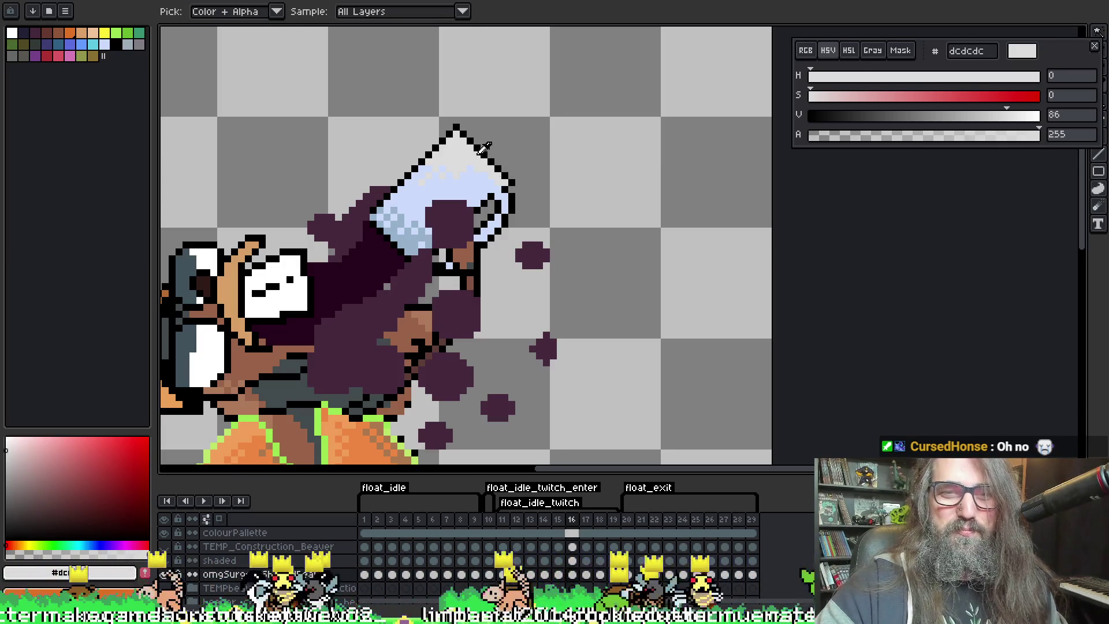
pyautogui.press('w')
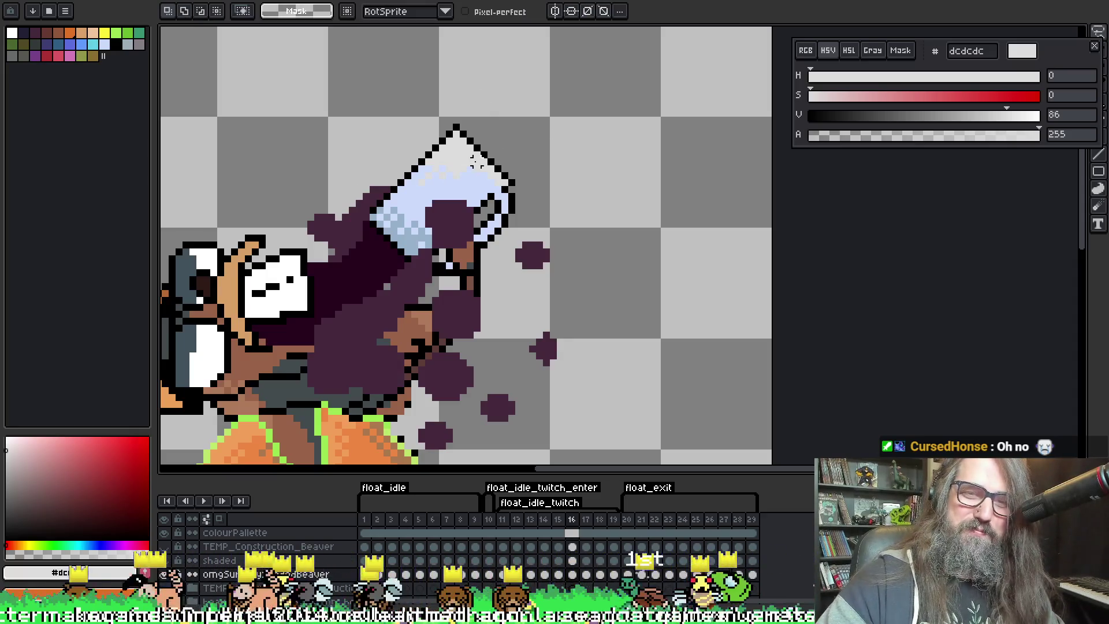
pyautogui.click(471, 149)
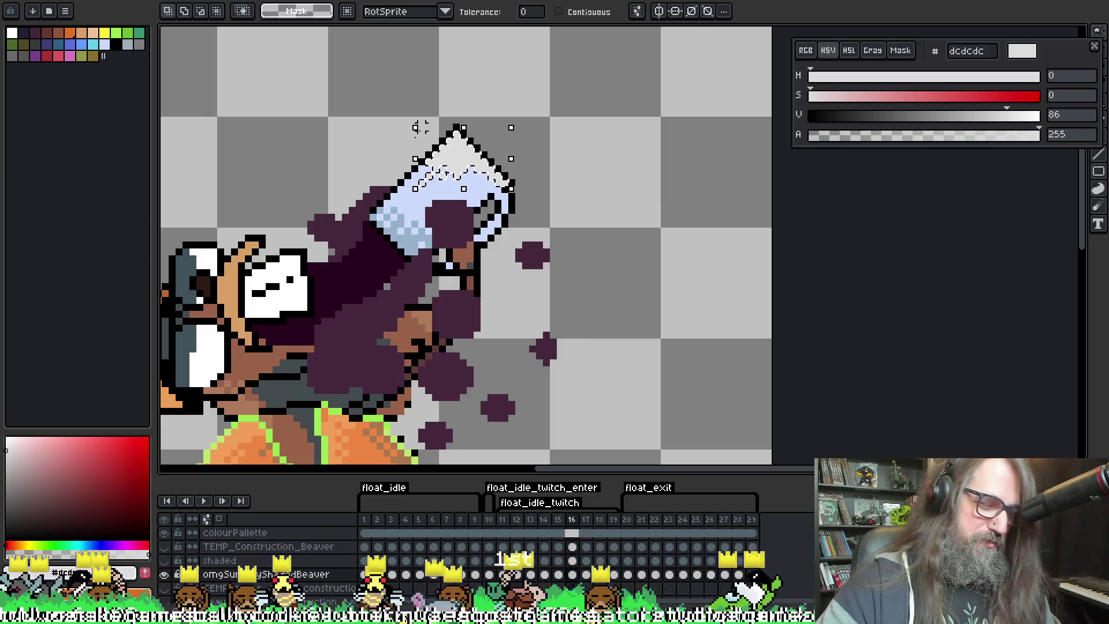
pyautogui.hotkey('ctrl', 'b')
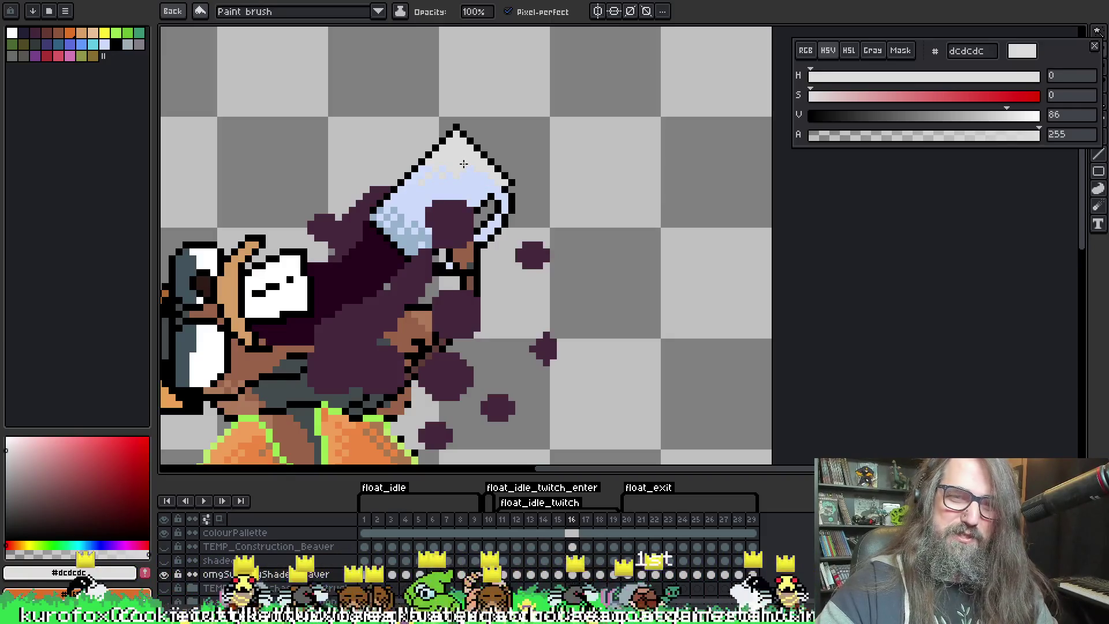
# Step back and forth through frames 10–19 to compare the mug poses
pyautogui.press(',')
pyautogui.press(',')
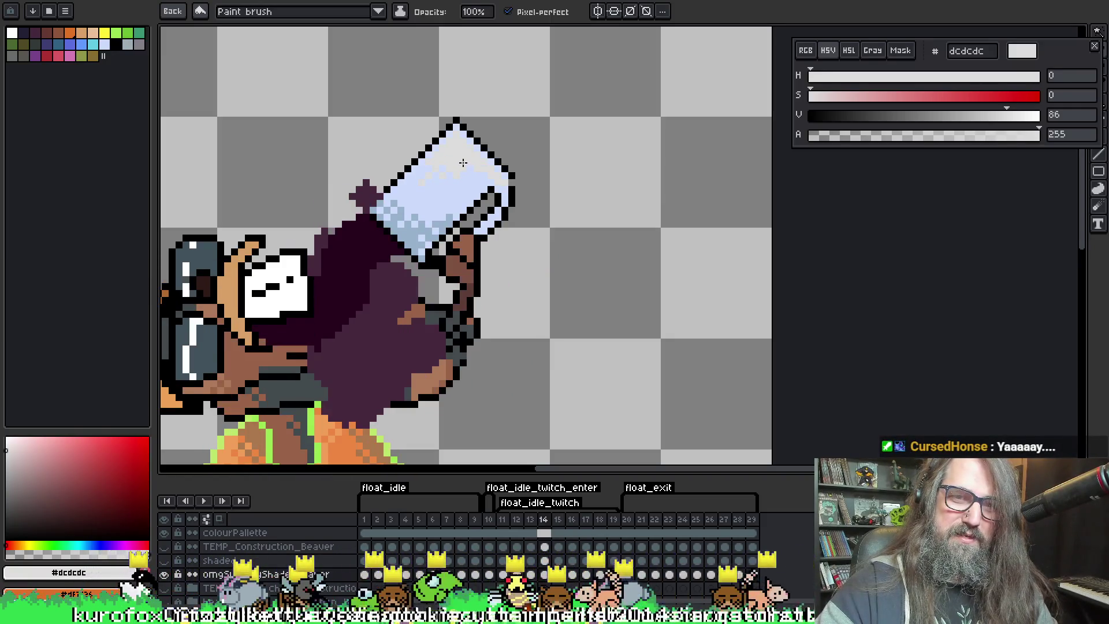
pyautogui.press(',')
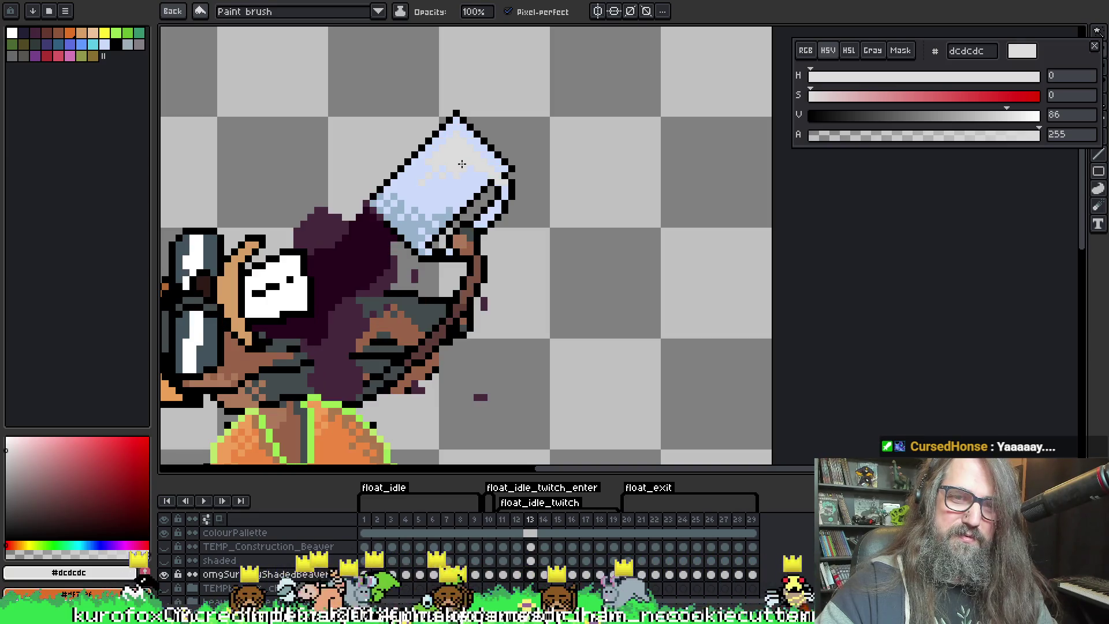
pyautogui.press(',')
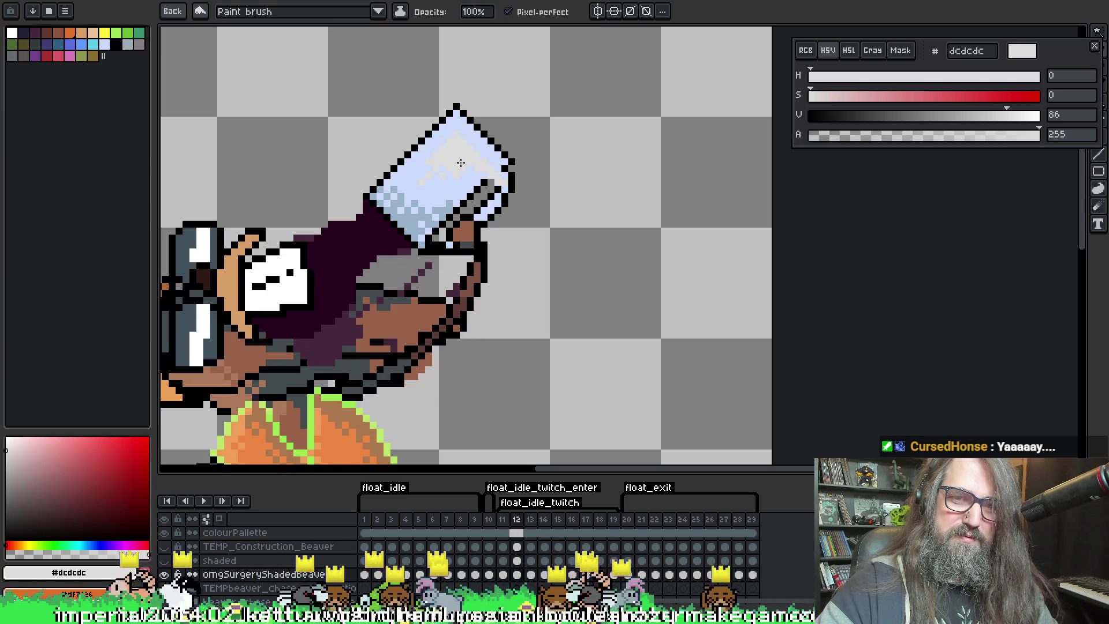
pyautogui.press(',')
pyautogui.press(',')
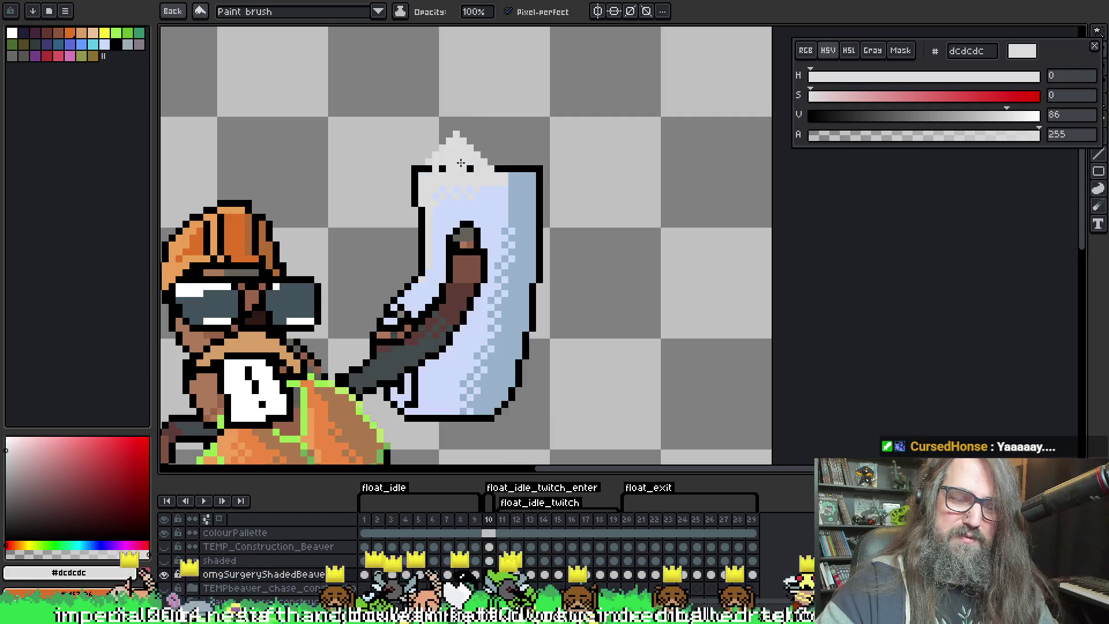
pyautogui.press('.')
pyautogui.press('.')
pyautogui.press('.')
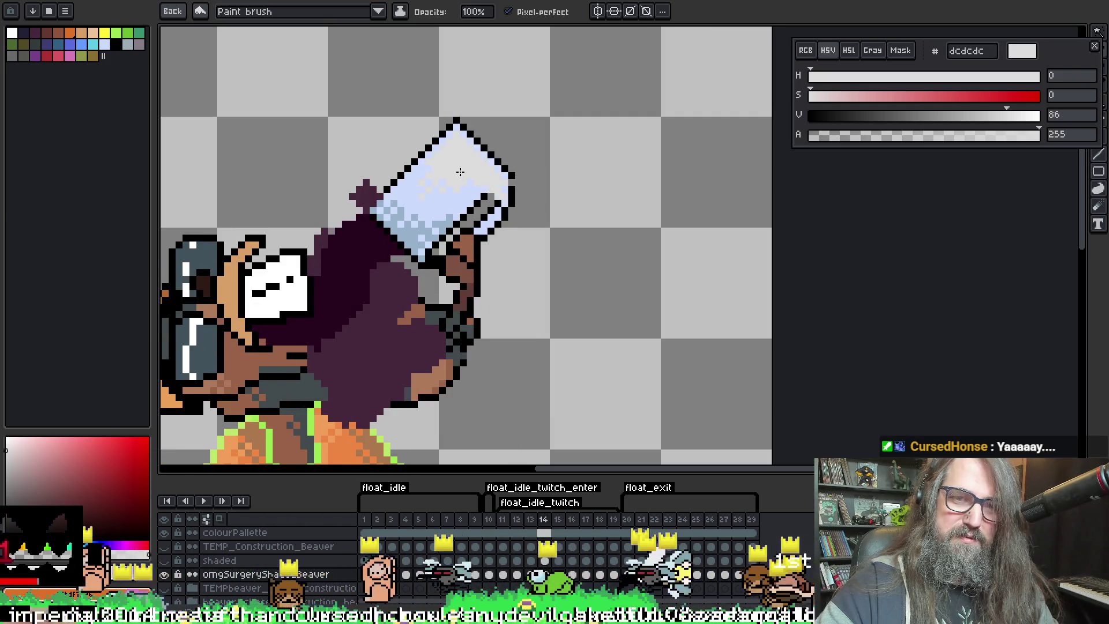
pyautogui.press('.')
pyautogui.press('.')
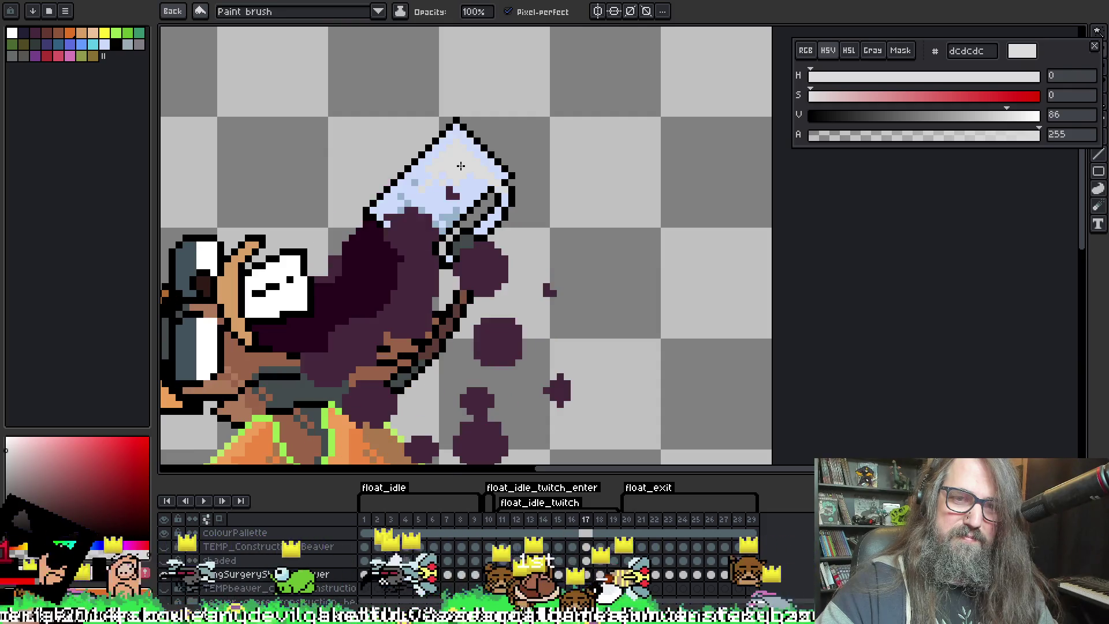
pyautogui.press('.')
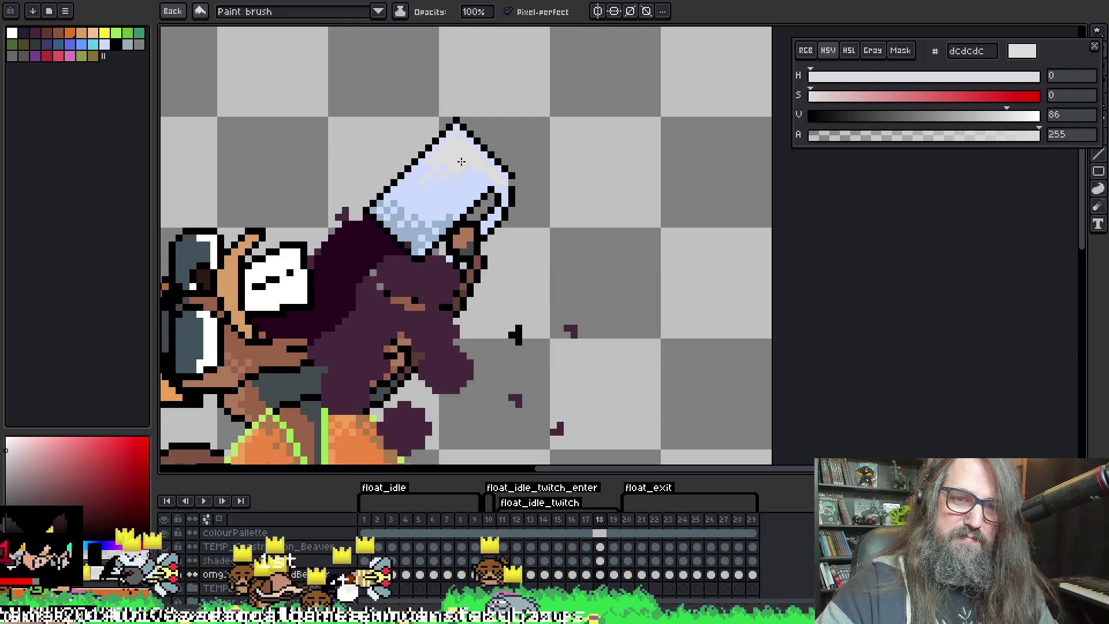
pyautogui.press('.')
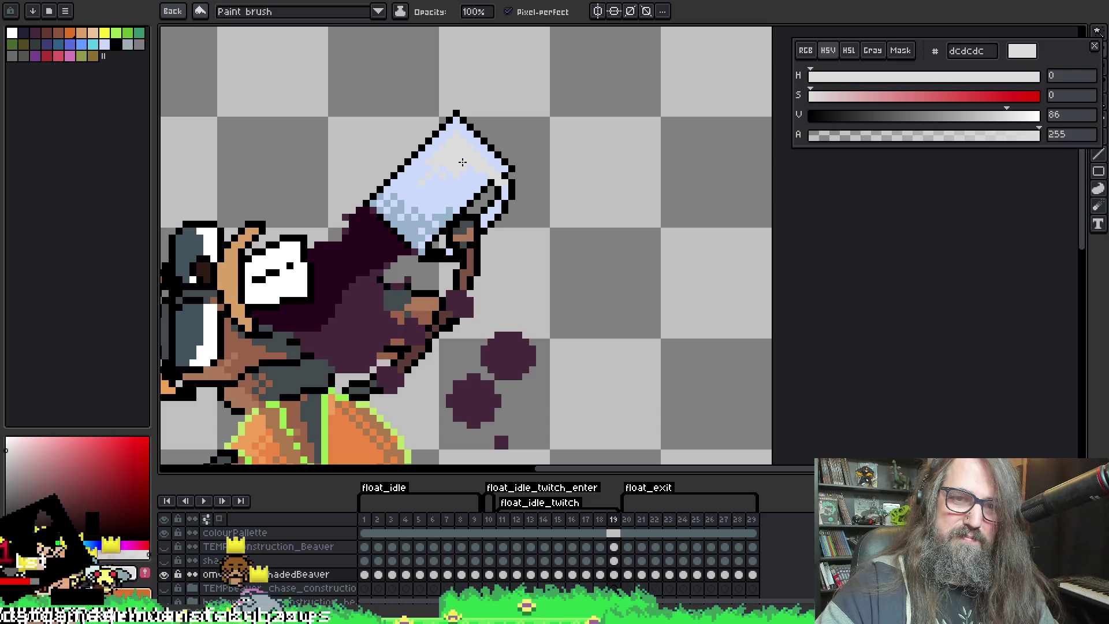
pyautogui.press(',')
pyautogui.press('.')
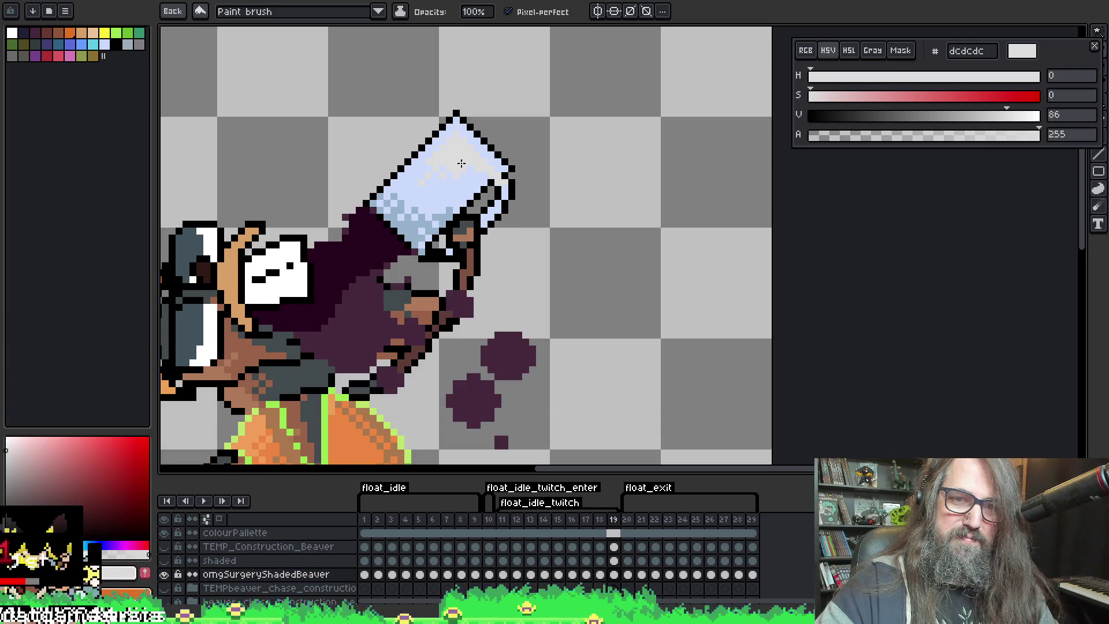
pyautogui.press(',')
pyautogui.press(',')
pyautogui.press(',')
pyautogui.press(',')
pyautogui.press(',')
pyautogui.press(',')
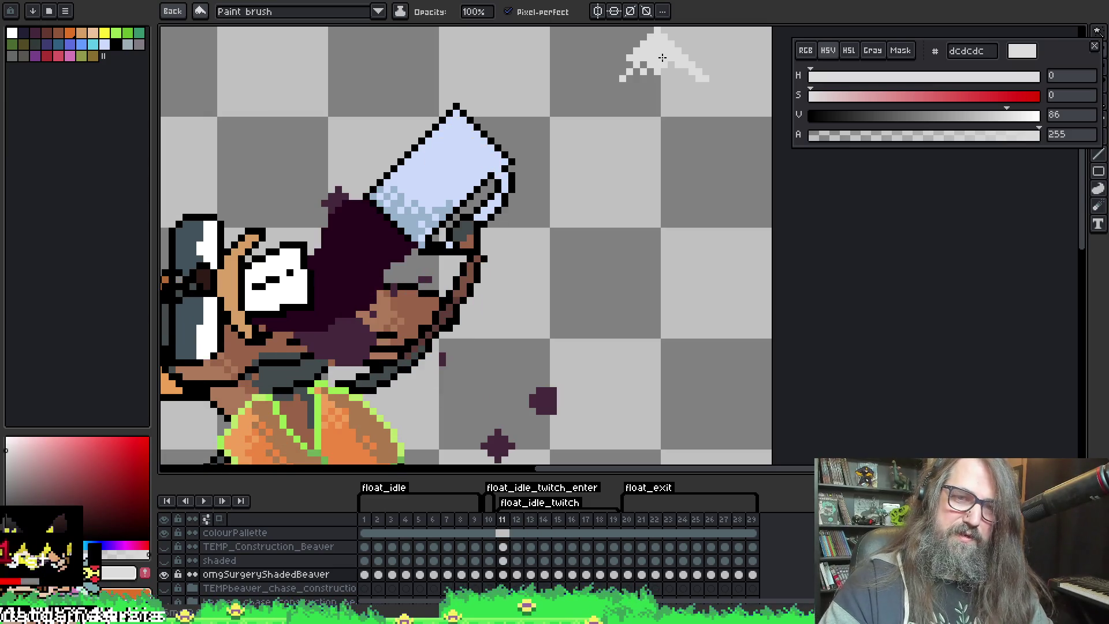
pyautogui.press('.')
pyautogui.press('.')
pyautogui.press('.')
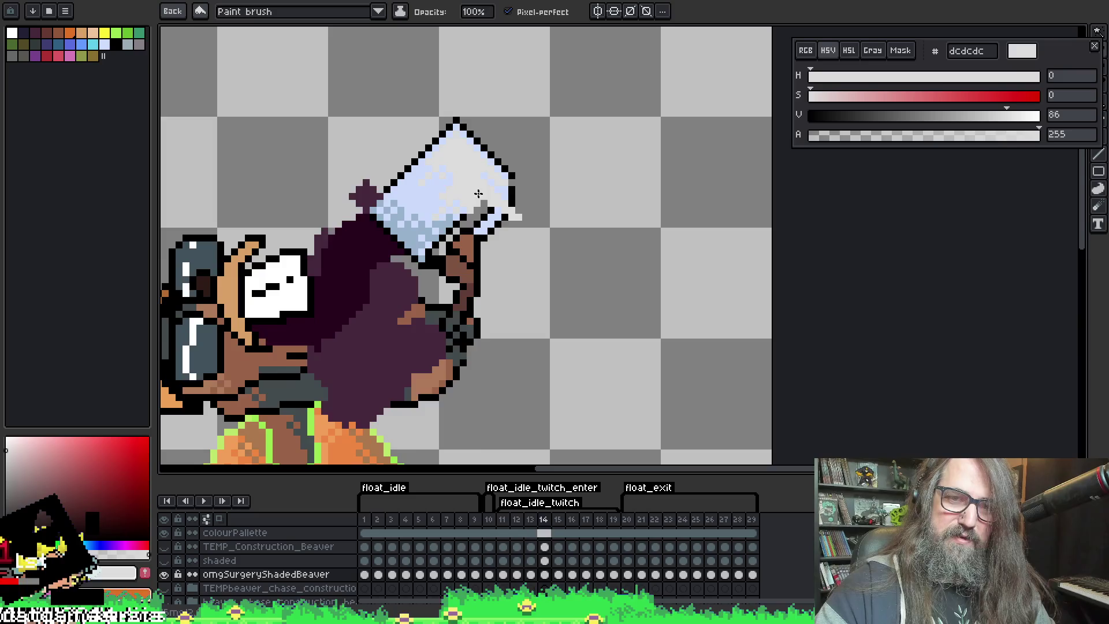
pyautogui.press('.')
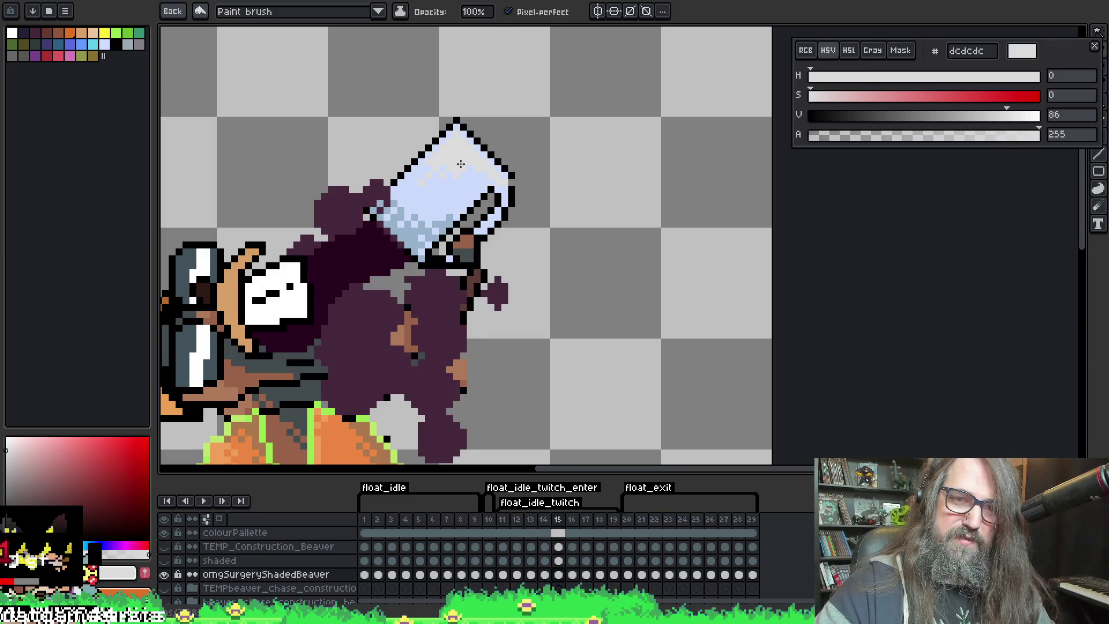
# On frame 11, undo the last change and toggle between frames 11 and 12 to compare
pyautogui.press(',')
pyautogui.press(',')
pyautogui.press(',')
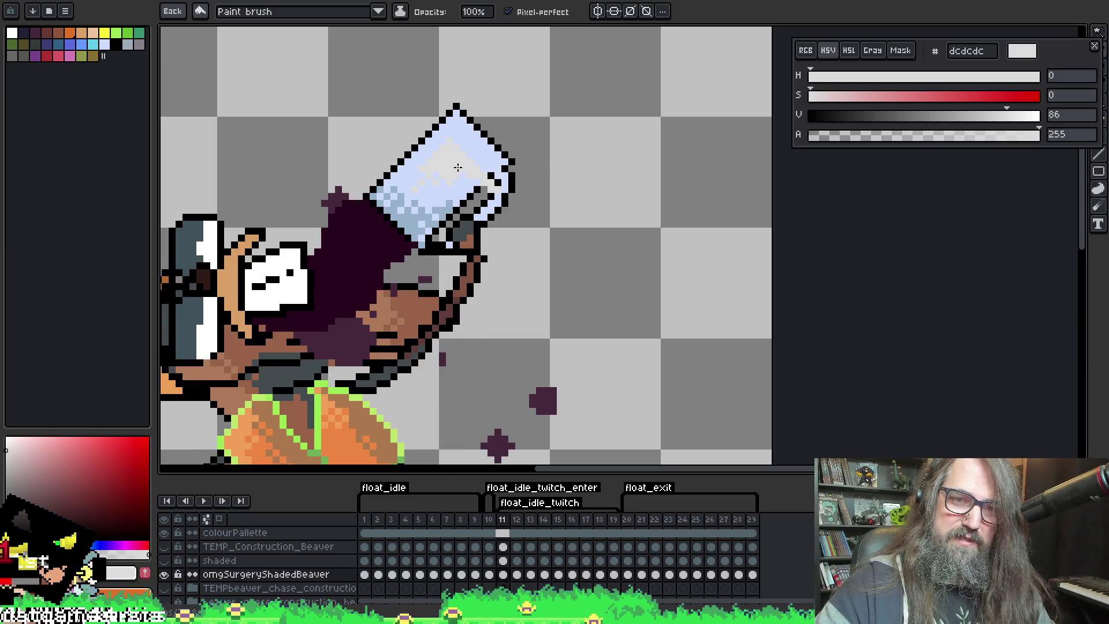
pyautogui.hotkey('ctrl', 'z')
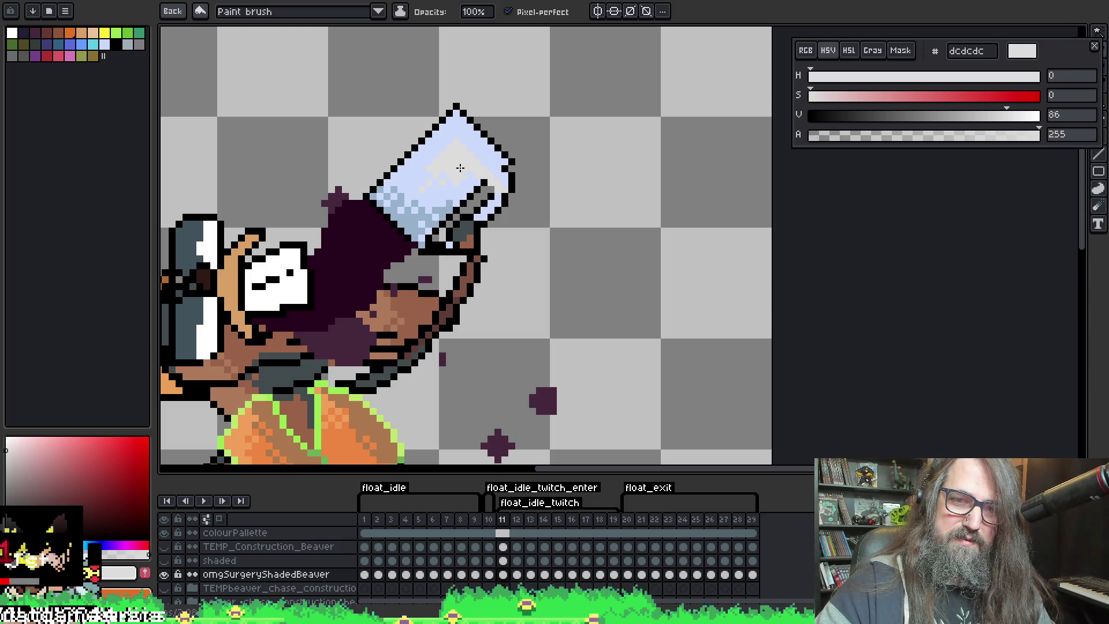
pyautogui.press('.')
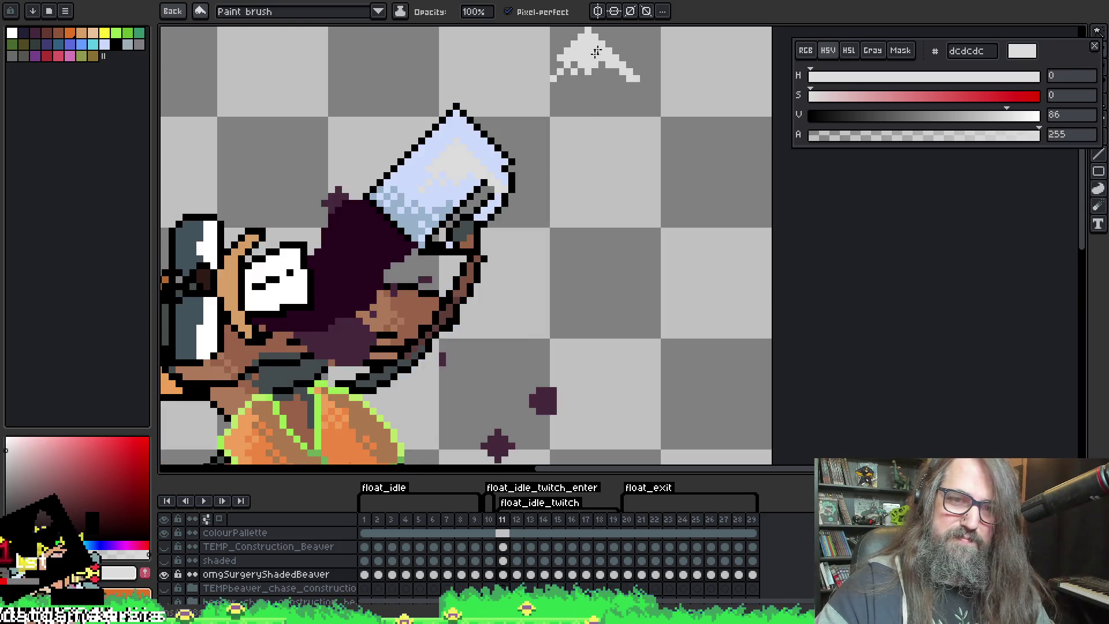
pyautogui.press(',')
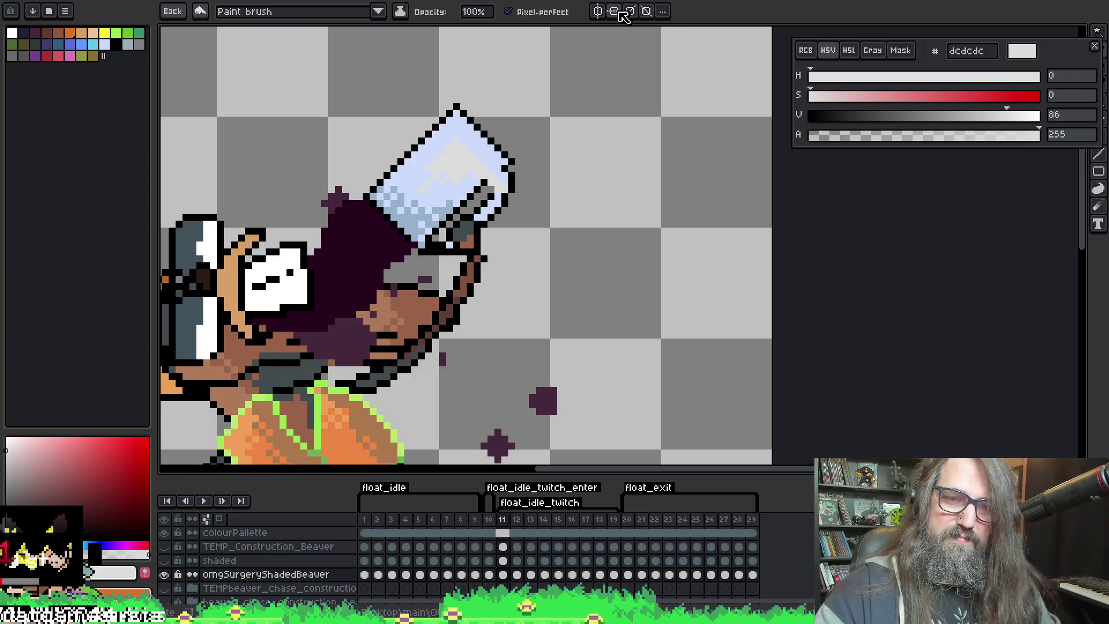
pyautogui.press(',')
pyautogui.press('.')
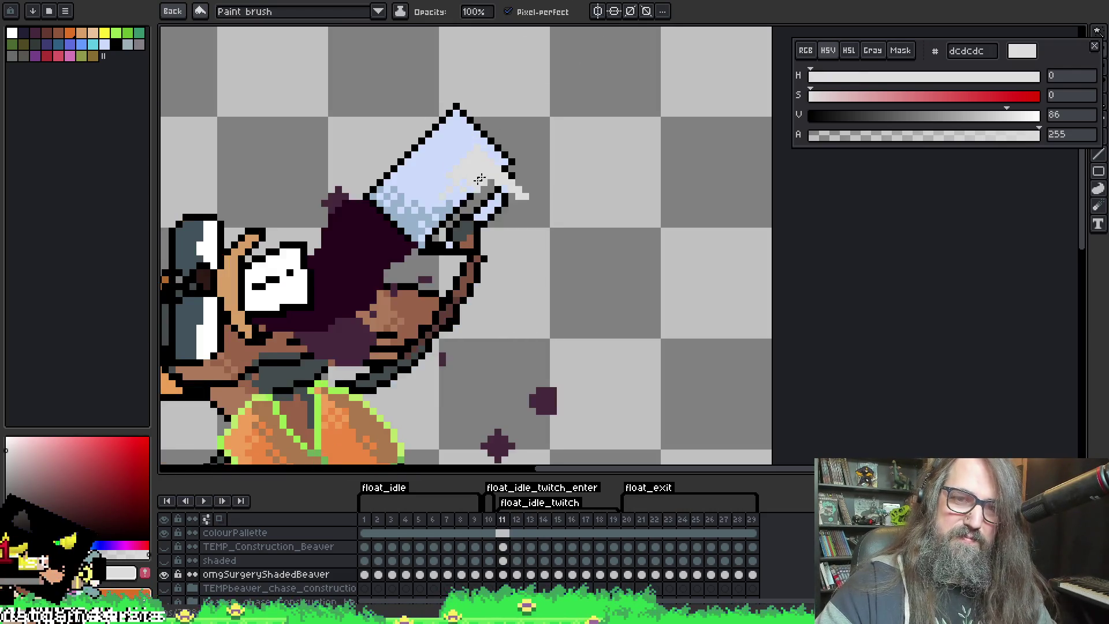
pyautogui.press('.')
pyautogui.press(',')
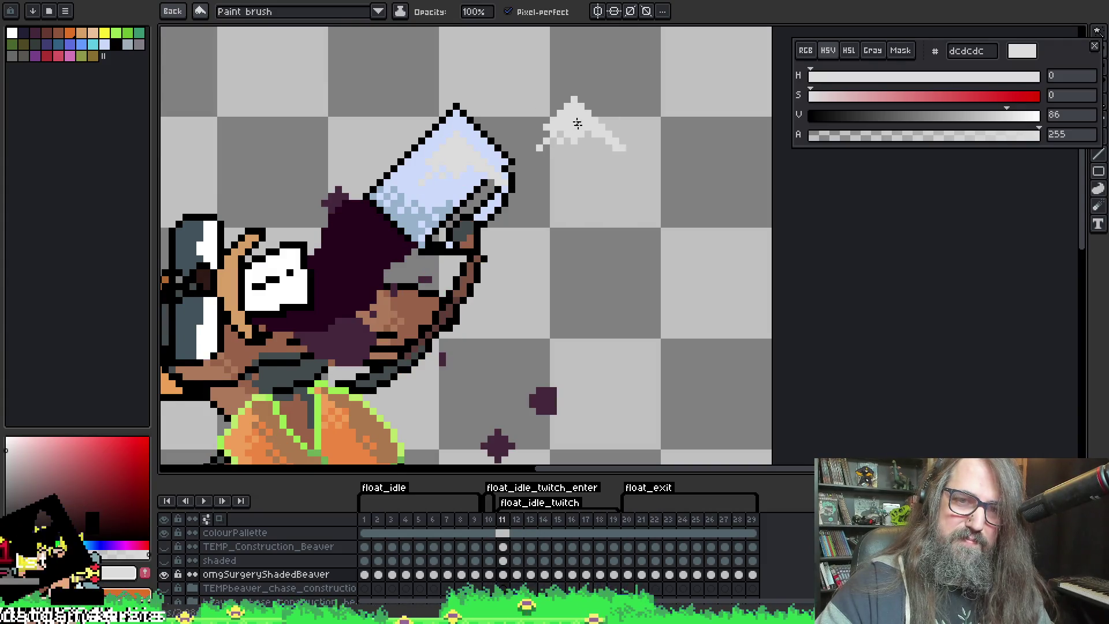
# Play and stop the animation, then finish on frame 15
pyautogui.press('Return')
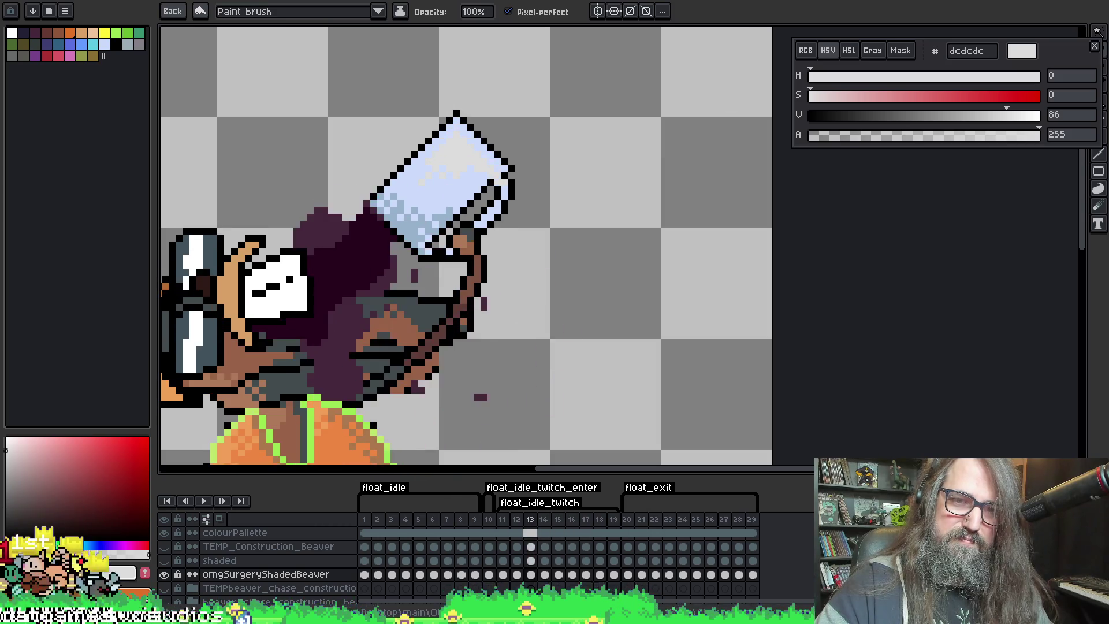
pyautogui.press('Return')
pyautogui.press('.')
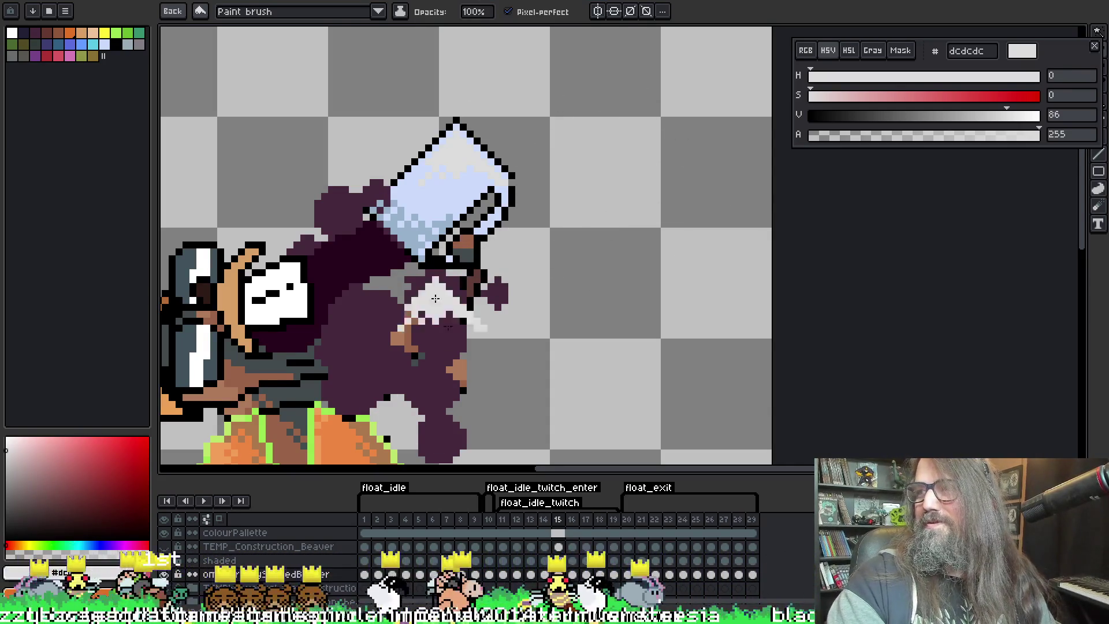
pyautogui.scroll(1, 389, 190)
# Zoom in on the mug and shrink the brush to a single pixel
pyautogui.moveTo(538, 144); pyautogui.dragTo(481, 223)
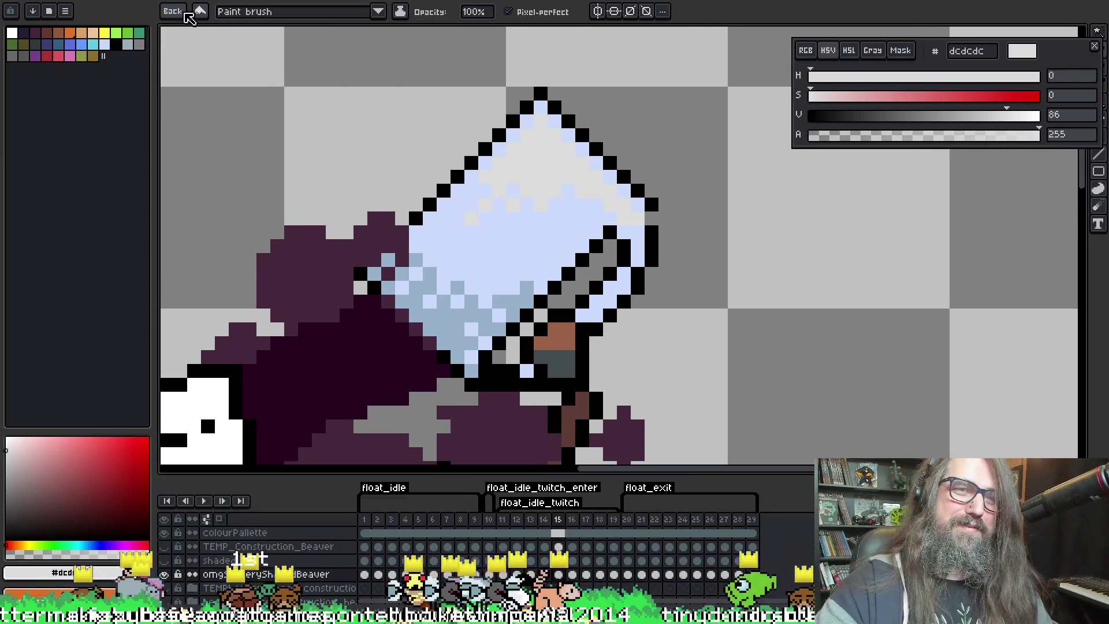
pyautogui.click(179, 11)
pyautogui.click(414, 259)
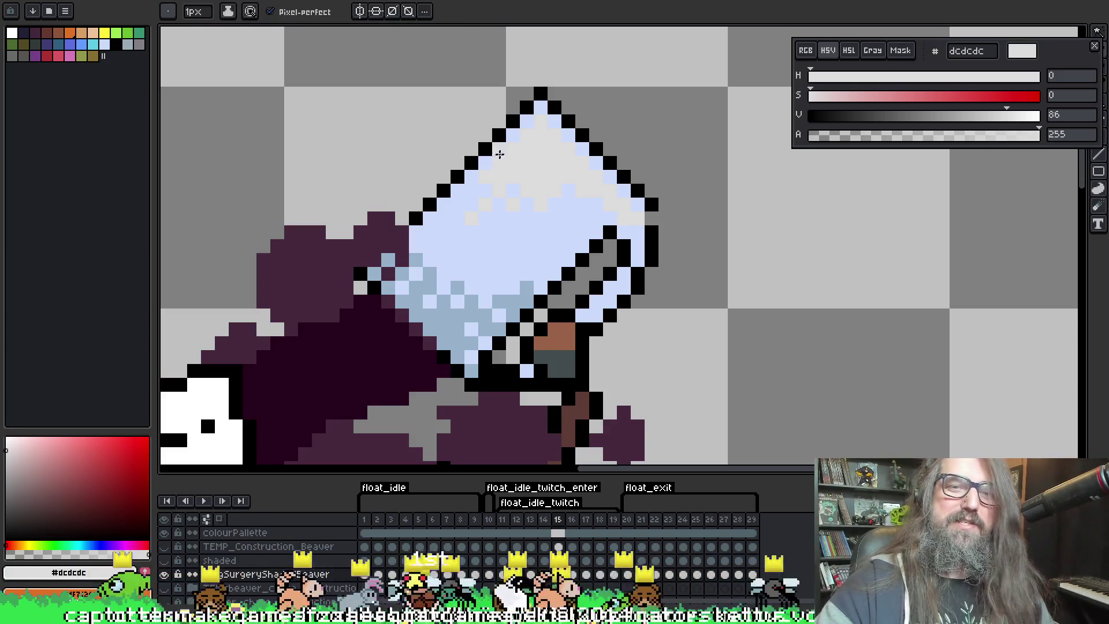
pyautogui.press('l')
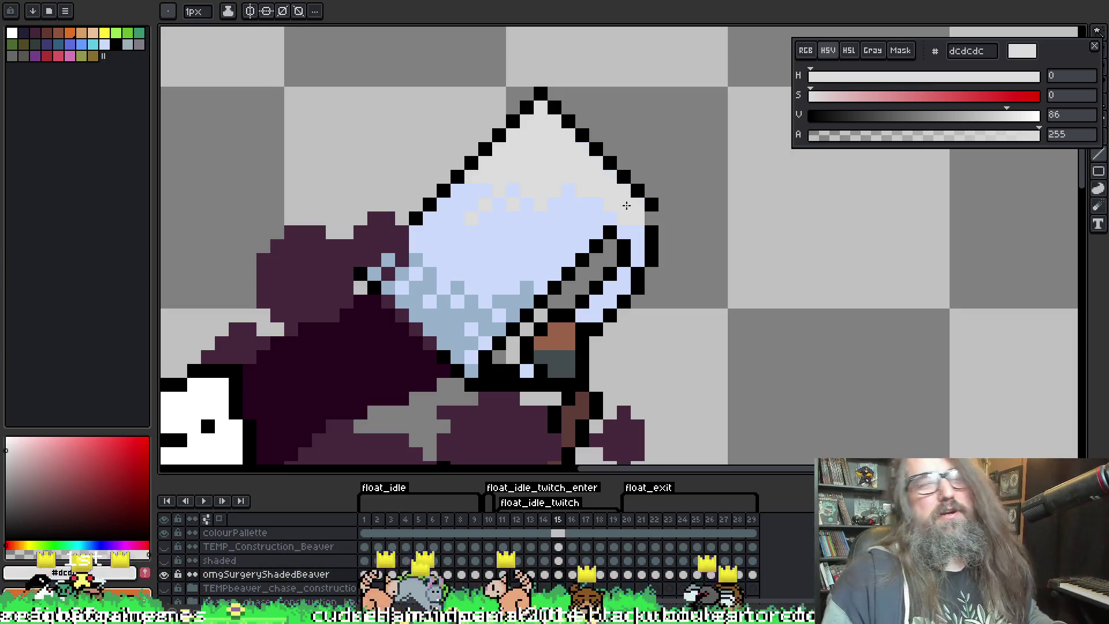
# Sample black from the mug outline, undo a stray pixel, and pick the mug's light blue
pyautogui.press('i')
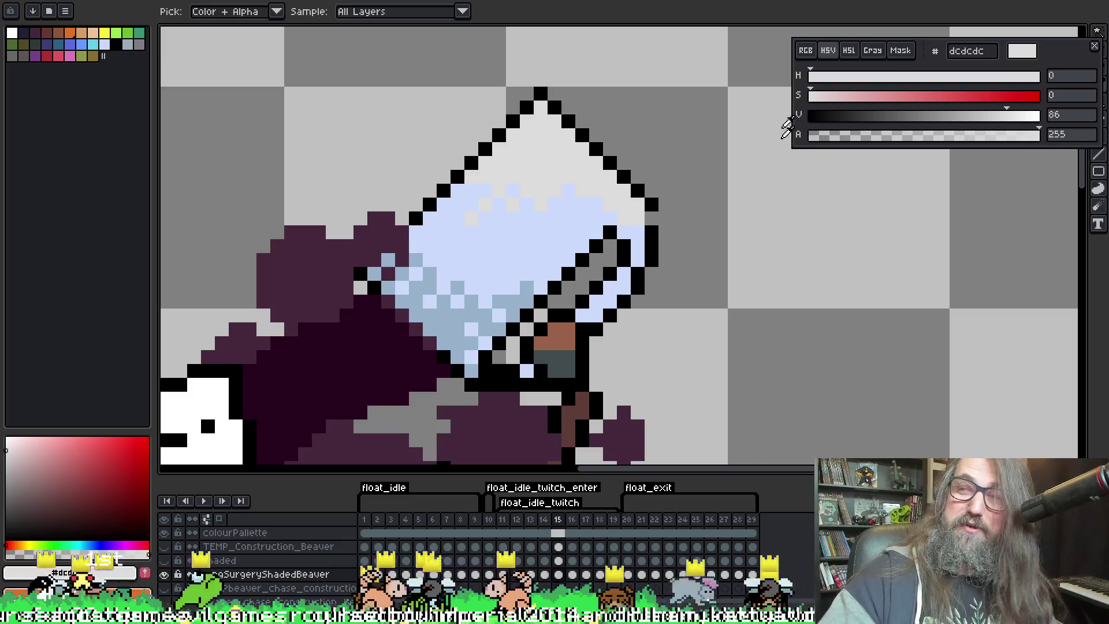
pyautogui.click(655, 218)
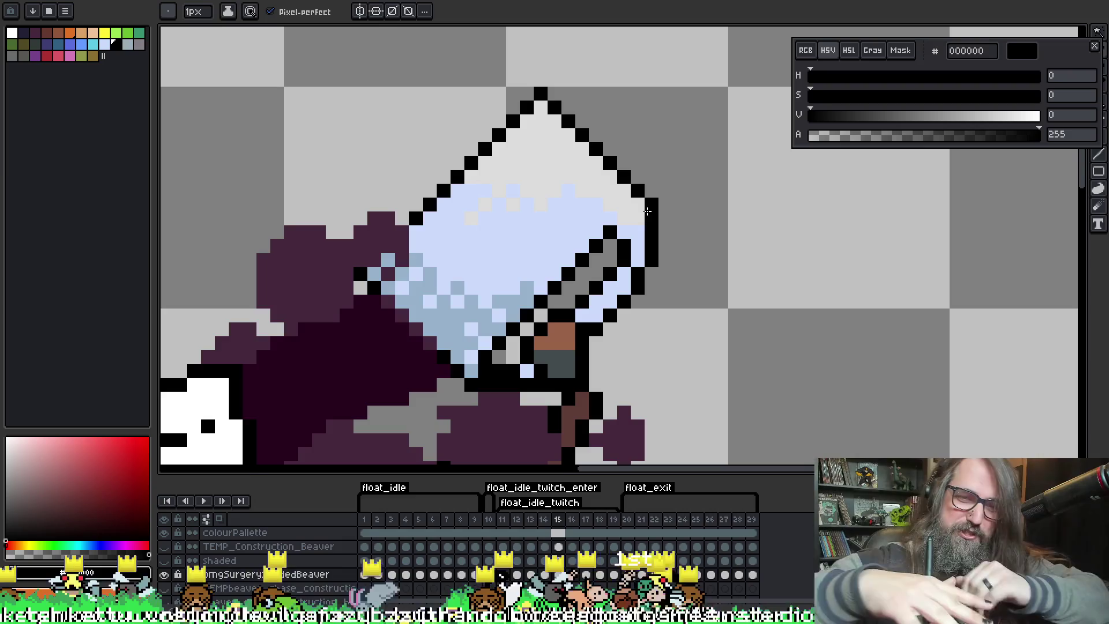
pyautogui.click(397, 136)
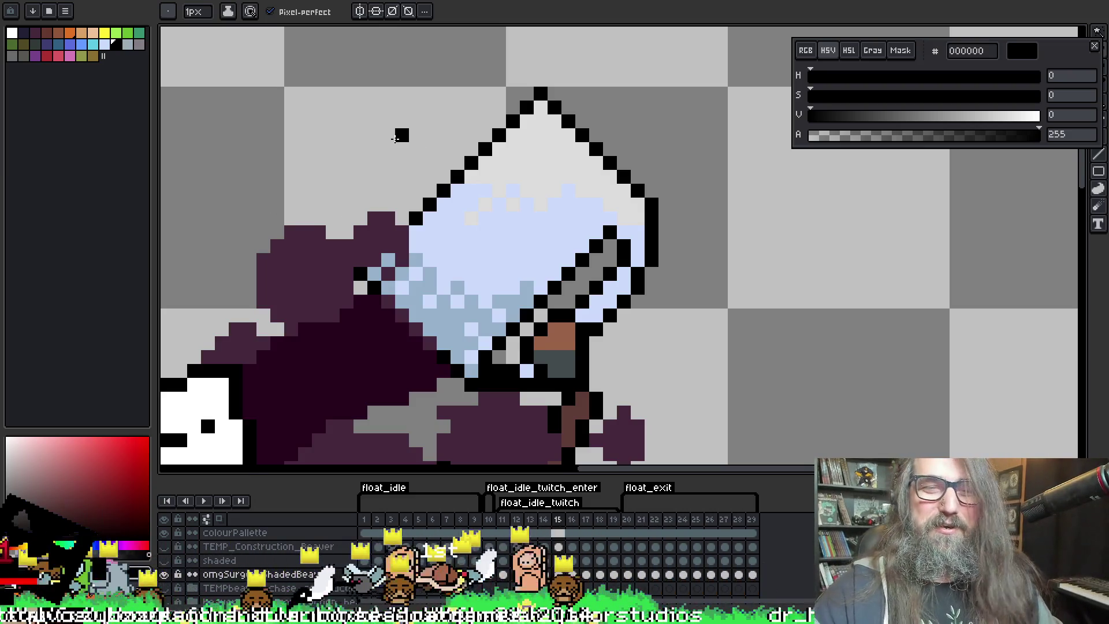
pyautogui.hotkey('ctrl', 'z')
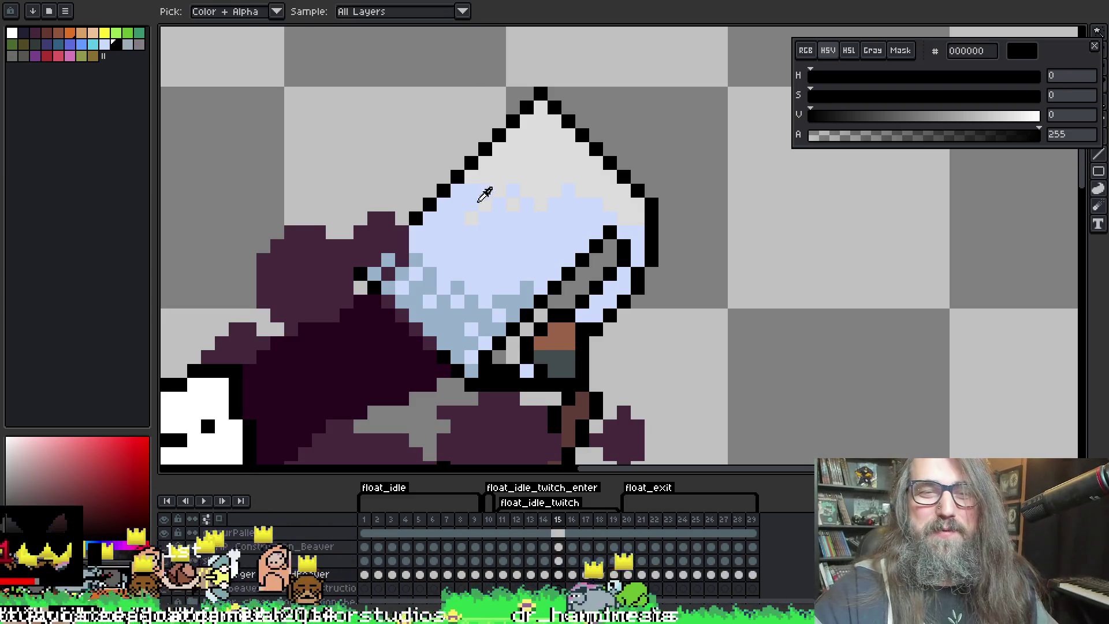
pyautogui.keyDown('alt'); pyautogui.click(483, 186); pyautogui.keyUp('alt')
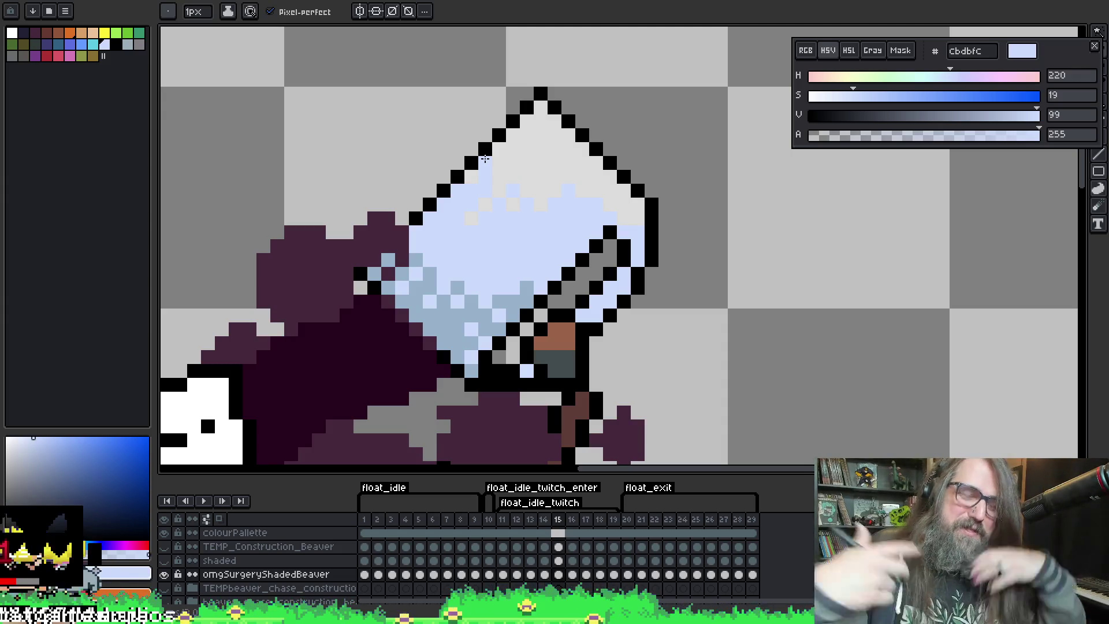
# On frame 17, repaint the mug top's upper-right blue pixels in light grey dcdcdc
pyautogui.hscroll(1, 592, 231)
pyautogui.keyDown('alt'); pyautogui.click(512, 206); pyautogui.keyUp('alt')
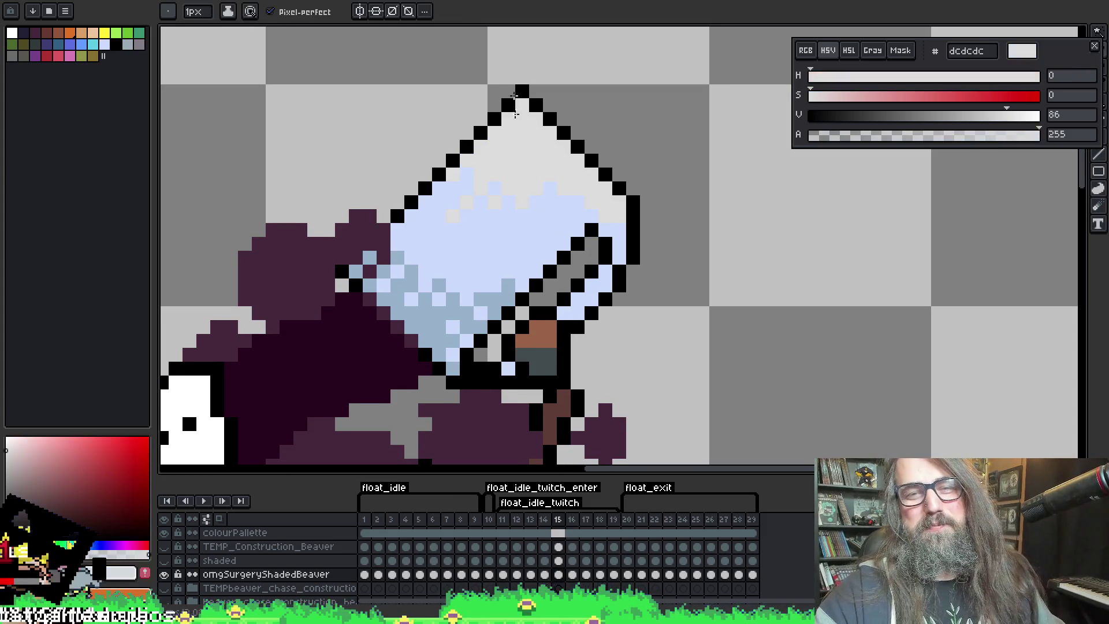
pyautogui.press('.')
pyautogui.press('.')
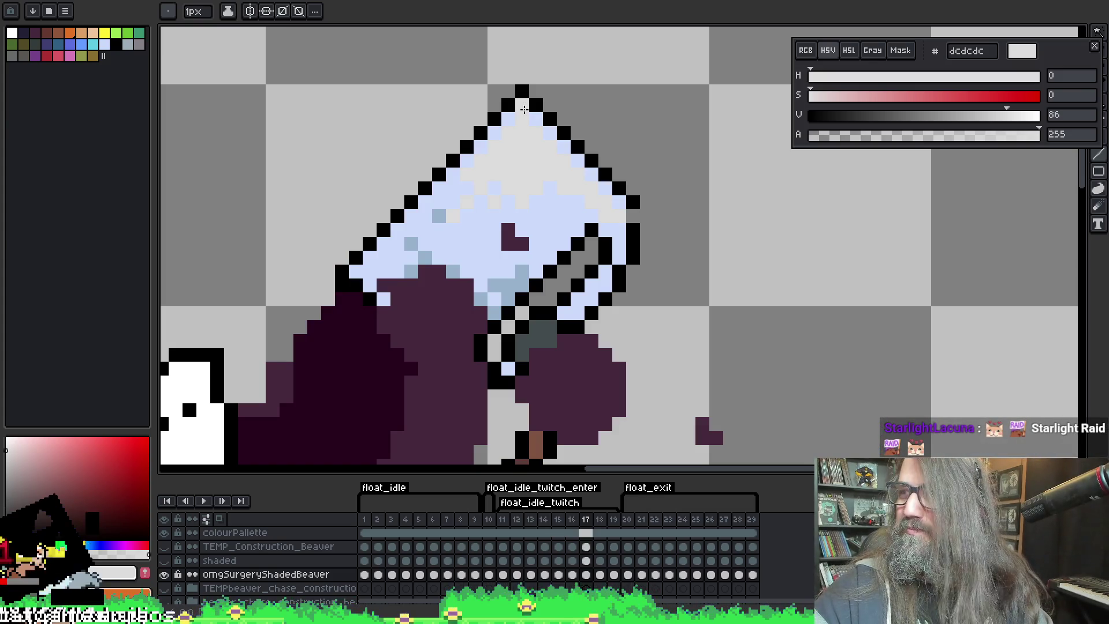
pyautogui.moveTo(523, 109); pyautogui.dragTo(626, 203)
pyautogui.keyDown('alt'); pyautogui.click(633, 205); pyautogui.keyUp('alt')
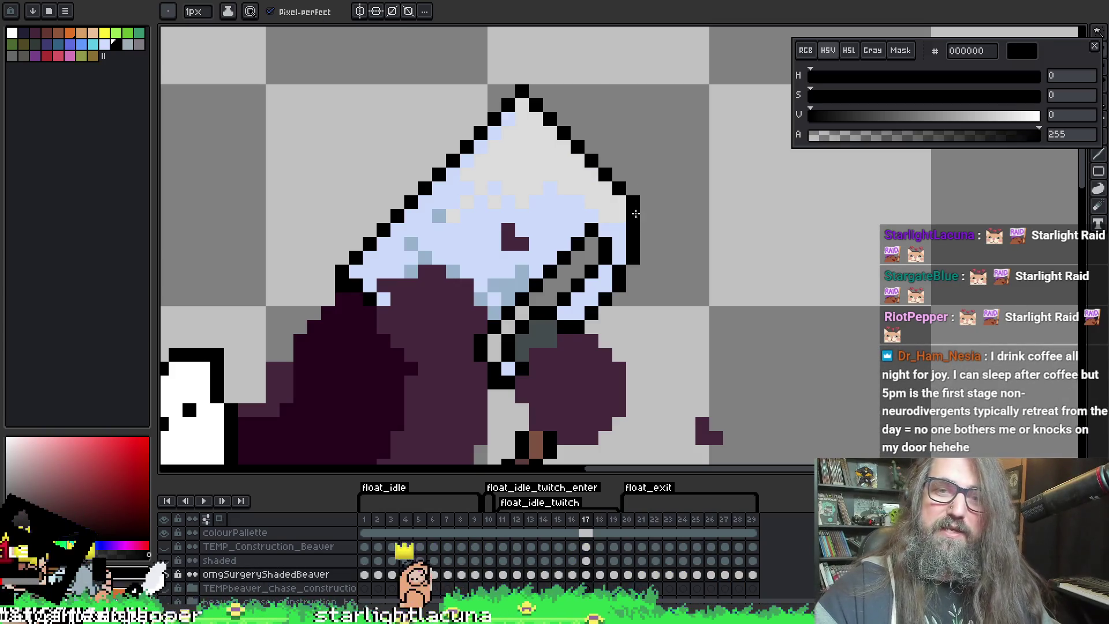
pyautogui.click(661, 190)
pyautogui.keyDown('alt'); pyautogui.click(626, 231); pyautogui.keyUp('alt')
pyautogui.hotkey('ctrl', 'z')
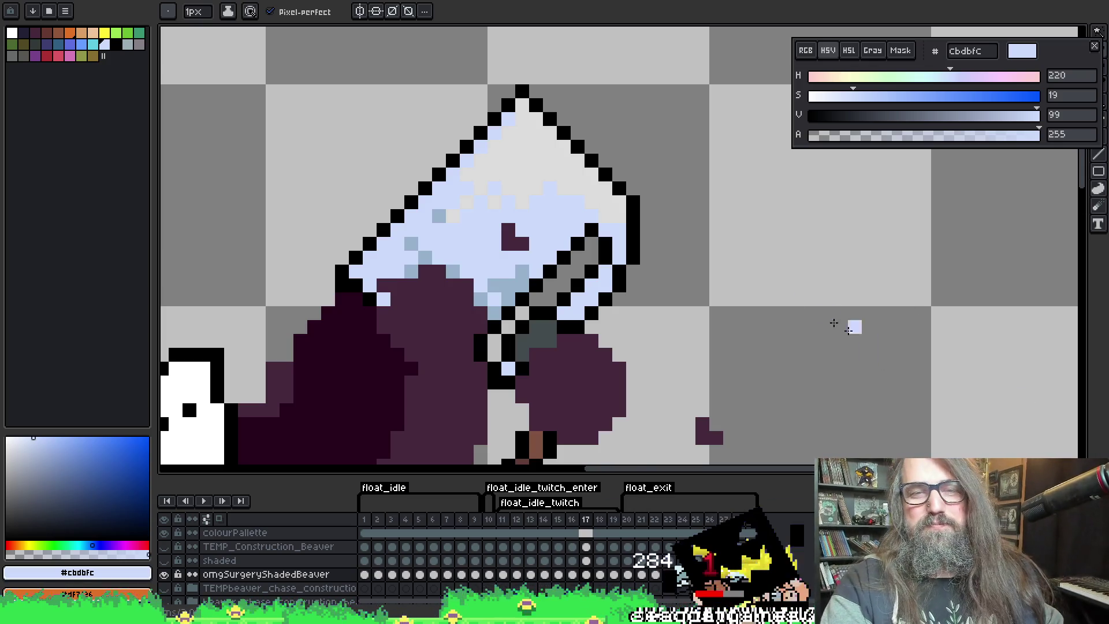
# Paint light grey dcdcdc pixels over the blue near the mug's peak edge
pyautogui.scroll(2, 711, 376)
pyautogui.keyDown('alt'); pyautogui.click(641, 324); pyautogui.keyUp('alt')
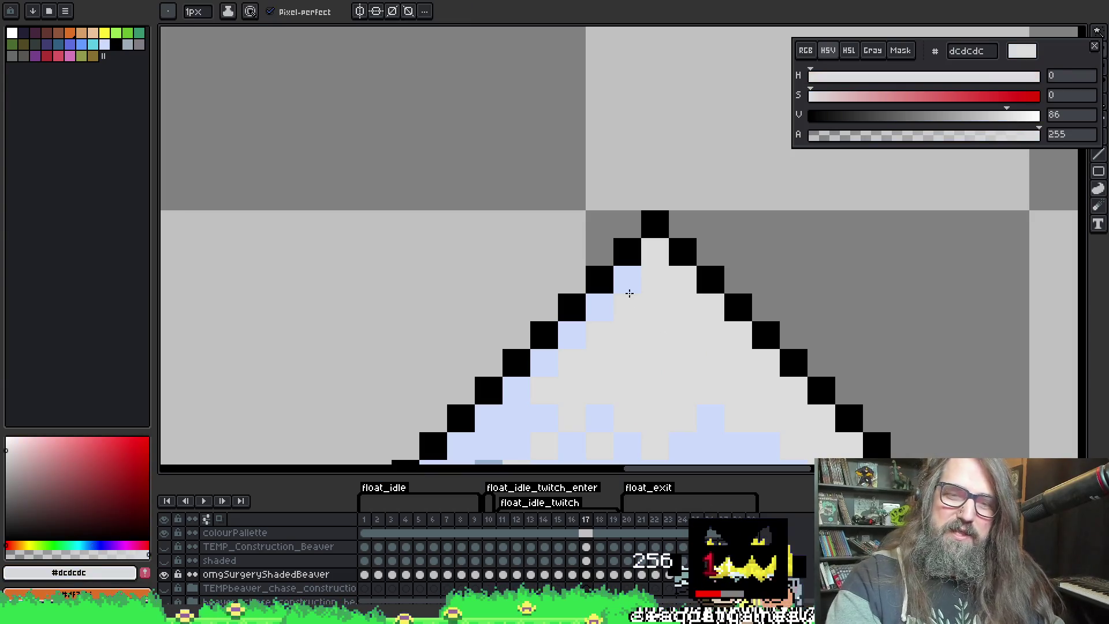
pyautogui.click(626, 286)
pyautogui.click(590, 312)
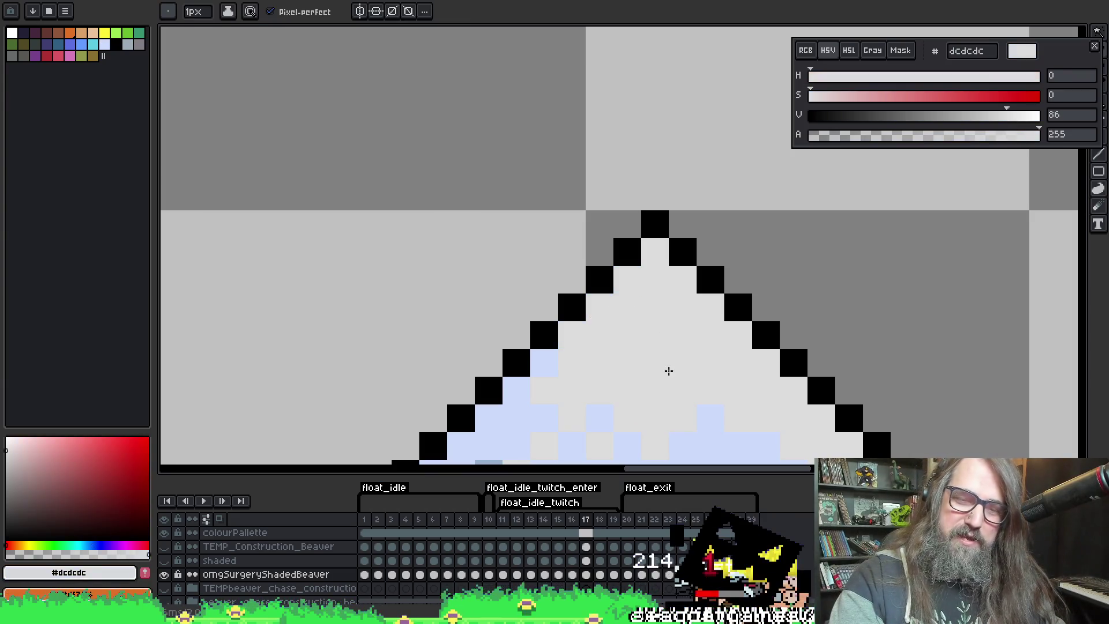
pyautogui.scroll(-2, 663, 366)
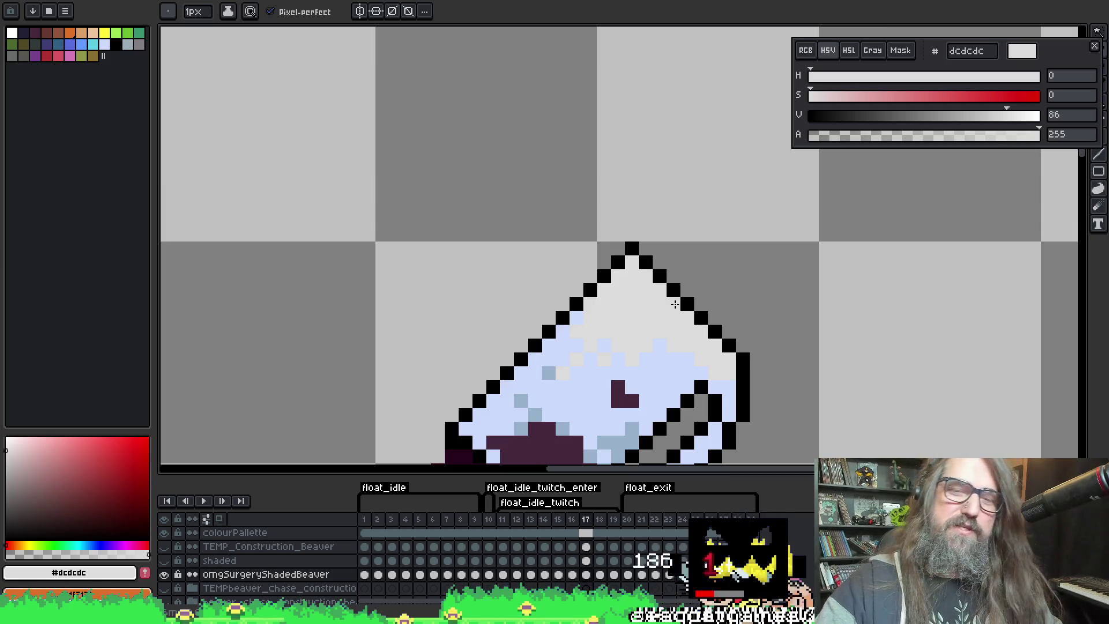
pyautogui.click(673, 275)
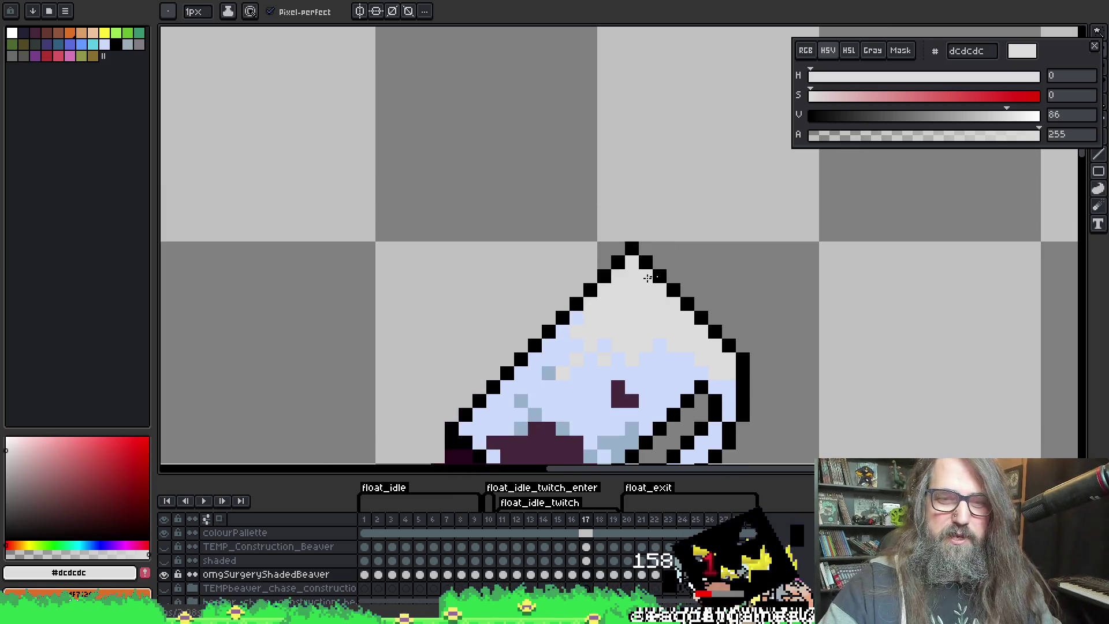
# Go to frame 14, sample black then dcdcdc, return to the pencil and raise the view
pyautogui.press('Left')
pyautogui.press('Left')
pyautogui.press('Left')
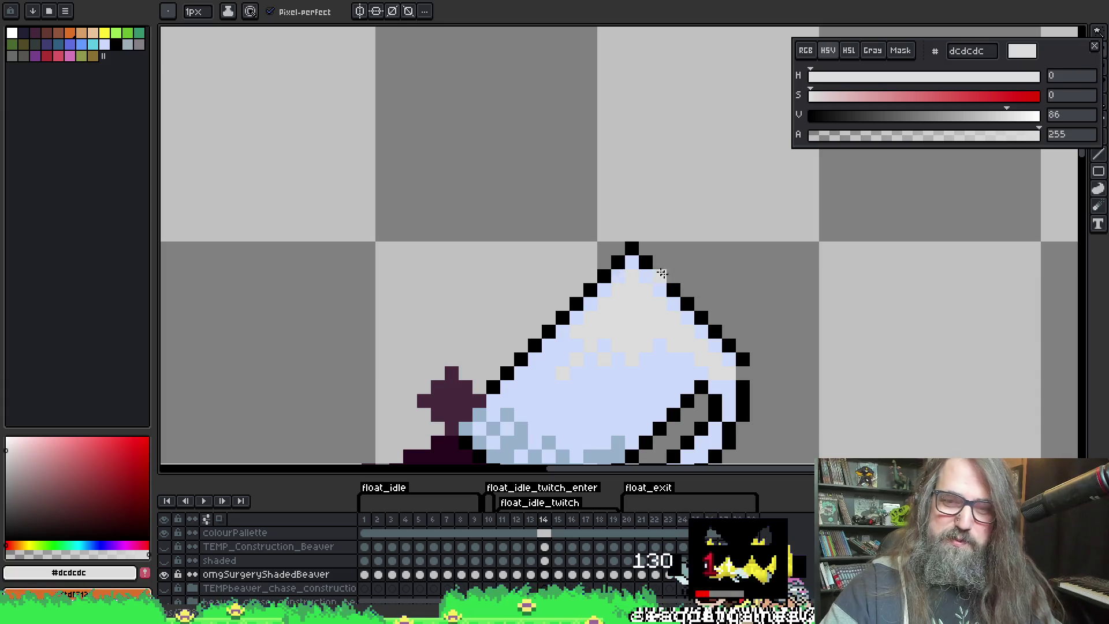
pyautogui.press('l')
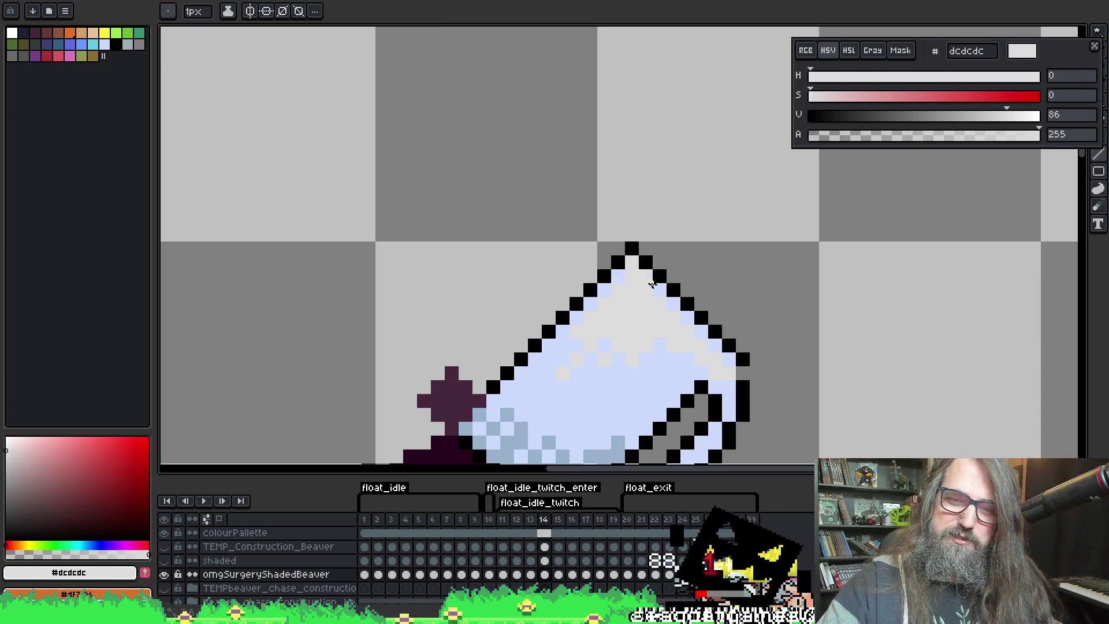
pyautogui.press('i')
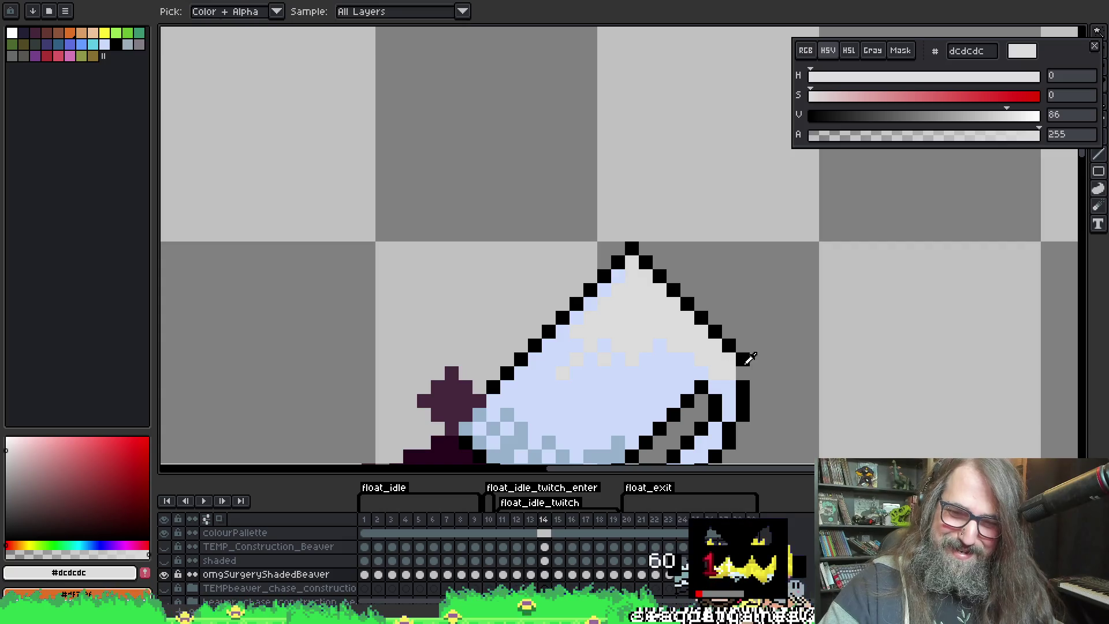
pyautogui.click(740, 365)
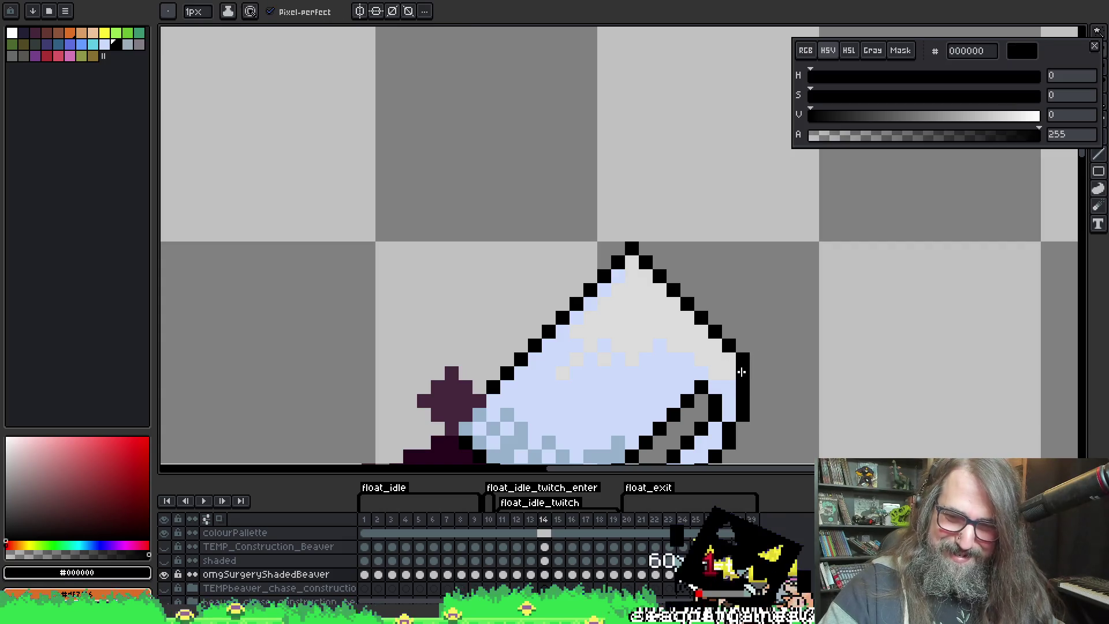
pyautogui.click(633, 295)
pyautogui.press('b')
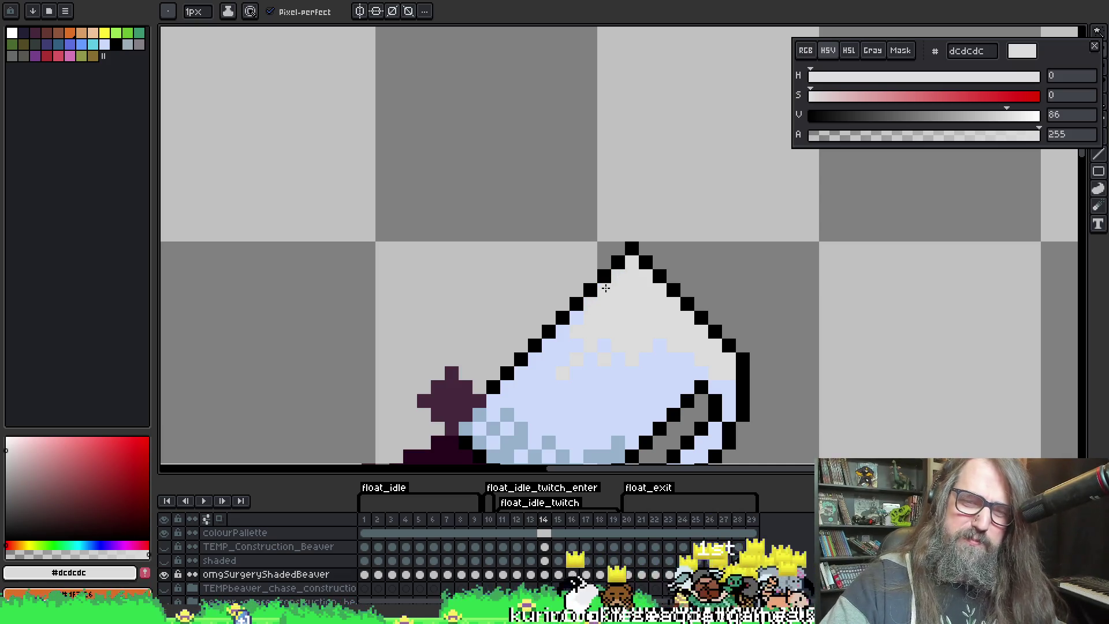
pyautogui.moveTo(621, 324); pyautogui.dragTo(609, 271)
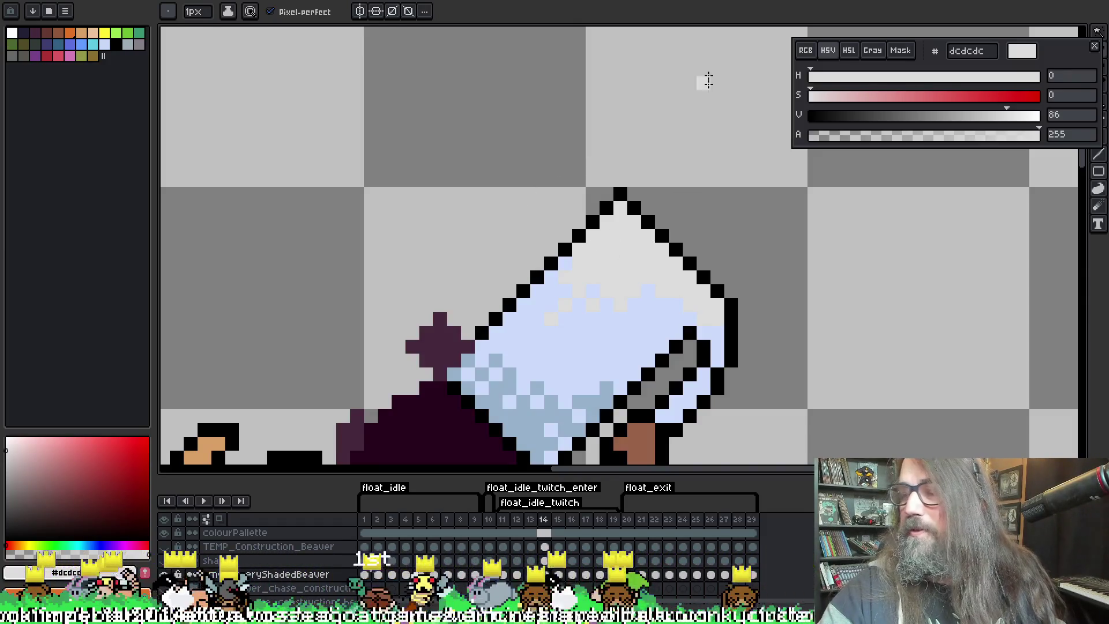
# On frame 13, repaint the mug's upper-right rim from light blue to light grey dcdcdc
pyautogui.press('i')
pyautogui.press('b')
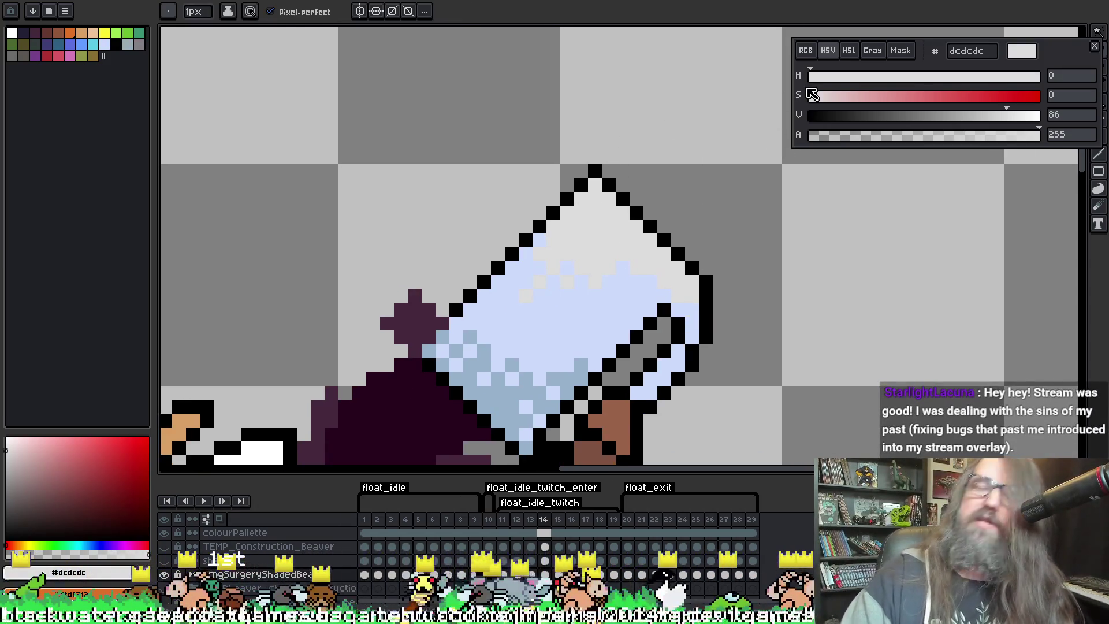
pyautogui.press('.')
pyautogui.press(',')
pyautogui.press(',')
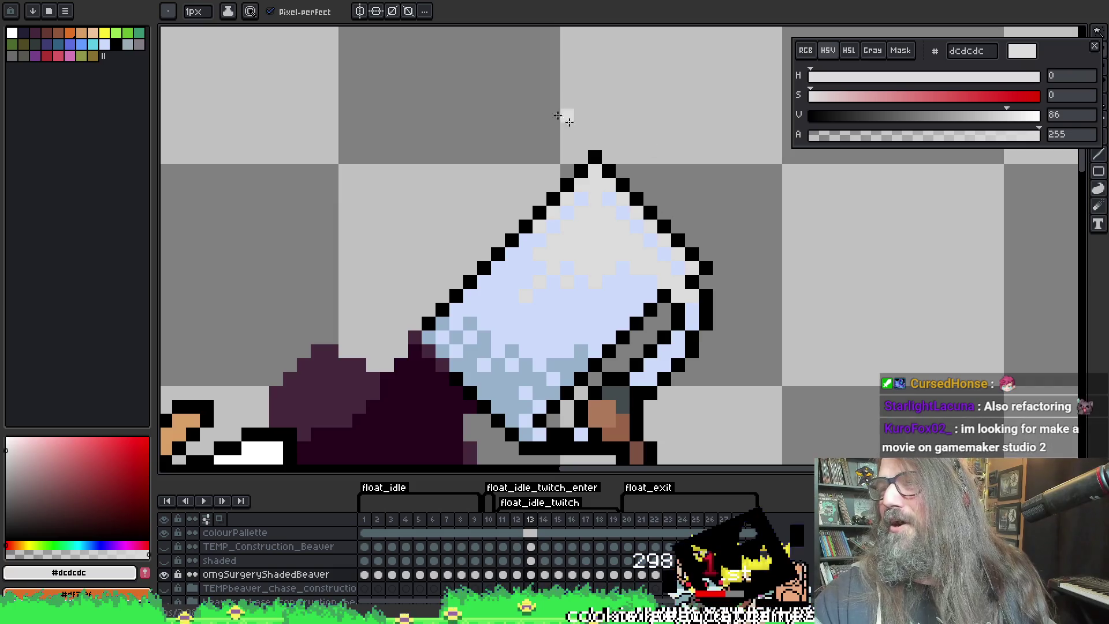
pyautogui.moveTo(584, 199)
pyautogui.mouseDown()
pyautogui.moveTo(613, 199)
pyautogui.moveTo(677, 269)
pyautogui.mouseUp()
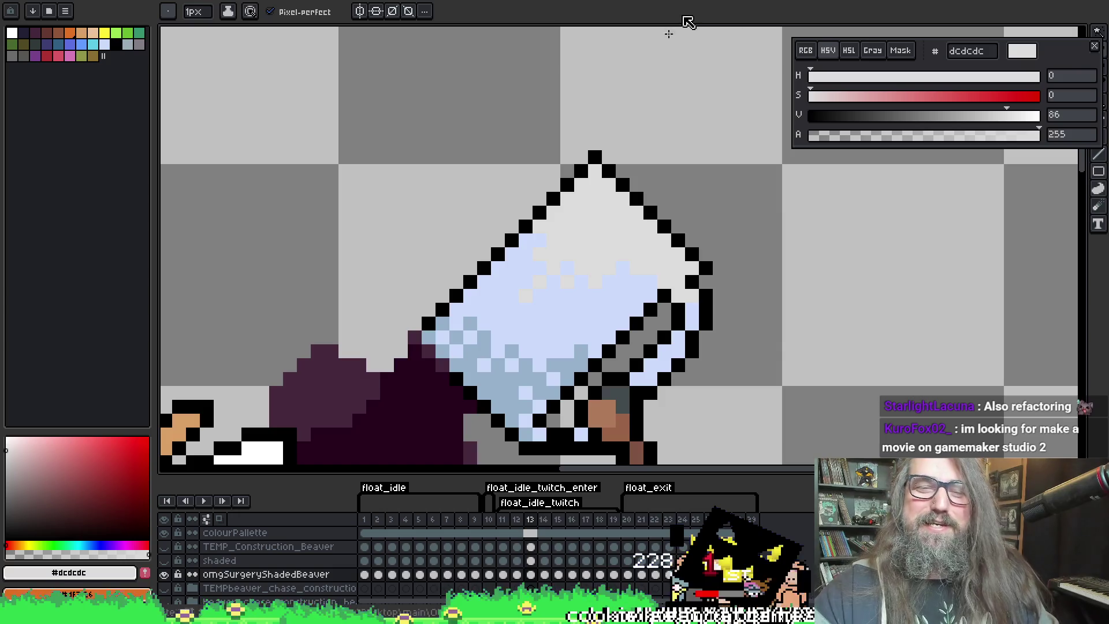
# Flip through frames 14 and 15 to compare, then recentre the mug in view
pyautogui.press('Right')
pyautogui.press('Right')
pyautogui.press('Left')
pyautogui.press('Right')
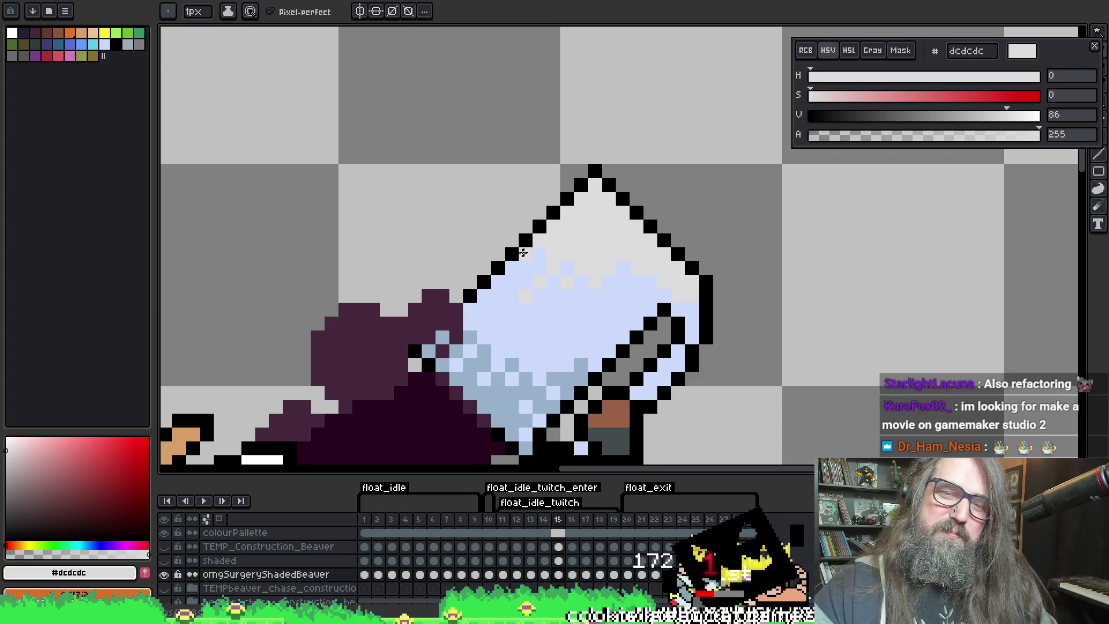
pyautogui.press('Left')
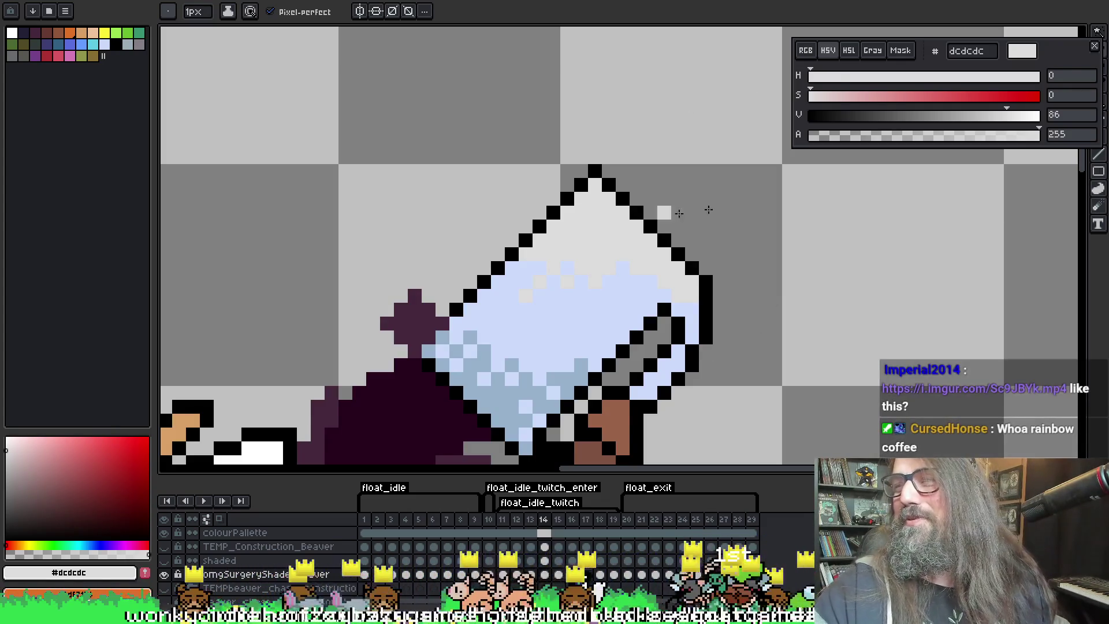
pyautogui.moveTo(760, 210)
pyautogui.mouseDown()
pyautogui.moveTo(767, 198)
pyautogui.moveTo(730, 185)
pyautogui.mouseUp()
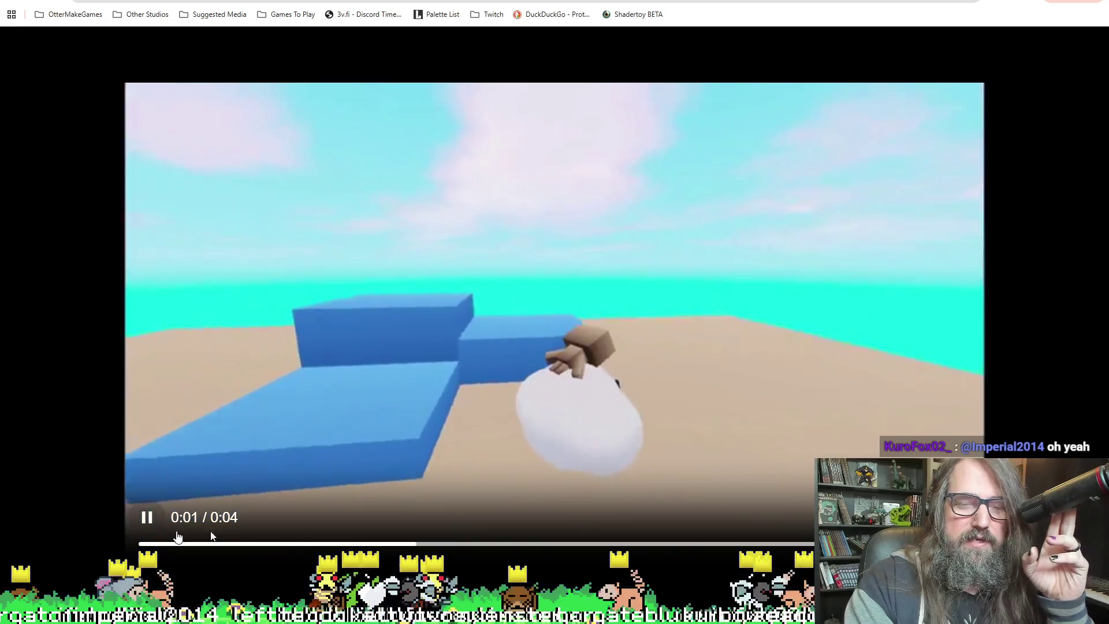
# Rewind and replay the Imgur clip, then return to Aseprite with Alt+Tab
pyautogui.click(147, 517)
pyautogui.click(152, 544)
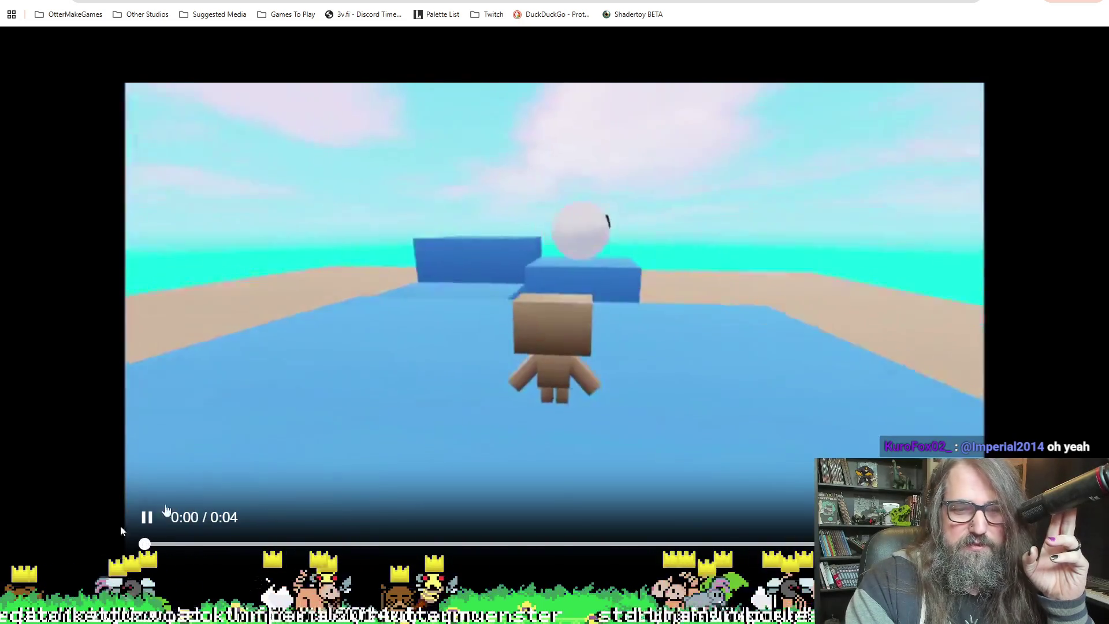
pyautogui.press('space')
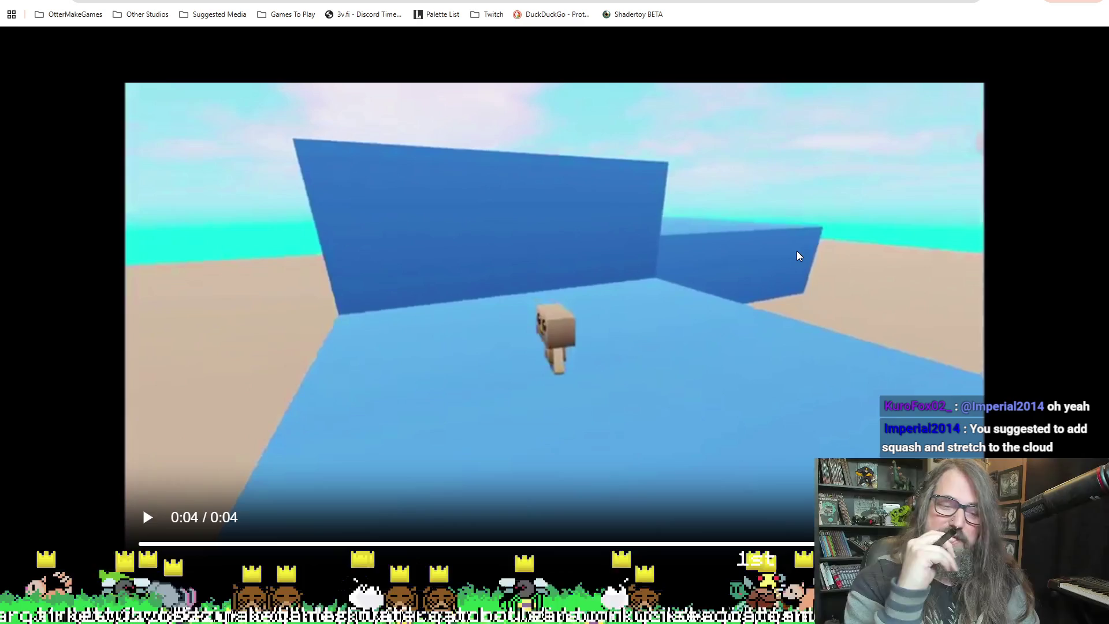
pyautogui.click(148, 514)
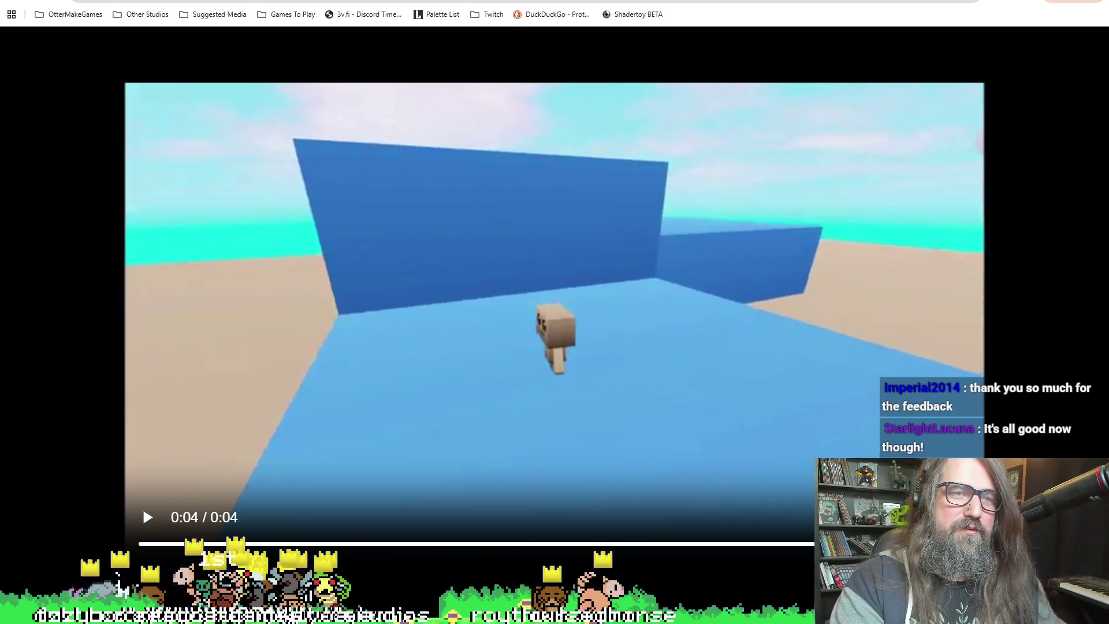
pyautogui.hotkey('alt', 'Tab')
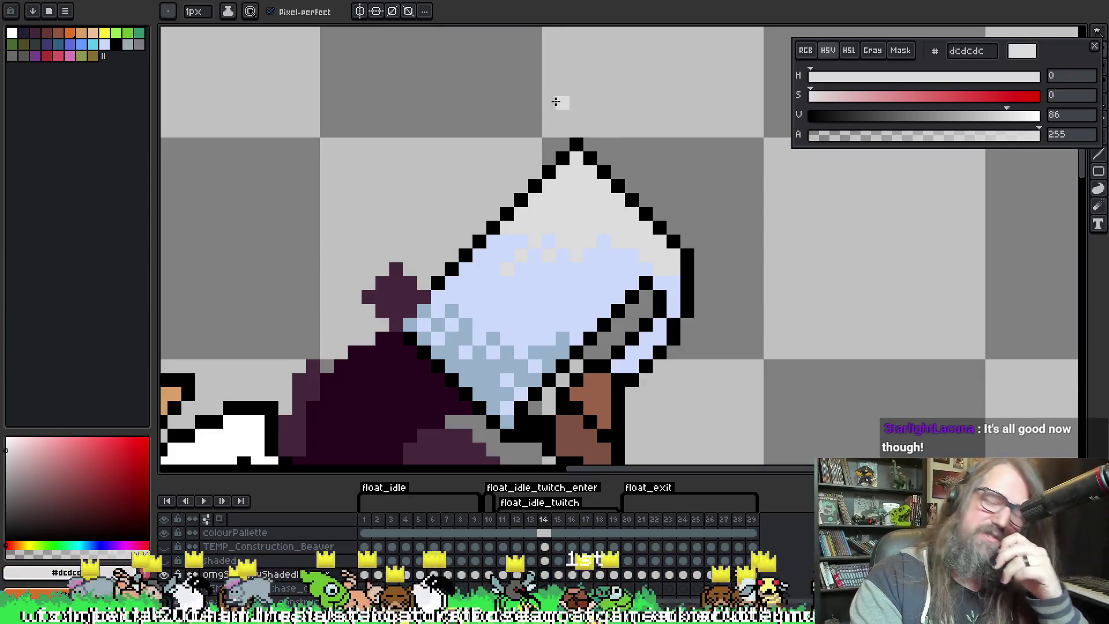
# Cycle through the open files back to the beaver sprite and adjust the zoom around the mug
pyautogui.hotkey('ctrl', 'Tab')
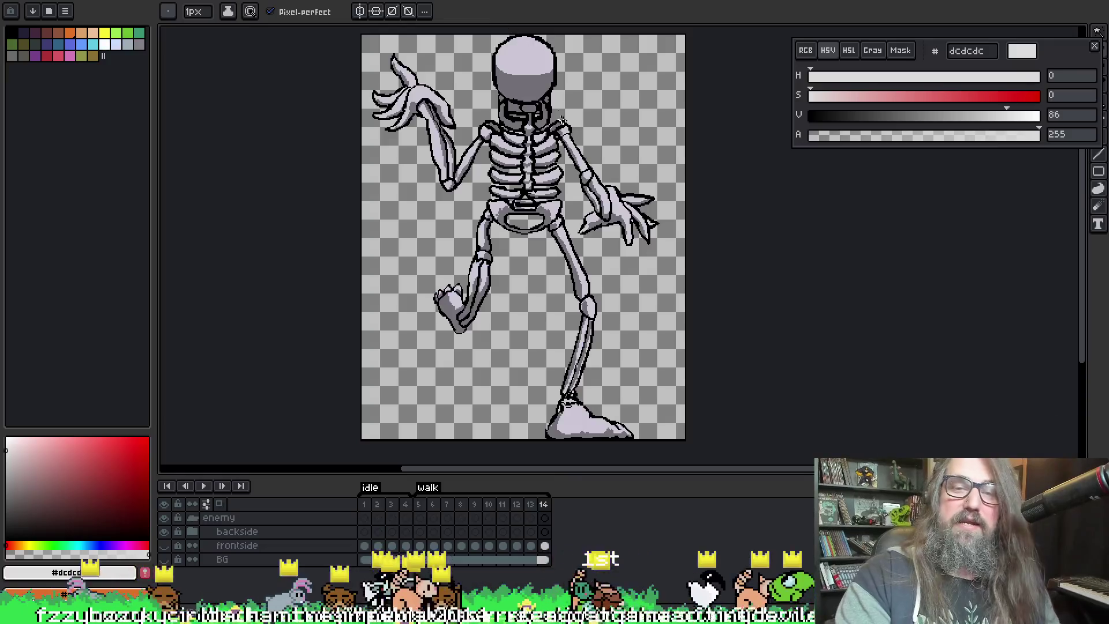
pyautogui.hotkey('ctrl', 'Tab')
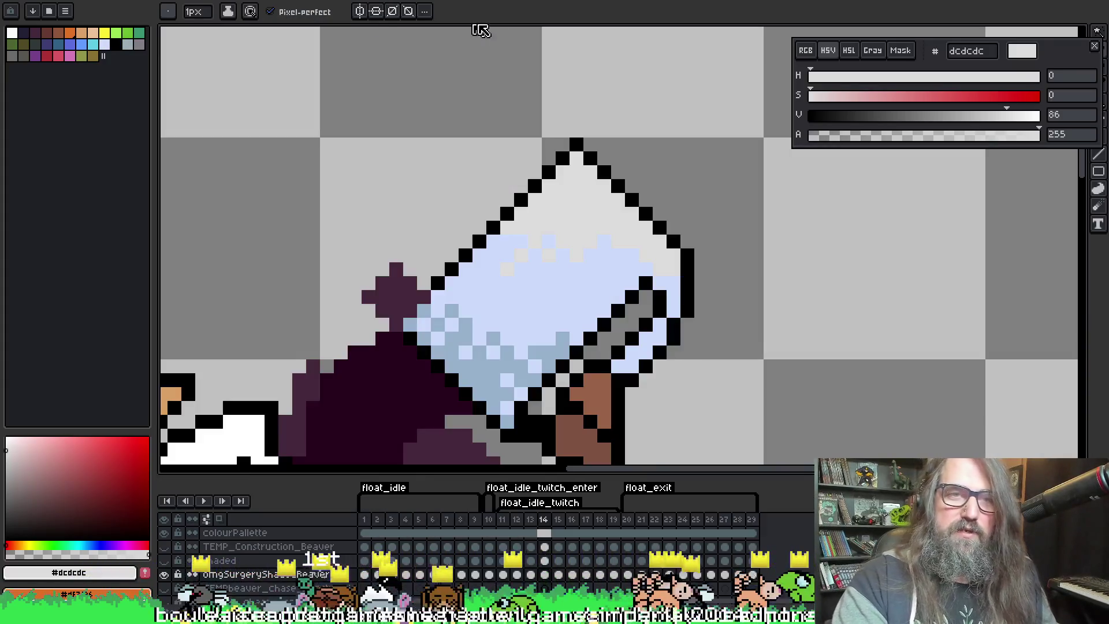
pyautogui.hotkey('ctrl', 'Tab')
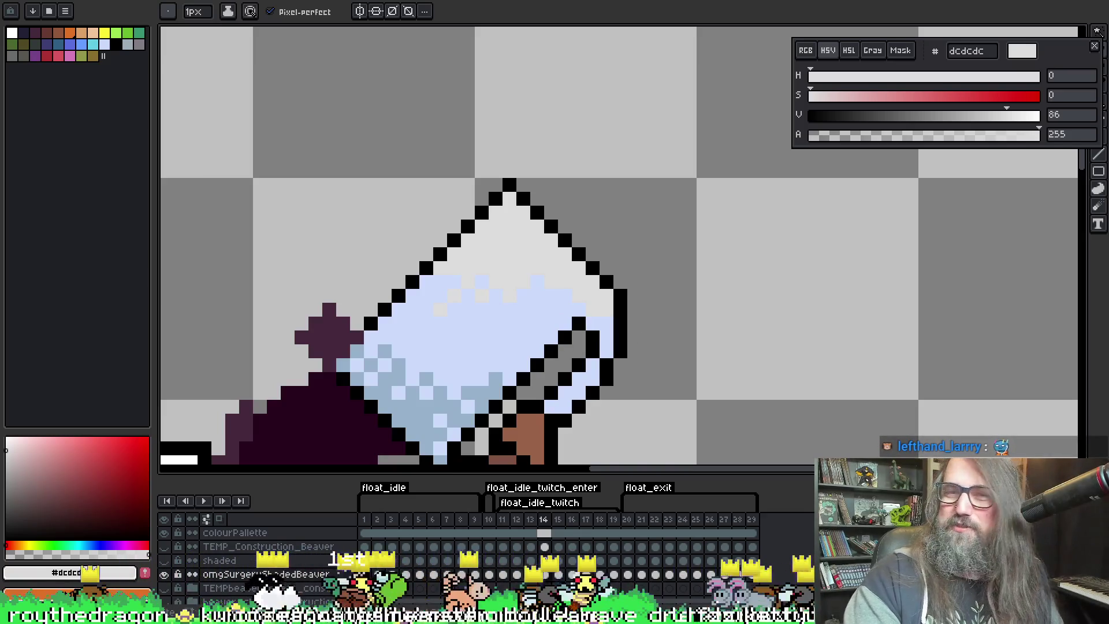
pyautogui.scroll(-2, 523, 285)
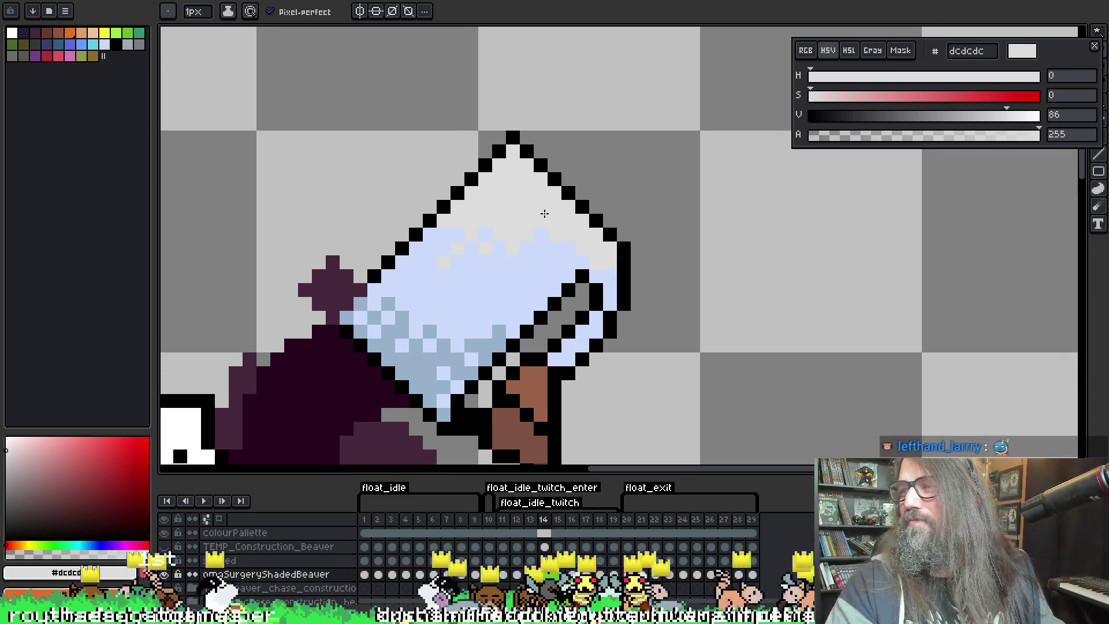
pyautogui.scroll(3, 584, 234)
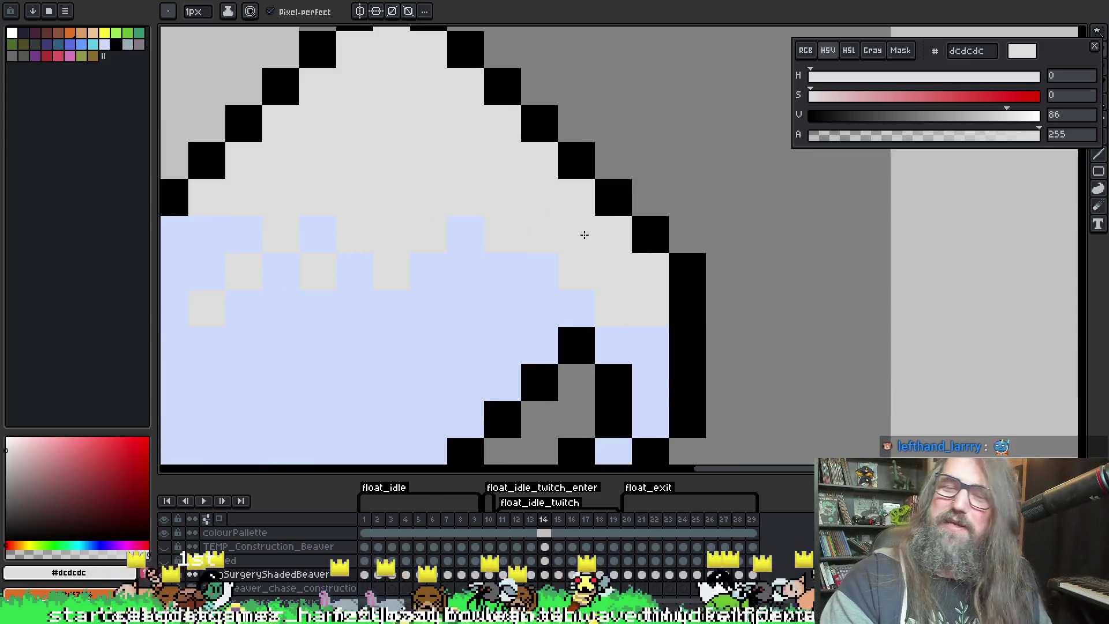
pyautogui.scroll(-4, 528, 237)
pyautogui.scroll(2, 545, 145)
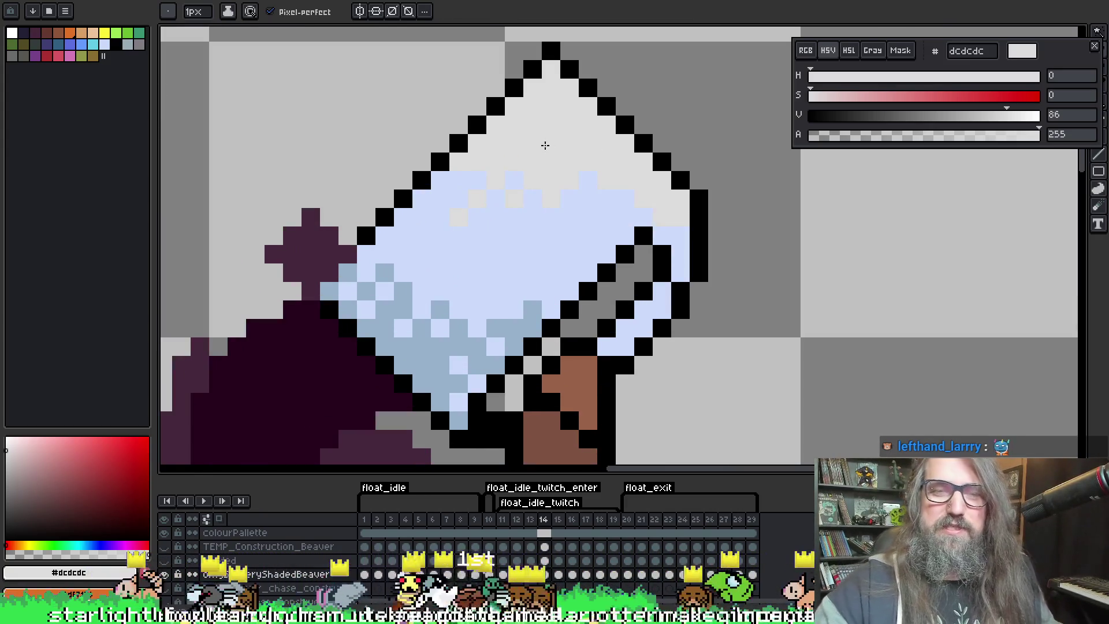
# Compare frames 13–15, settle on frame 12, and paint the mug's upper-left edge light grey
pyautogui.press('Right')
pyautogui.press('Right')
pyautogui.press('Left')
pyautogui.press('Left')
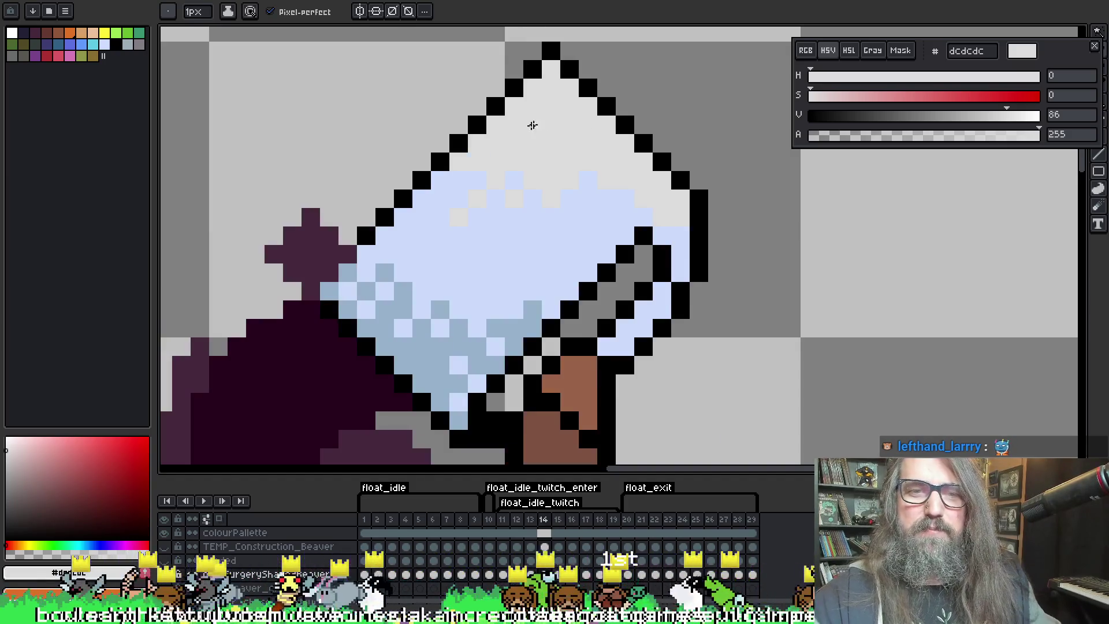
pyautogui.press('Left')
pyautogui.press('Right')
pyautogui.press('Left')
pyautogui.press('Right')
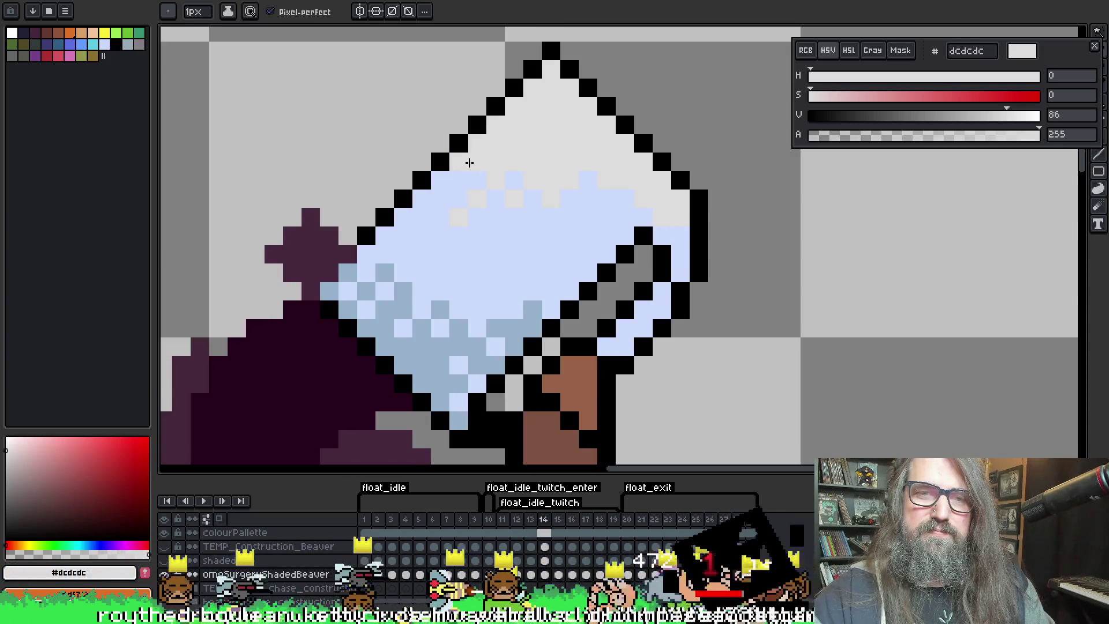
pyautogui.press('Right')
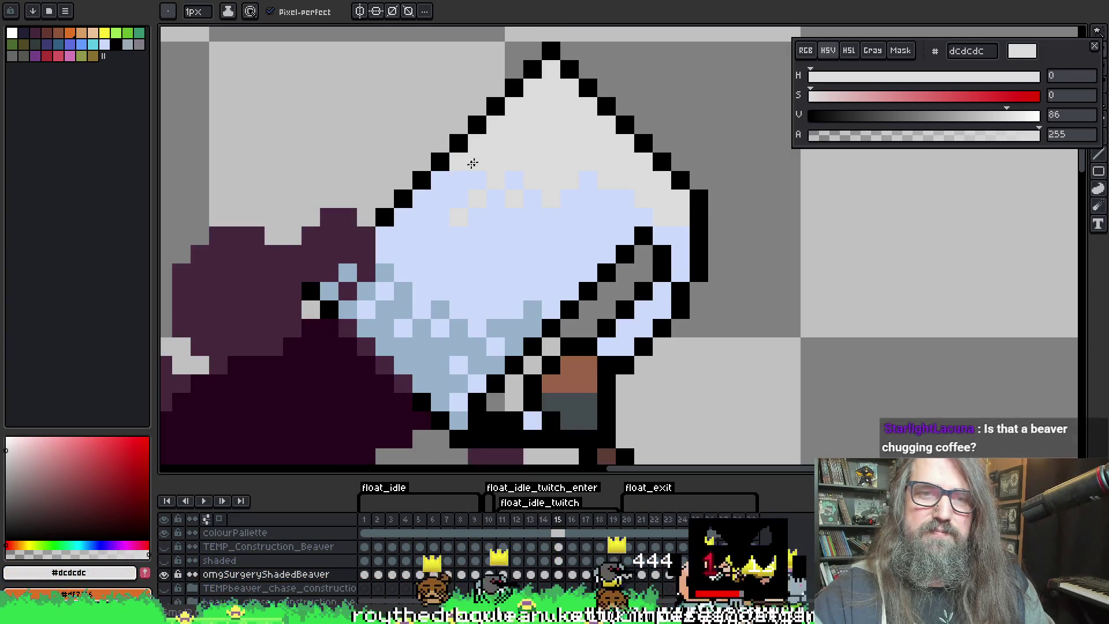
pyautogui.press('Left')
pyautogui.press('Right')
pyautogui.press('Left')
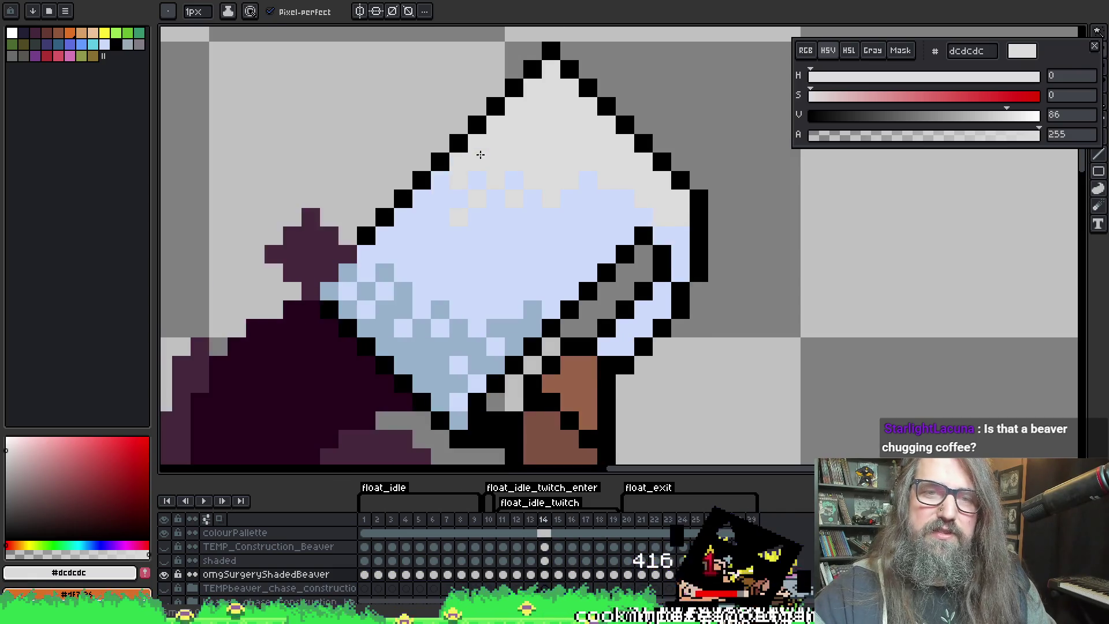
pyautogui.press('Right')
pyautogui.press('Left')
pyautogui.press('Left')
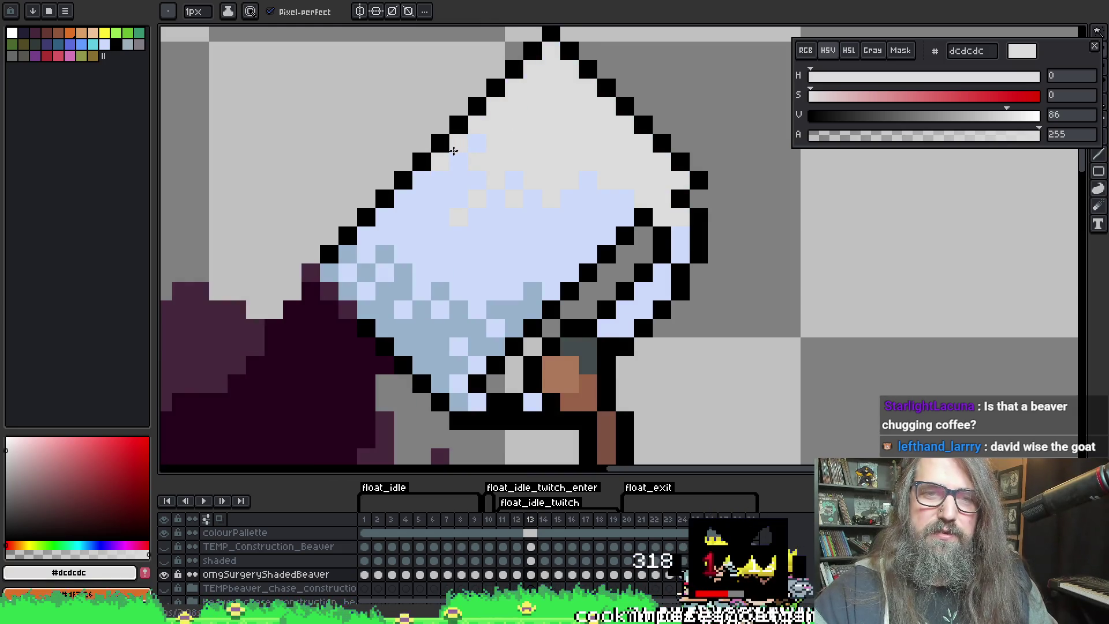
pyautogui.press('Left')
pyautogui.moveTo(480, 106); pyautogui.dragTo(513, 70)
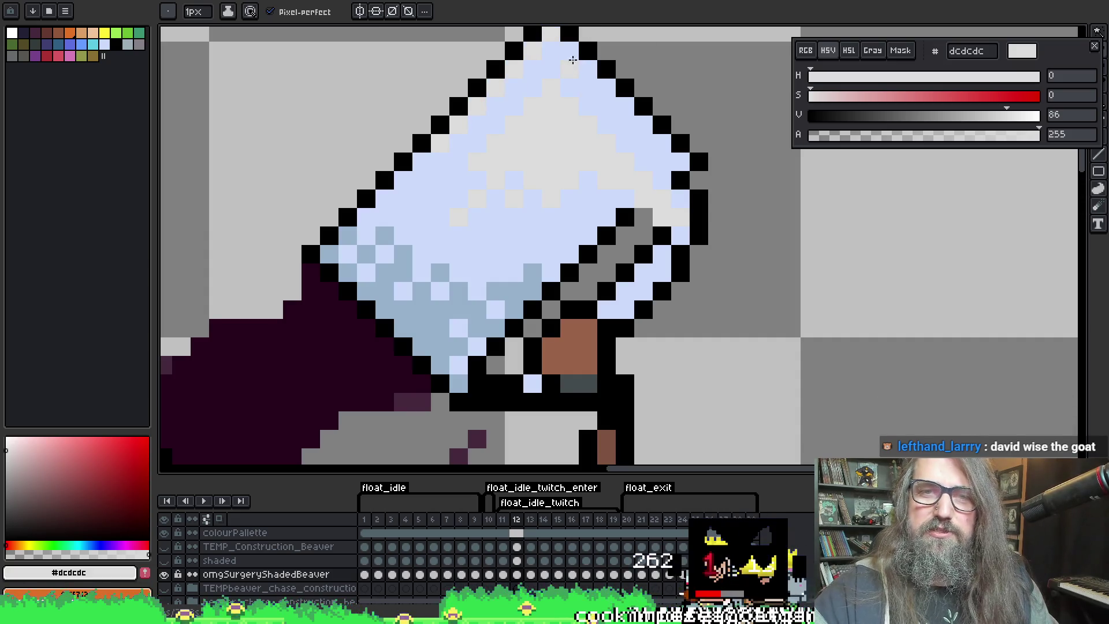
# Touch up a mug top-edge pixel, then move to frame 11 with the mug top in view
pyautogui.rightClick(573, 32)
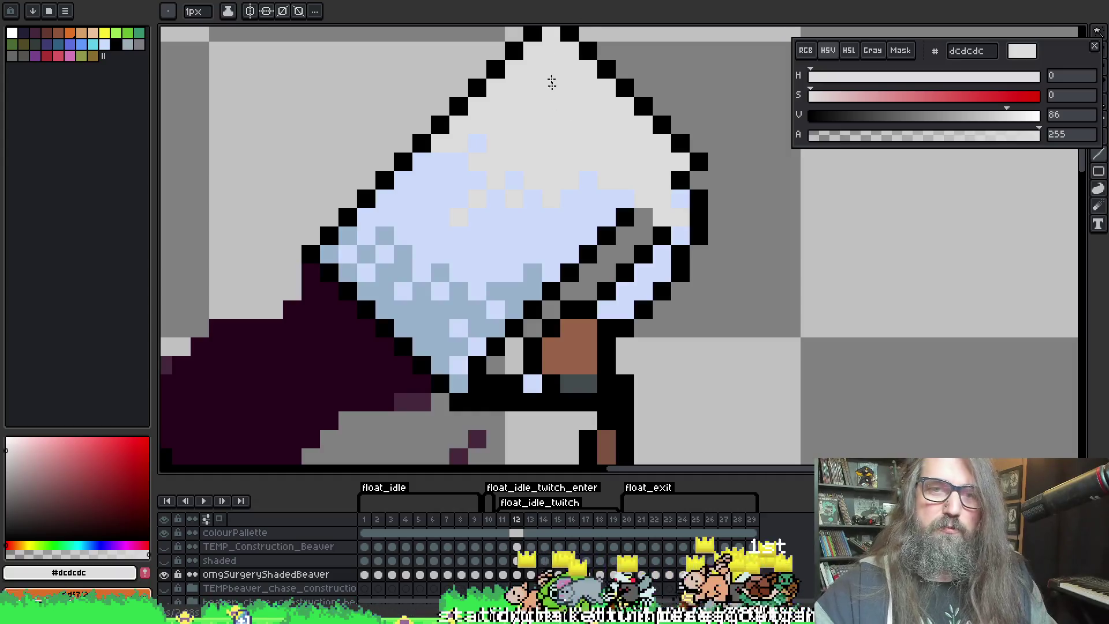
pyautogui.press('Left')
pyautogui.press('Left')
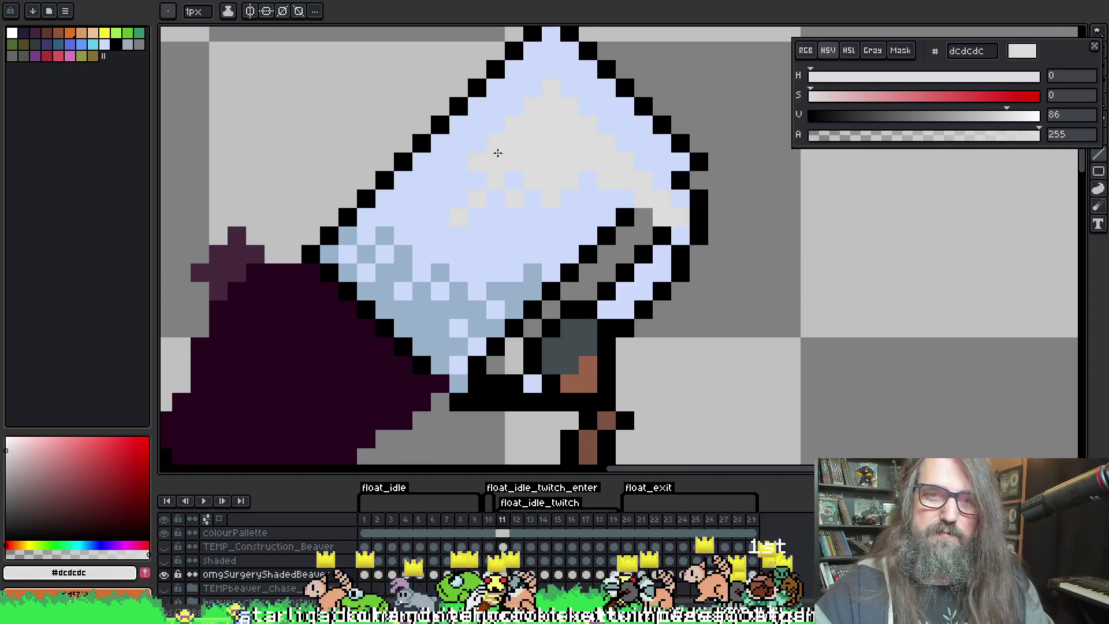
pyautogui.press('Right')
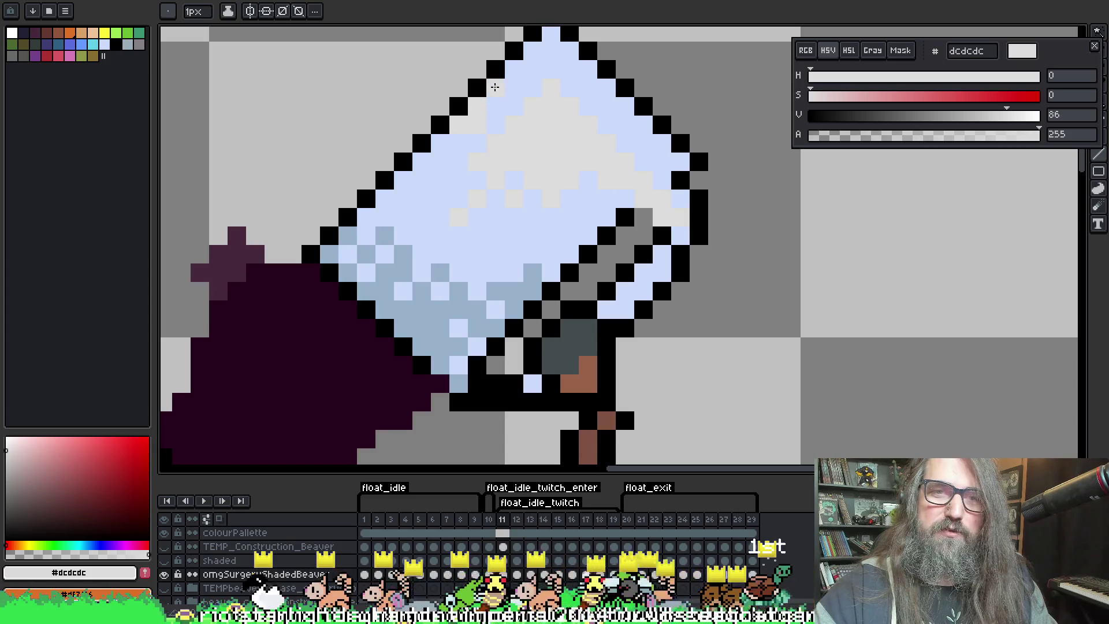
pyautogui.moveTo(544, 100); pyautogui.dragTo(503, 131)
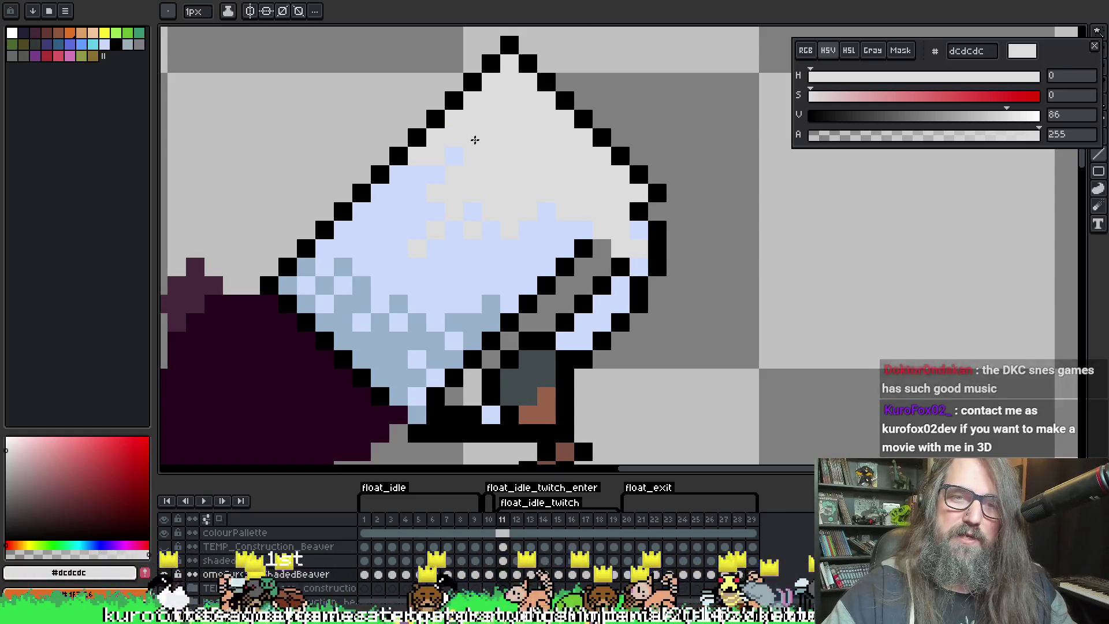
# Turn stray light-blue mug-top pixels grey on frames 11–12, undo one on 13, and pick #cbdbfc
pyautogui.click(474, 137)
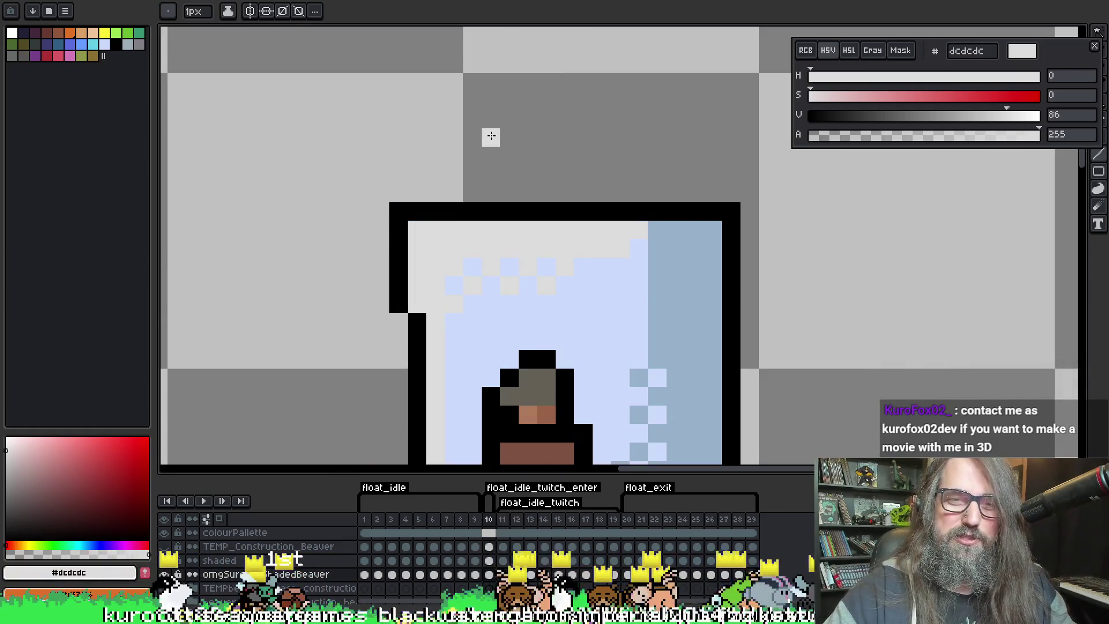
pyautogui.press('Right')
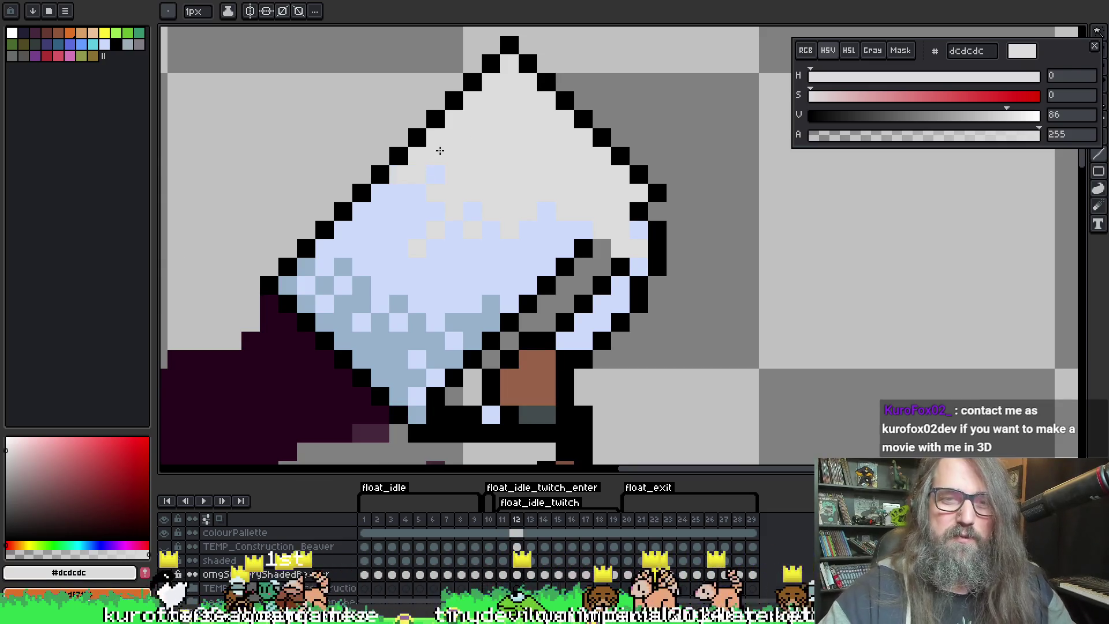
pyautogui.keyDown('alt'); pyautogui.click(412, 173); pyautogui.keyUp('alt')
pyautogui.press('Right')
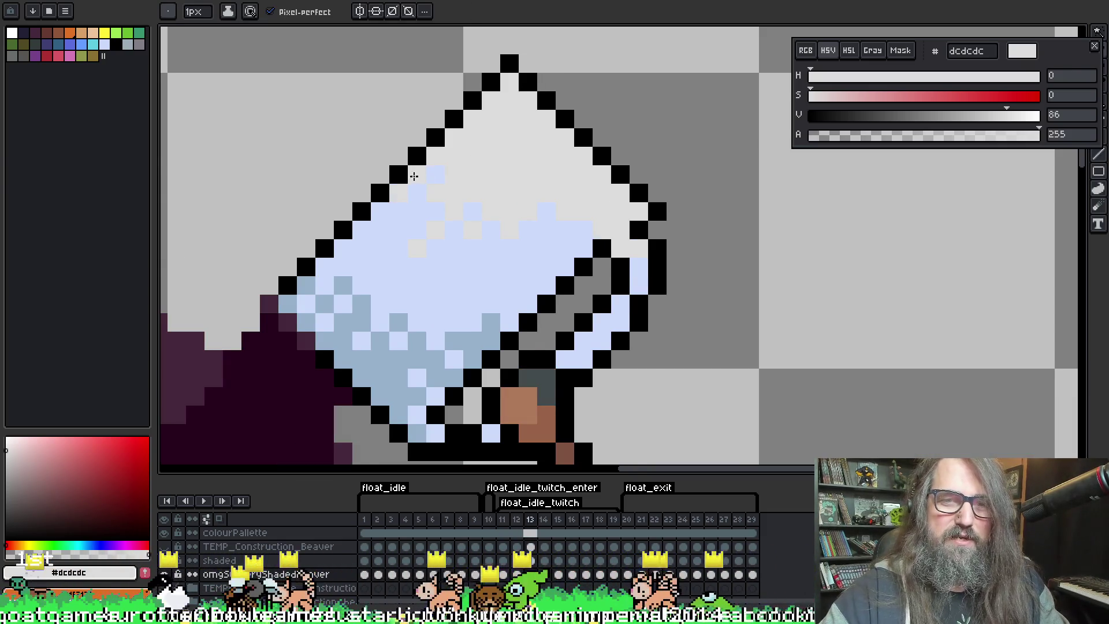
pyautogui.hotkey('ctrl', 'z')
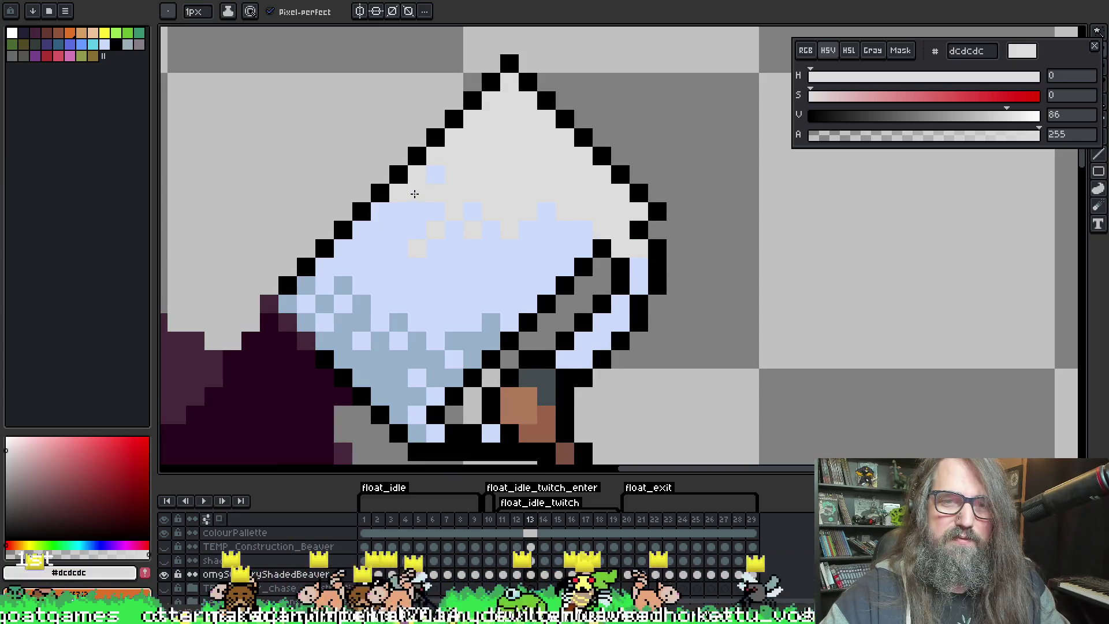
pyautogui.keyDown('alt'); pyautogui.click(434, 192); pyautogui.keyUp('alt')
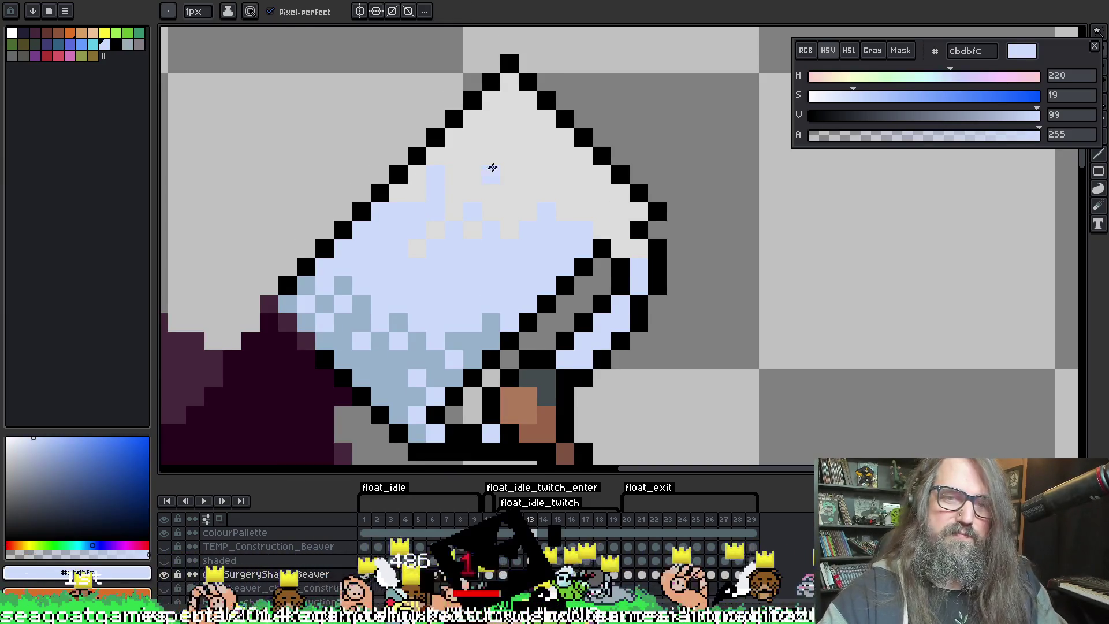
# Pick the grey highlight again, paint a mug pixel grey, and play the animation to review
pyautogui.press('Right')
pyautogui.keyDown('alt'); pyautogui.click(469, 185); pyautogui.keyUp('alt')
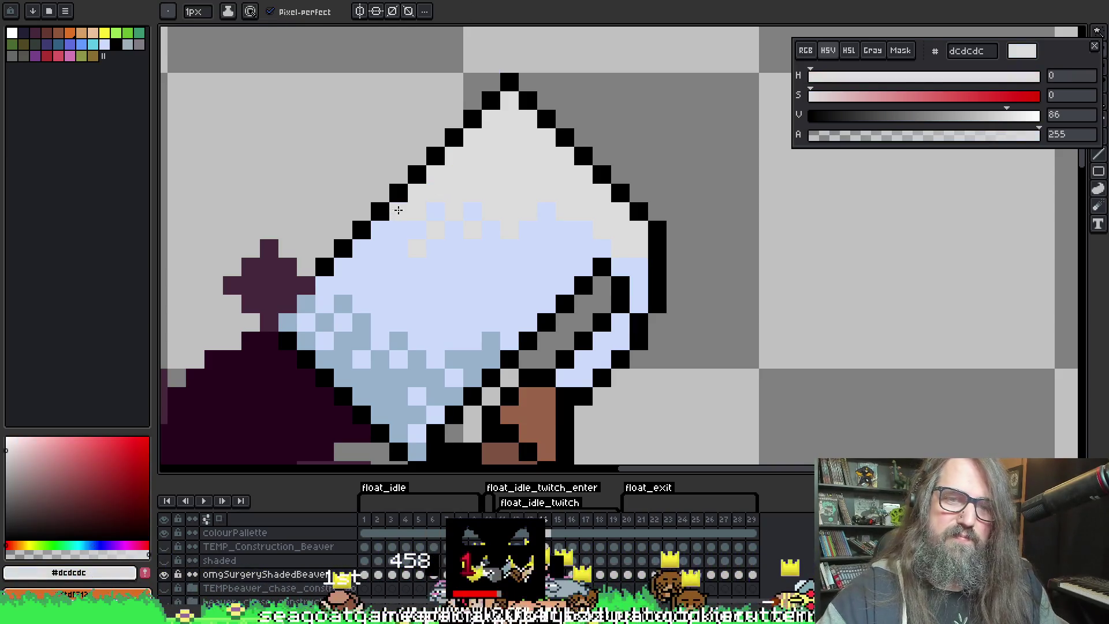
pyautogui.keyDown('alt'); pyautogui.click(494, 136); pyautogui.keyUp('alt')
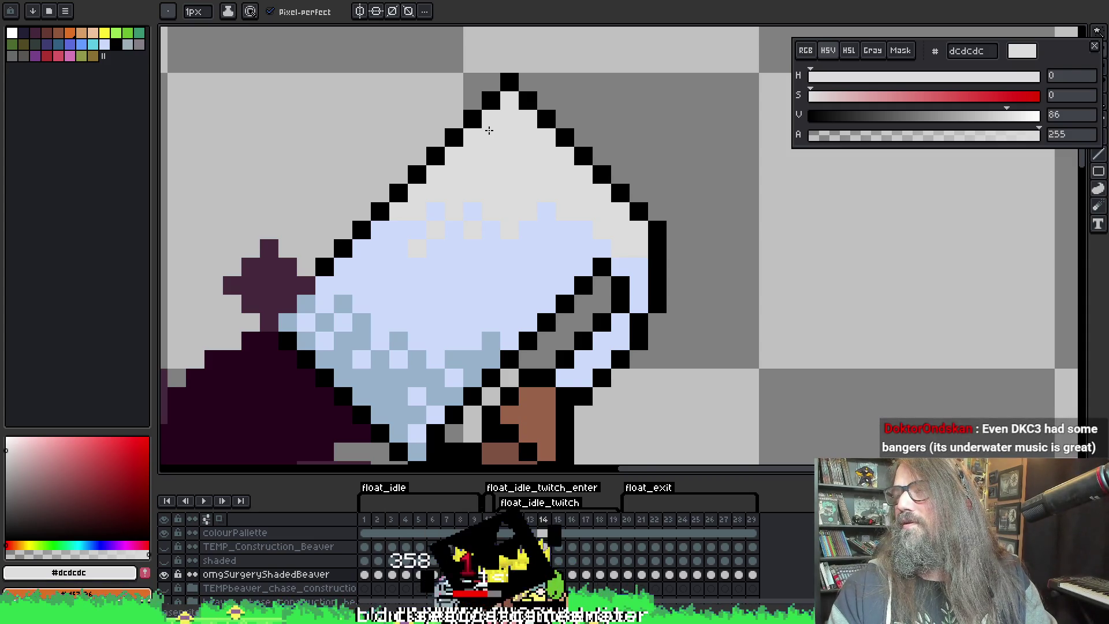
pyautogui.press('Return')
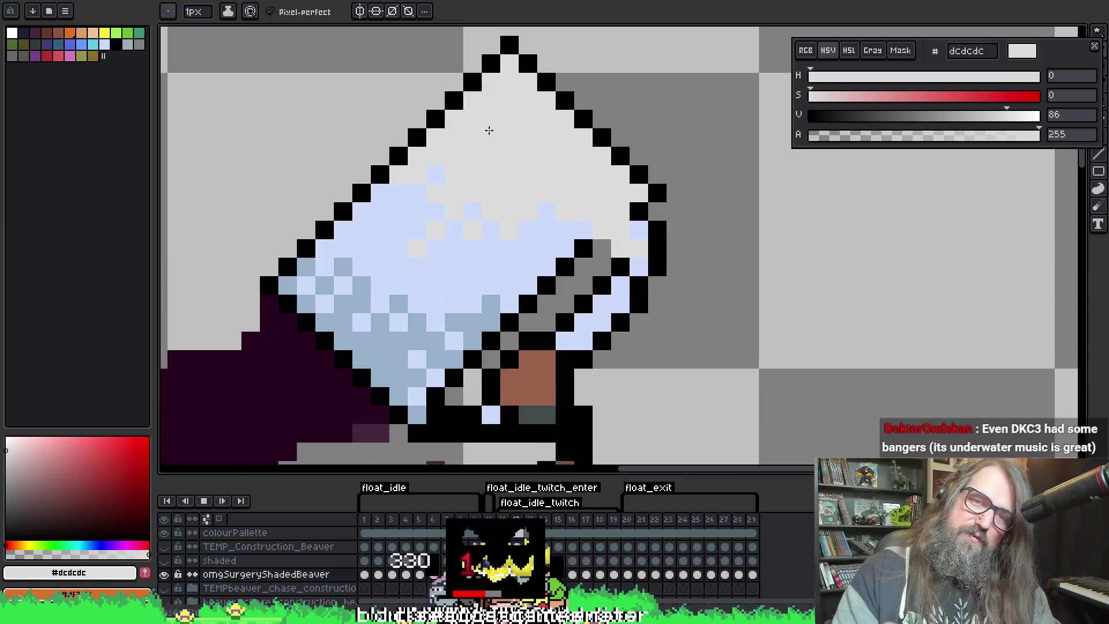
pyautogui.press('Return')
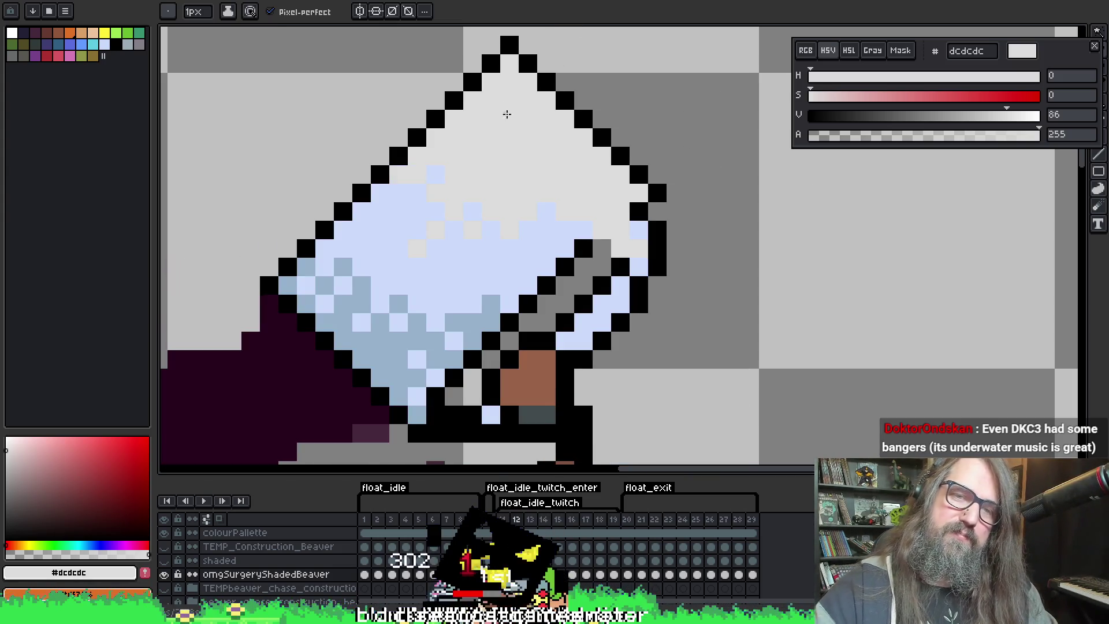
# Step forward to frame 17, flipping between neighbouring frames to compare the mug highlights
pyautogui.press('Right')
pyautogui.press('Right')
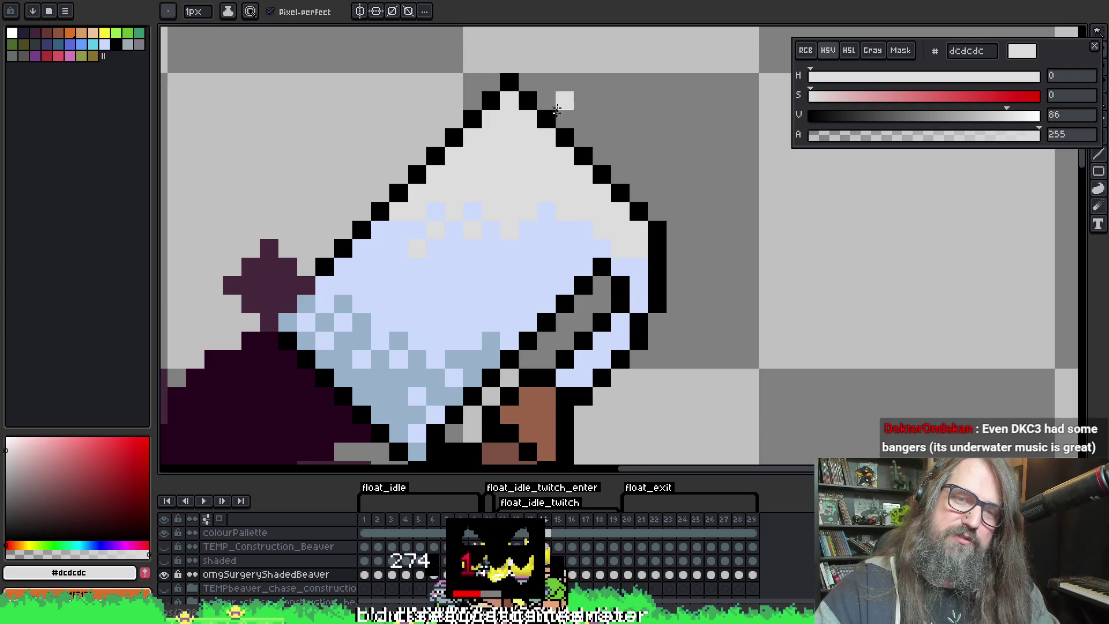
pyautogui.press('Right')
pyautogui.press('Right')
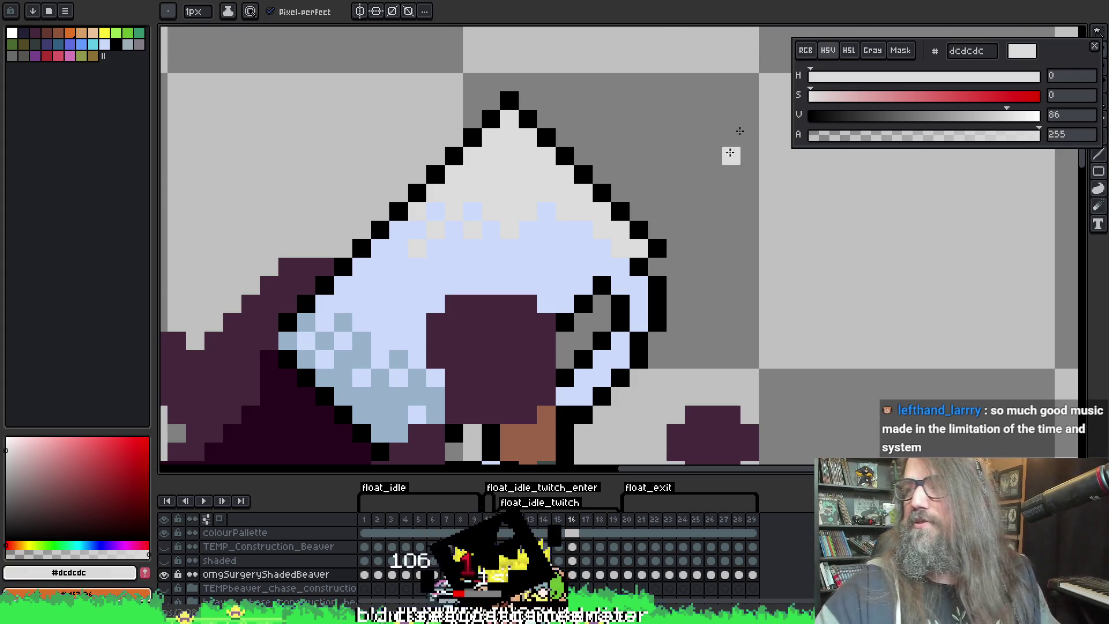
pyautogui.scroll(-2, 559, 208)
pyautogui.press('i')
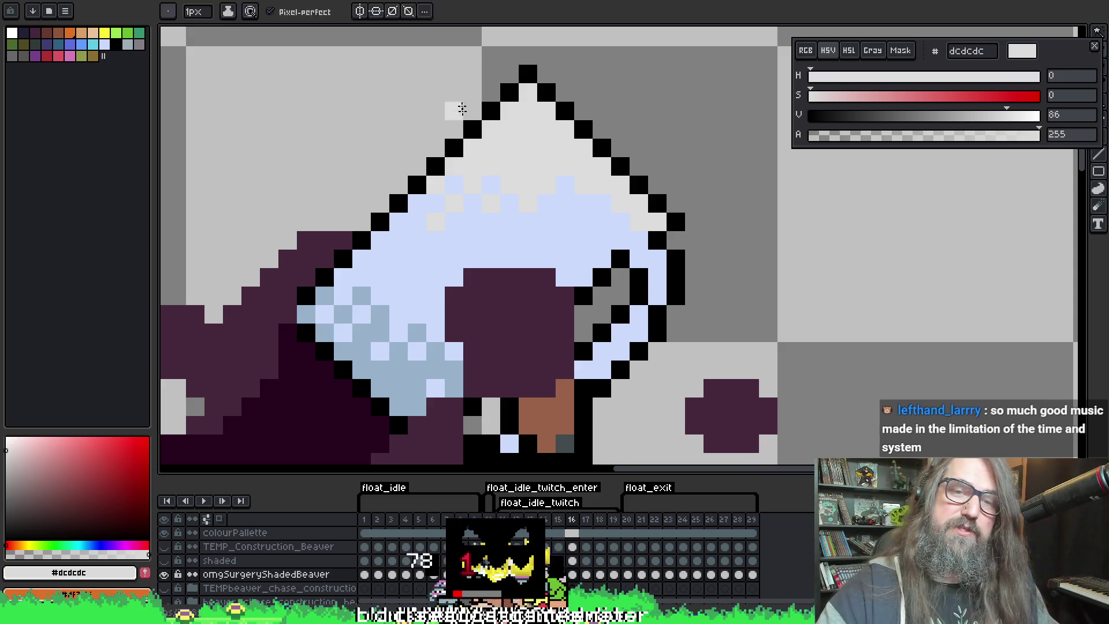
pyautogui.press('b')
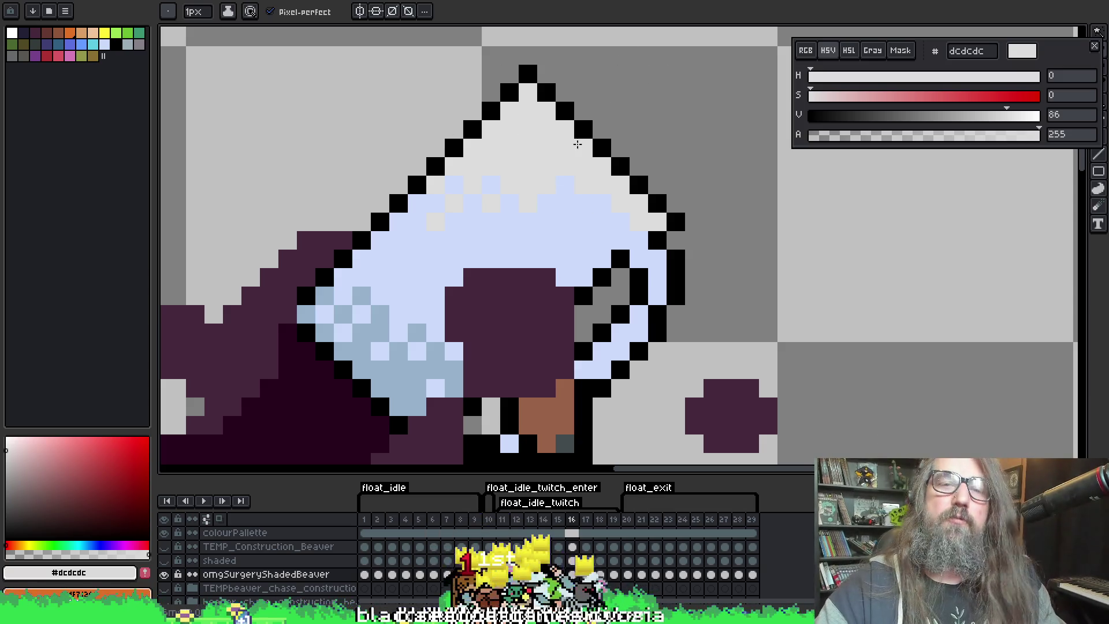
pyautogui.press('Right')
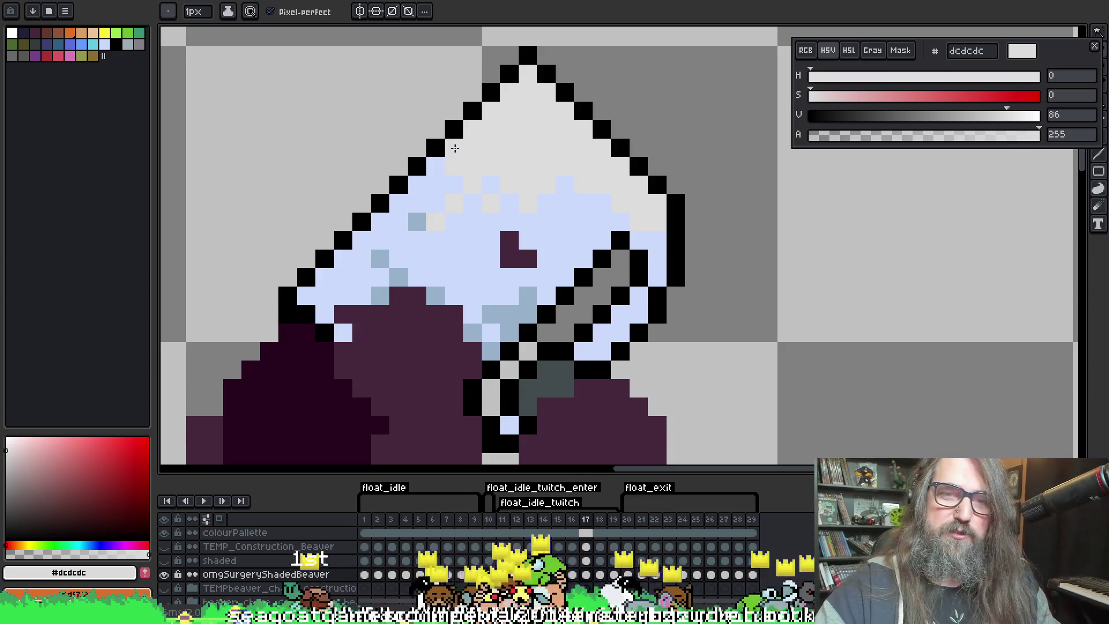
pyautogui.press('Left')
pyautogui.press('Right')
pyautogui.press('Left')
pyautogui.press('Right')
pyautogui.press('Right')
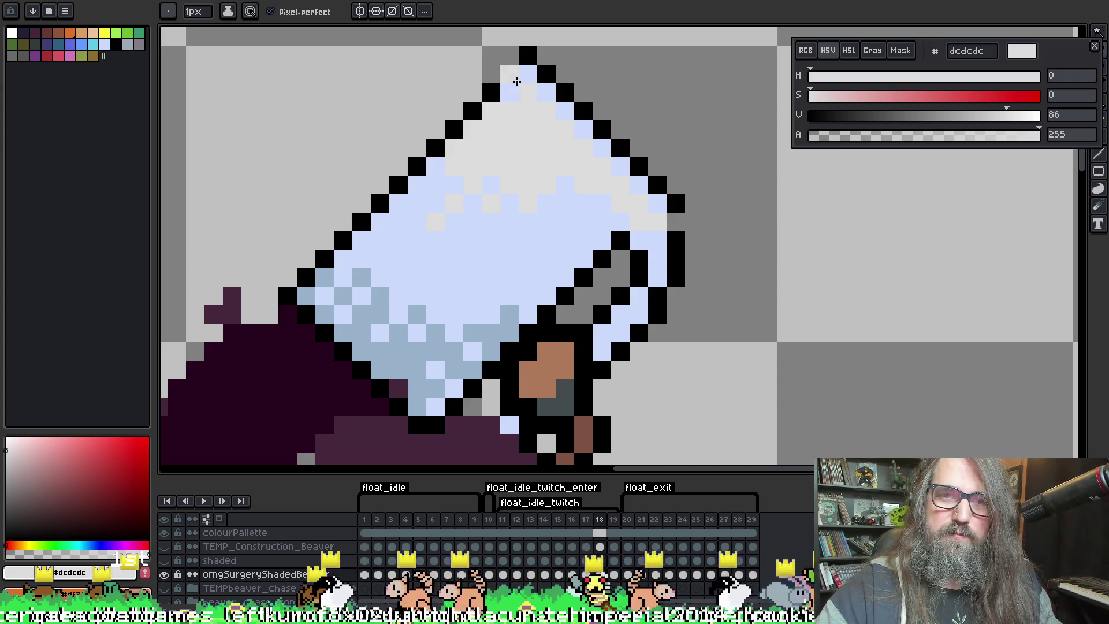
# On frame 19, paint two light-blue pixels near the mug's top-left edge grey and replay the animation
pyautogui.press('l')
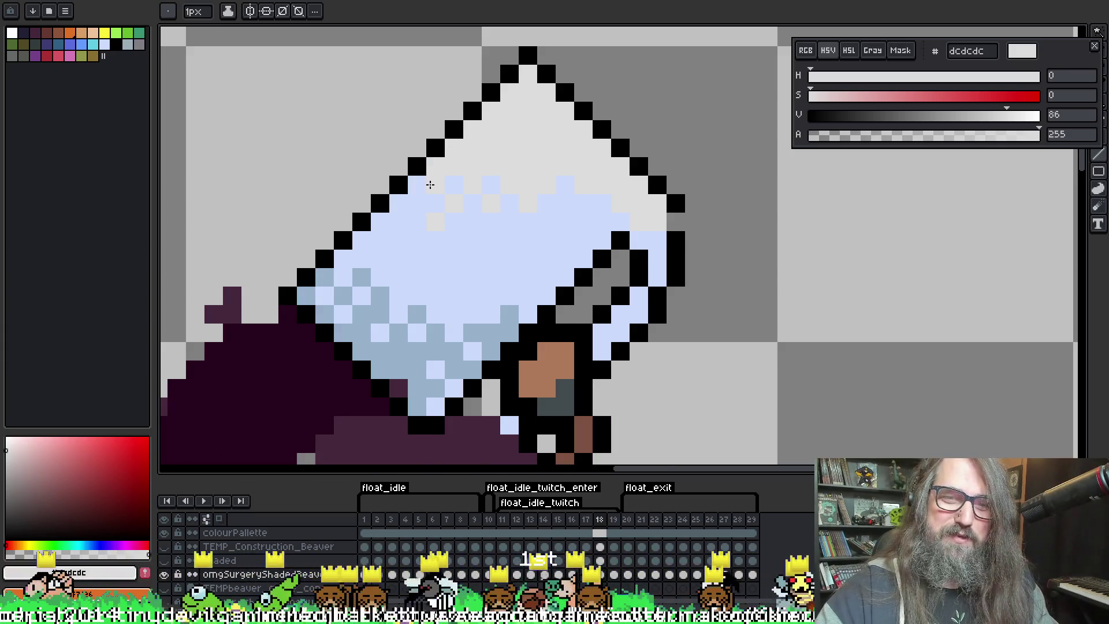
pyautogui.press('Right')
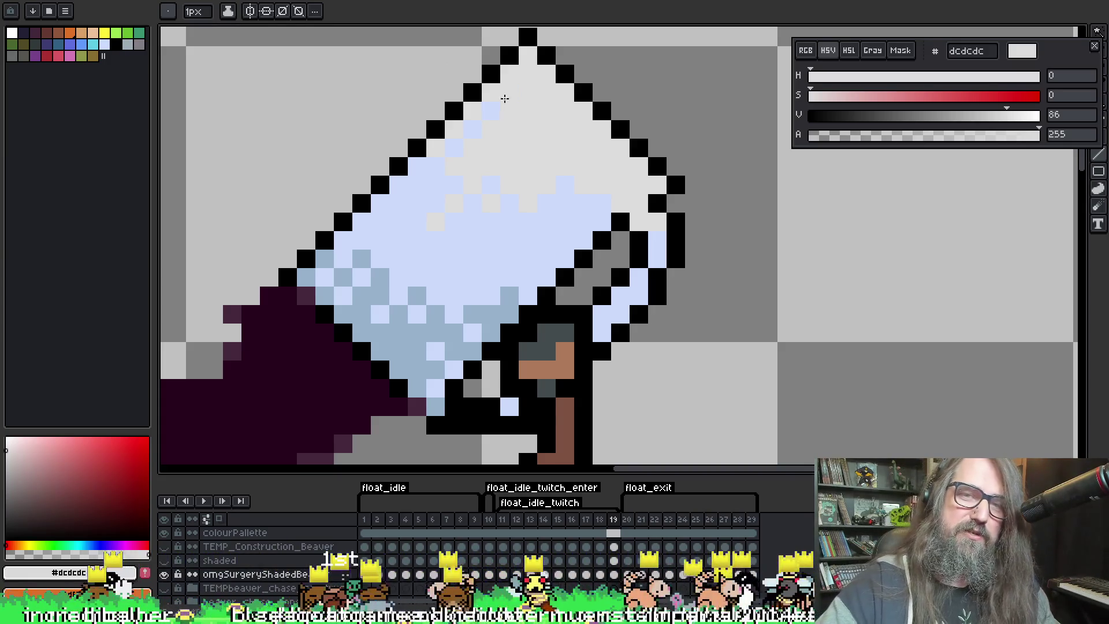
pyautogui.click(503, 97)
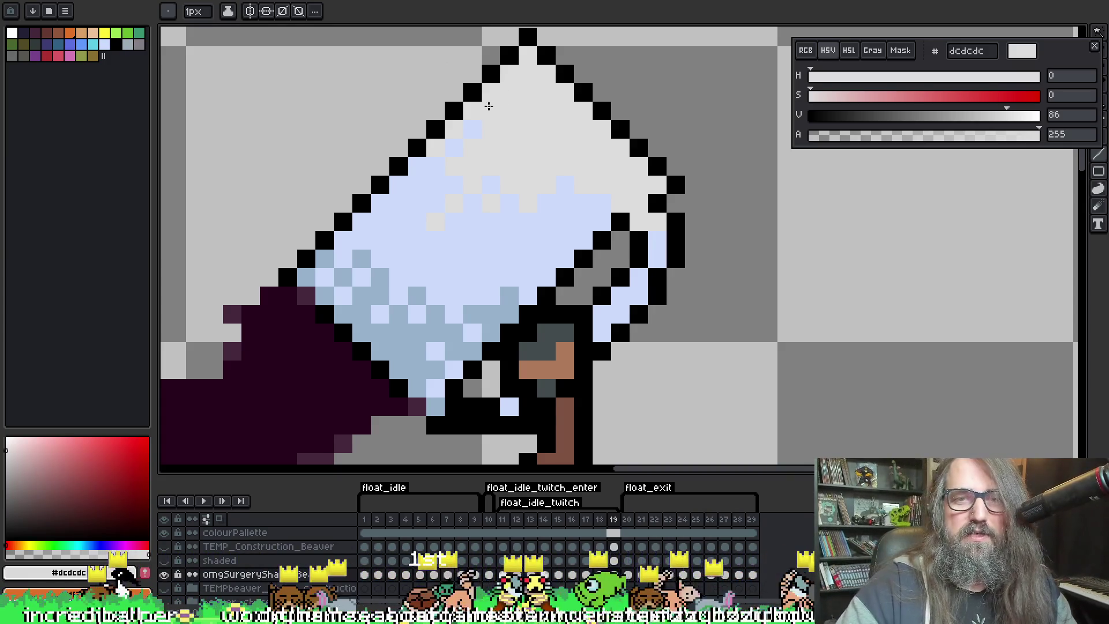
pyautogui.click(473, 122)
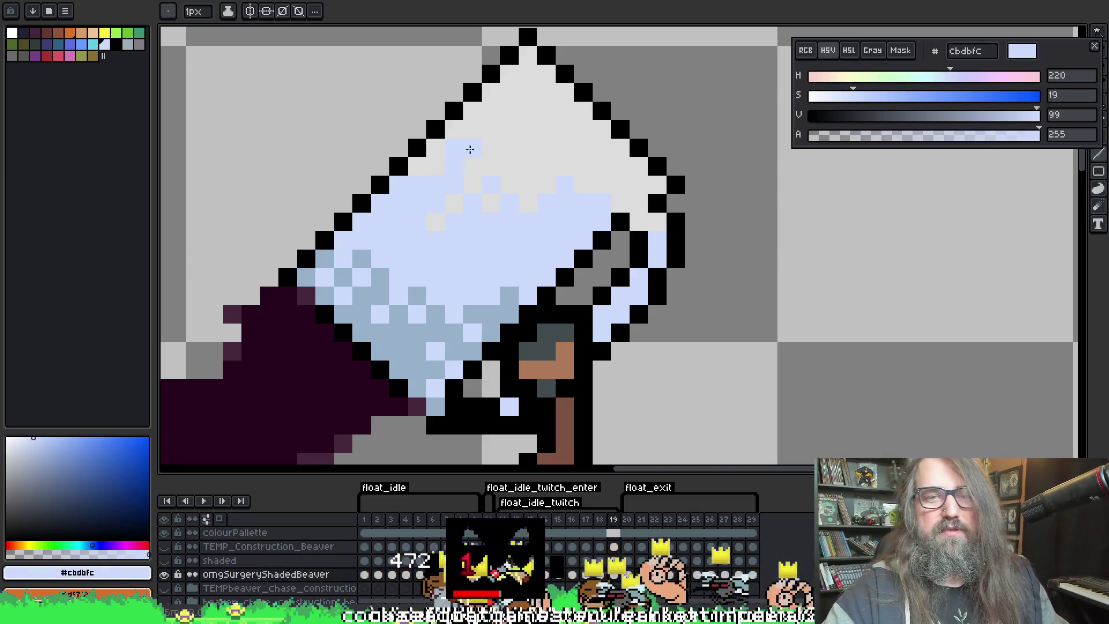
pyautogui.press('.')
pyautogui.press('Return')
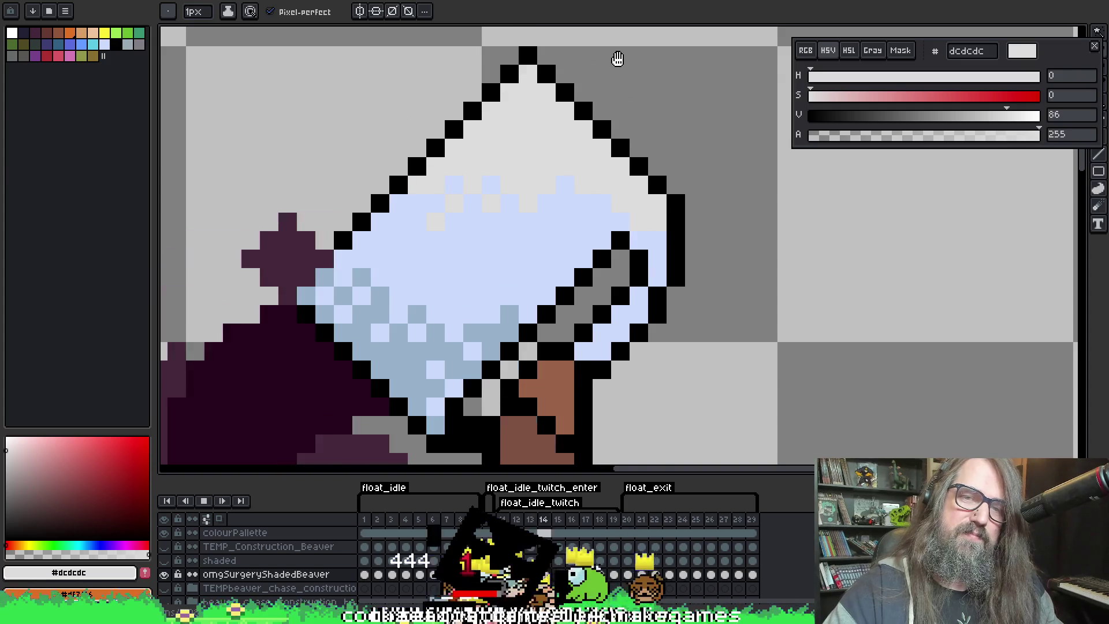
pyautogui.scroll(-3, 574, 239)
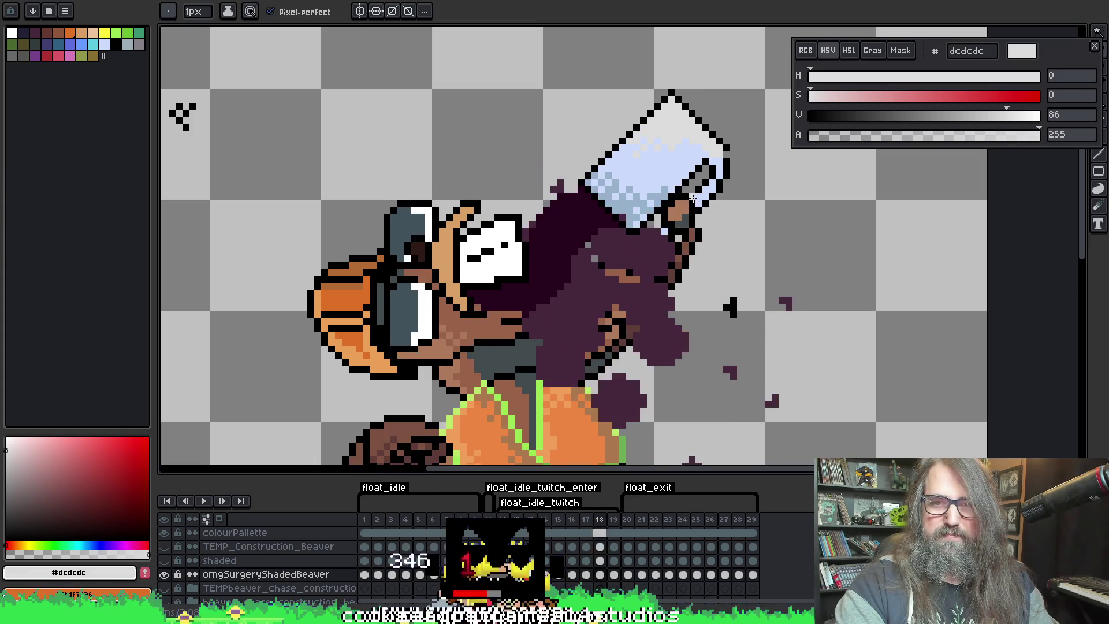
pyautogui.press('Return')
# Step back to frame 16 and pick the light-blue #cbdbfc mug colour
pyautogui.press('Left')
pyautogui.press('Left')
pyautogui.press('Left')
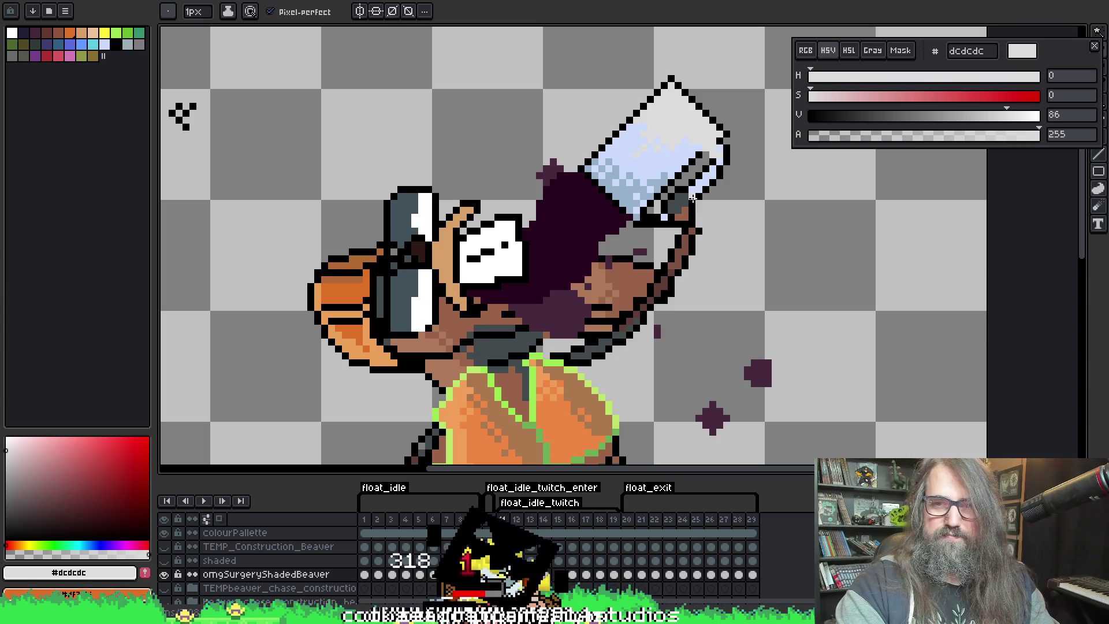
pyautogui.press('Left')
pyautogui.scroll(3, 692, 198)
pyautogui.press('Right')
pyautogui.press('Left')
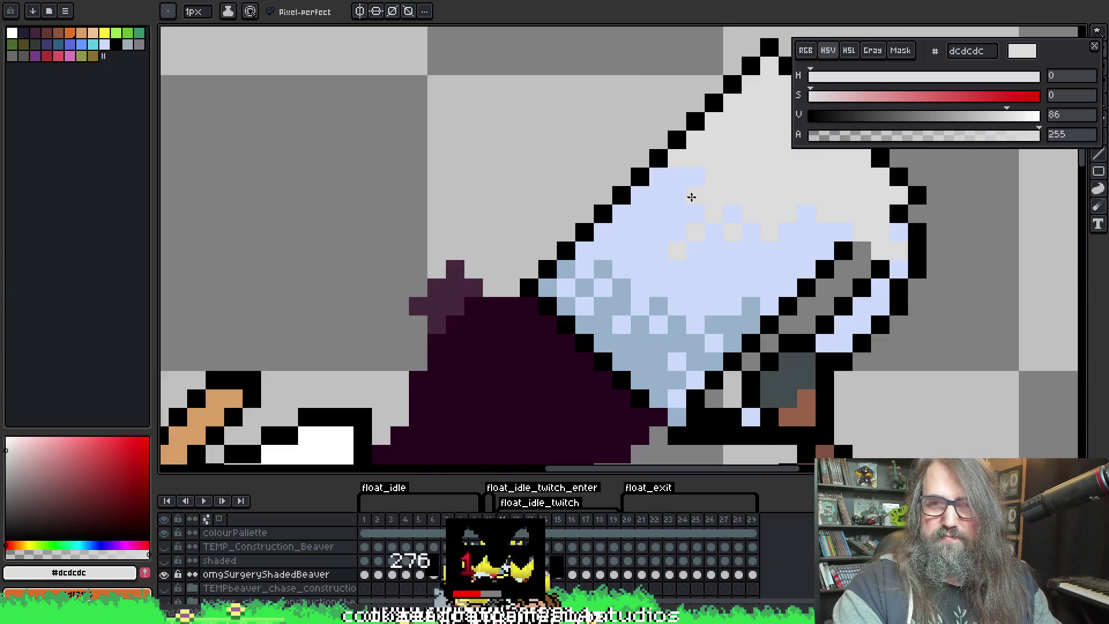
pyautogui.press('Right')
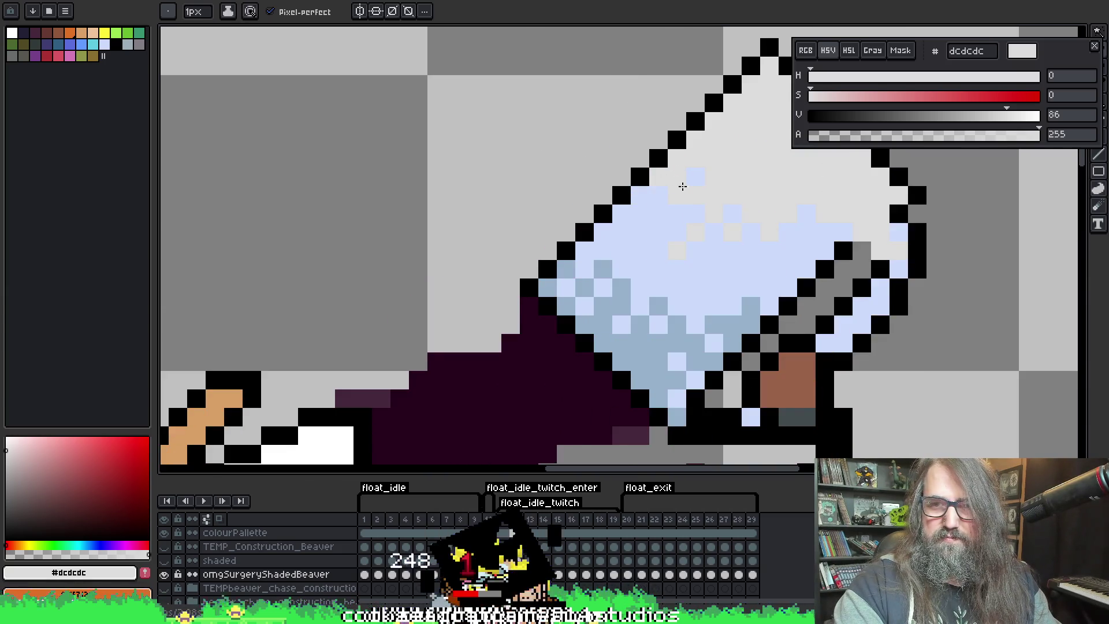
pyautogui.press('Left')
pyautogui.press('Right')
pyautogui.press('Right')
pyautogui.press('Right')
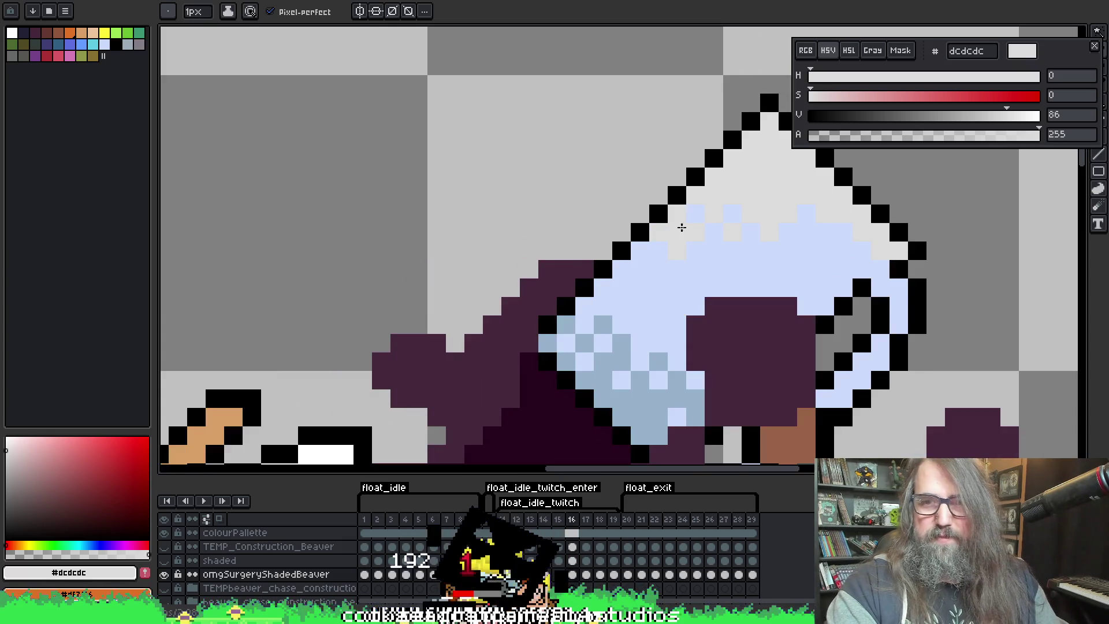
pyautogui.keyDown('alt'); pyautogui.click(695, 216); pyautogui.keyUp('alt')
pyautogui.keyDown('alt'); pyautogui.click(700, 230); pyautogui.keyUp('alt')
pyautogui.keyDown('alt'); pyautogui.click(697, 233); pyautogui.keyUp('alt')
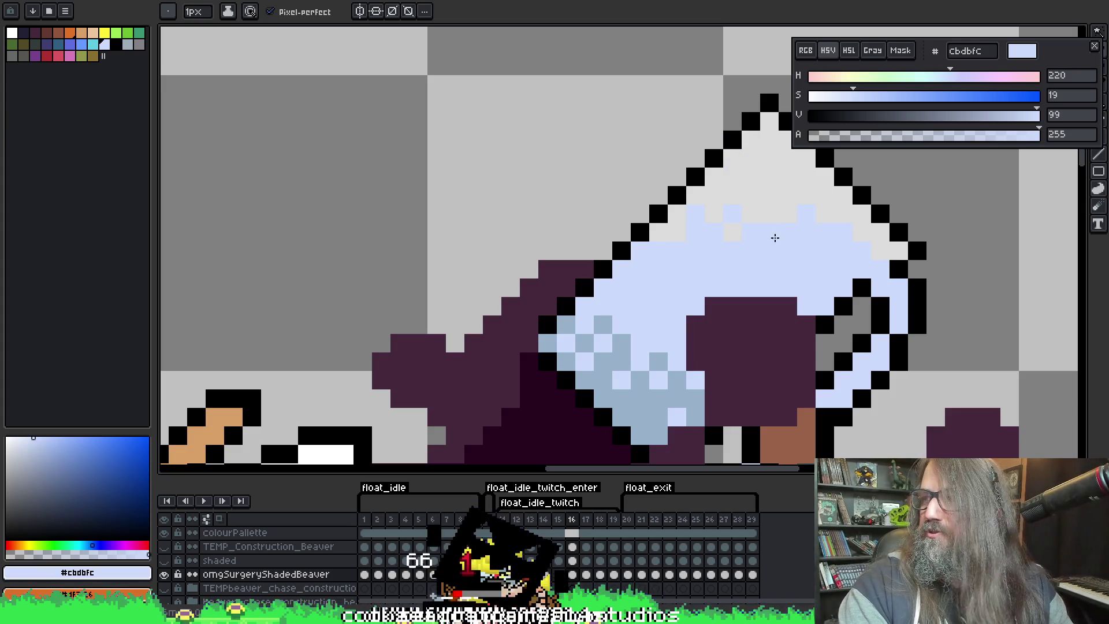
# Pan across the tilted mug and flip between frames 16 and 17 to compare
pyautogui.moveTo(850, 232)
pyautogui.mouseDown()
pyautogui.moveTo(693, 243)
pyautogui.moveTo(733, 234)
pyautogui.mouseUp()
pyautogui.press('.')
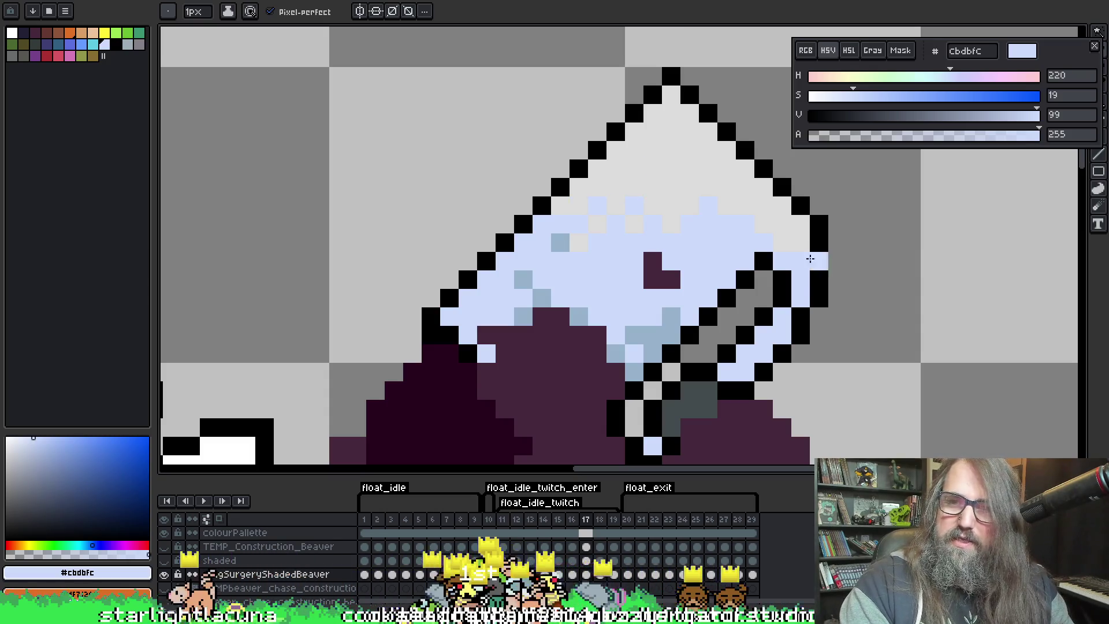
pyautogui.press('.')
pyautogui.press('.')
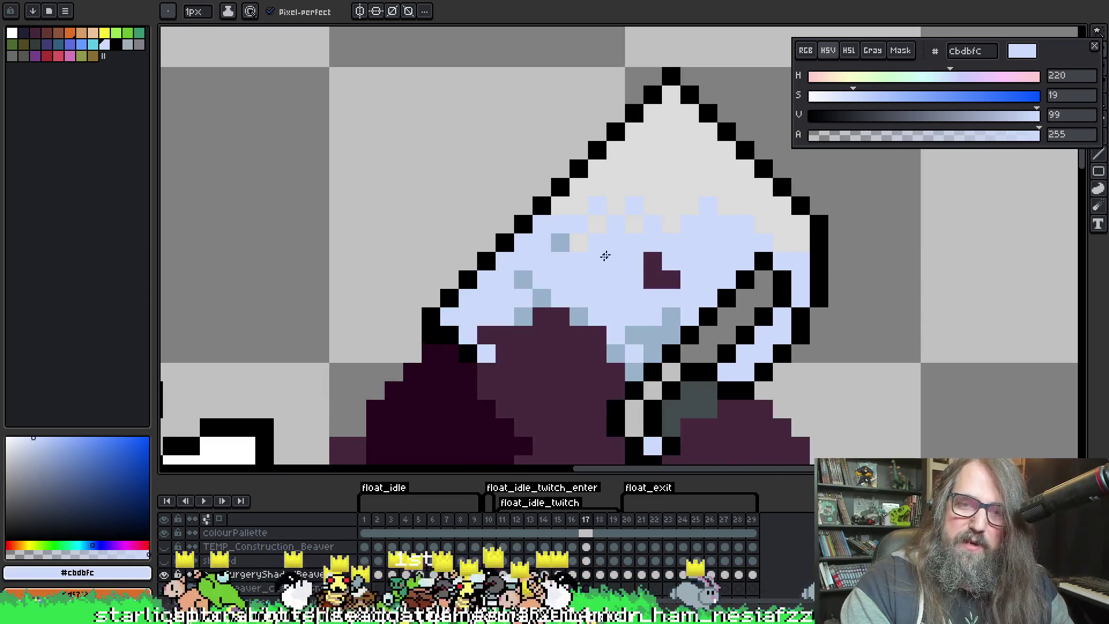
pyautogui.press(',')
pyautogui.press(',')
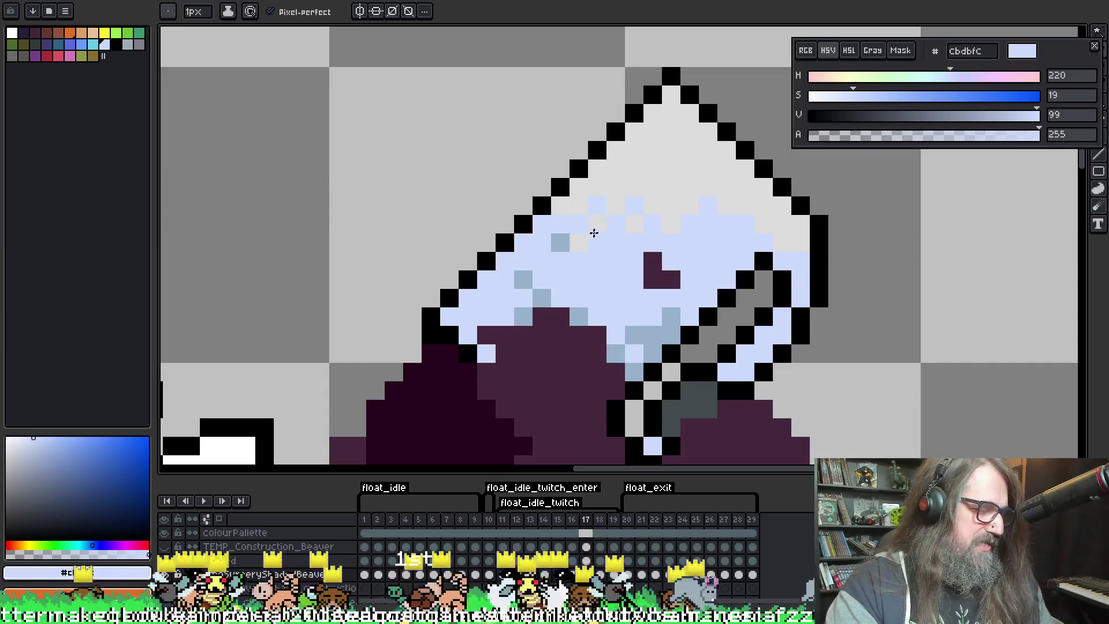
pyautogui.rightClick(593, 233)
pyautogui.press('Escape')
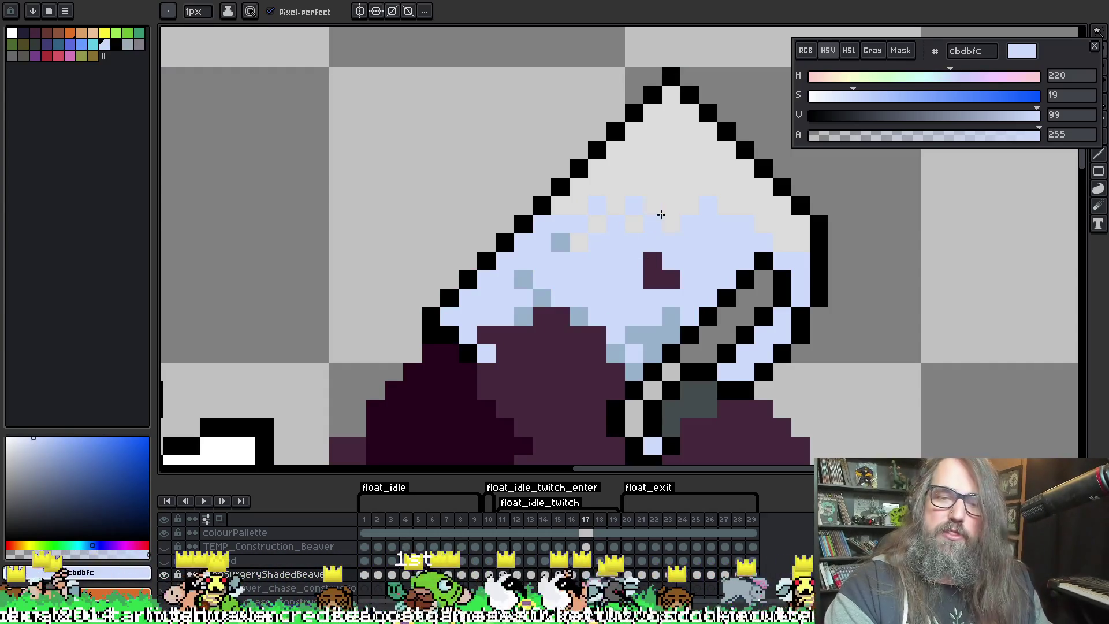
pyautogui.moveTo(597, 216); pyautogui.dragTo(669, 236)
# Sample the light grey #dcdcdc from the mug top on frame 17, then advance to frame 19
pyautogui.press(',')
pyautogui.press(',')
pyautogui.press('.')
pyautogui.press('.')
pyautogui.press('.')
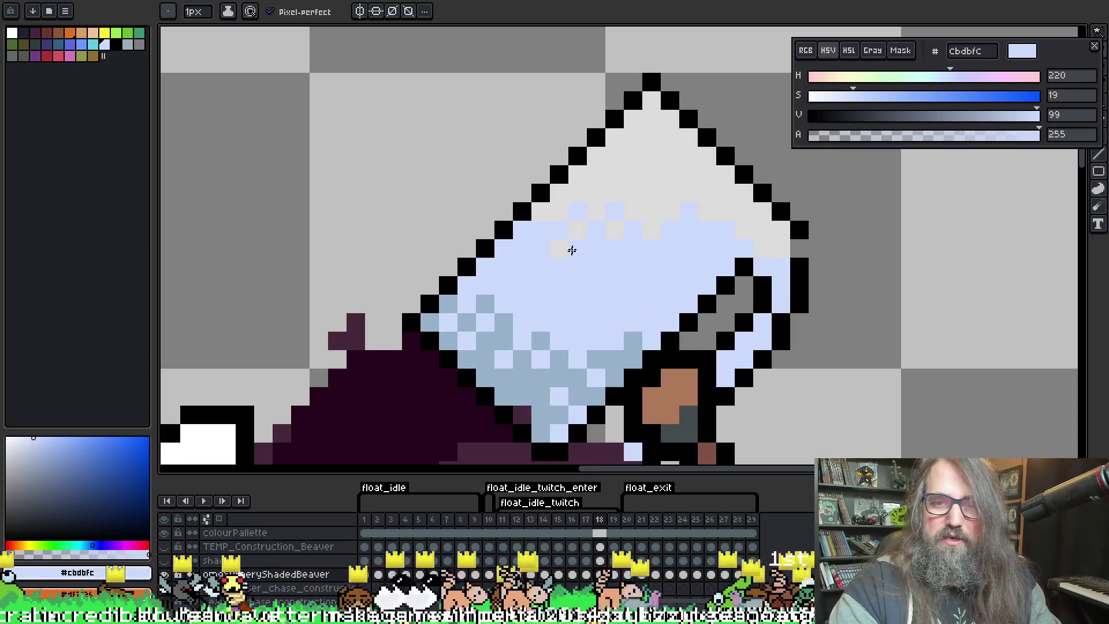
pyautogui.press(',')
pyautogui.keyDown('alt'); pyautogui.click(578, 229); pyautogui.keyUp('alt')
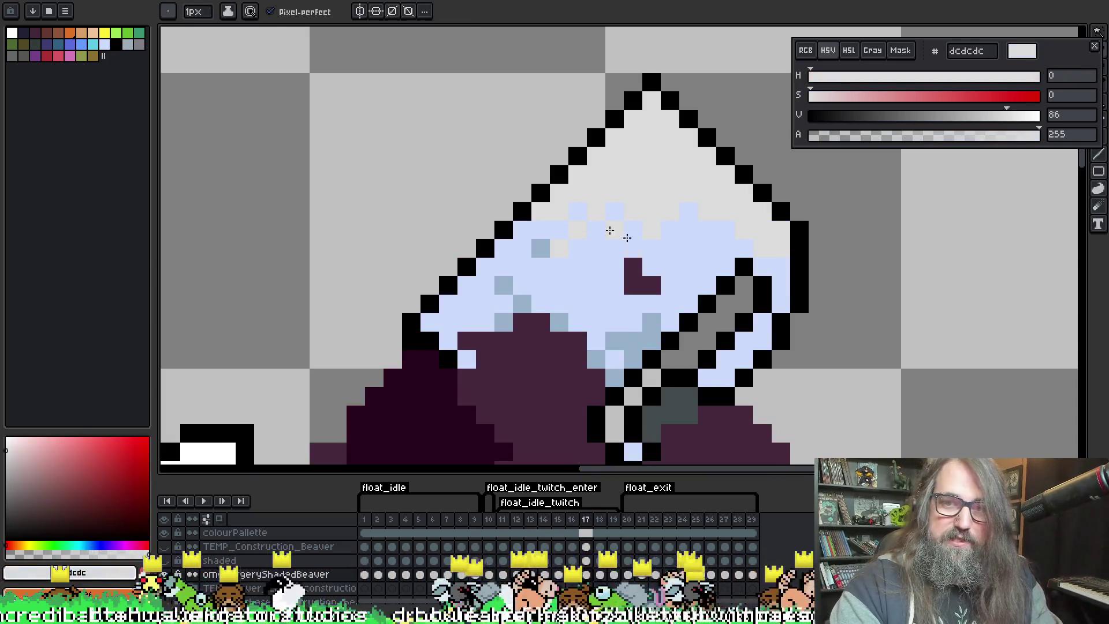
pyautogui.press('.')
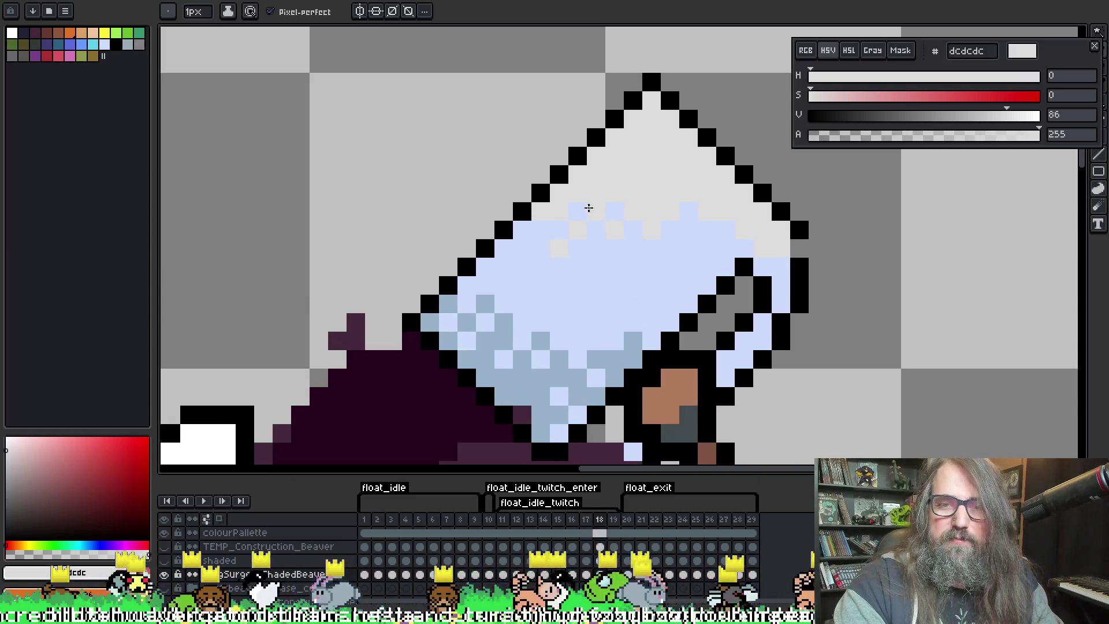
pyautogui.press('.')
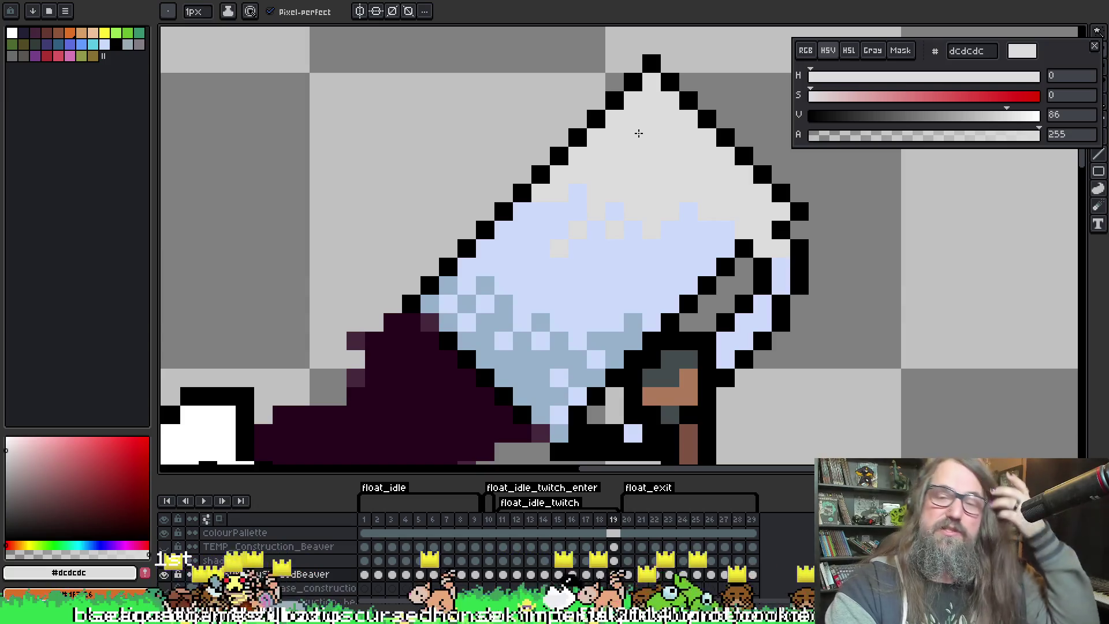
# Play and pause the animation, sampling the mug's light blue at frame 17 and stopping on frame 16
pyautogui.scroll(1, 609, 220)
pyautogui.scroll(-2, 760, 254)
pyautogui.press('Return')
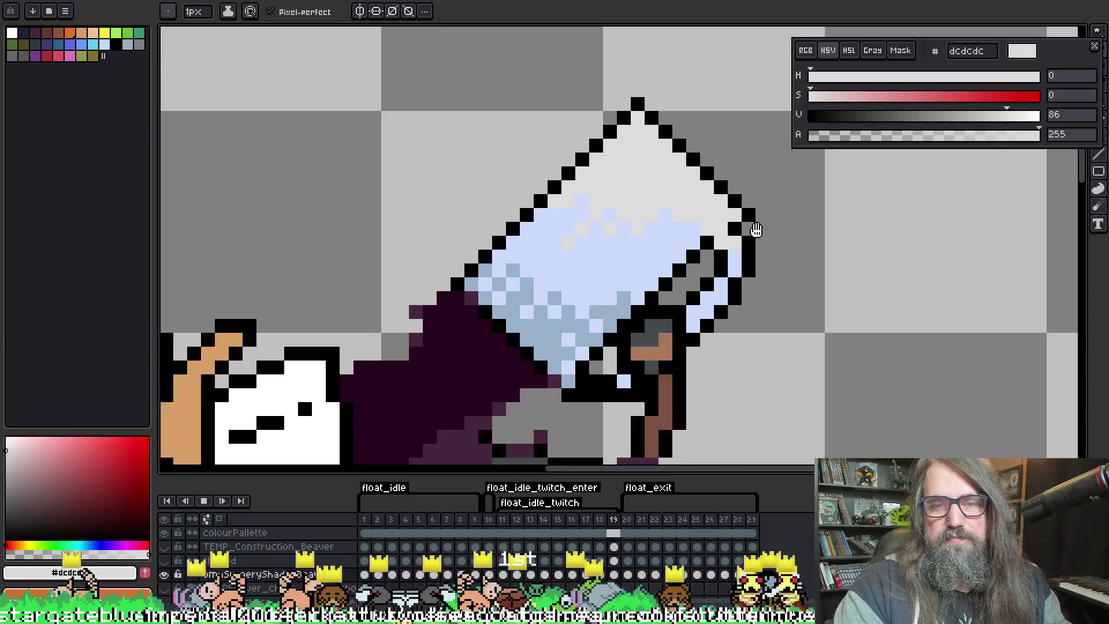
pyautogui.press('Return')
pyautogui.keyDown('alt'); pyautogui.click(579, 259); pyautogui.keyUp('alt')
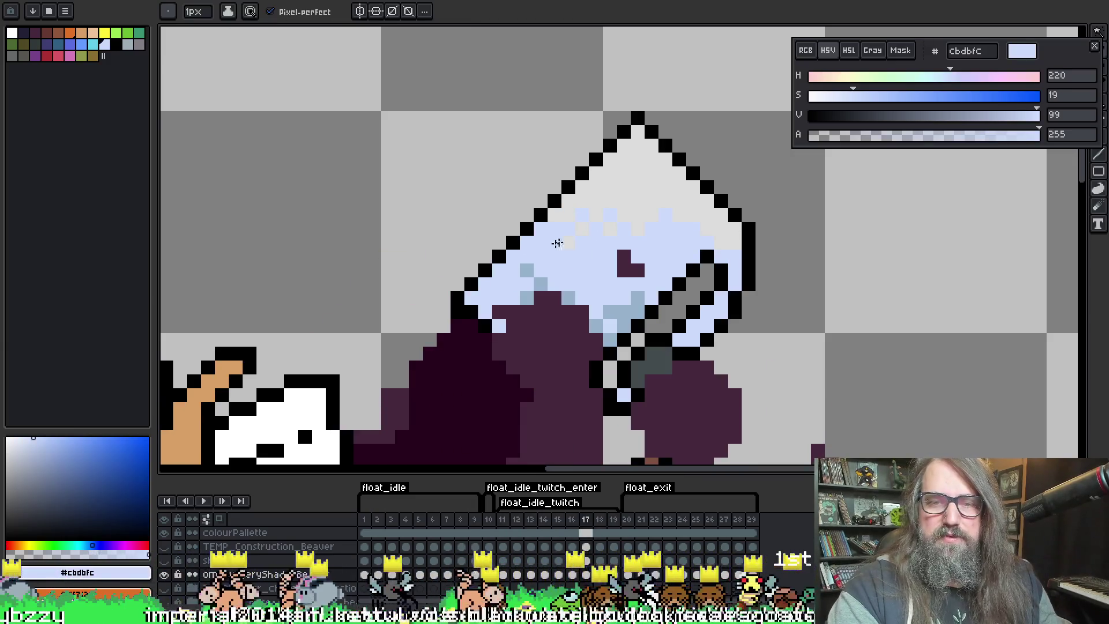
pyautogui.press('Return')
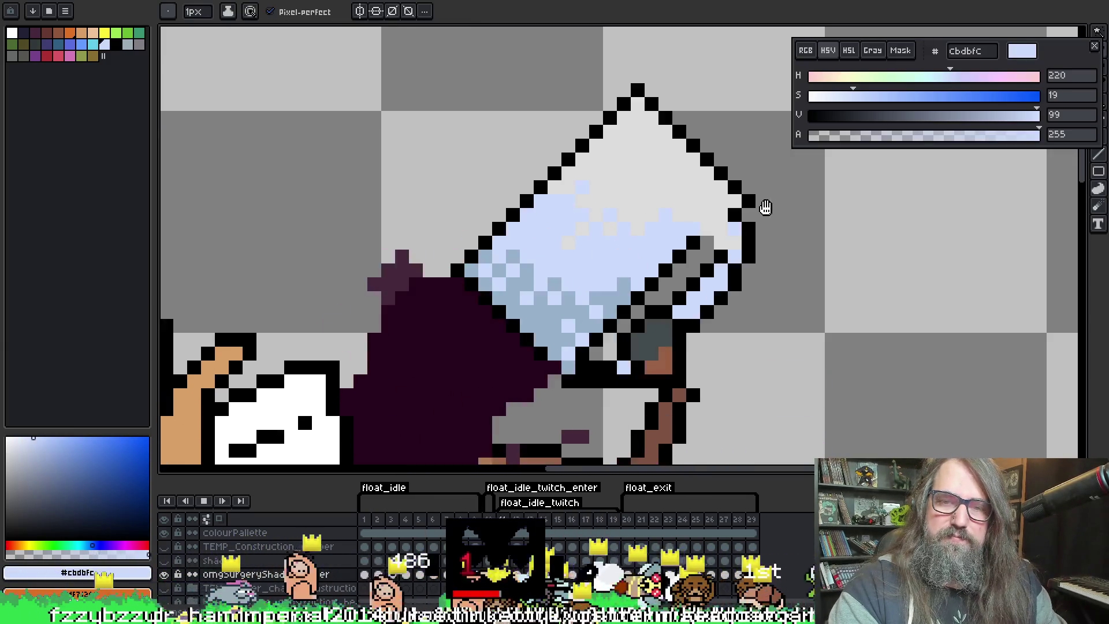
pyautogui.press('Return')
# Sample the mug's grey top and light-blue liquid, then compare neighbouring frames from frame 13
pyautogui.keyDown('alt'); pyautogui.click(584, 229); pyautogui.keyUp('alt')
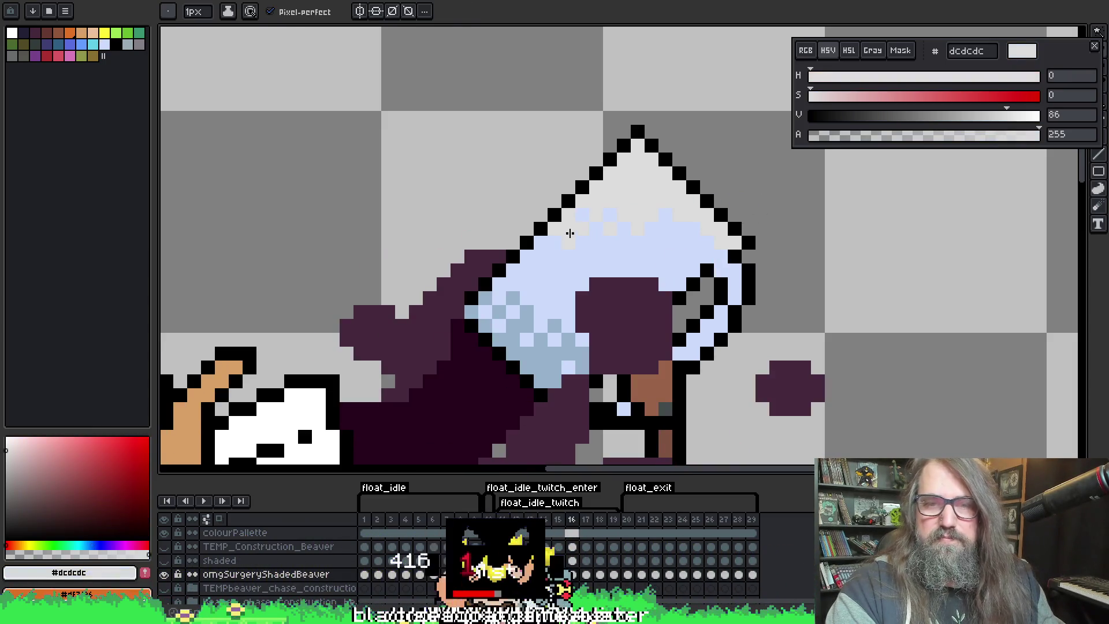
pyautogui.keyDown('alt'); pyautogui.click(584, 235); pyautogui.keyUp('alt')
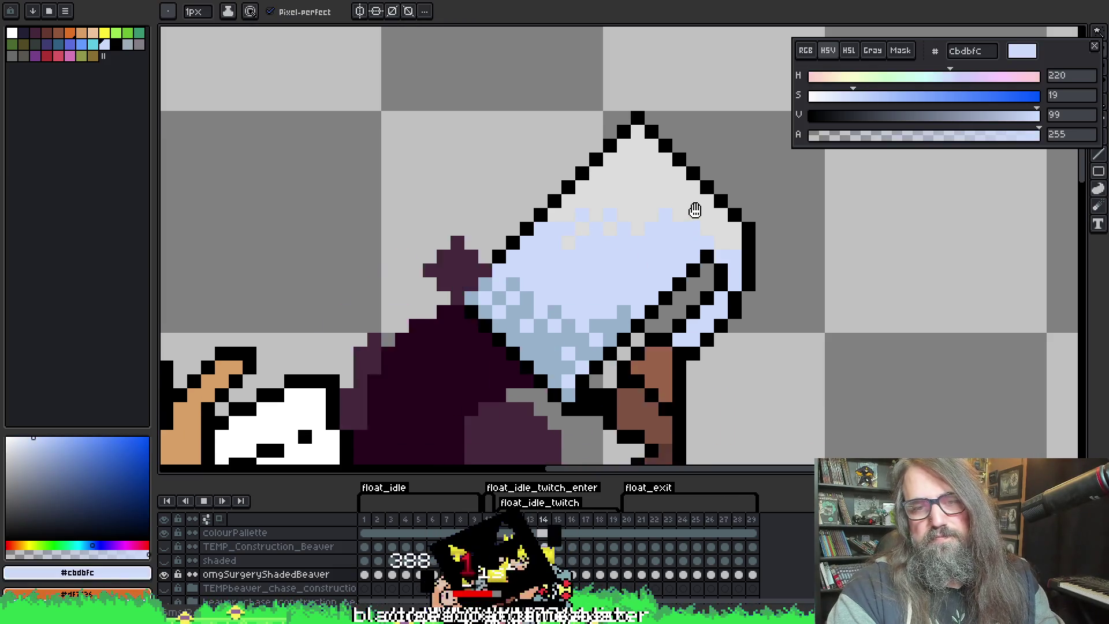
pyautogui.press('Return')
pyautogui.press('Right')
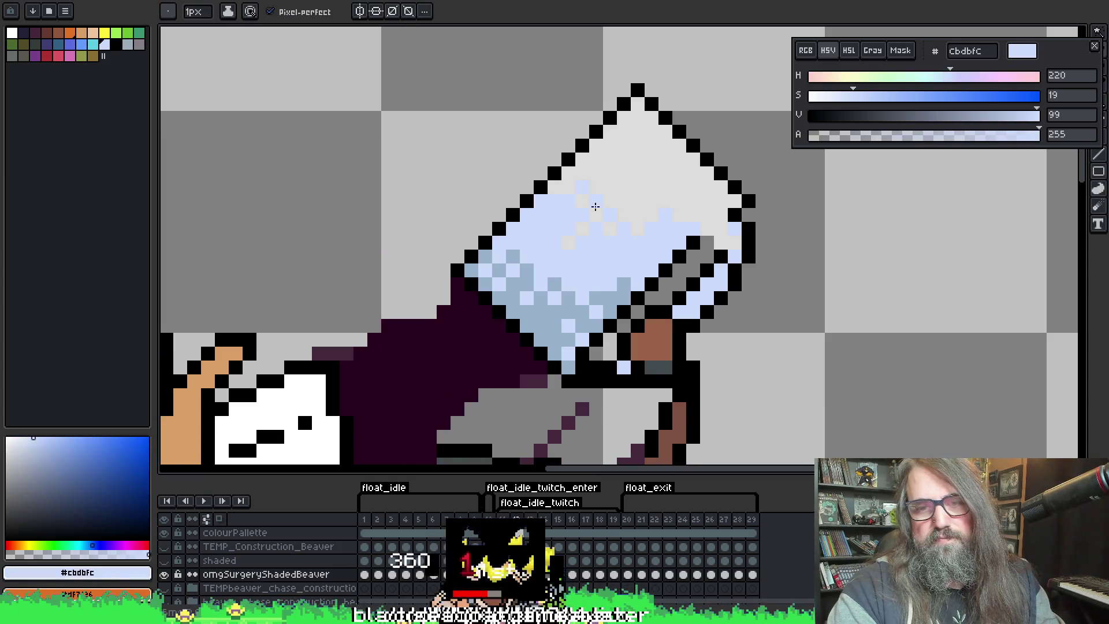
pyautogui.press('Left')
pyautogui.press('Right')
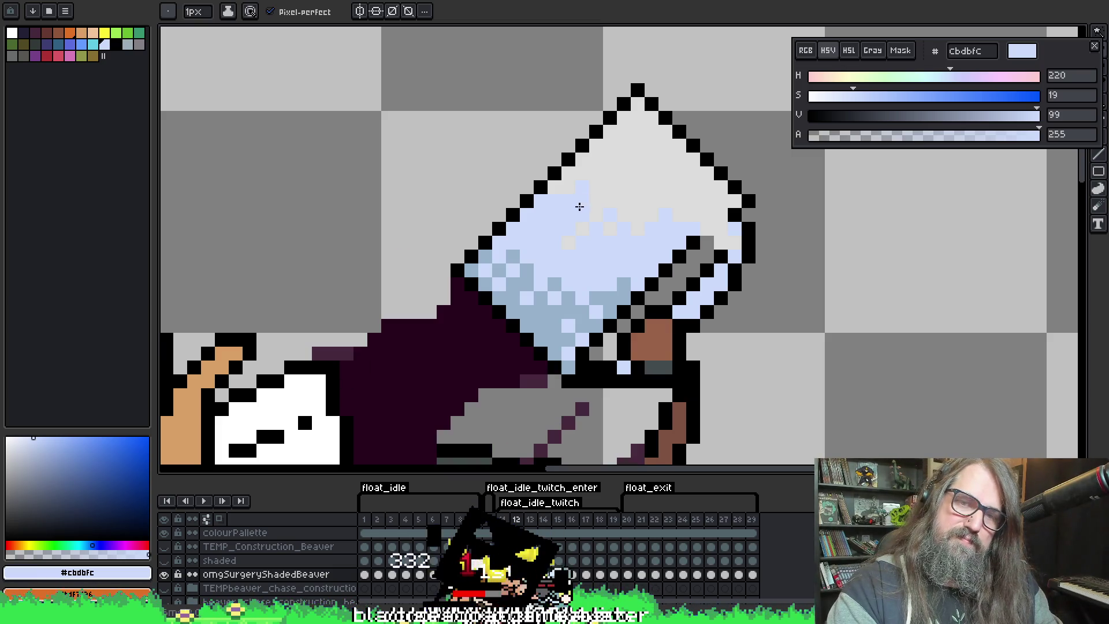
pyautogui.press('Right')
pyautogui.press('Right')
pyautogui.press('Left')
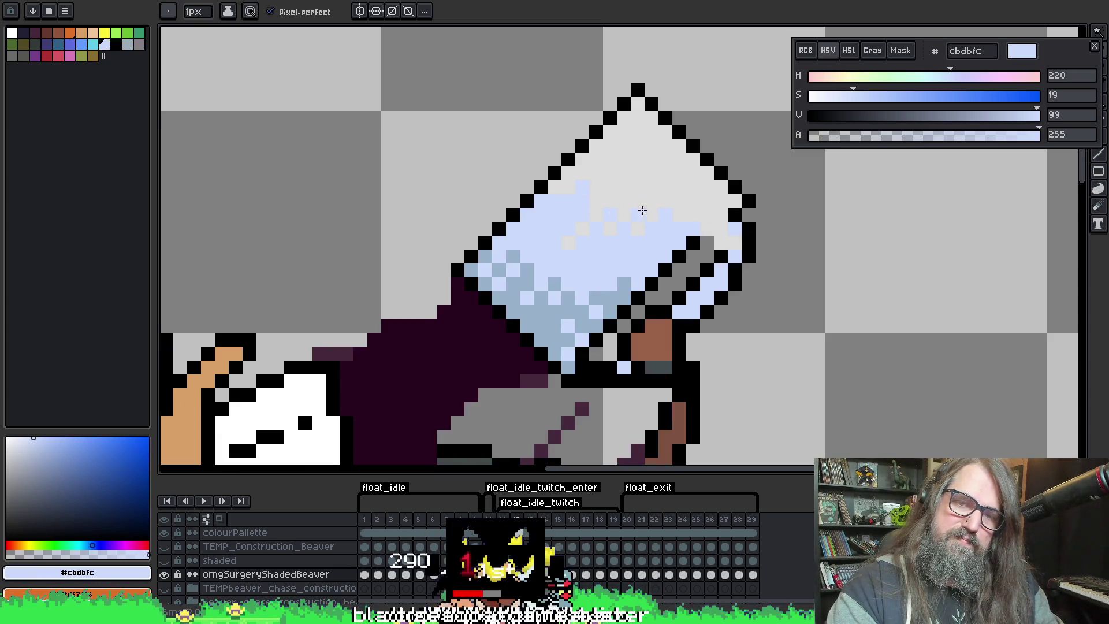
pyautogui.press('Right')
pyautogui.press('Right')
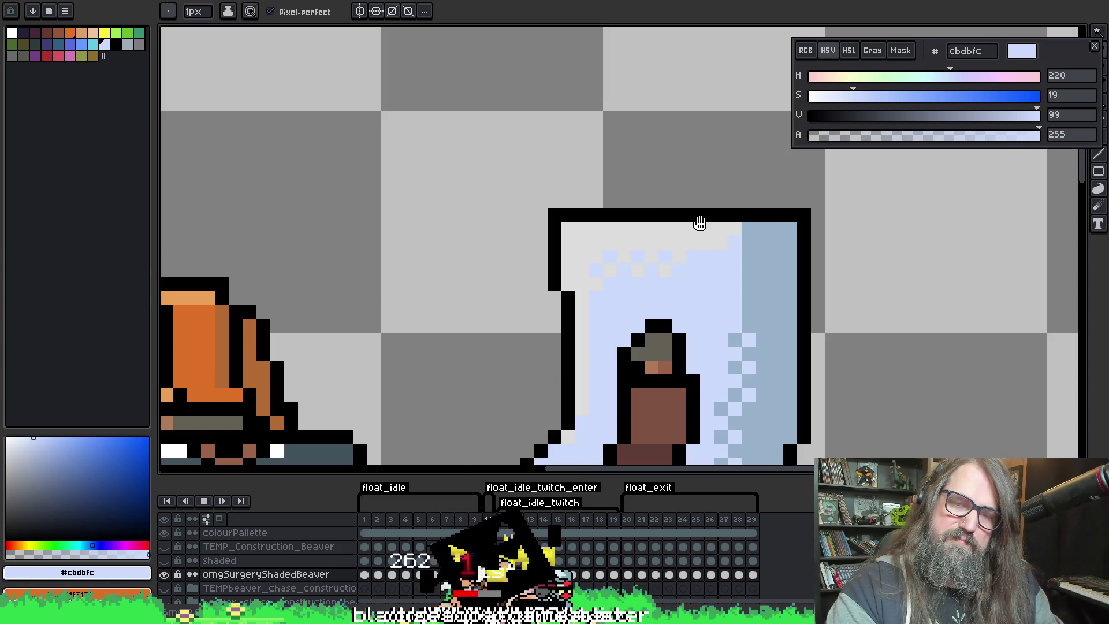
# Pause playback, eyedrop the mug's grey #dcdcdc top then light blue #cbdbfc, and resume playing
pyautogui.press('Left')
pyautogui.press('Left')
pyautogui.press('Return')
pyautogui.scroll(-1, 730, 302)
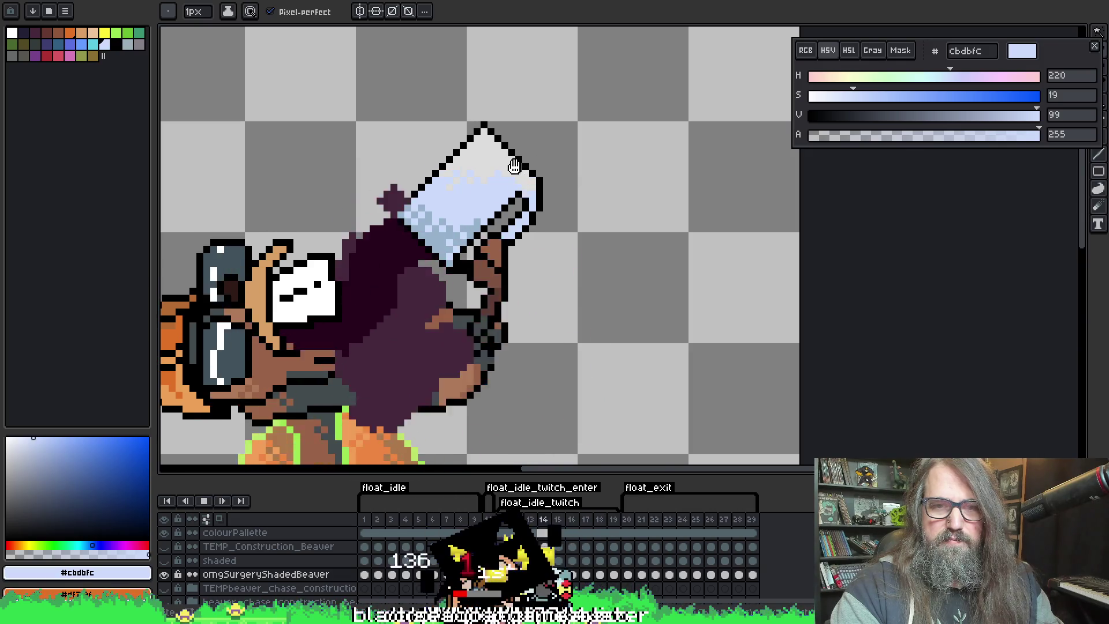
pyautogui.scroll(1, 474, 167)
pyautogui.press('Return')
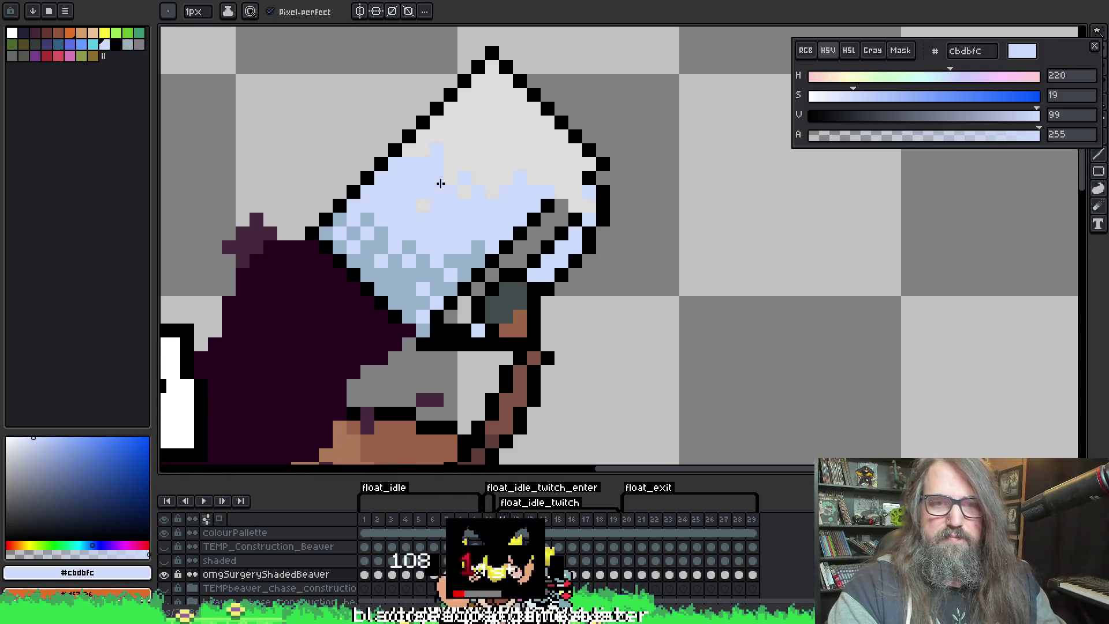
pyautogui.press('i')
pyautogui.click(450, 168)
pyautogui.press('b')
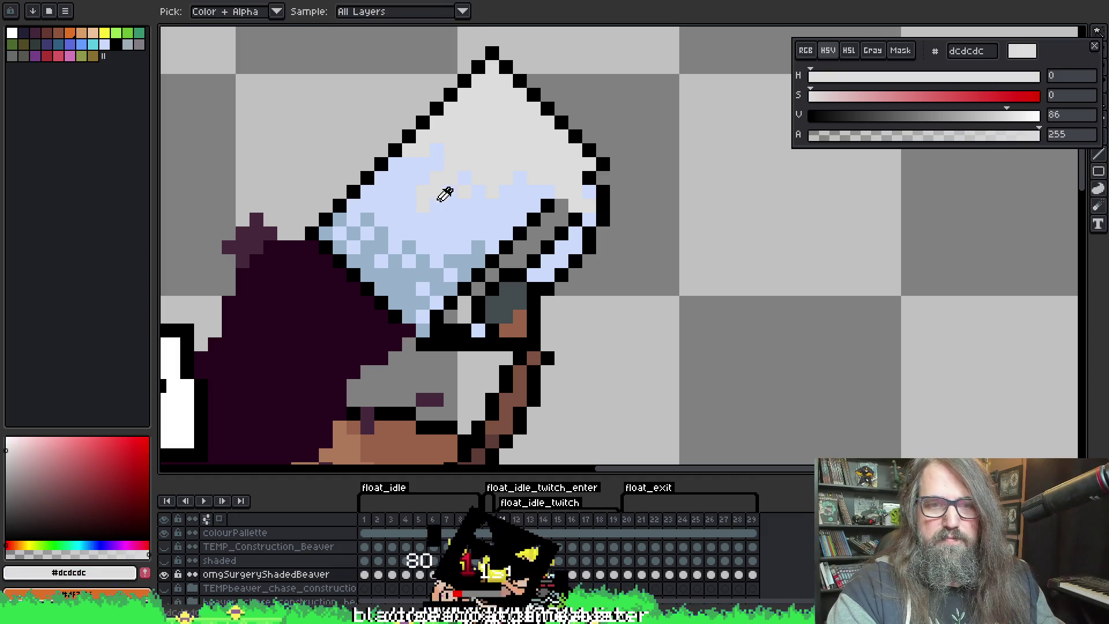
pyautogui.keyDown('alt'); pyautogui.click(441, 190); pyautogui.keyUp('alt')
pyautogui.press('Return')
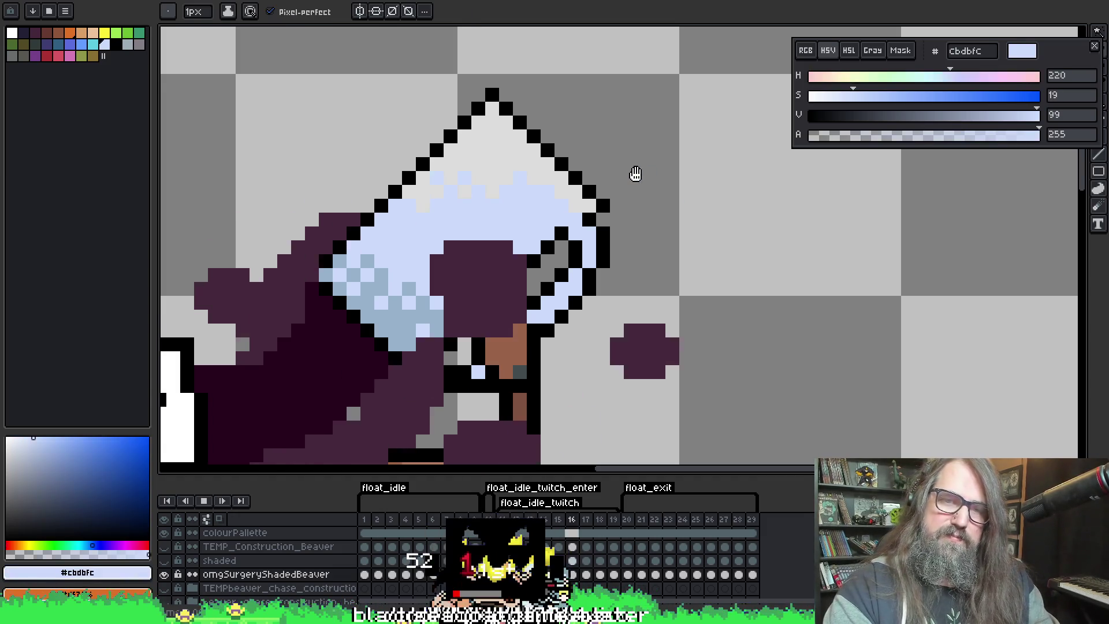
# Stop on frame 11, toggle between Move and Pencil, and step forward to frame 17
pyautogui.press('v')
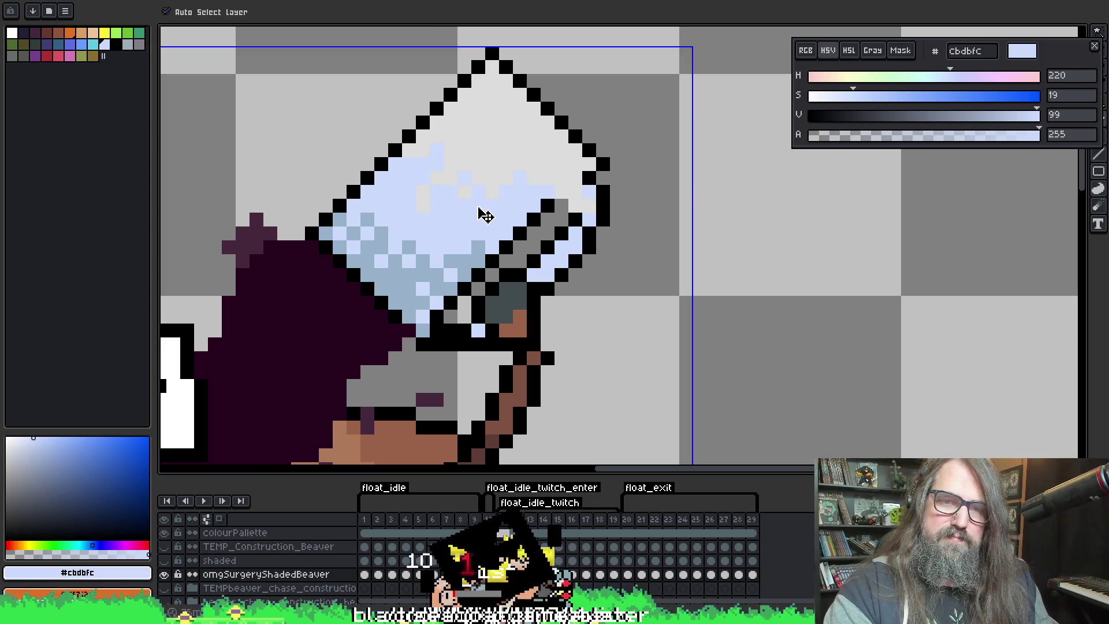
pyautogui.press('b')
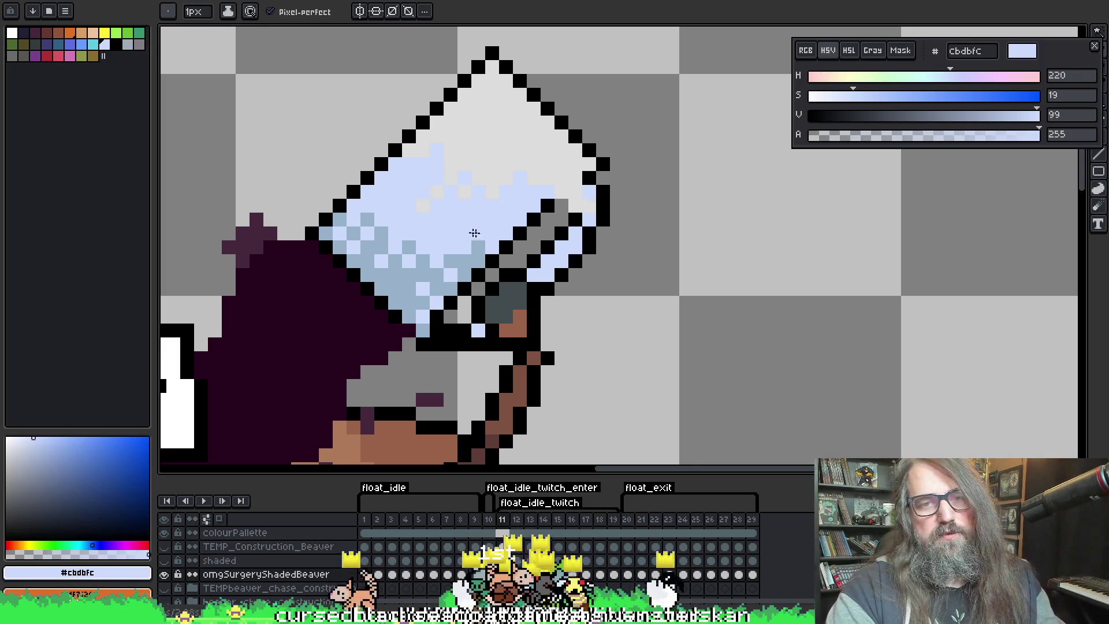
pyautogui.press('v')
pyautogui.press('Right')
pyautogui.press('b')
pyautogui.press('Left')
pyautogui.press('Left')
pyautogui.press('Right')
pyautogui.press('Right')
pyautogui.press('Right')
pyautogui.press('Right')
pyautogui.press('Right')
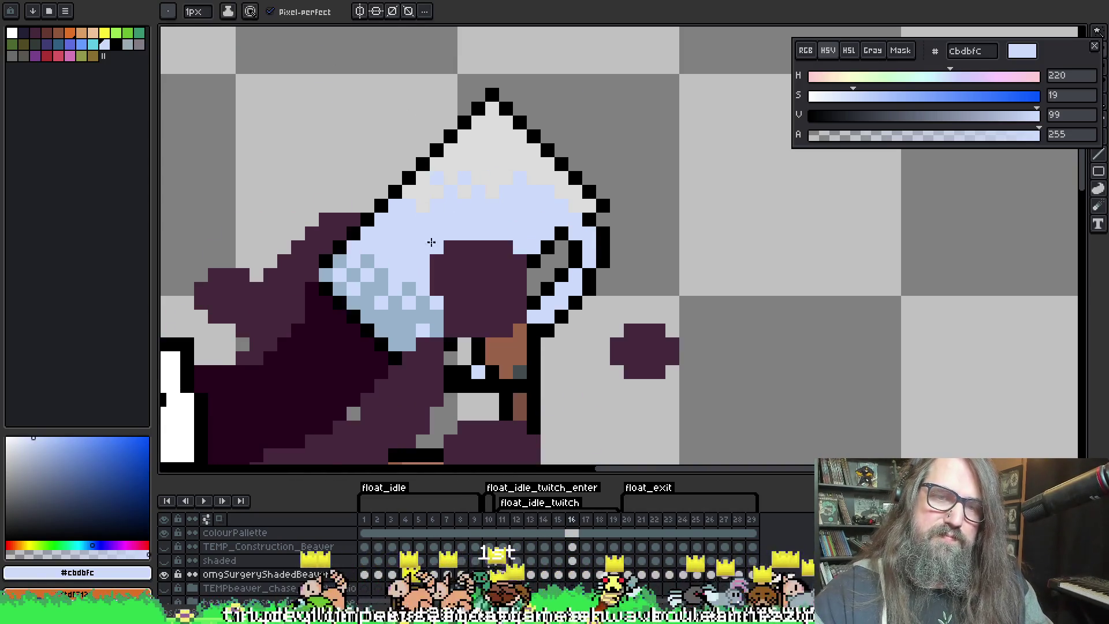
pyautogui.press('Right')
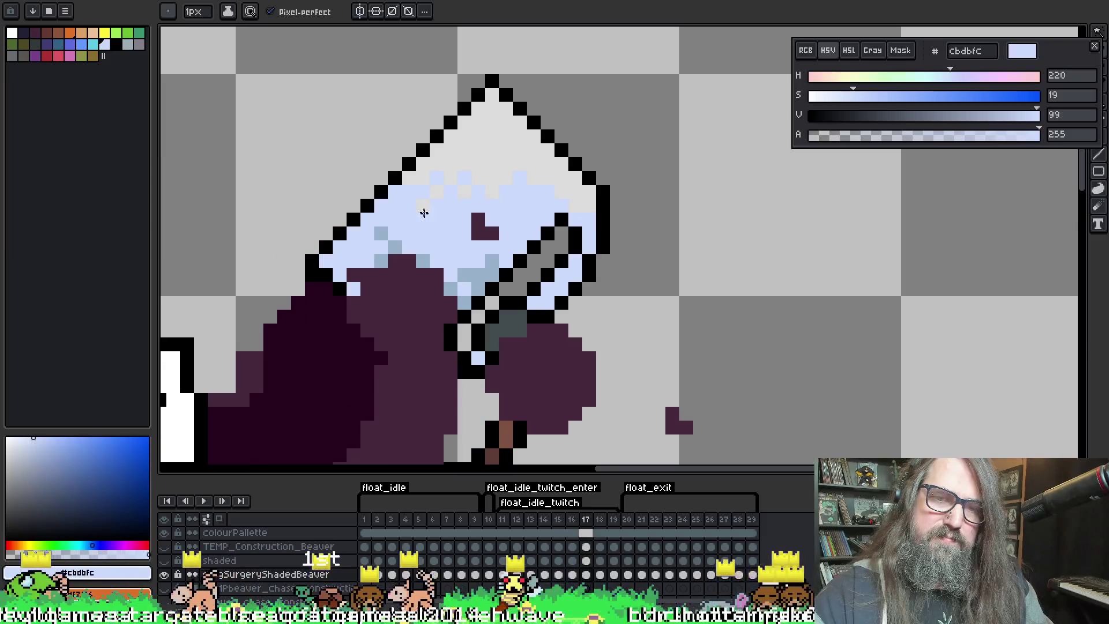
pyautogui.press('Right')
# Play and stop the animation, then step back to frame 11 and forward again to 17
pyautogui.press('Return')
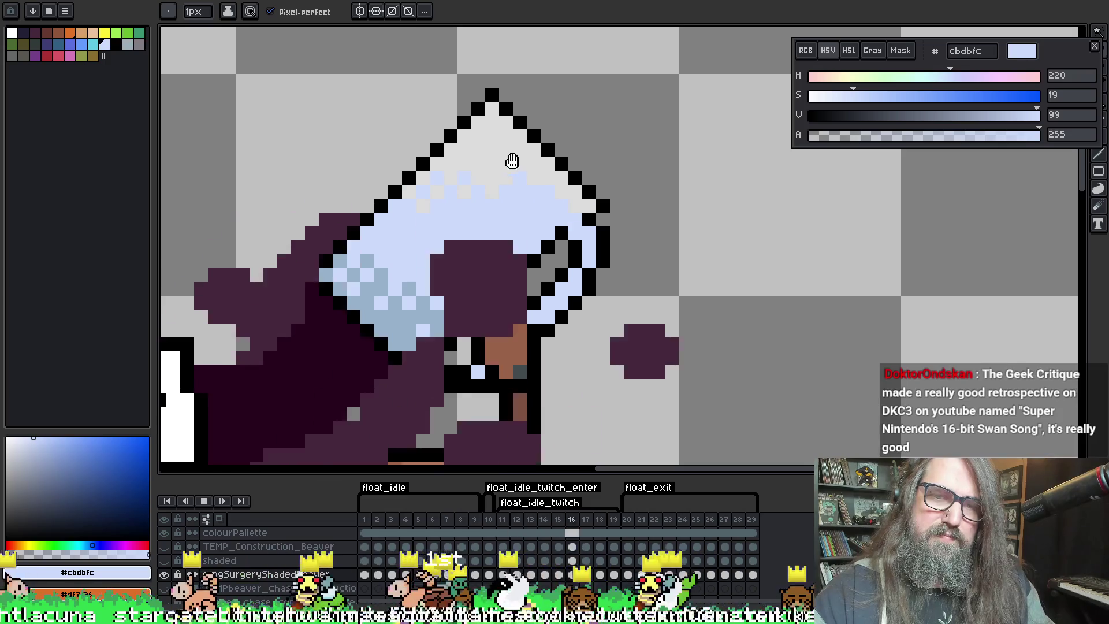
pyautogui.press('Return')
pyautogui.press('Left')
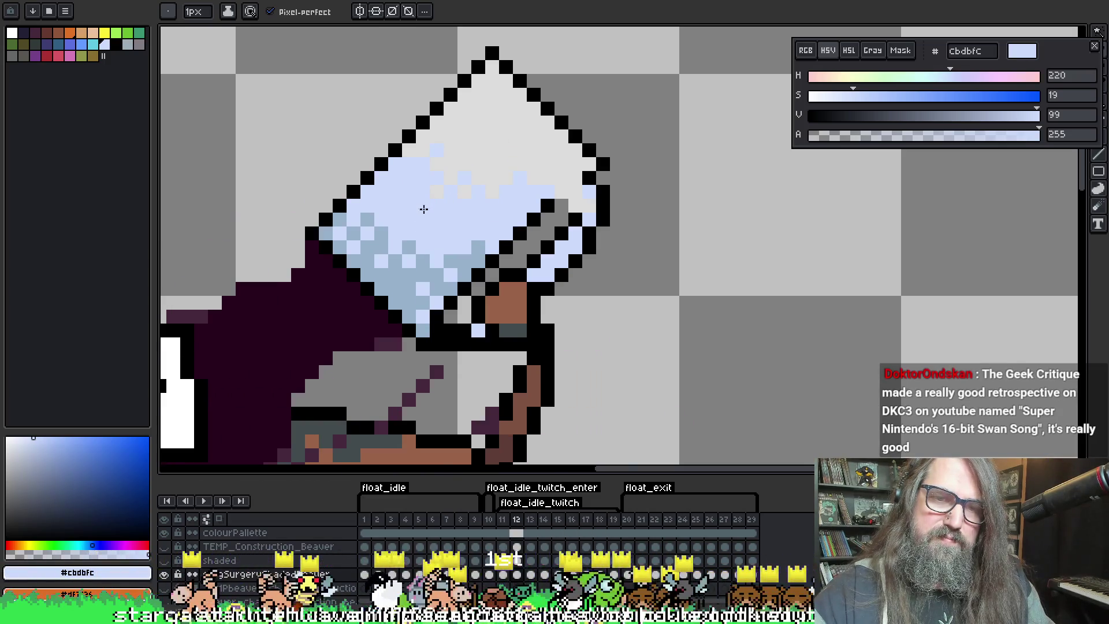
pyautogui.press('Left')
pyautogui.press('Right')
pyautogui.press('Right')
pyautogui.press('Right')
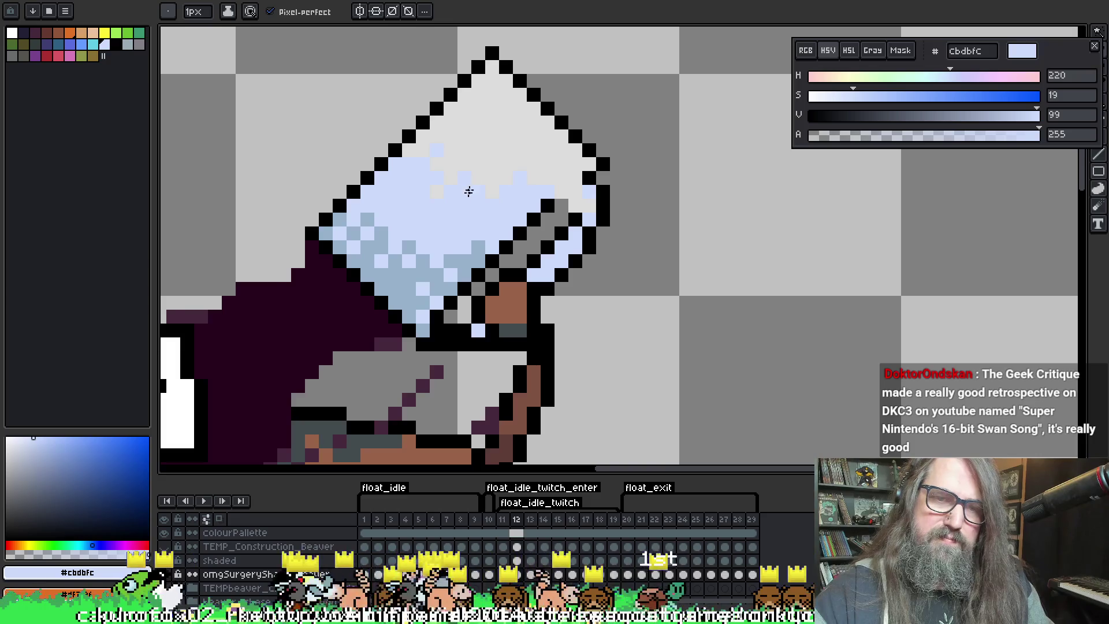
pyautogui.press('Right')
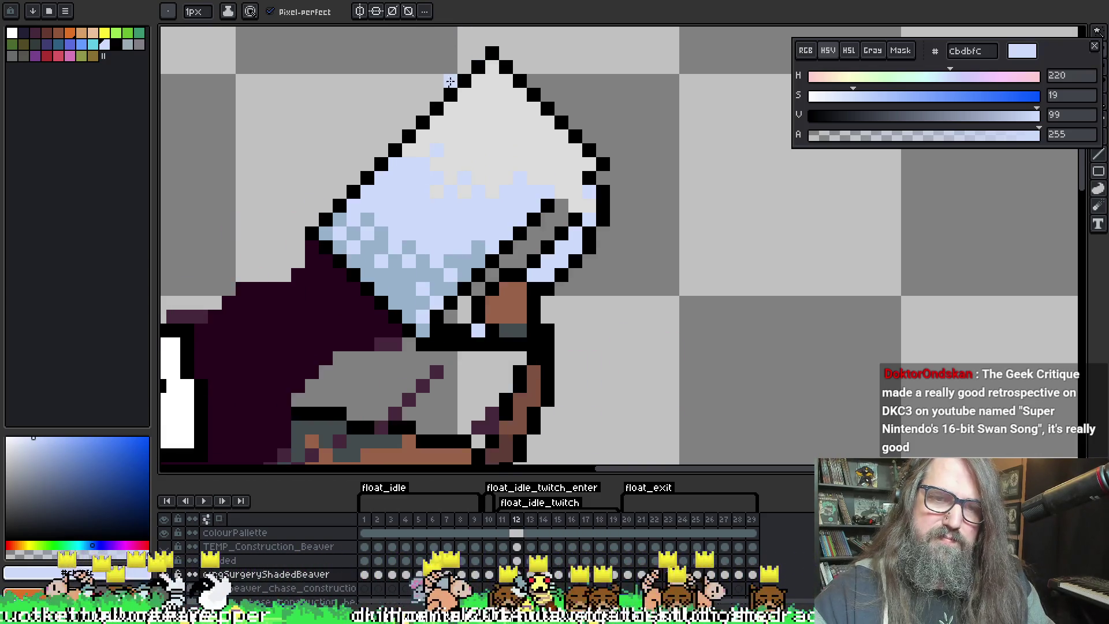
pyautogui.press('Left')
pyautogui.press('Left')
pyautogui.press('Right')
pyautogui.press('Right')
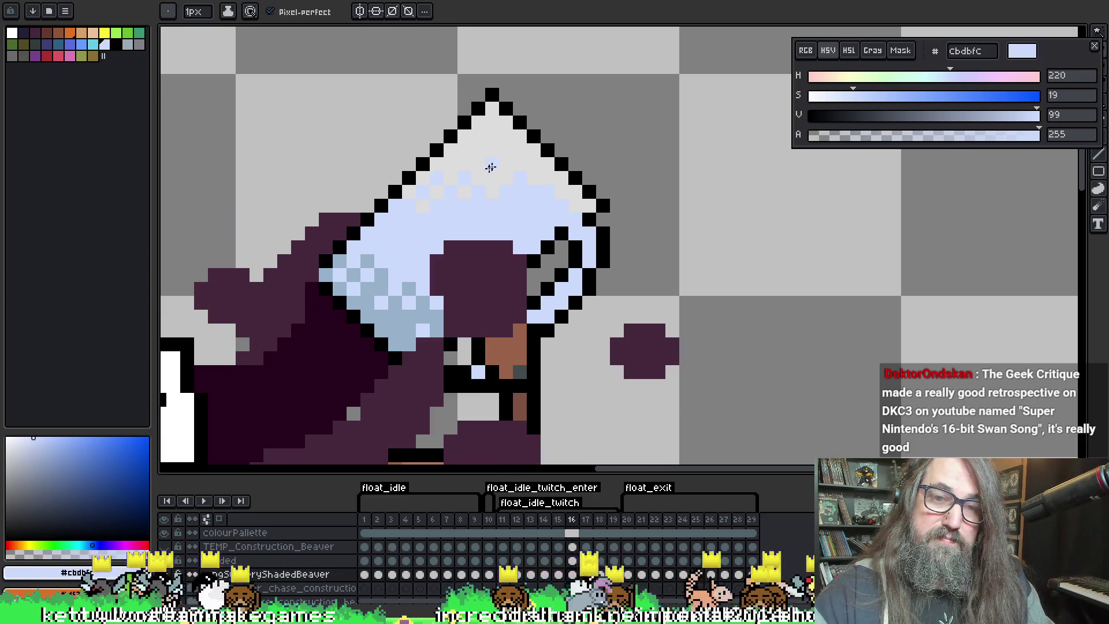
pyautogui.press('Right')
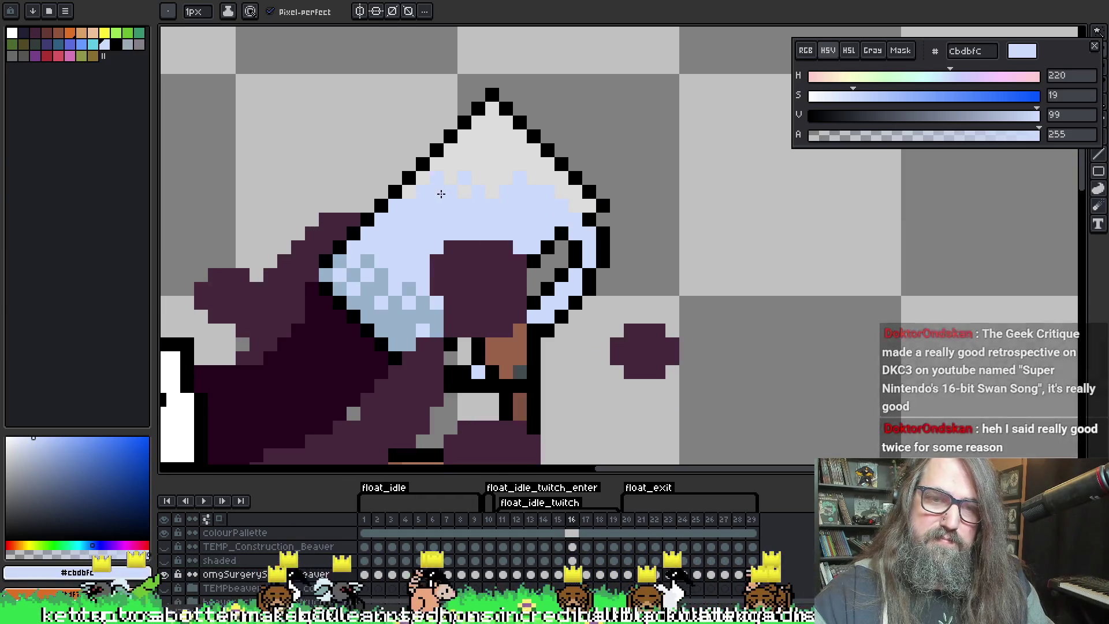
# Paint one mug-top outline pixel light blue on frame 17 and preview the animation
pyautogui.click(532, 128)
pyautogui.press('Return')
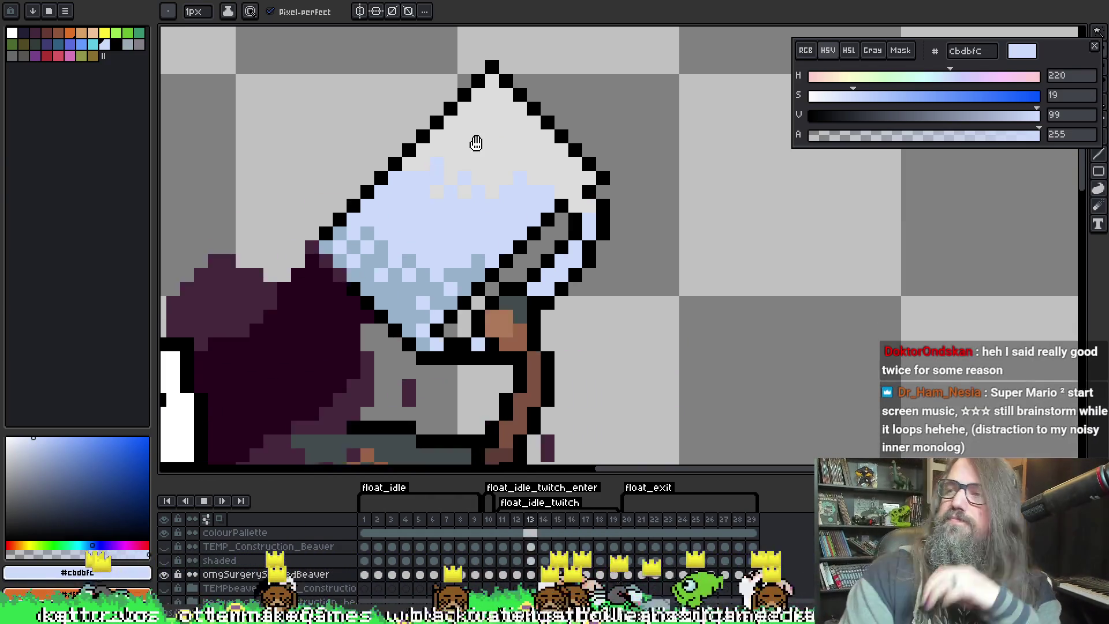
pyautogui.press('Return')
pyautogui.press('Return')
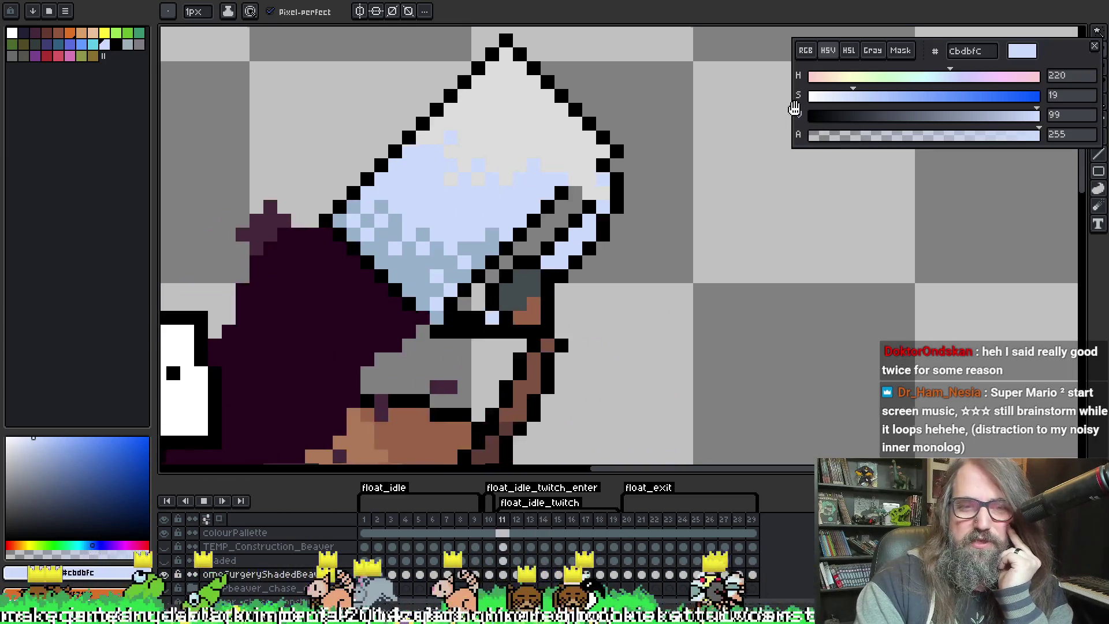
pyautogui.scroll(-2, 550, 173)
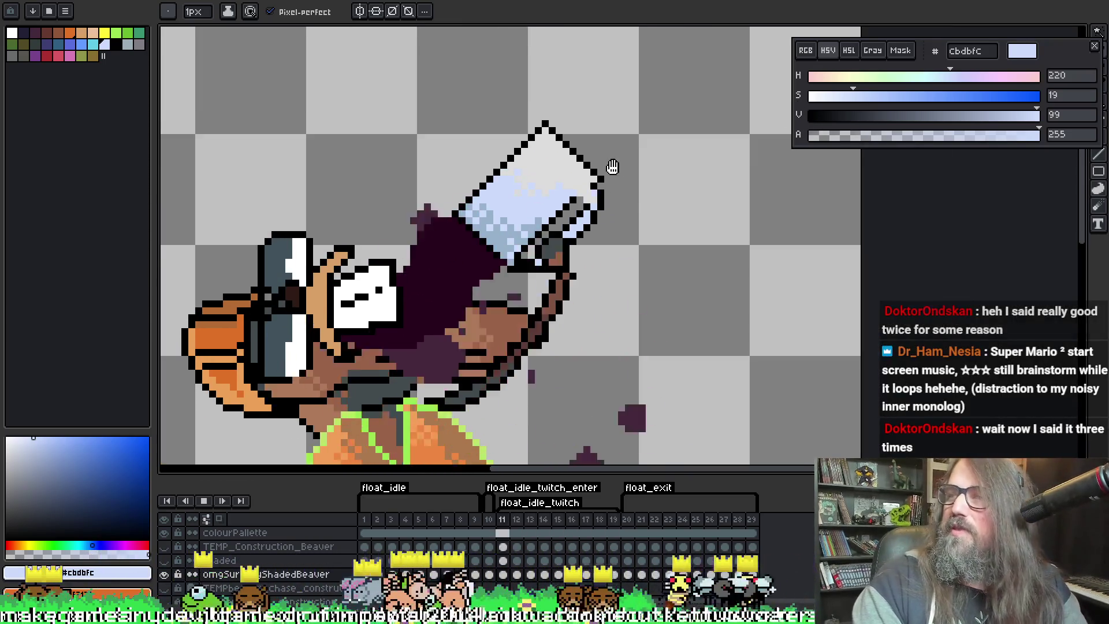
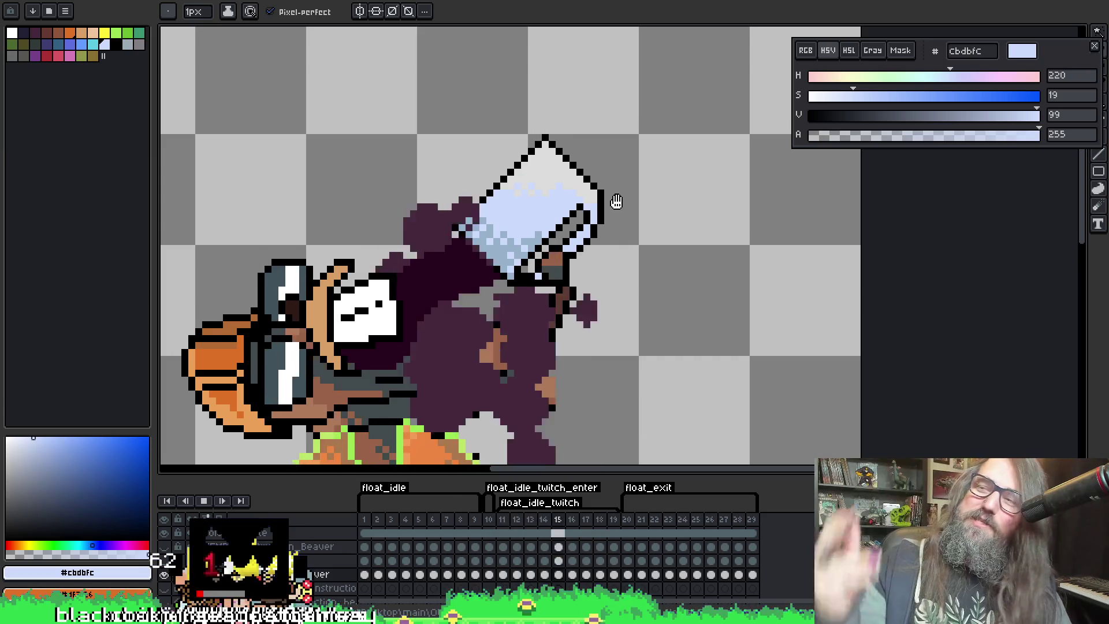
# Zoom in on the mug, play the animation once, and settle back on frame 11
pyautogui.scroll(-3, 616, 201)
pyautogui.scroll(1, 546, 177)
pyautogui.scroll(3, 548, 168)
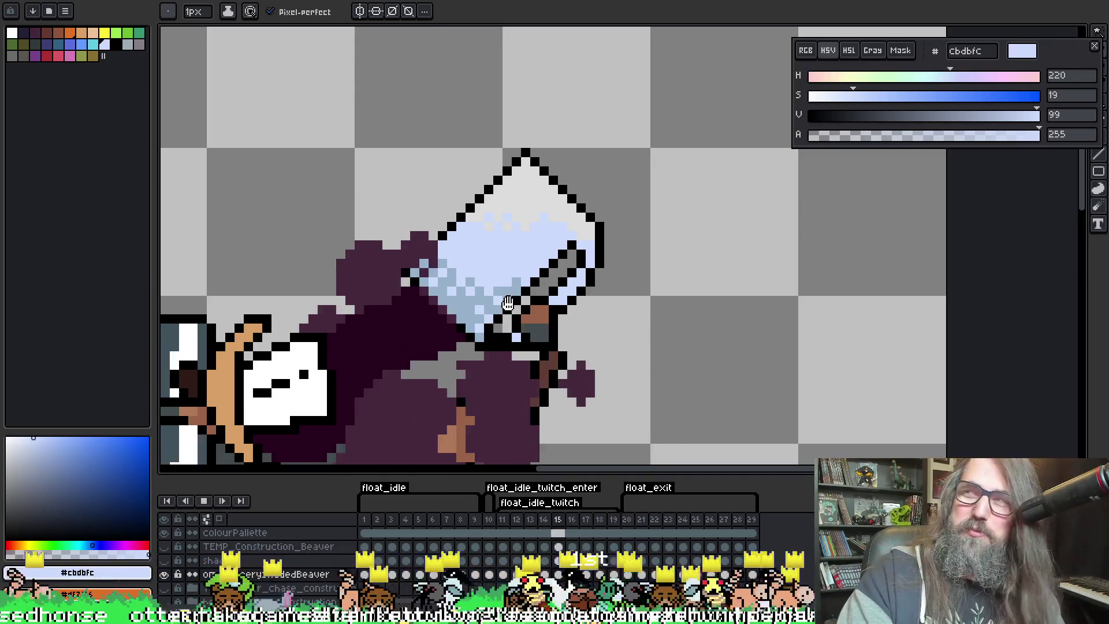
pyautogui.scroll(1, 472, 254)
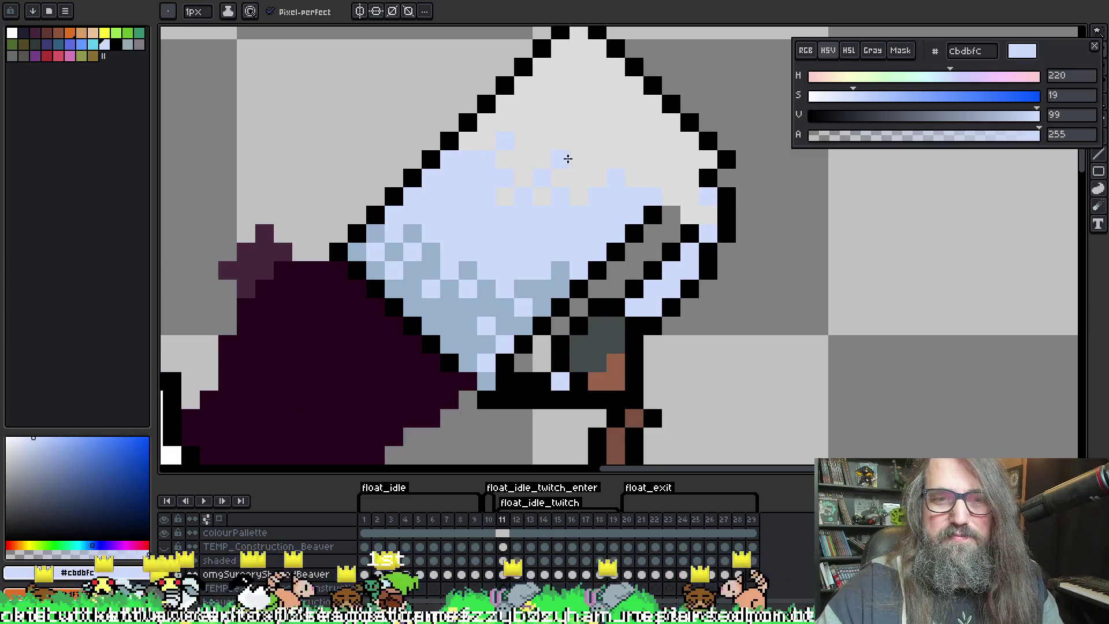
pyautogui.press('Return')
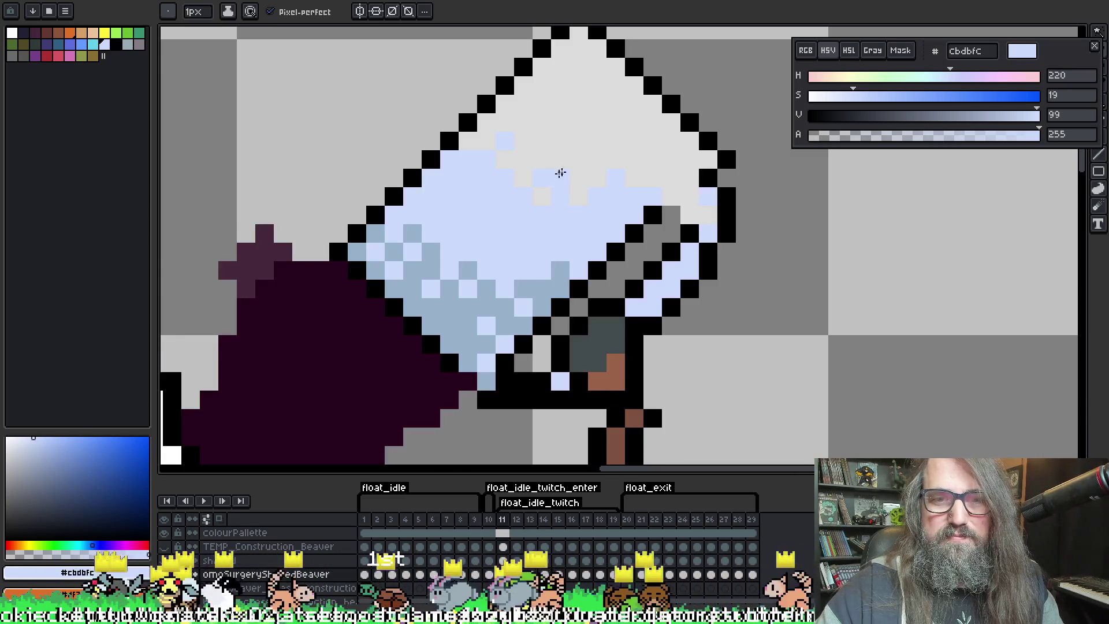
pyautogui.press('Return')
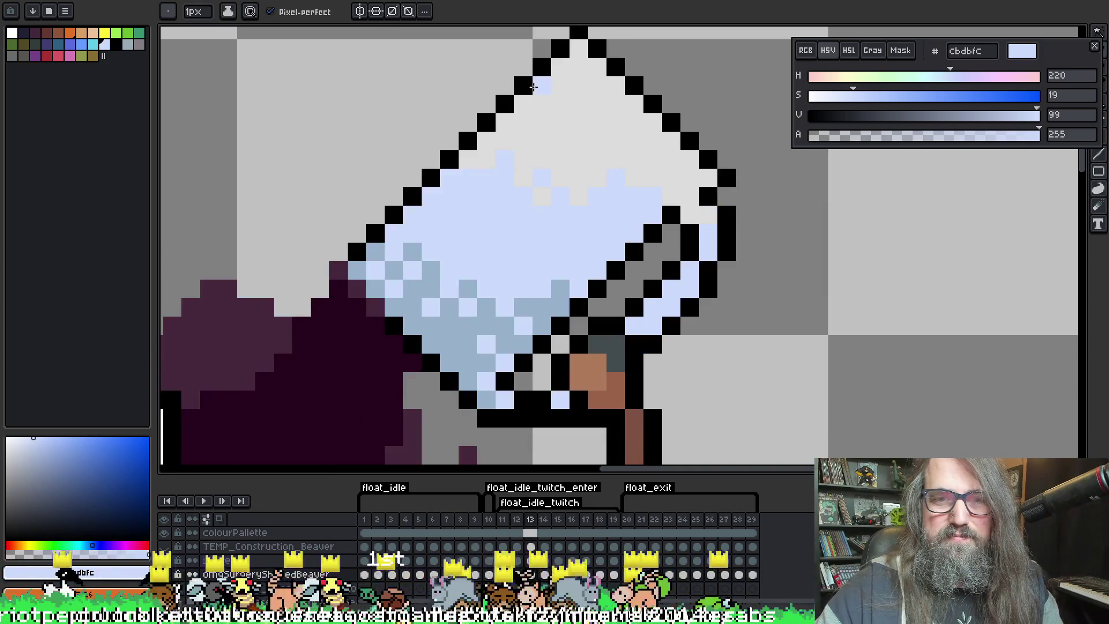
pyautogui.press('Right')
pyautogui.press('Right')
pyautogui.press('Right')
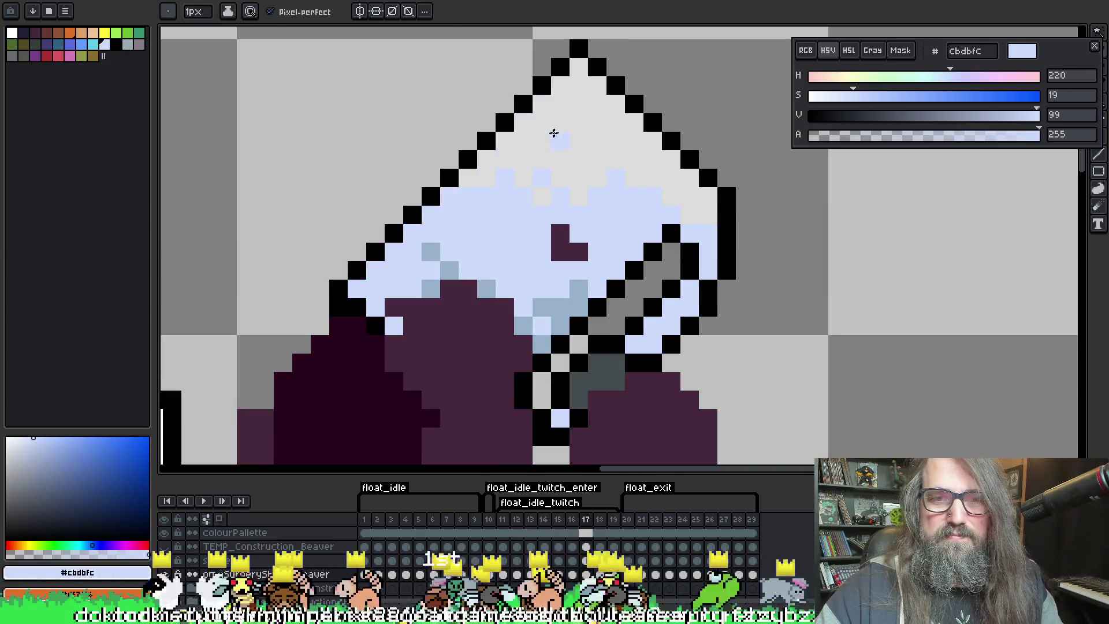
pyautogui.press('Right')
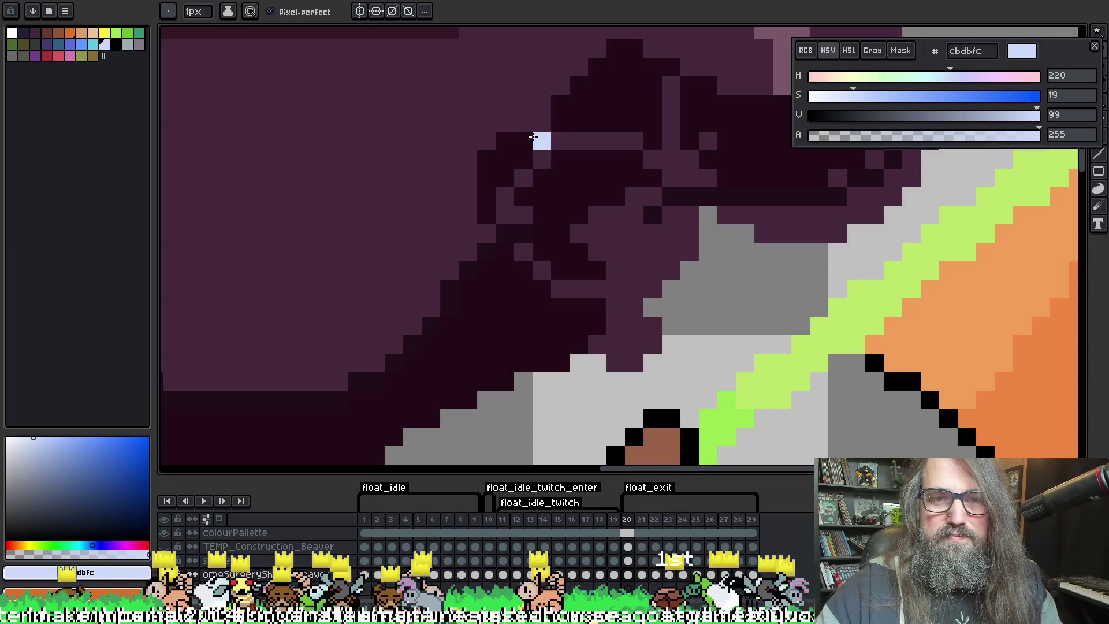
pyautogui.press('Left')
pyautogui.press('Left')
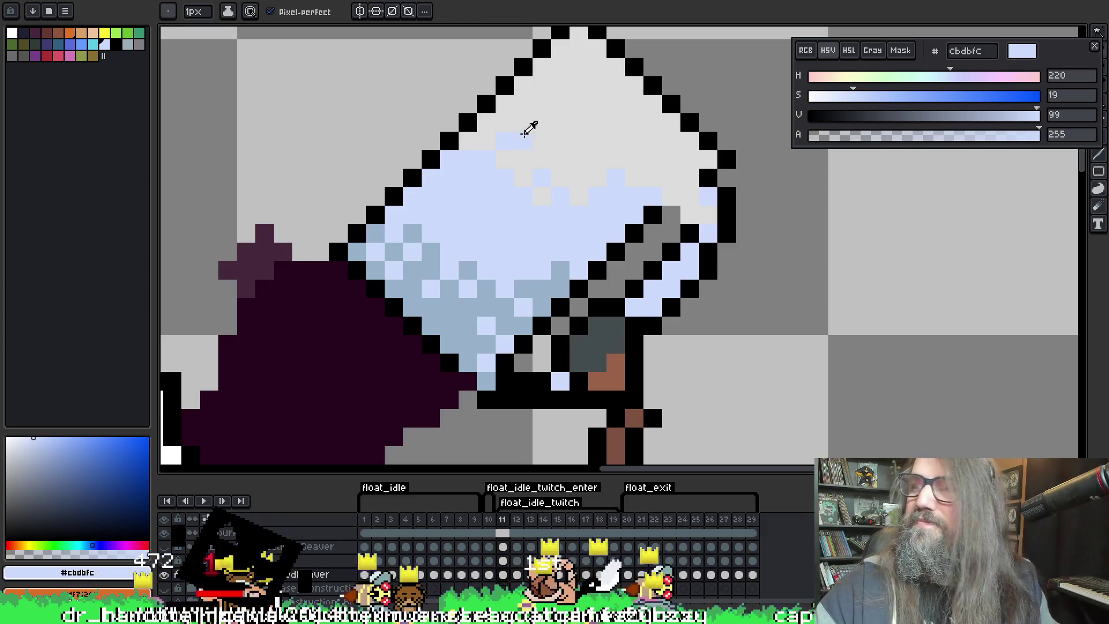
# On frame 11, paint a stray pixel the glass's light grey and restore another to light blue
pyautogui.keyDown('alt'); pyautogui.click(522, 131); pyautogui.keyUp('alt')
pyautogui.click(504, 142)
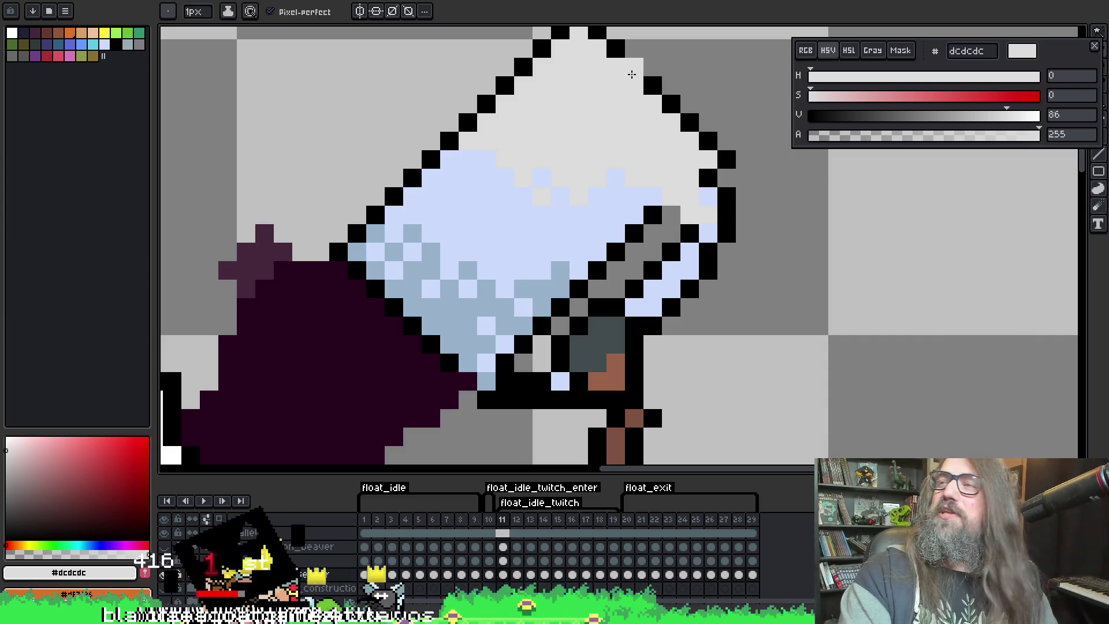
pyautogui.scroll(-3, 629, 44)
pyautogui.scroll(4, 498, 227)
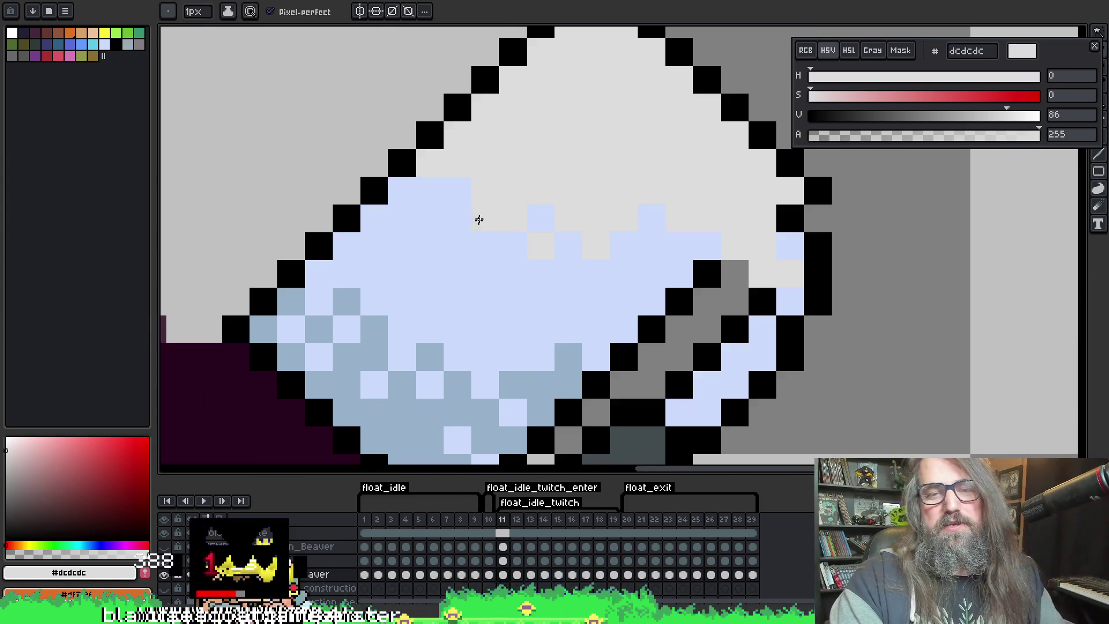
pyautogui.keyDown('alt'); pyautogui.click(485, 245); pyautogui.keyUp('alt')
pyautogui.click(511, 206)
pyautogui.scroll(-3, 517, 196)
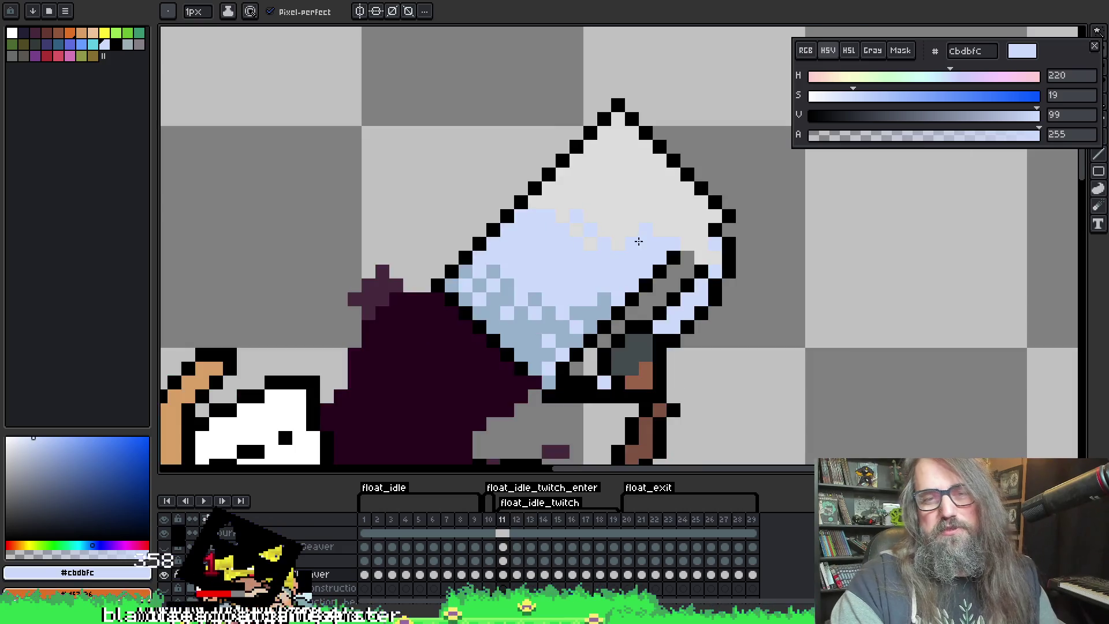
pyautogui.scroll(2, 463, 297)
# Play the animation and step through frames 12–14, sampling the glass's light grey
pyautogui.press('Return')
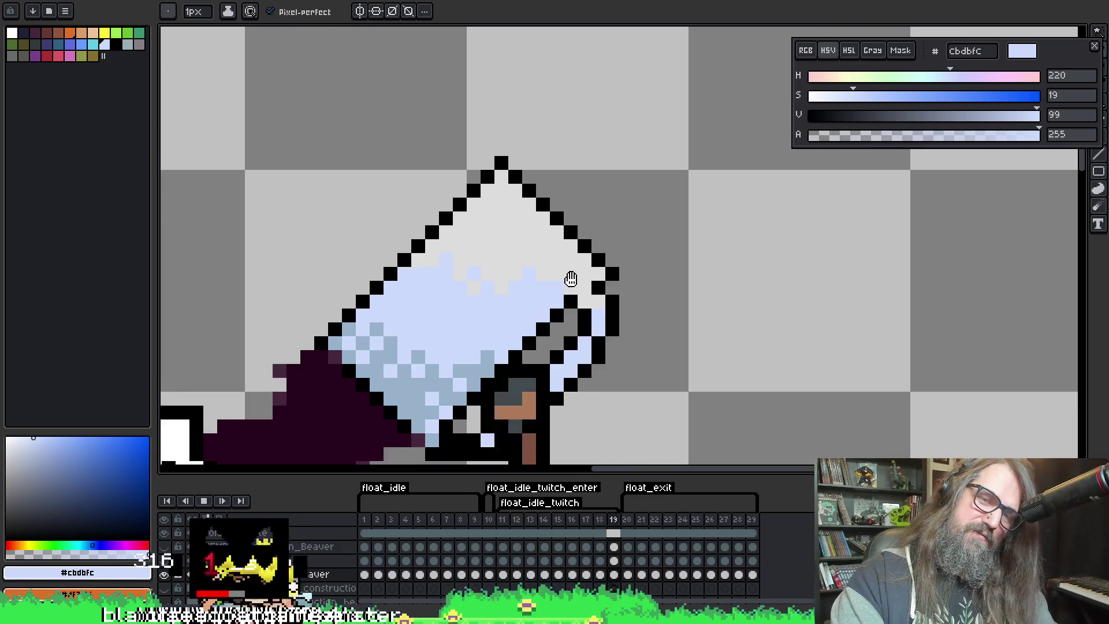
pyautogui.press('Return')
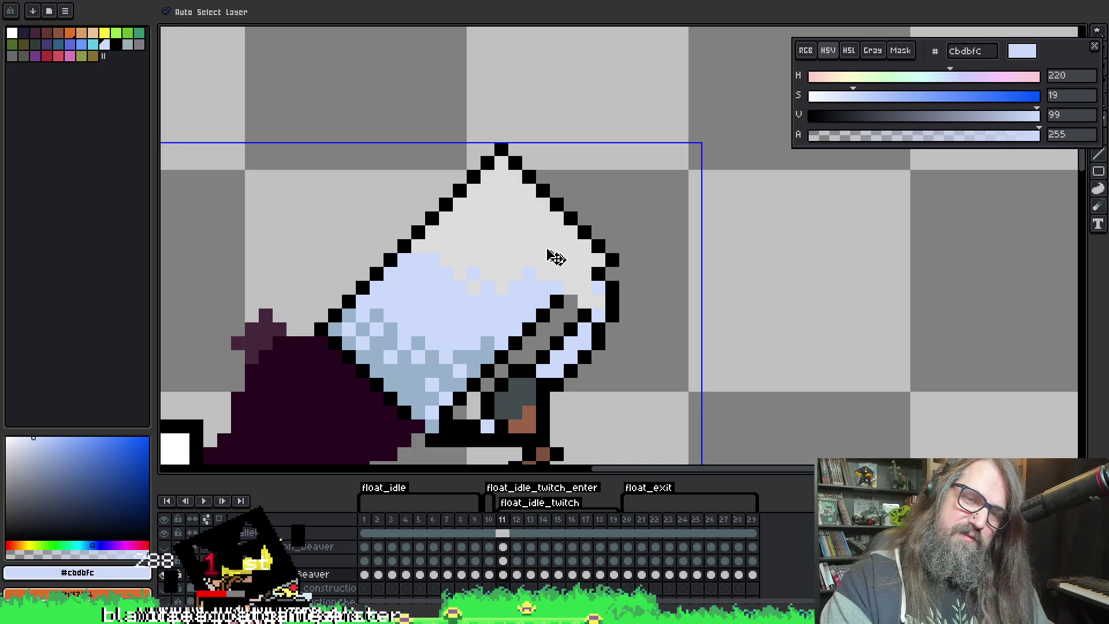
pyautogui.press('Right')
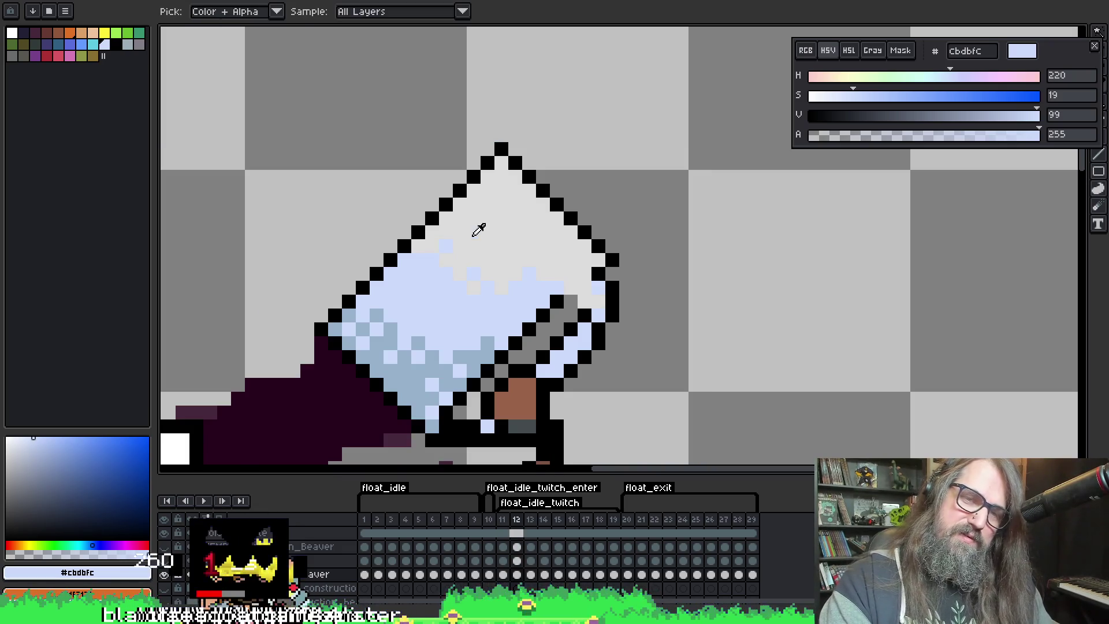
pyautogui.keyDown('alt'); pyautogui.click(447, 246); pyautogui.keyUp('alt')
pyautogui.press('Right')
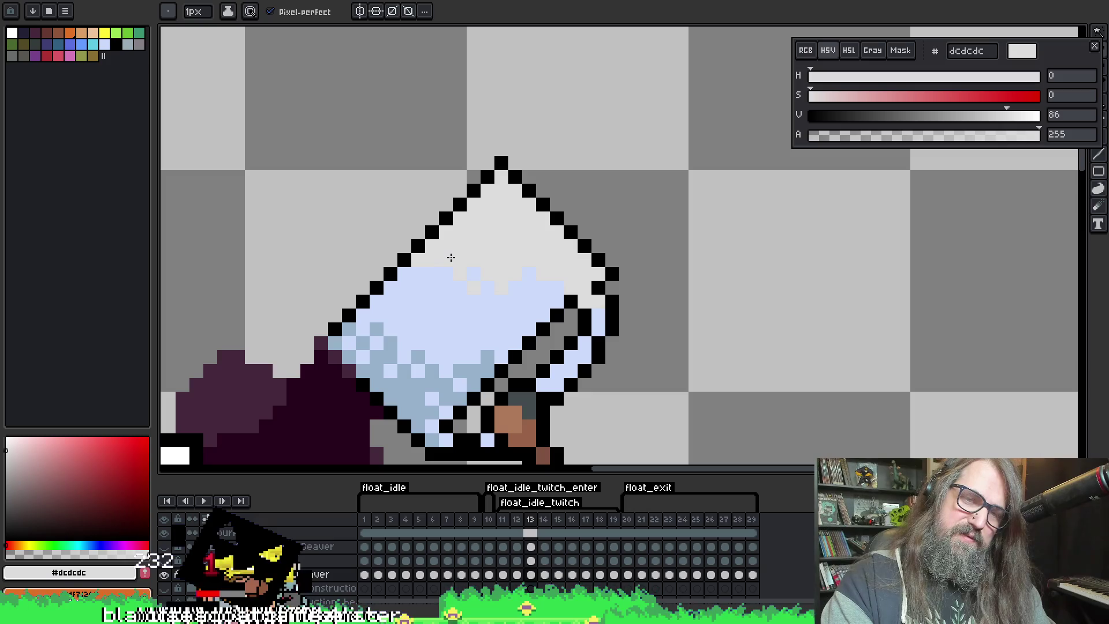
pyautogui.press('Right')
pyautogui.press('Return')
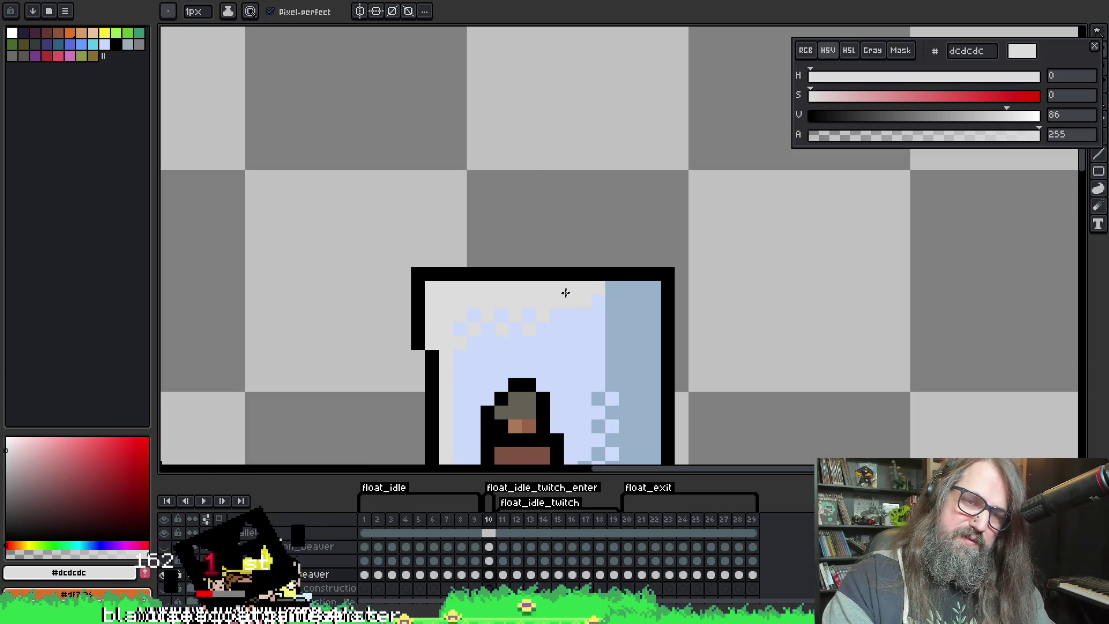
pyautogui.press('Return')
# Paint a stray liquid pixel light grey on frame 15, then review frames 17–18 in playback
pyautogui.press('Right')
pyautogui.press('Right')
pyautogui.press('Right')
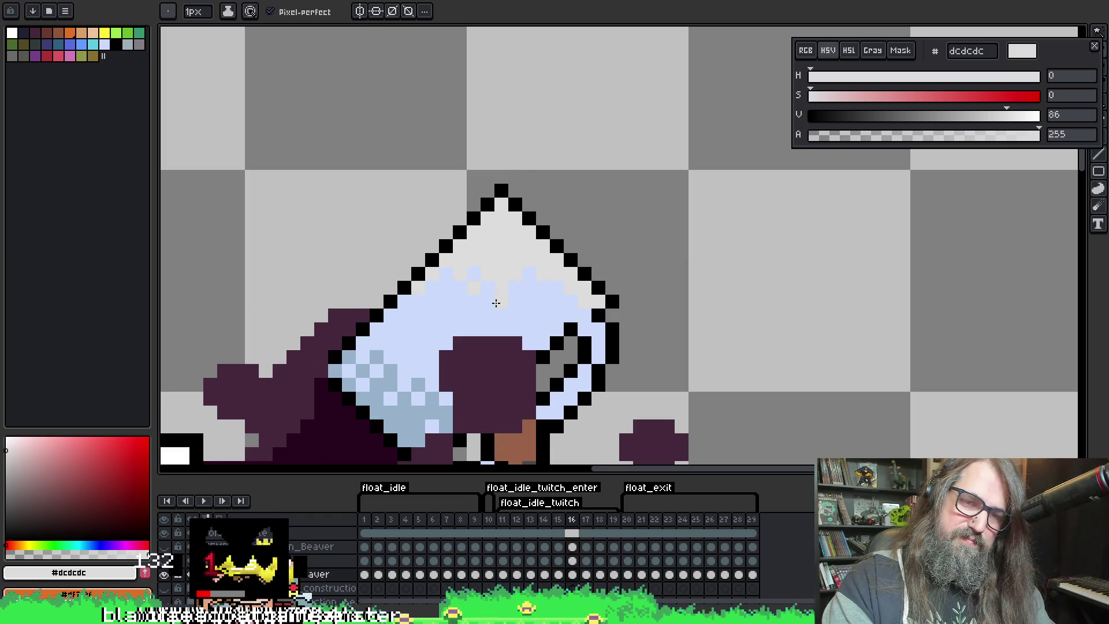
pyautogui.press('Left')
pyautogui.press('Left')
pyautogui.press('Right')
pyautogui.click(448, 279)
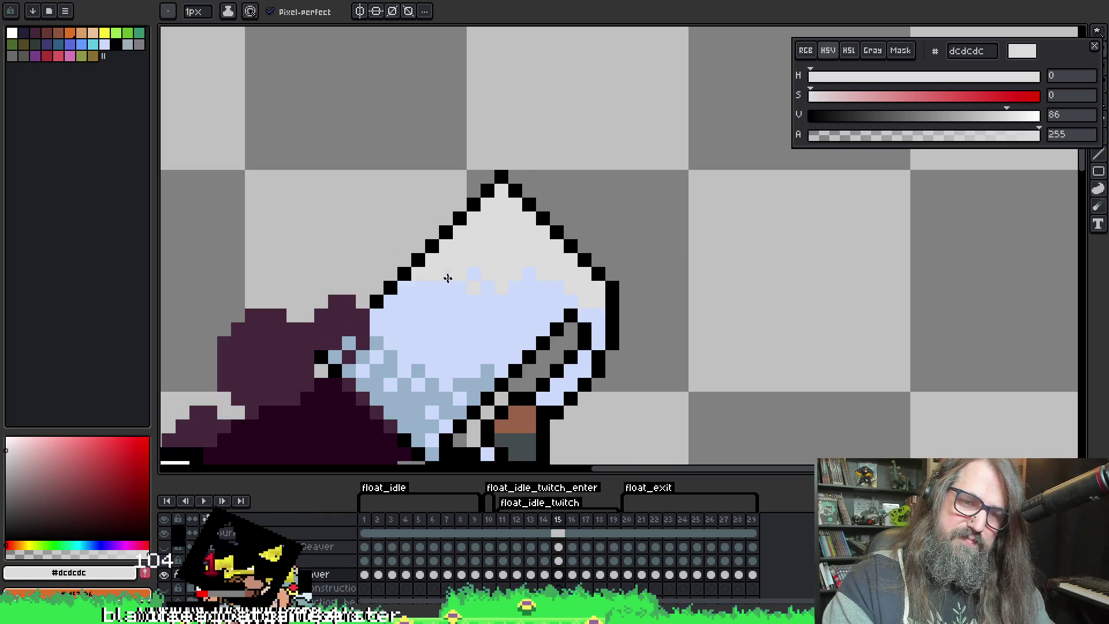
pyautogui.keyDown('alt'); pyautogui.click(442, 292); pyautogui.keyUp('alt')
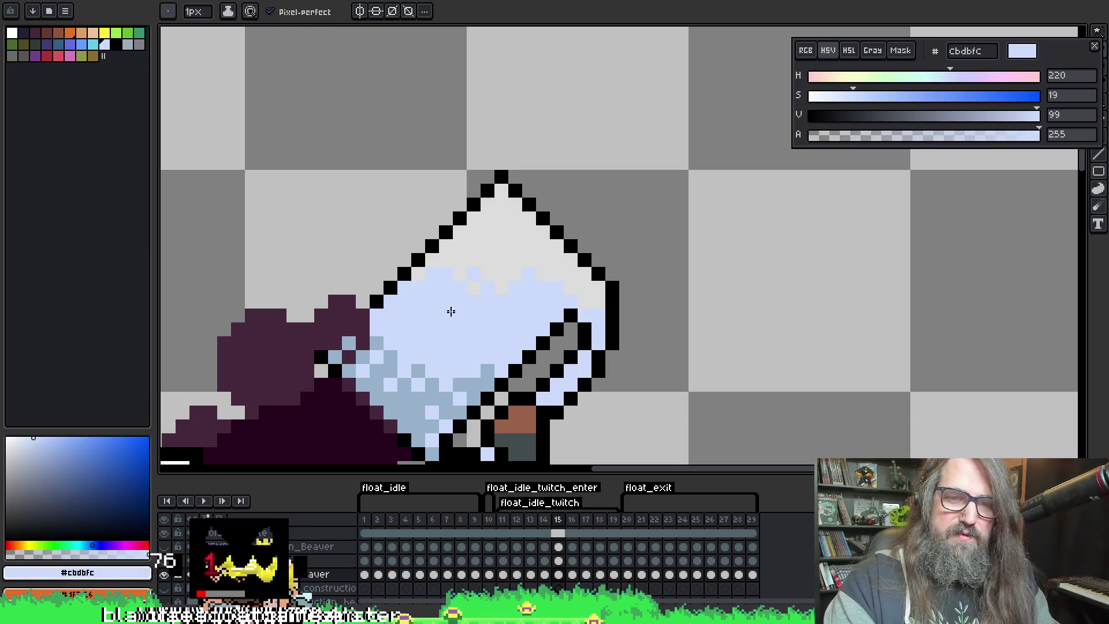
pyautogui.press('Right')
pyautogui.press('Right')
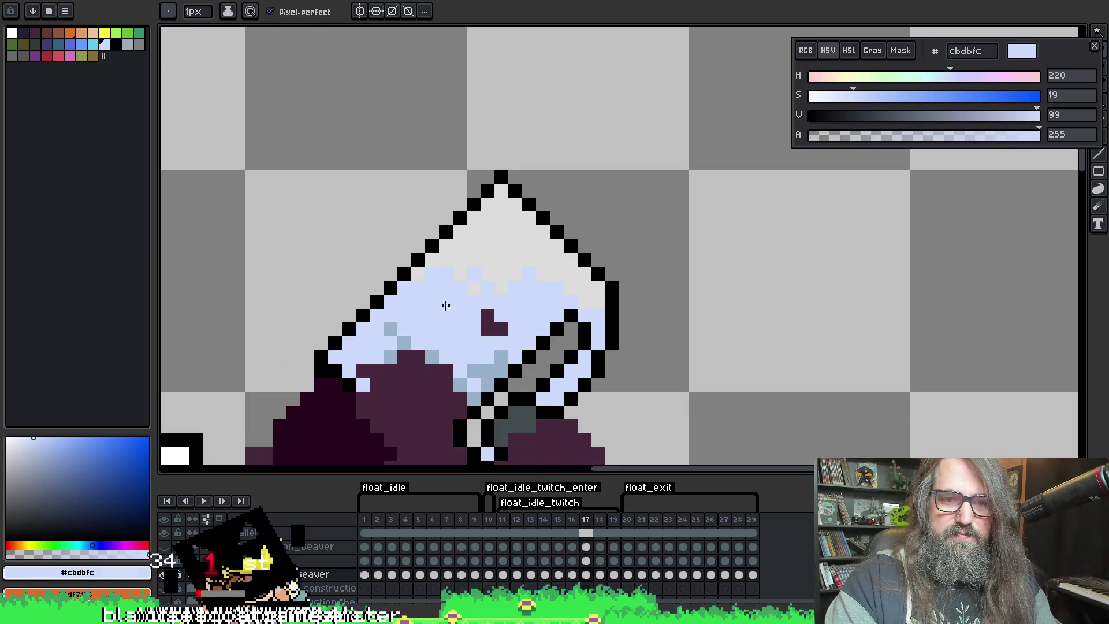
pyautogui.press('Right')
pyautogui.press('Right')
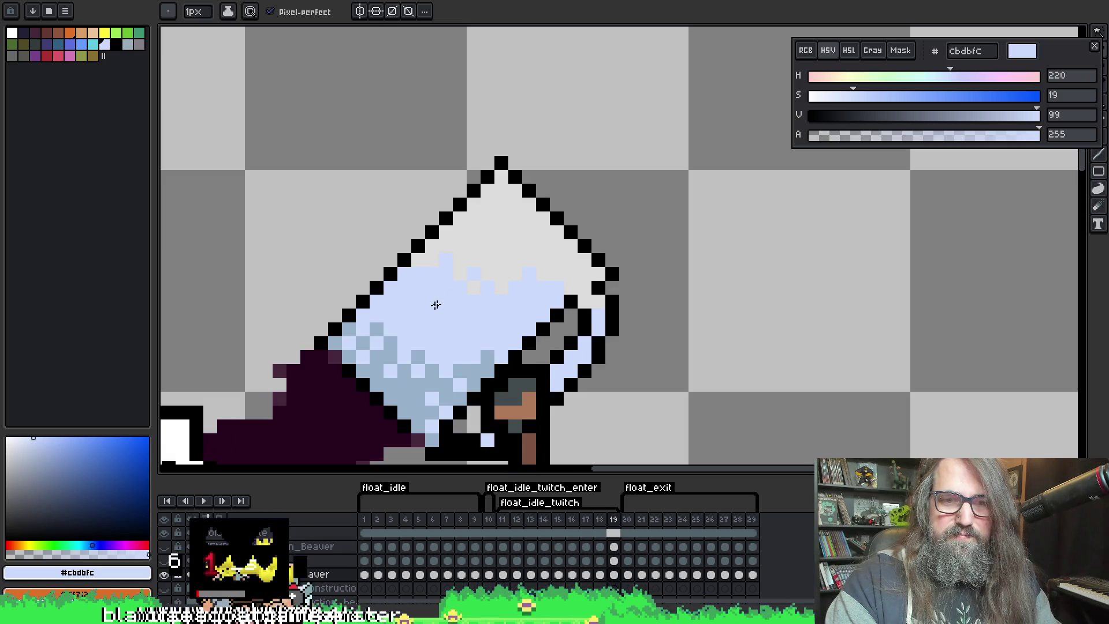
pyautogui.press('Return')
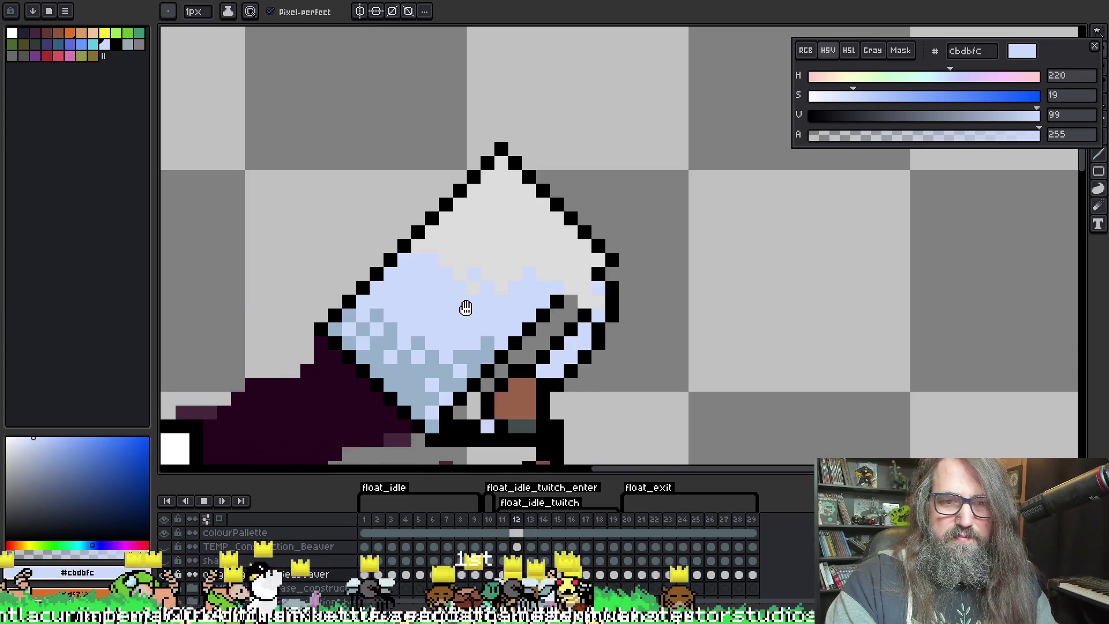
pyautogui.press('Return')
# Flick between neighbouring frames to compare the glass, ending on frame 12
pyautogui.press('Left')
pyautogui.press('Right')
pyautogui.press('Left')
pyautogui.press('Right')
pyautogui.press('Left')
pyautogui.press('Right')
pyautogui.press('Left')
pyautogui.press('Right')
pyautogui.press('Left')
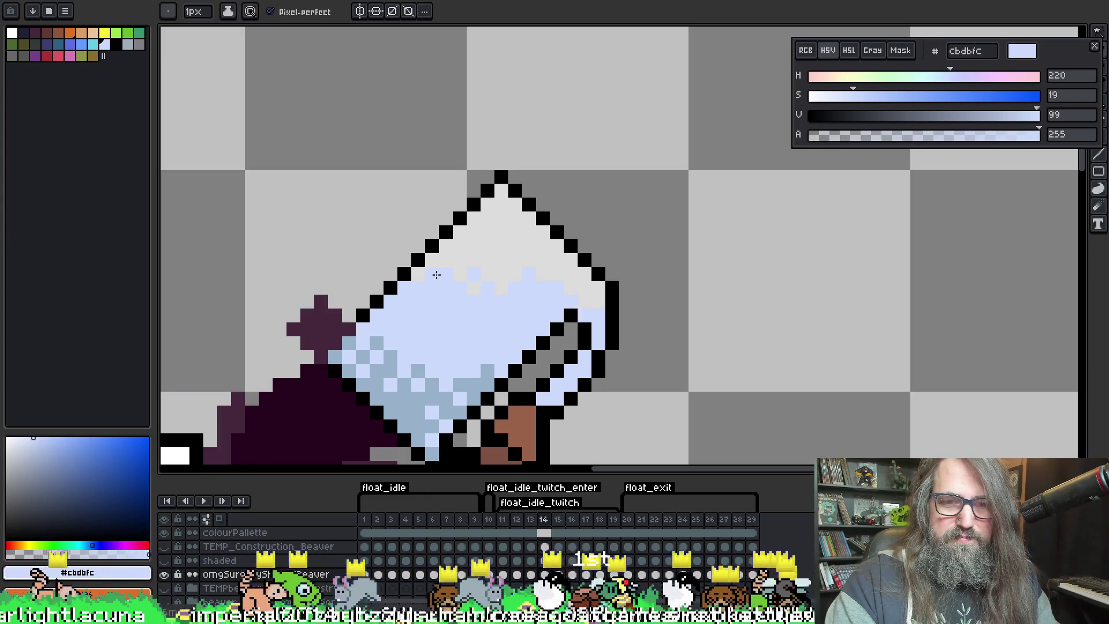
pyautogui.press('Right')
pyautogui.press('Right')
pyautogui.press('Left')
pyautogui.press('Left')
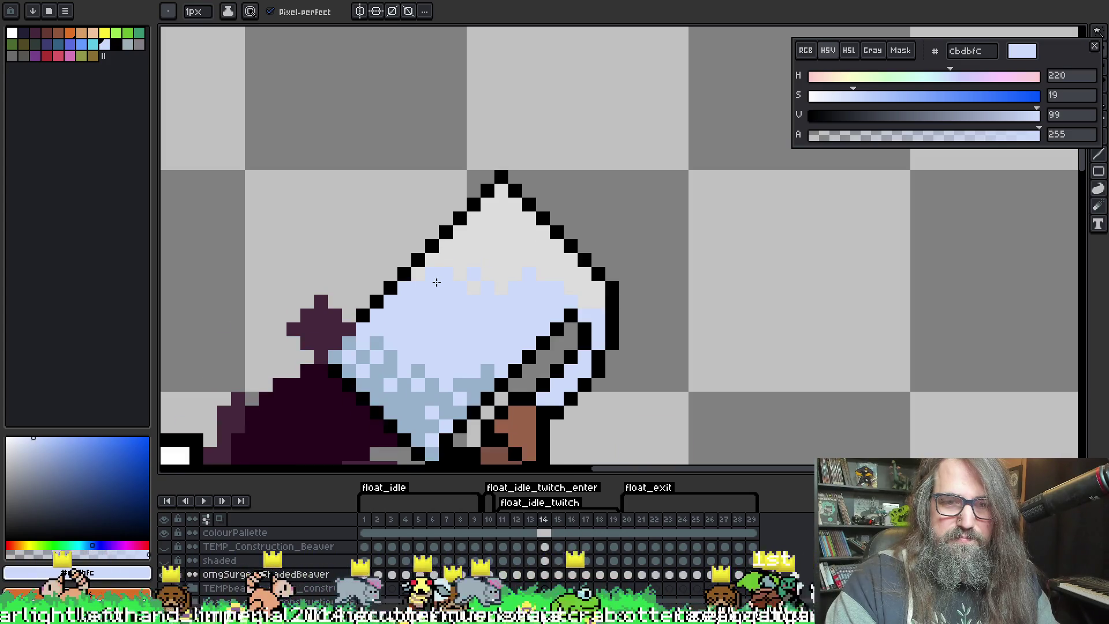
pyautogui.press('Left')
pyautogui.press('Left')
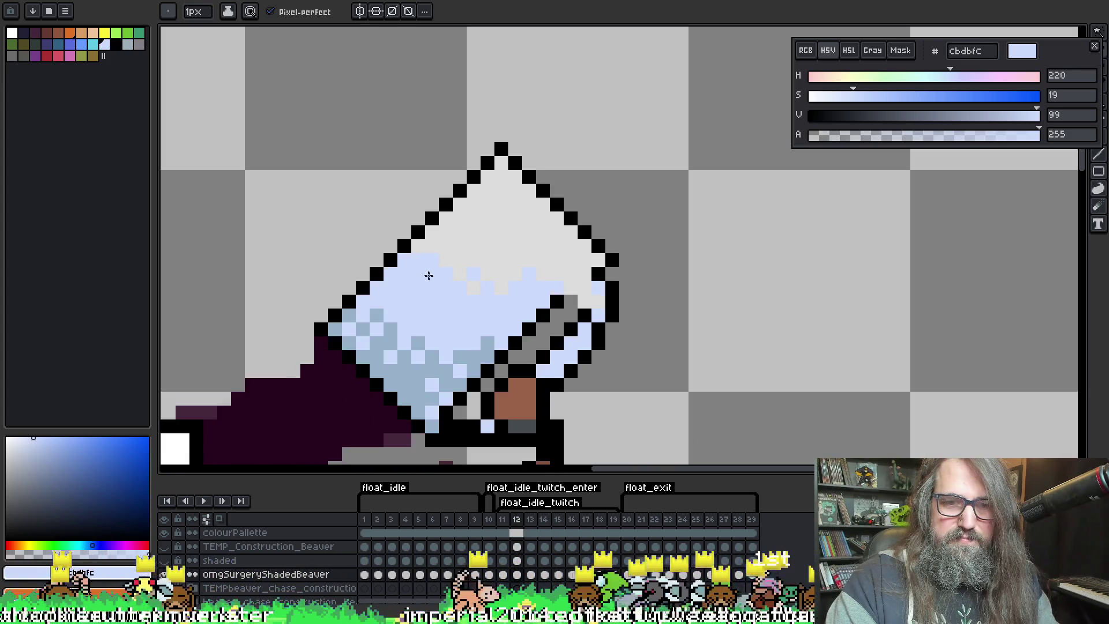
pyautogui.press('Left')
pyautogui.press('Left')
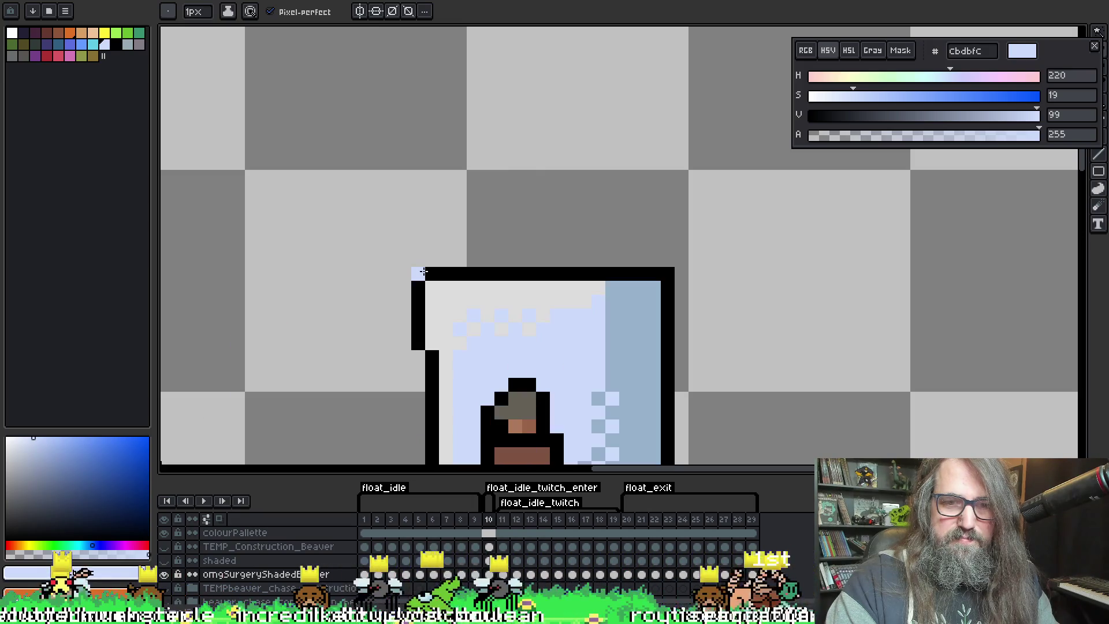
# Replay the animation and sample the glass's light grey on frame 12
pyautogui.press('Return')
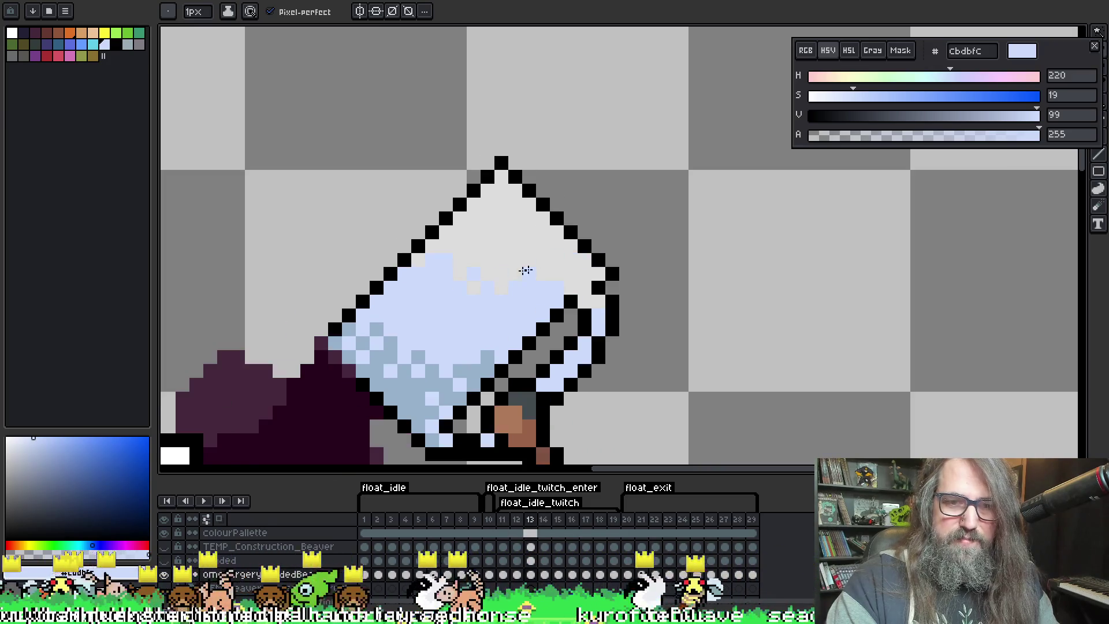
pyautogui.press('Return')
pyautogui.press('Right')
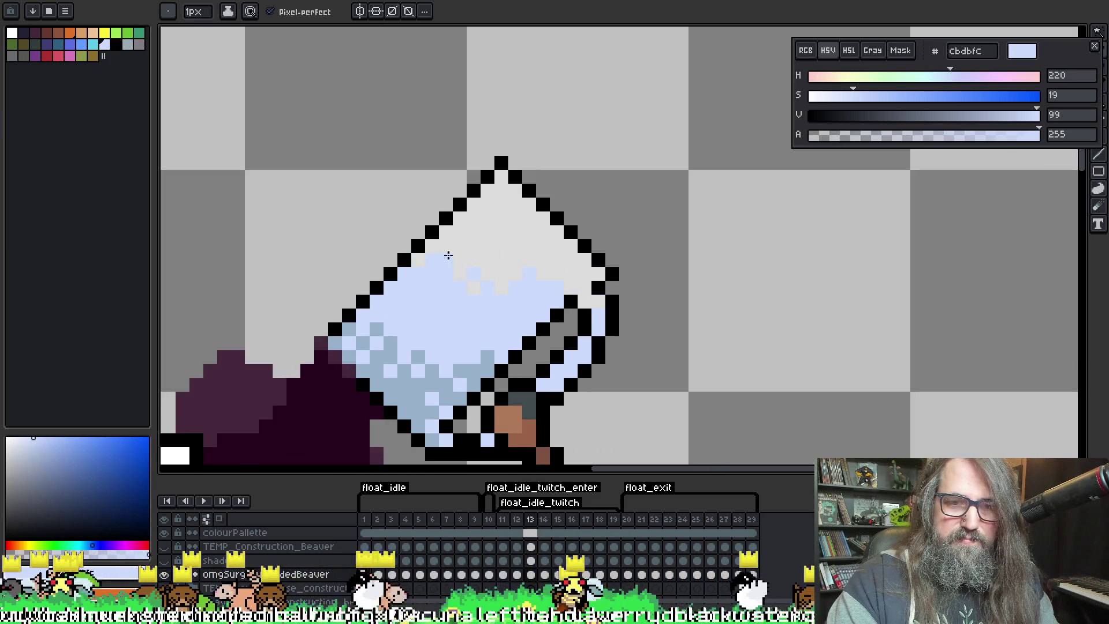
pyautogui.press('Left')
pyautogui.keyDown('alt'); pyautogui.click(463, 238); pyautogui.keyUp('alt')
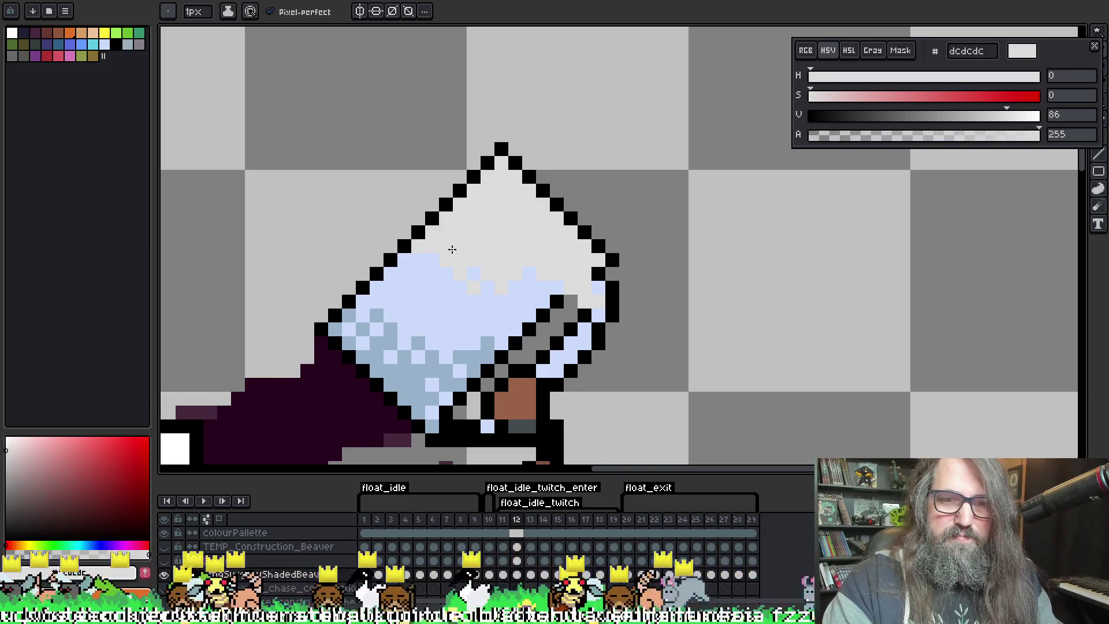
pyautogui.press('Right')
pyautogui.press('Right')
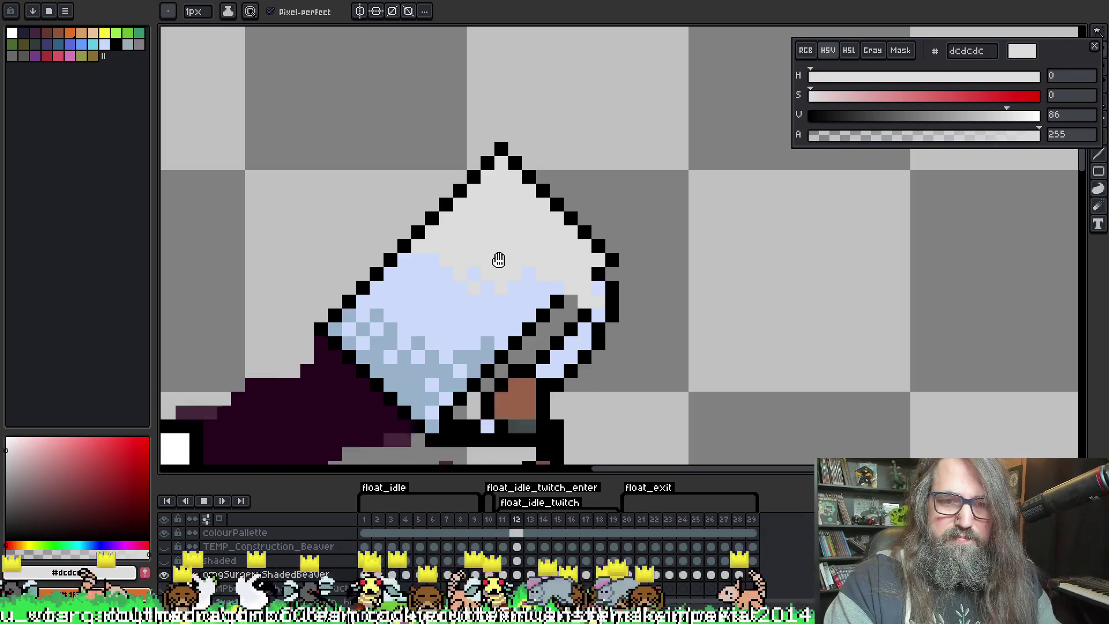
pyautogui.press('Return')
pyautogui.press('Return')
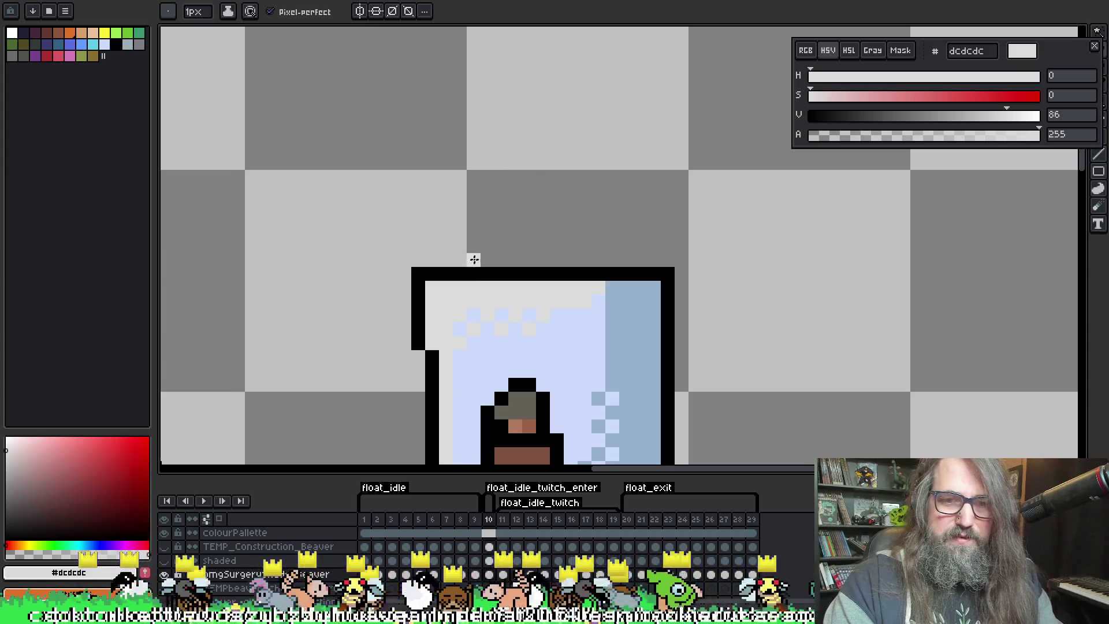
pyautogui.press('Return')
# Recolour a light-blue pixel at the glass top grey on frame 19 and replay the animation
pyautogui.press('Right')
pyautogui.press('Right')
pyautogui.press('Right')
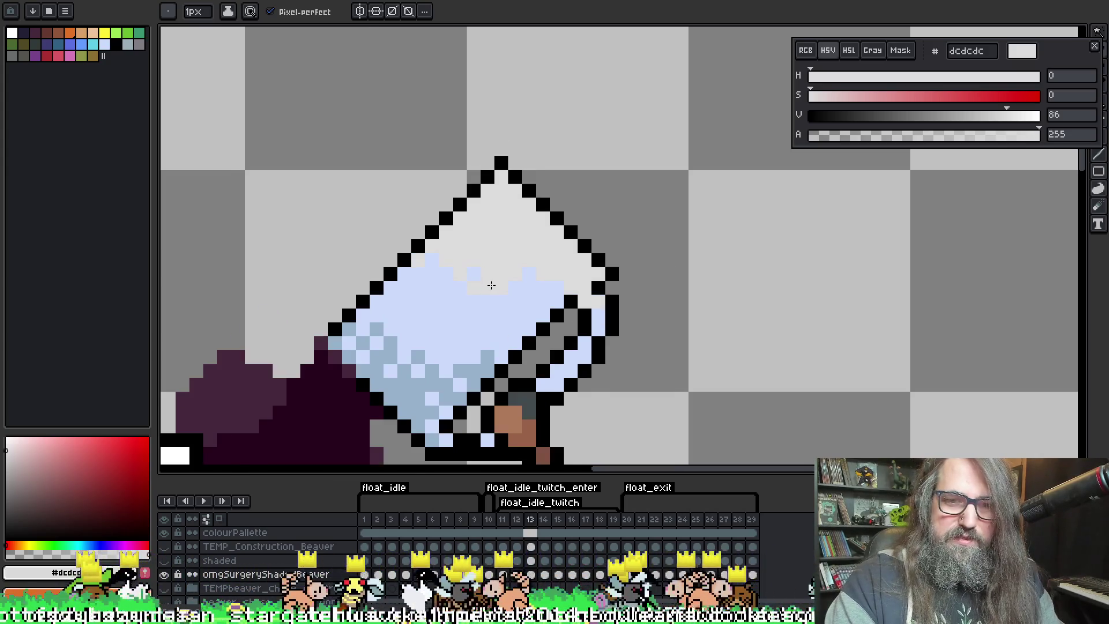
pyautogui.press('Right')
pyautogui.press('Right')
pyautogui.press('Right')
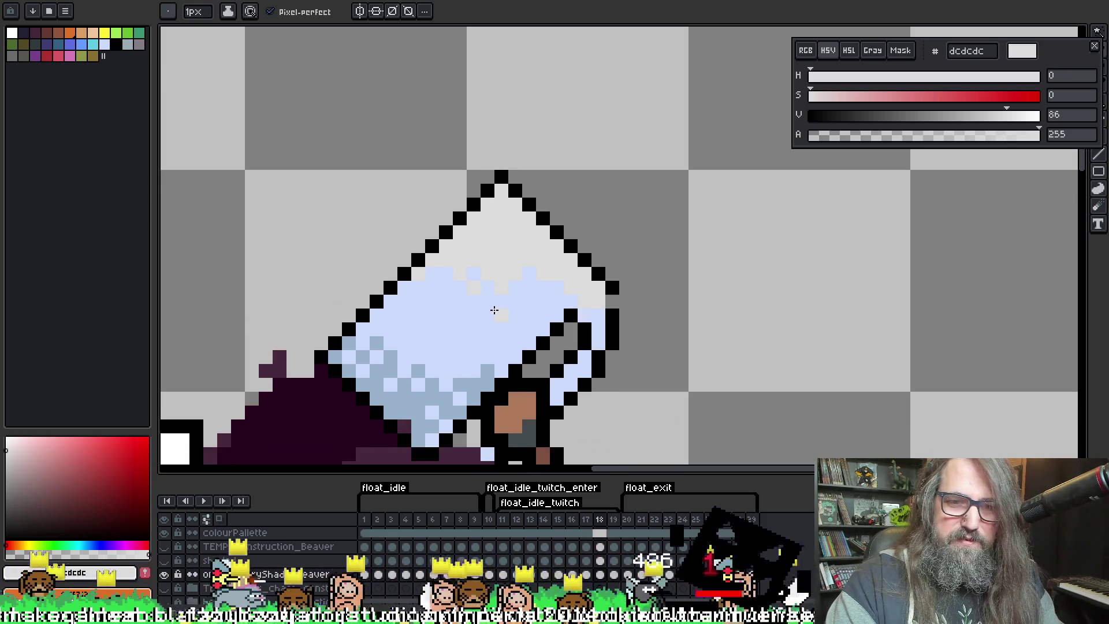
pyautogui.click(442, 256)
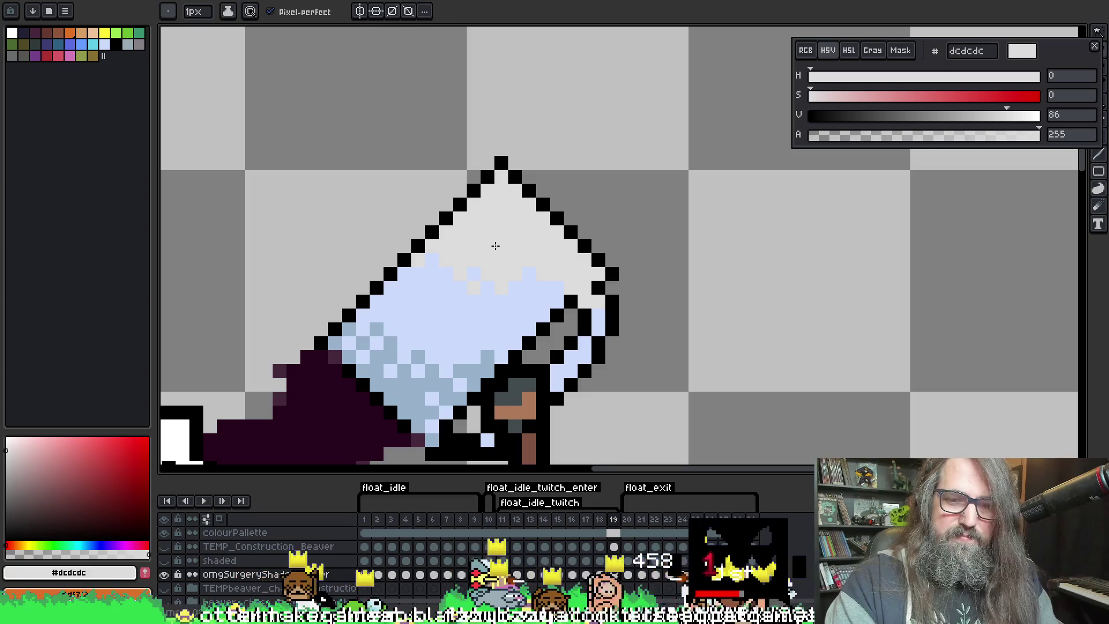
pyautogui.press('Left')
pyautogui.press('Left')
pyautogui.press('Return')
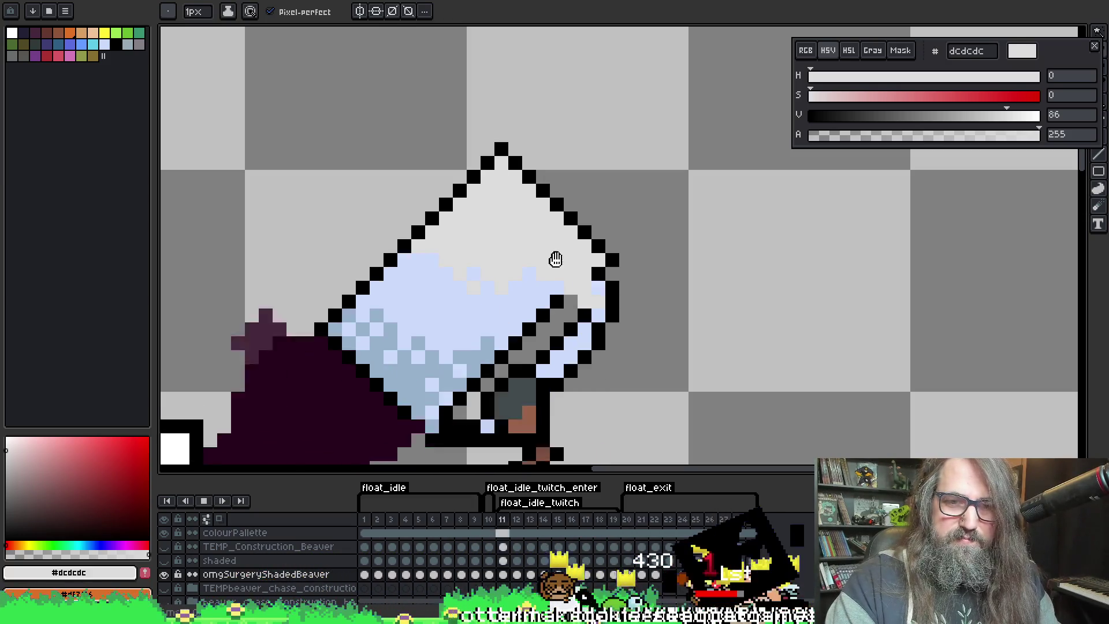
pyautogui.scroll(-5, 561, 289)
# Stop playback on frame 1 and pan the view to the beaver's hard hat and upright glass
pyautogui.scroll(2, 569, 333)
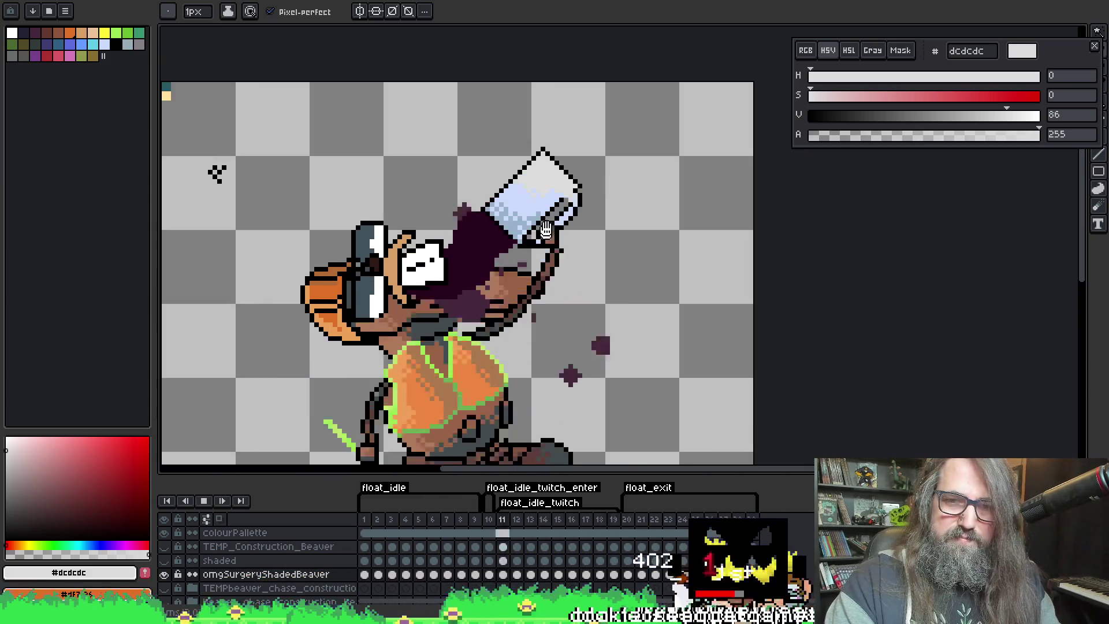
pyautogui.scroll(3, 534, 167)
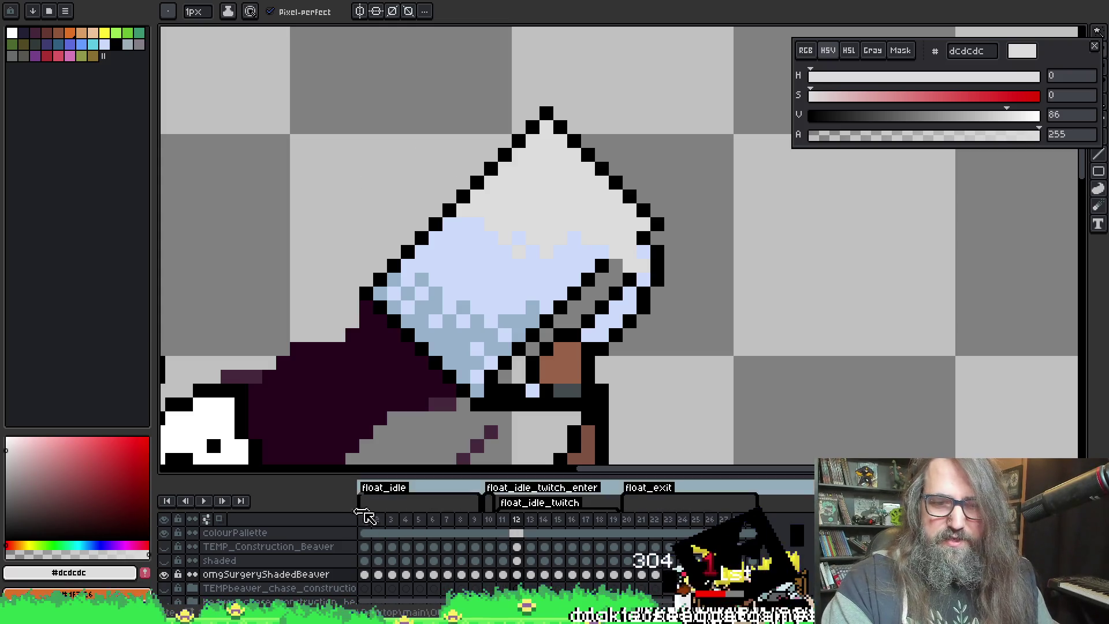
pyautogui.click(364, 518)
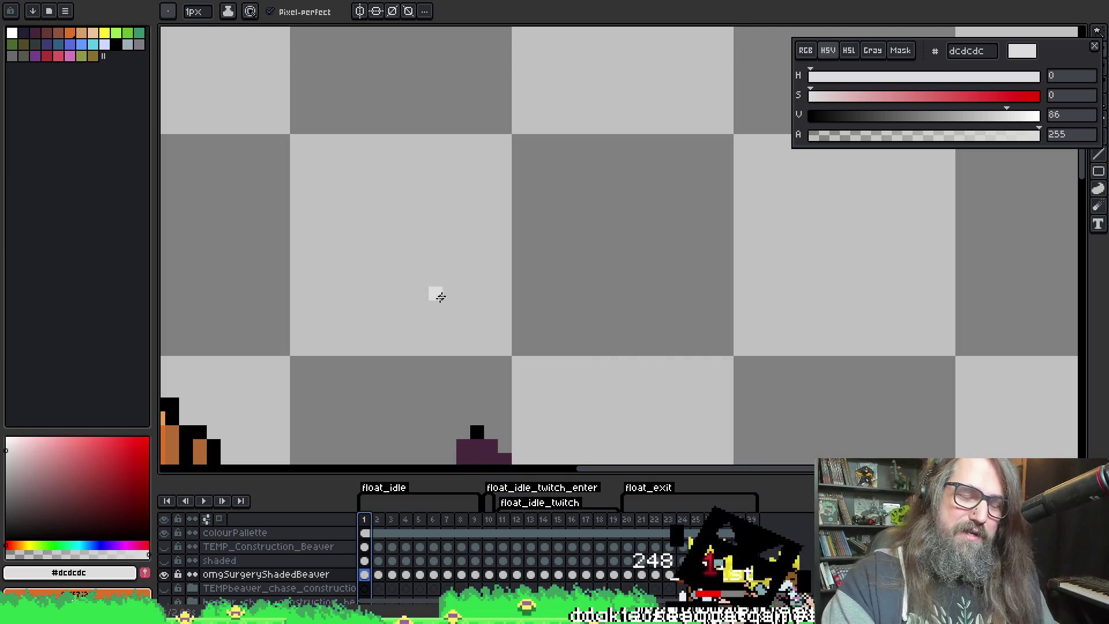
pyautogui.scroll(-1, 466, 285)
pyautogui.scroll(1, 457, 314)
pyautogui.moveTo(458, 314); pyautogui.dragTo(498, 354)
pyautogui.scroll(-1, 567, 321)
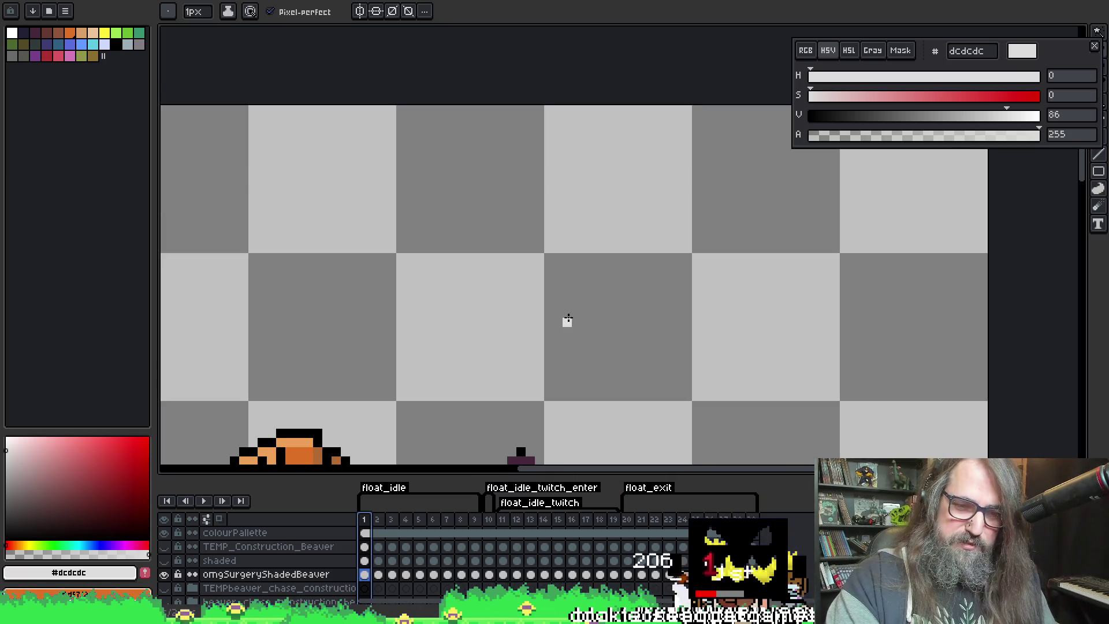
pyautogui.moveTo(567, 319); pyautogui.dragTo(569, 297)
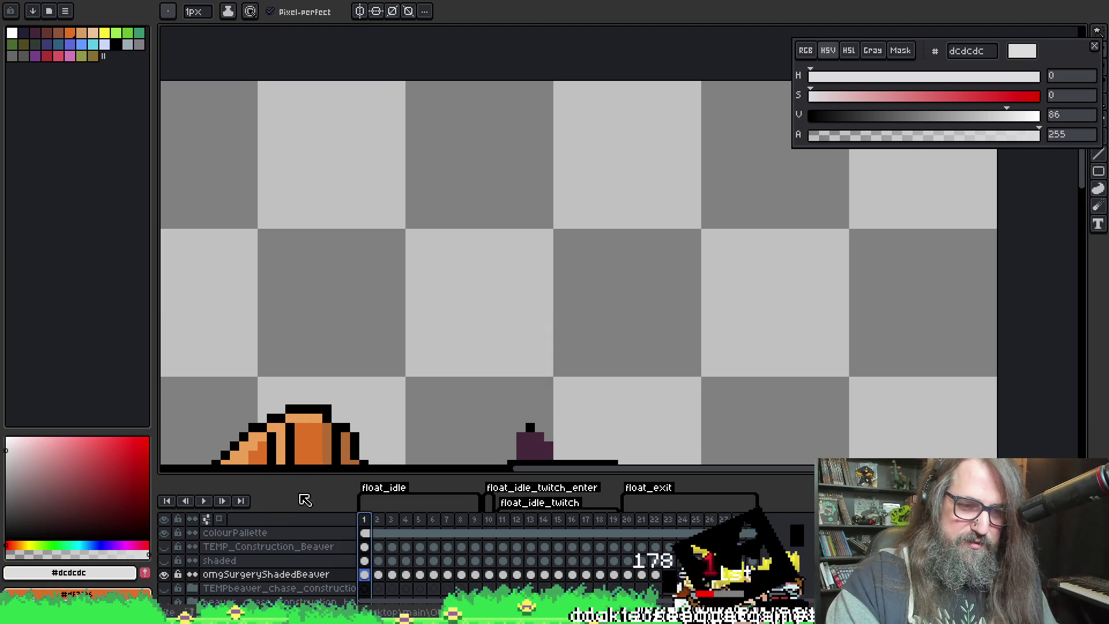
pyautogui.moveTo(376, 322)
pyautogui.mouseDown()
pyautogui.moveTo(522, 270)
pyautogui.moveTo(575, 271)
pyautogui.mouseUp()
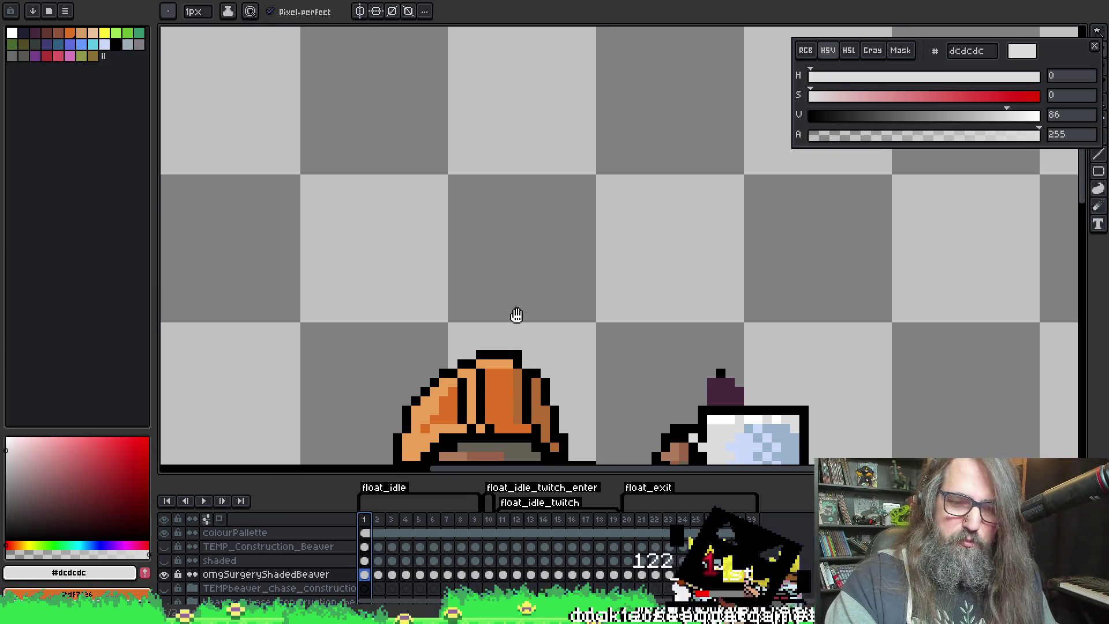
pyautogui.moveTo(517, 314); pyautogui.dragTo(486, 317)
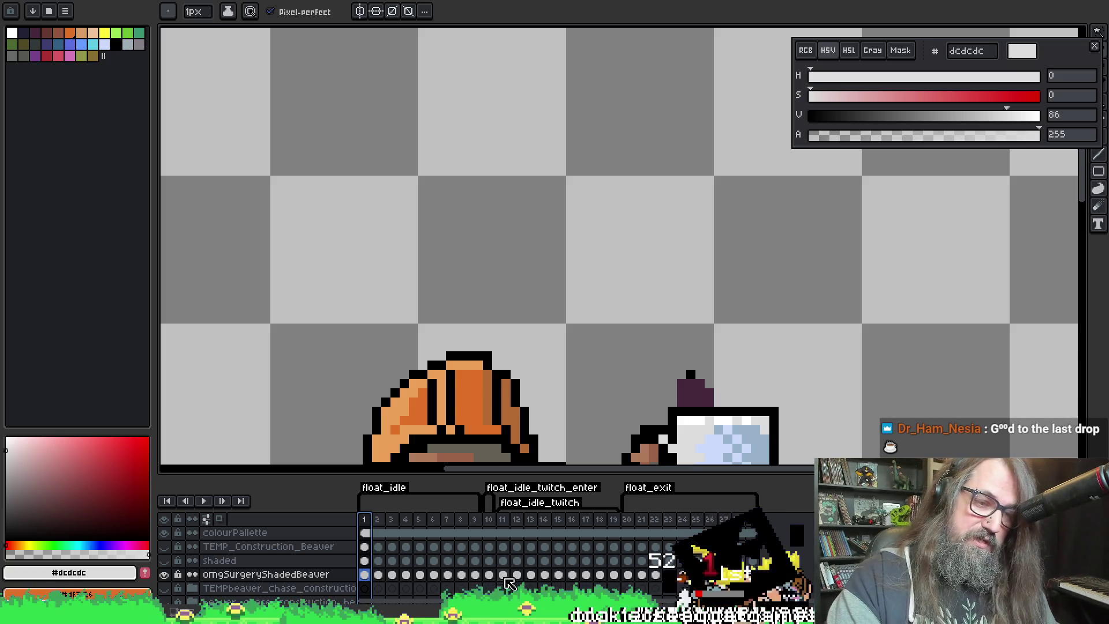
# Show frame 11, then visit frame 7 and sample the white of the glass
pyautogui.click(505, 576)
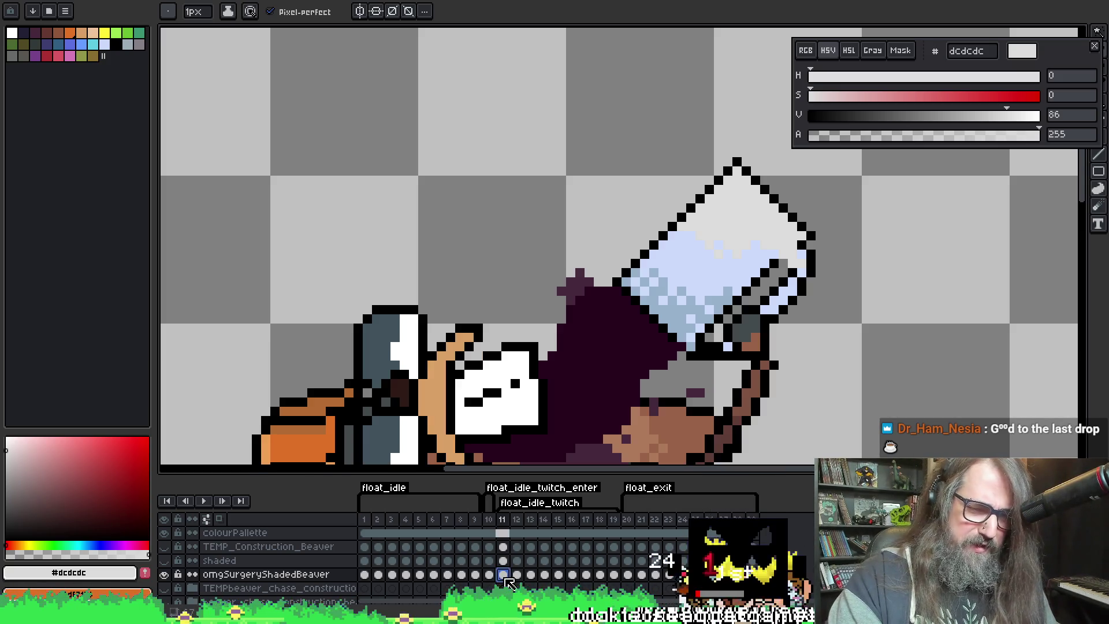
pyautogui.moveTo(557, 325)
pyautogui.mouseDown()
pyautogui.moveTo(661, 320)
pyautogui.moveTo(540, 267)
pyautogui.moveTo(534, 276)
pyautogui.mouseUp()
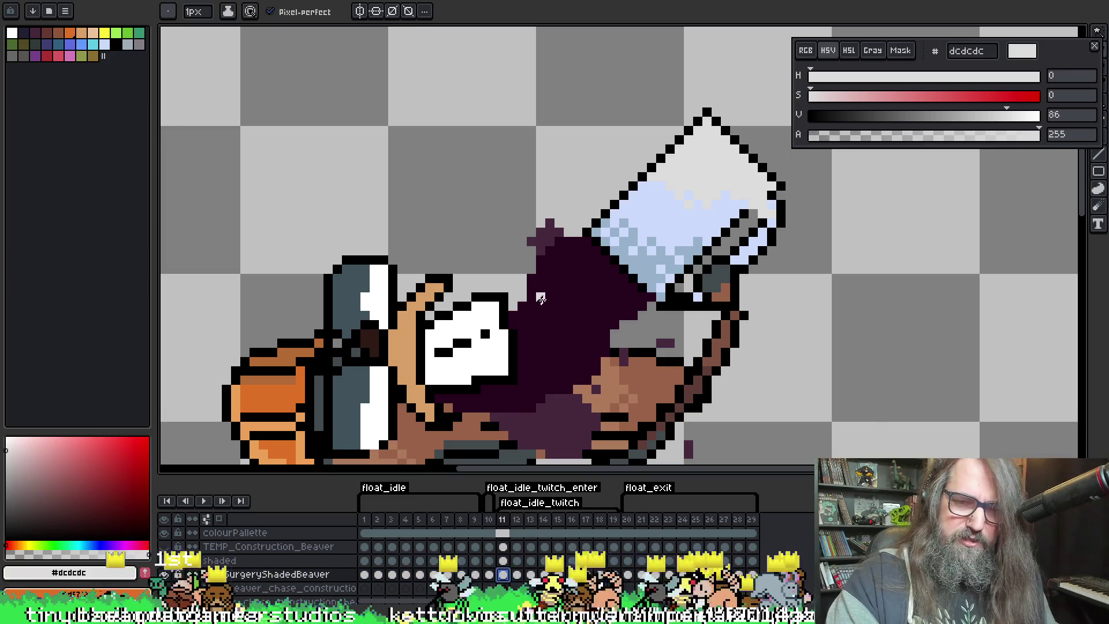
pyautogui.press('i')
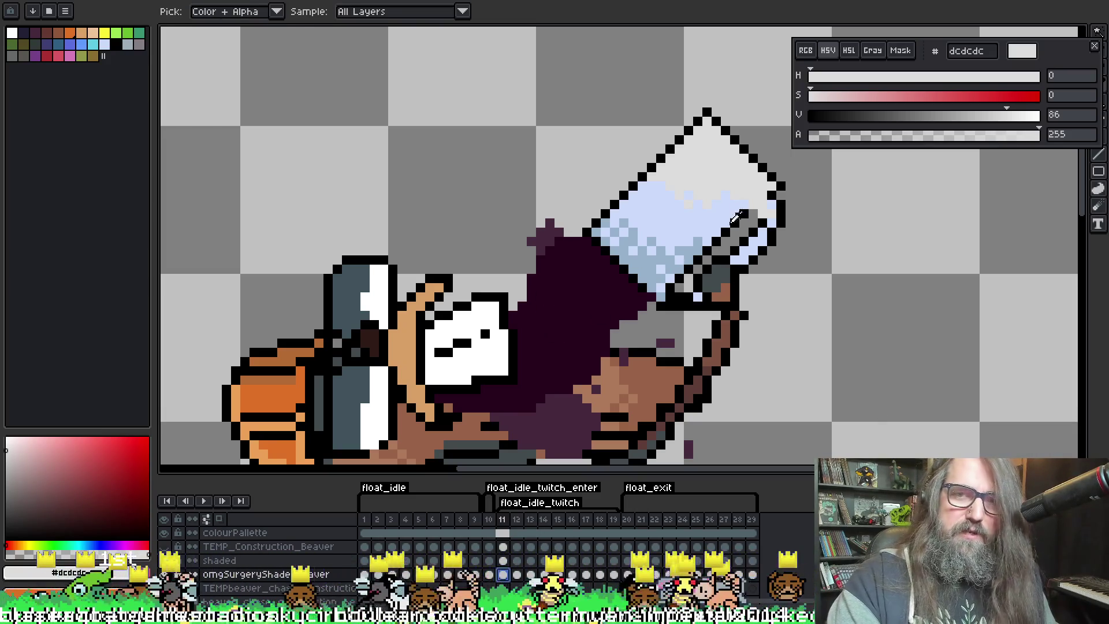
pyautogui.click(447, 519)
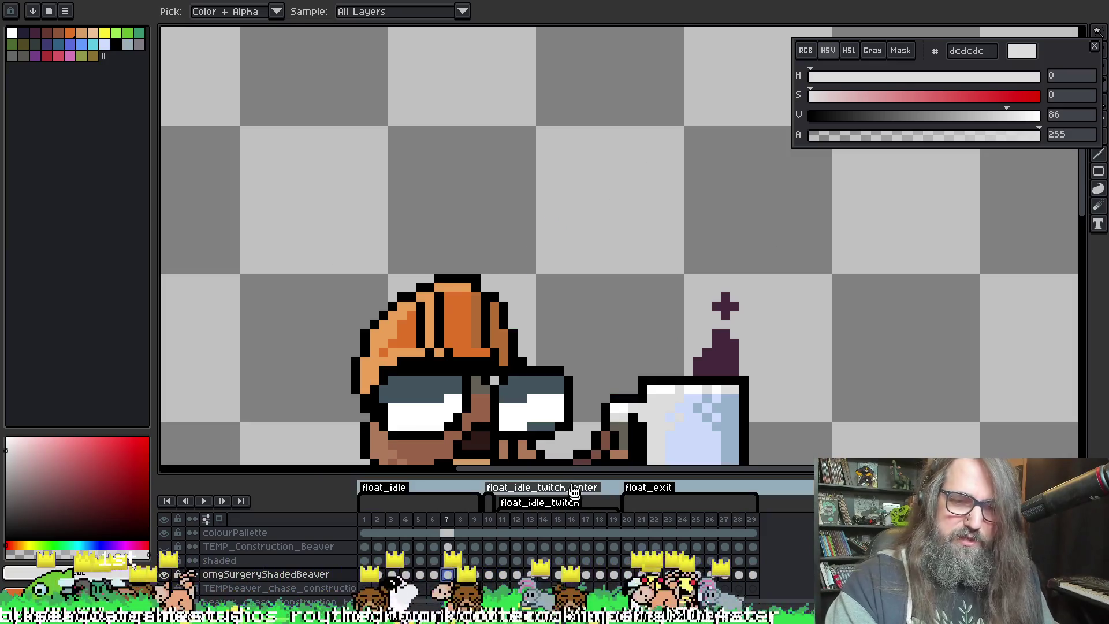
pyautogui.press('b')
pyautogui.keyDown('alt'); pyautogui.click(655, 390); pyautogui.keyUp('alt')
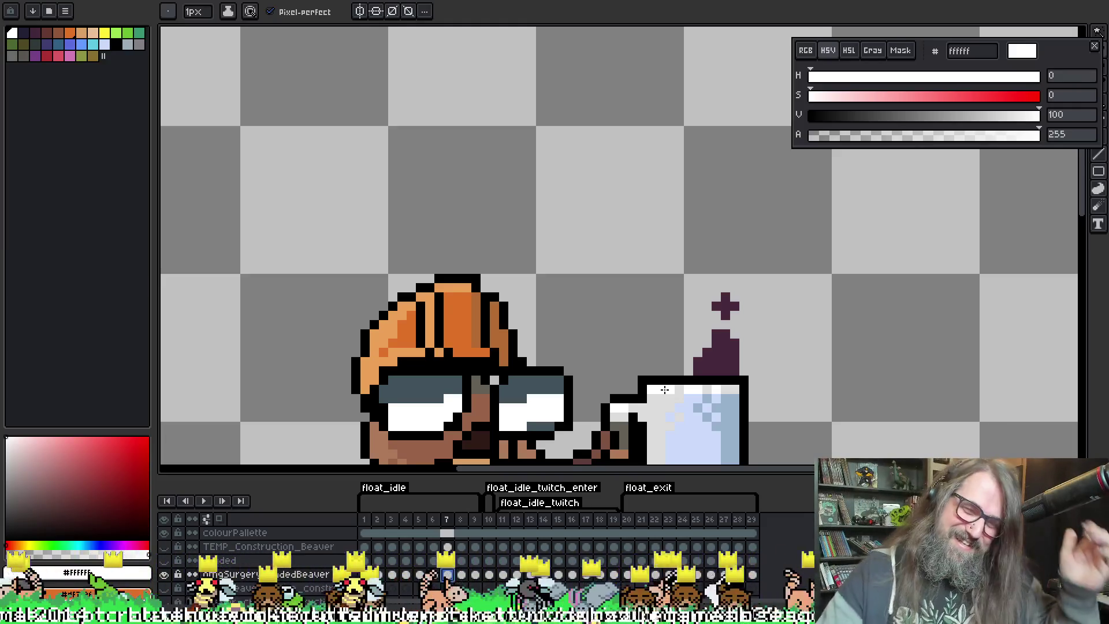
# Step through frames 12–19 and back to 11, sampling the glass top's light grey dcdcdc
pyautogui.press('Right')
pyautogui.press('Right')
pyautogui.press('Right')
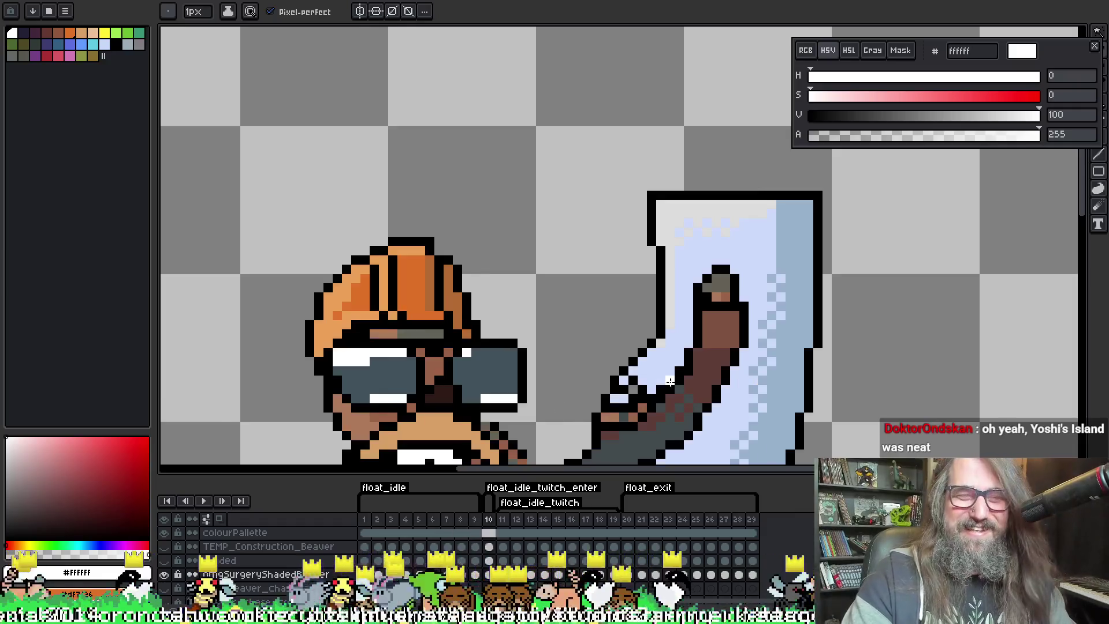
pyautogui.press('Right')
pyautogui.press('Left')
pyautogui.press('Left')
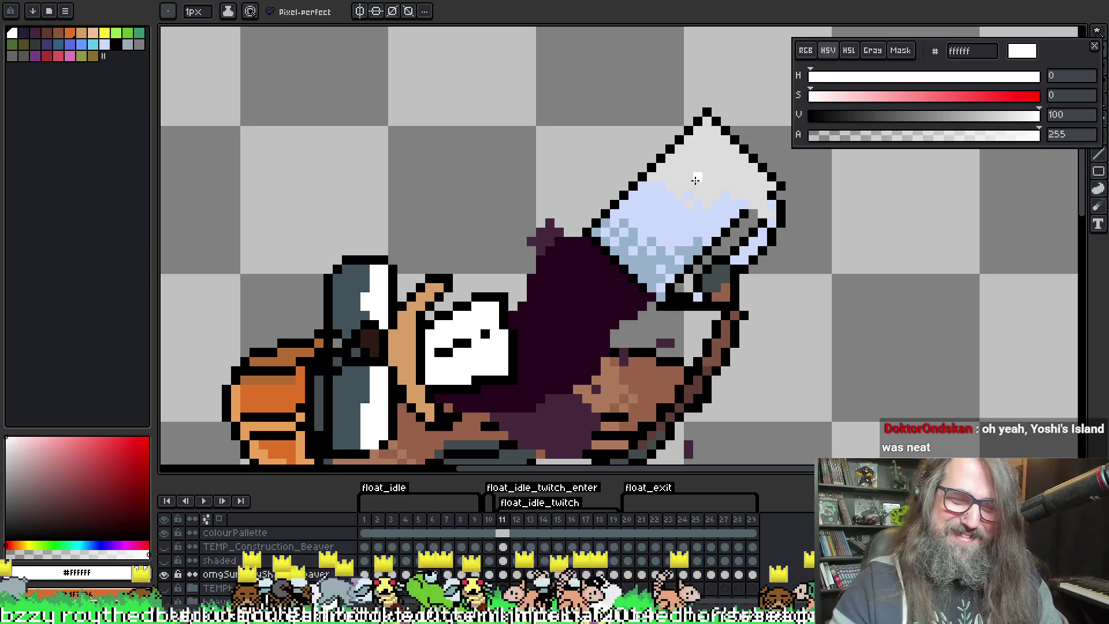
pyautogui.press('Right')
pyautogui.press('Right')
pyautogui.press('Right')
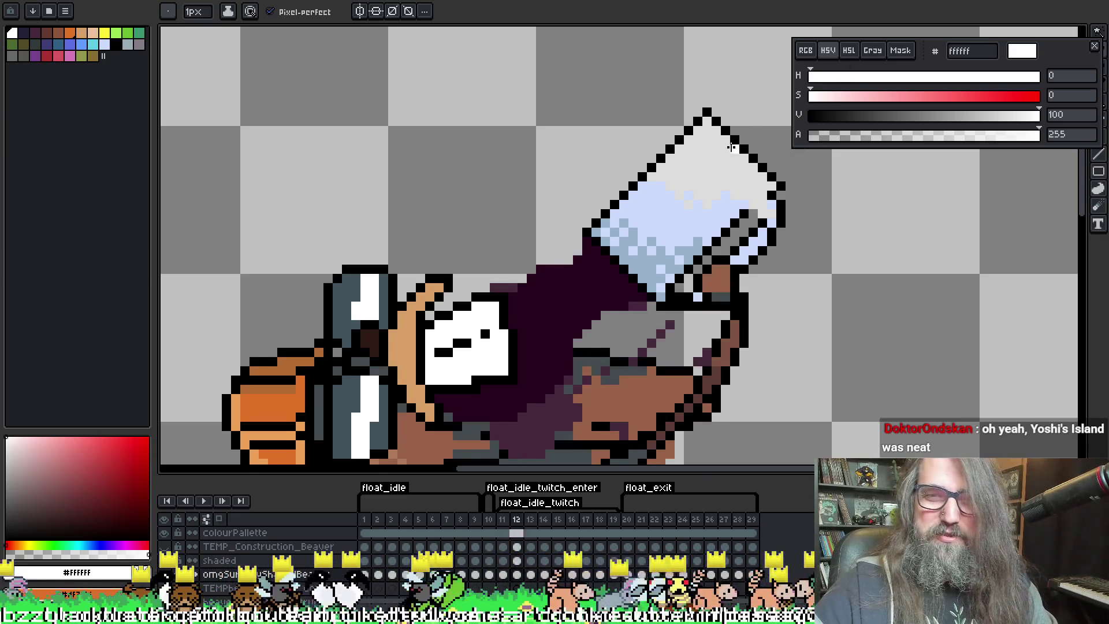
pyautogui.press('Left')
pyautogui.press('Left')
pyautogui.press('Left')
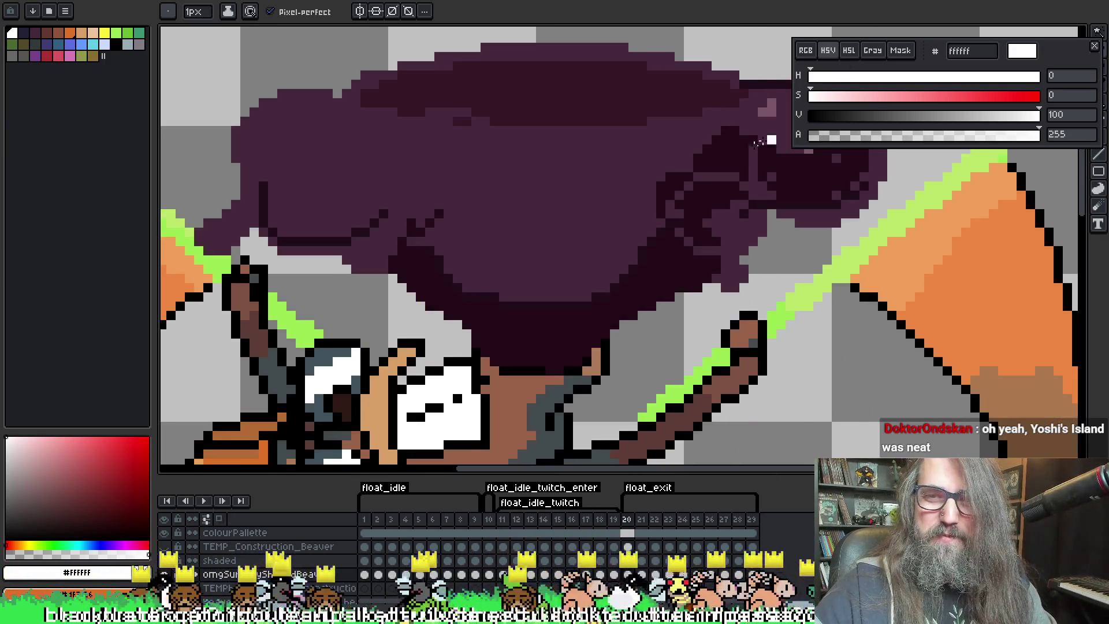
pyautogui.press('Left')
pyautogui.press('Left')
pyautogui.press('Left')
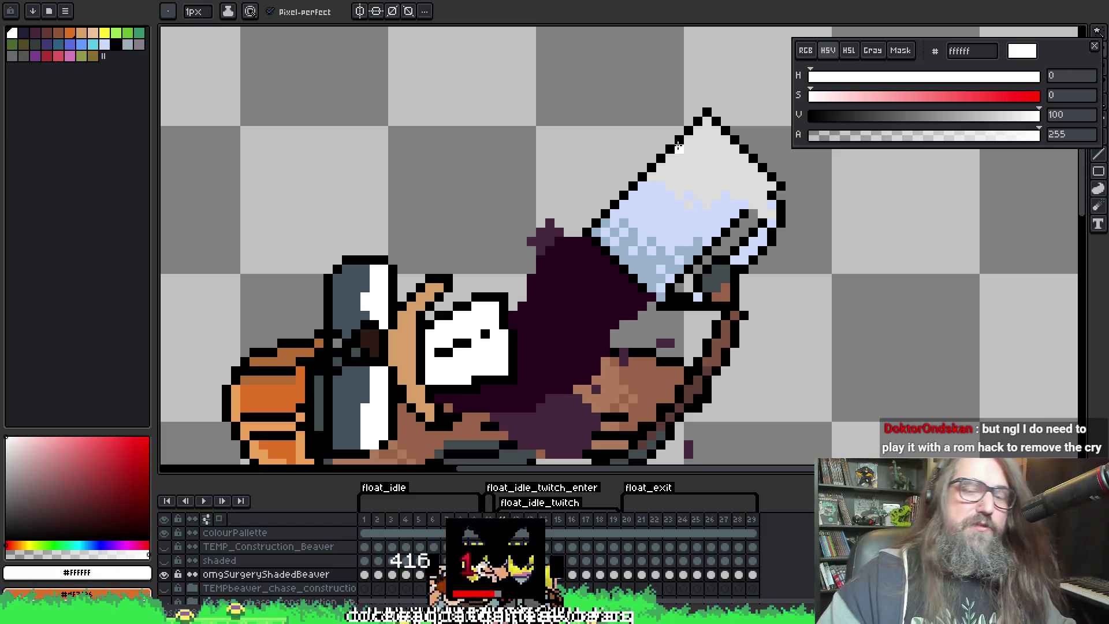
pyautogui.keyDown('alt'); pyautogui.click(715, 161); pyautogui.keyUp('alt')
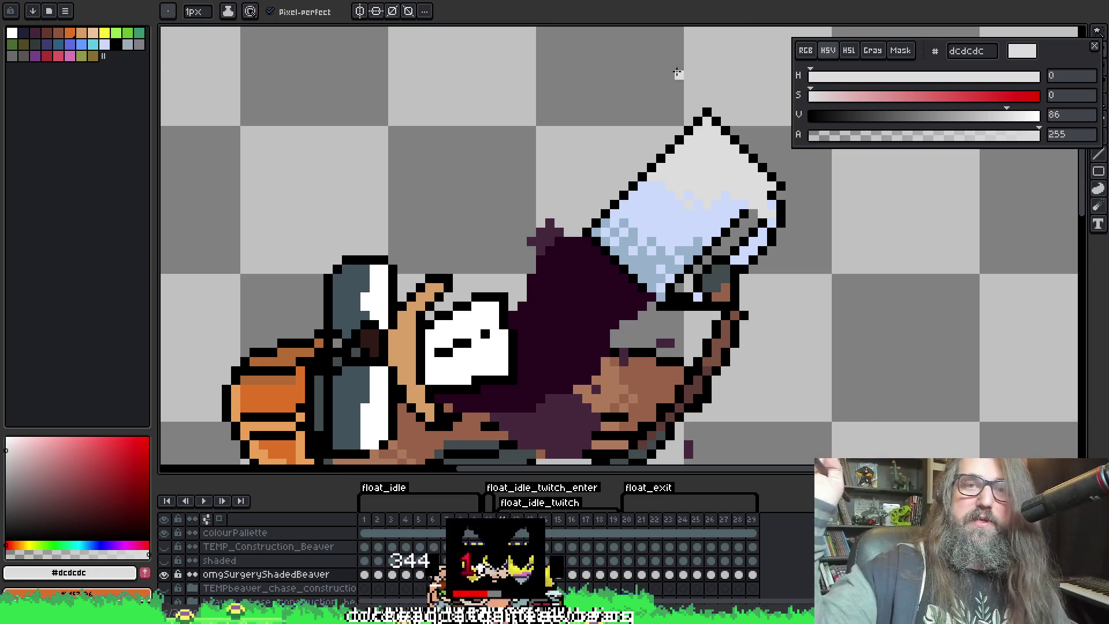
# Sample white from frame 1's upright glass and paint the tilted glass's top tip white on frame 12
pyautogui.press('alt')
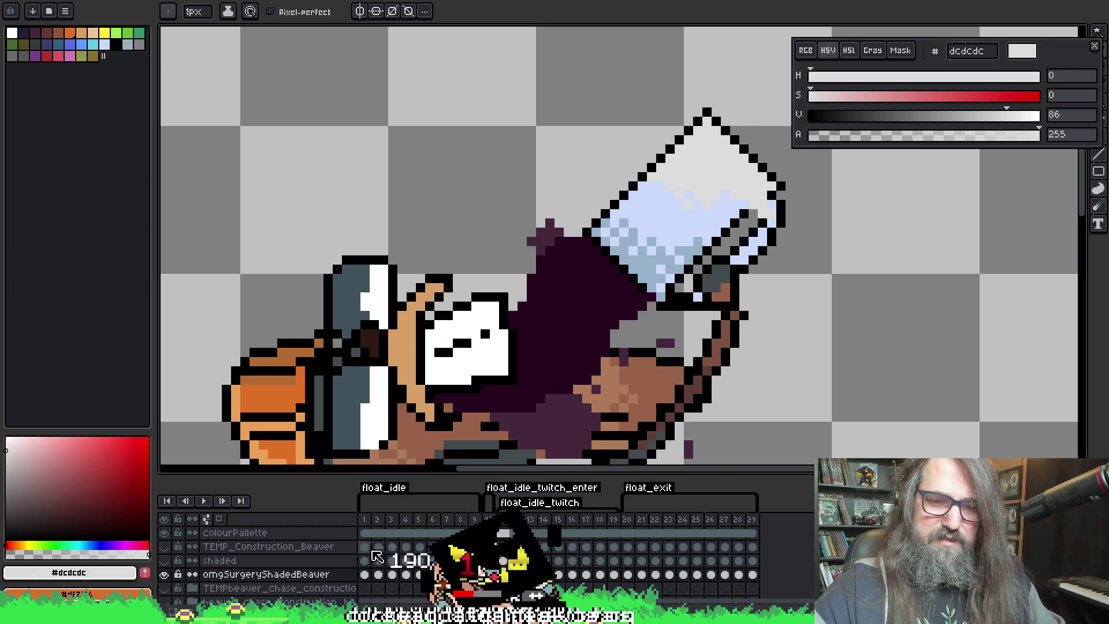
pyautogui.click(370, 574)
pyautogui.press('alt')
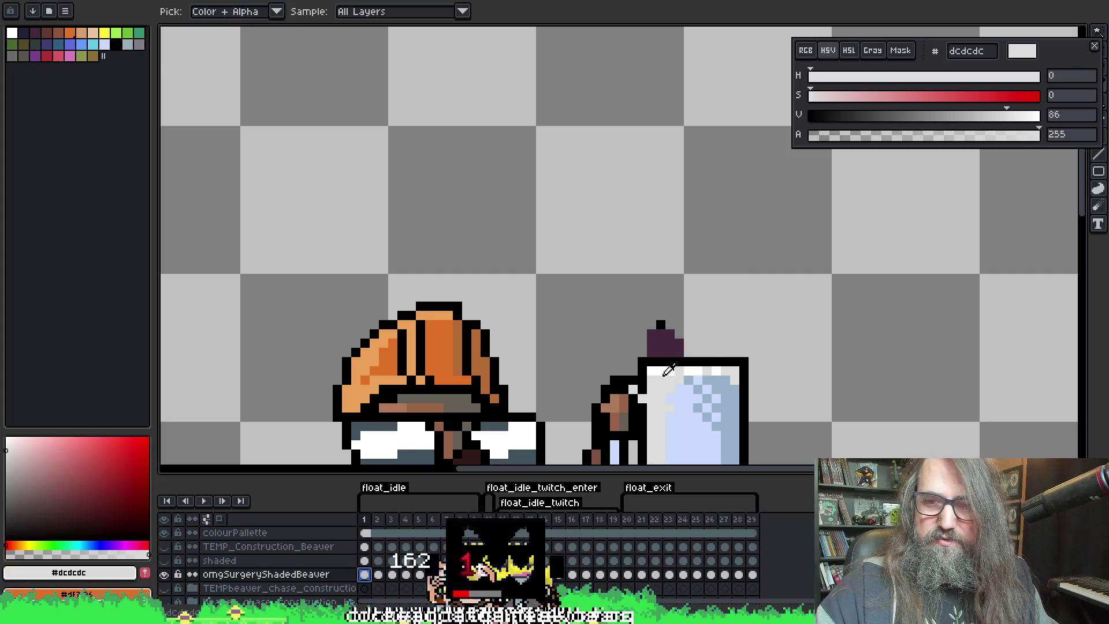
pyautogui.click(664, 366)
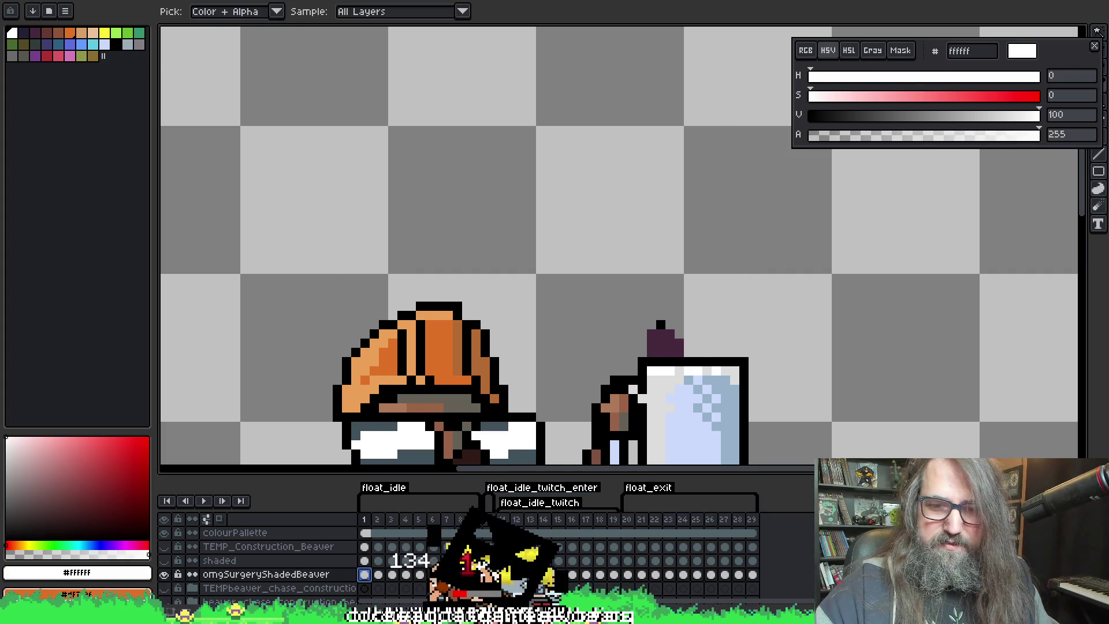
pyautogui.press('Right')
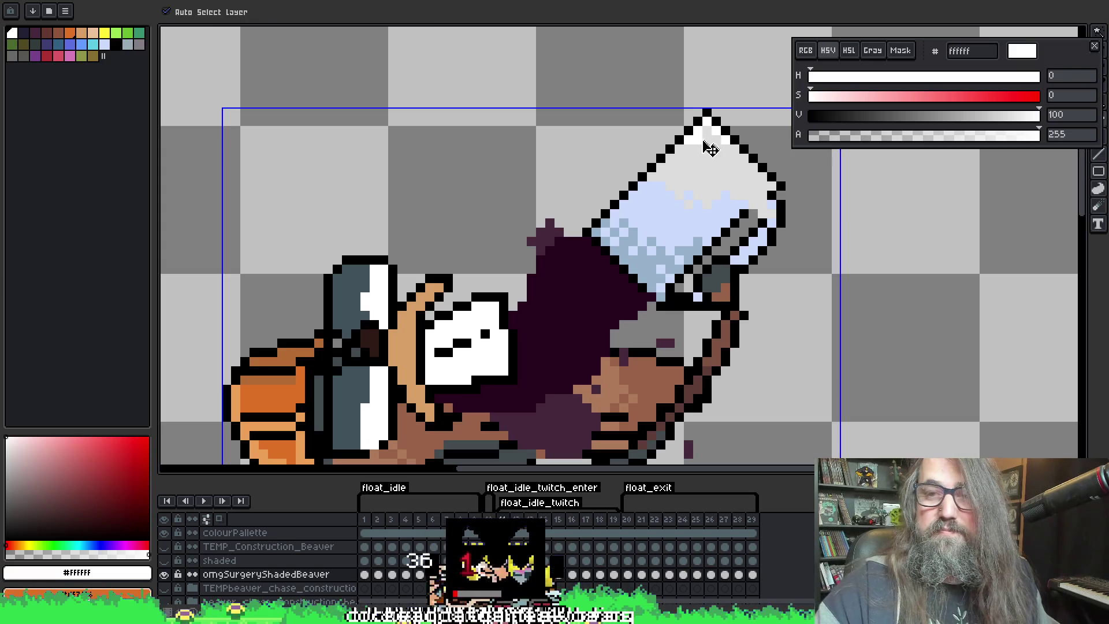
pyautogui.press('Right')
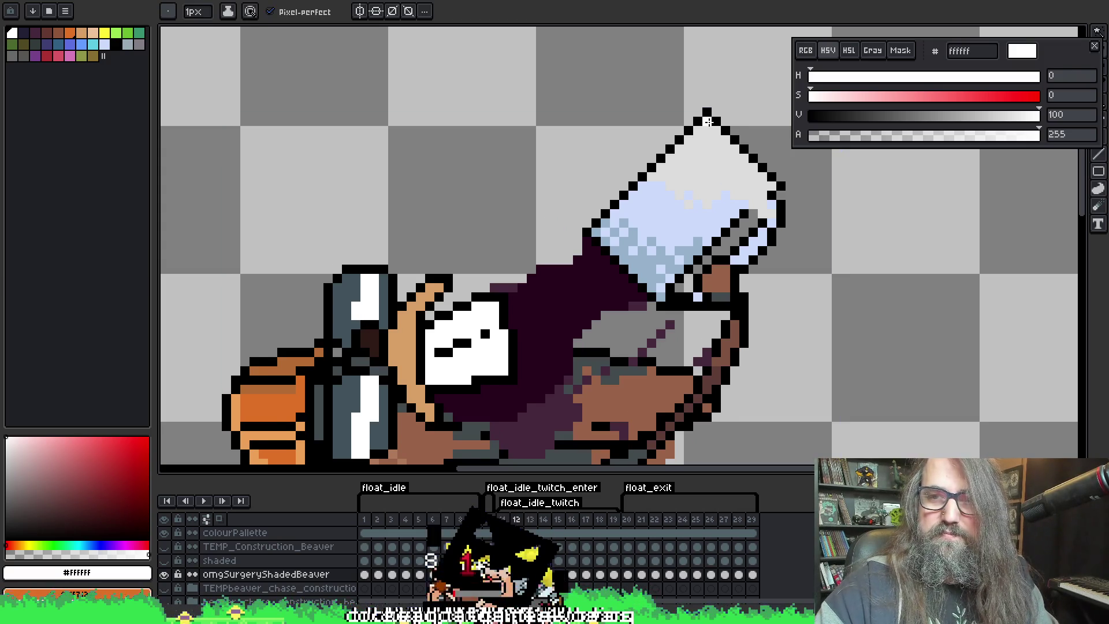
pyautogui.click(716, 128)
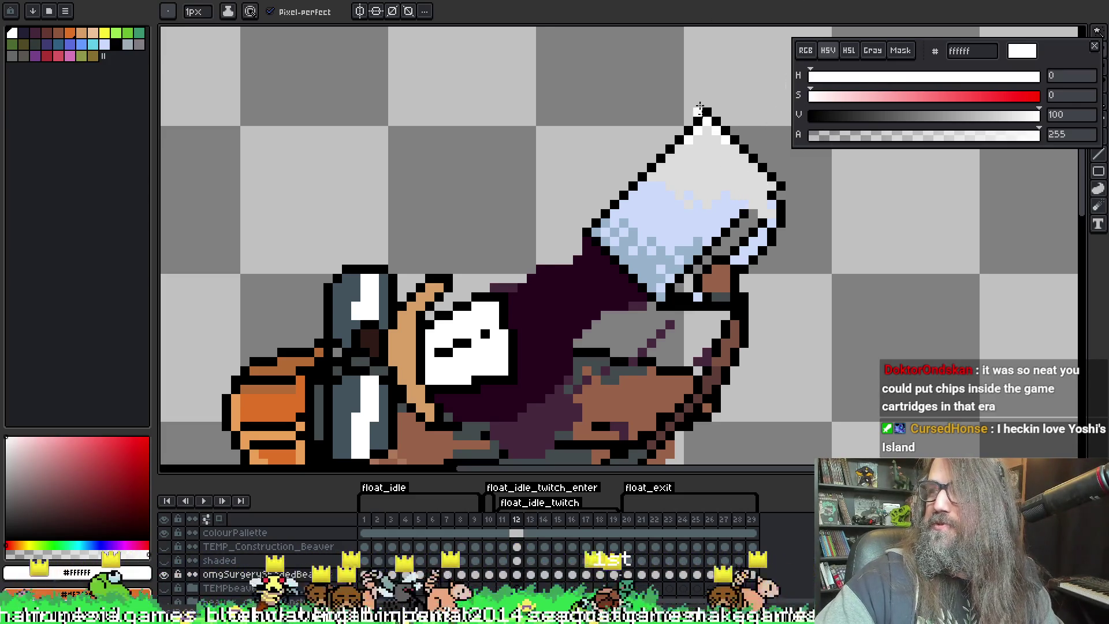
# Step back and forth between frames 11–13 to compare the pouring poses
pyautogui.press('Left')
pyautogui.press('Right')
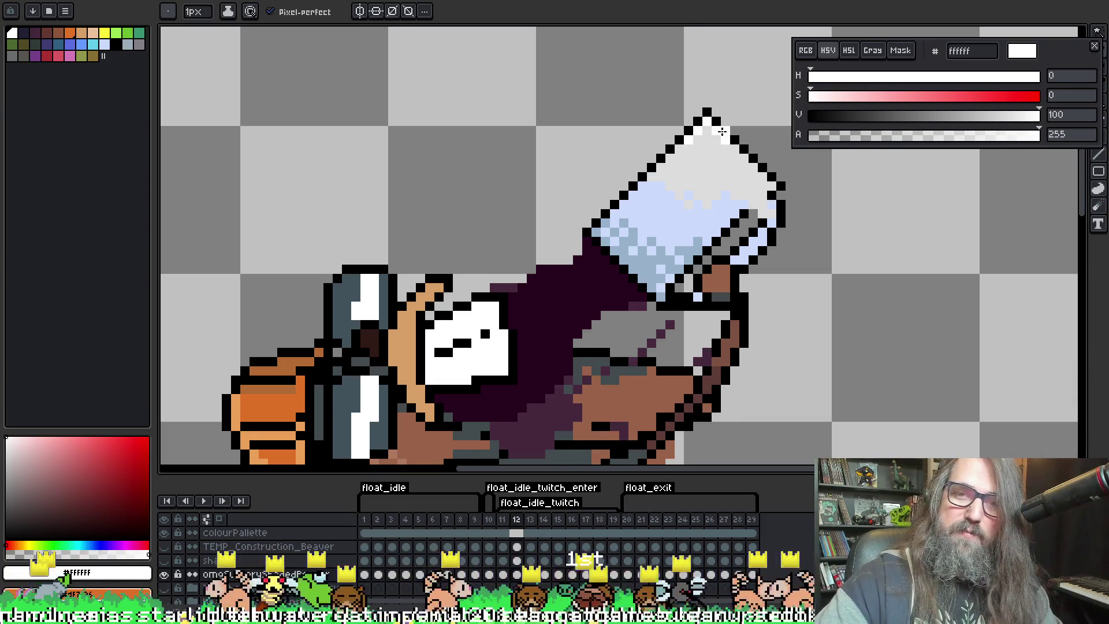
pyautogui.press('Right')
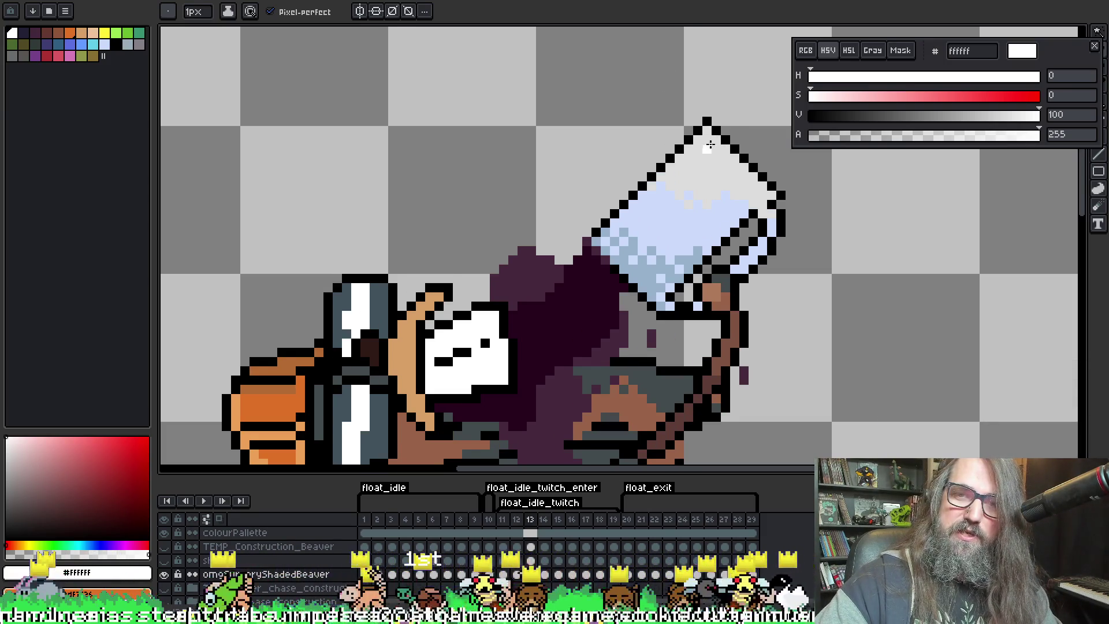
pyautogui.press('Left')
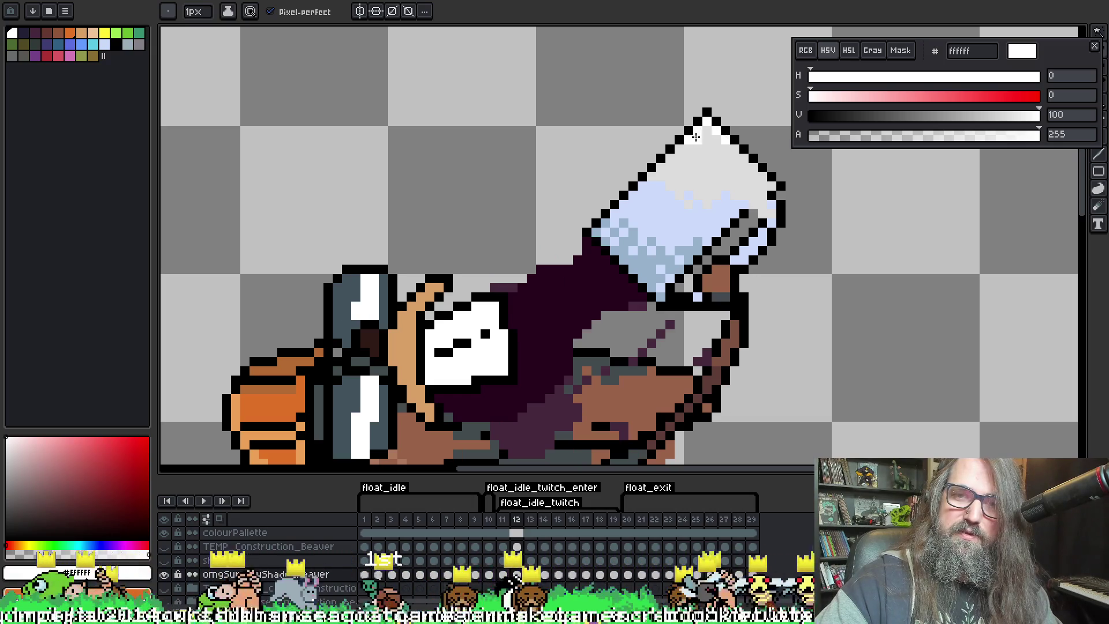
pyautogui.press('Left')
pyautogui.press('Left')
pyautogui.press('Right')
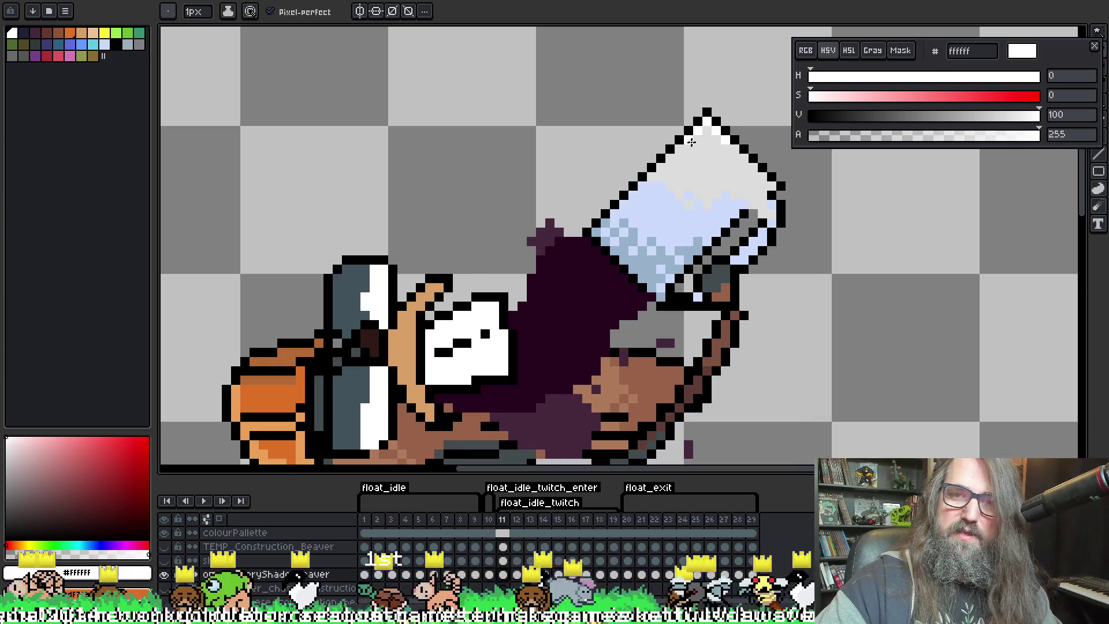
pyautogui.press('Right')
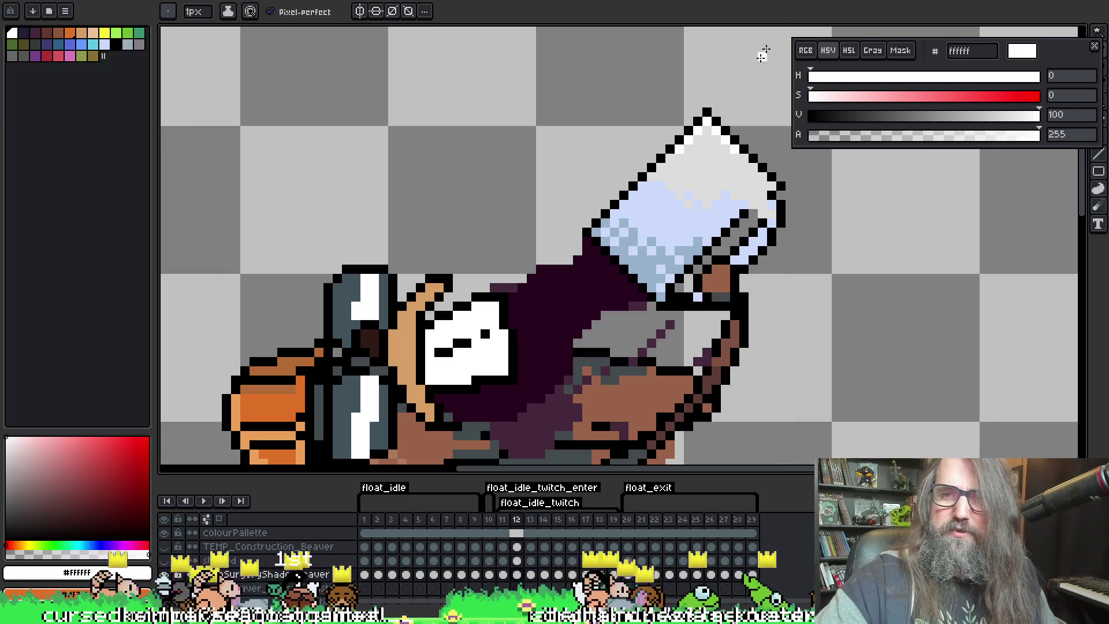
pyautogui.press('Right')
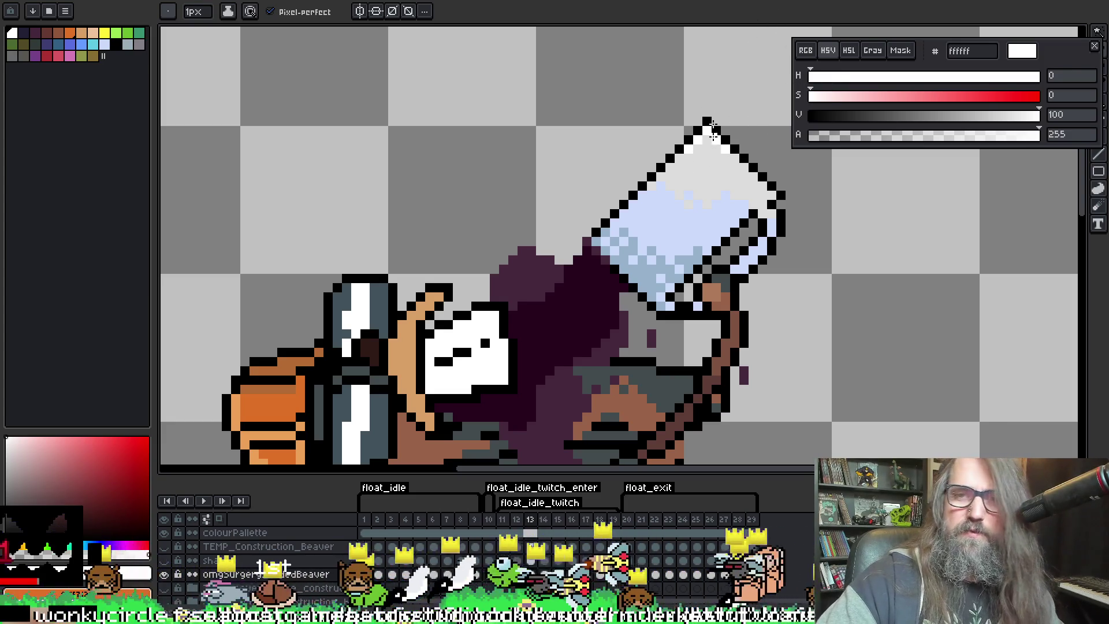
pyautogui.press('Left')
pyautogui.press('Left')
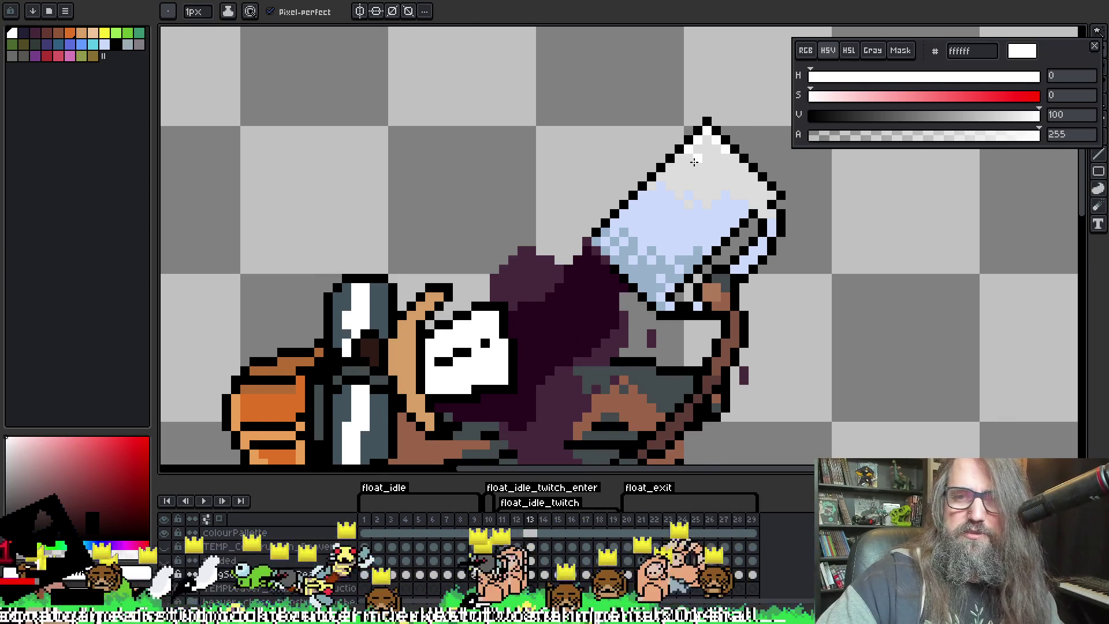
# Advance through frames 14–19 with the period and comma keys, comparing the splash
pyautogui.press('.')
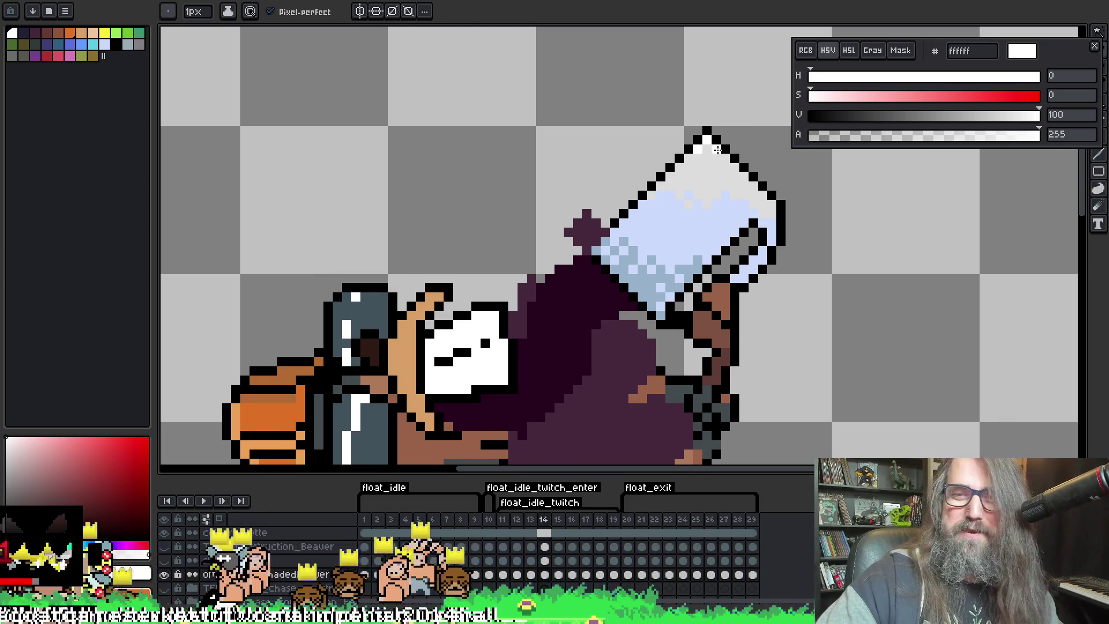
pyautogui.press('.')
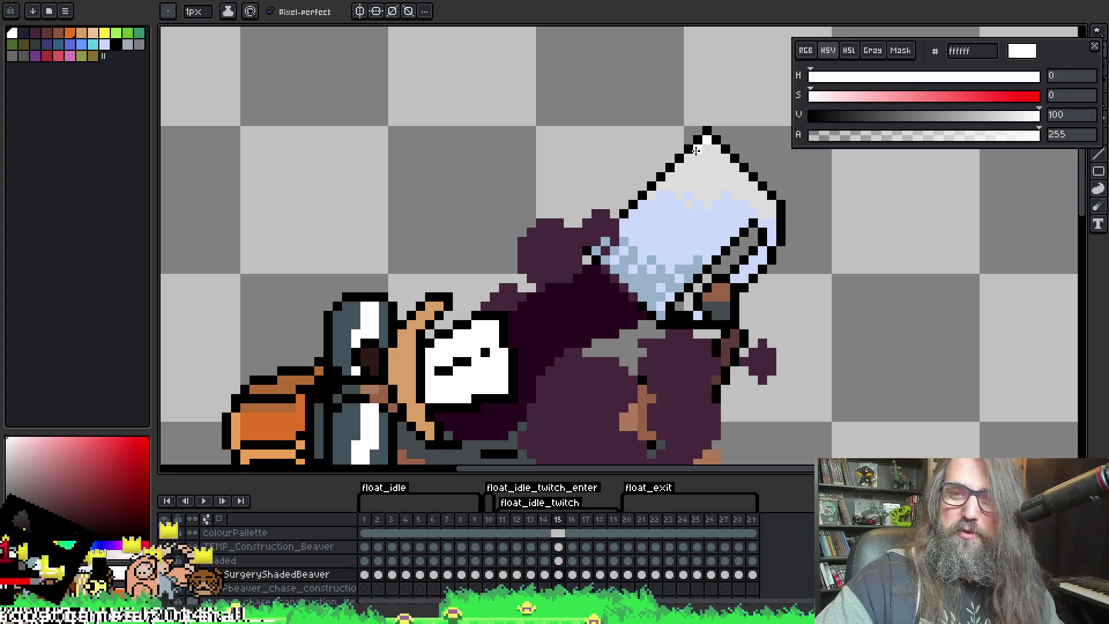
pyautogui.press('.')
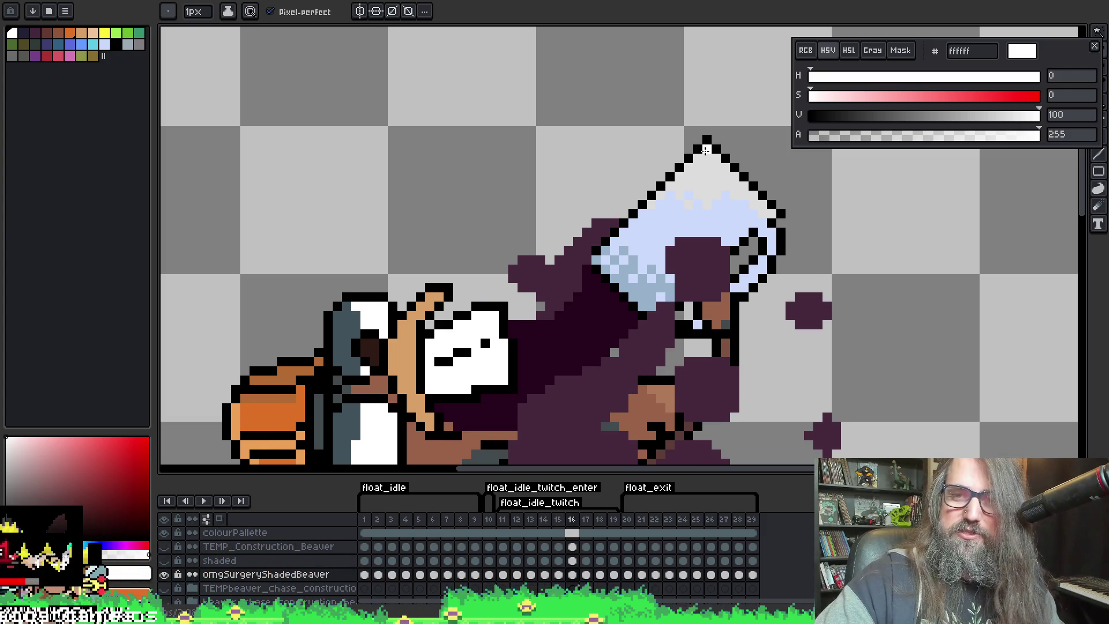
pyautogui.press('.')
pyautogui.press(',')
pyautogui.press(',')
pyautogui.press('.')
pyautogui.press('.')
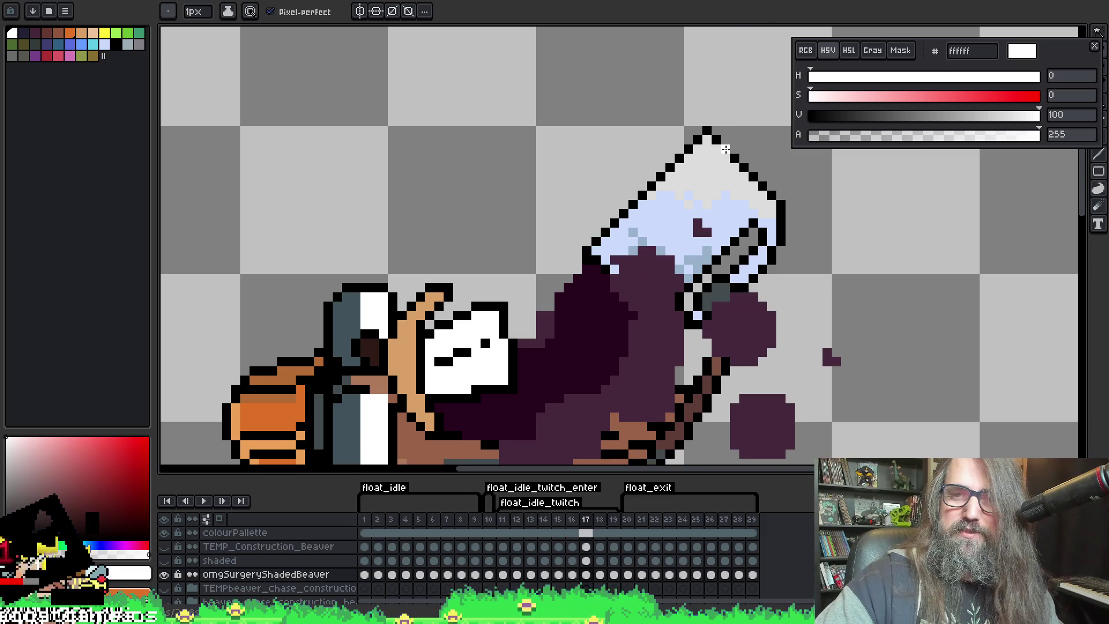
pyautogui.press(',')
pyautogui.press('.')
pyautogui.press('.')
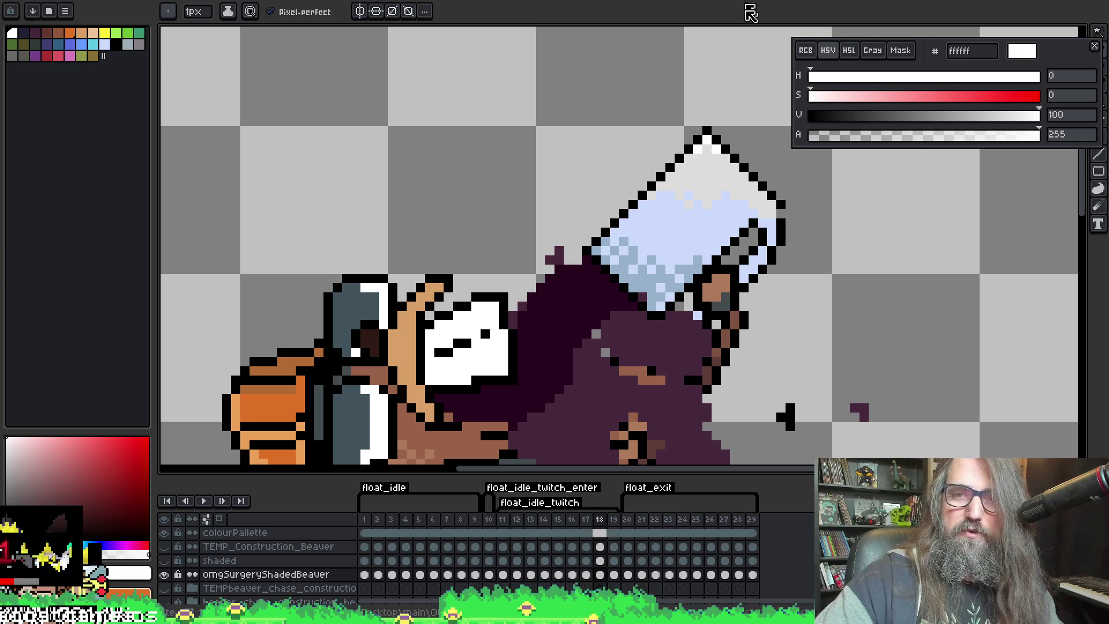
pyautogui.press('.')
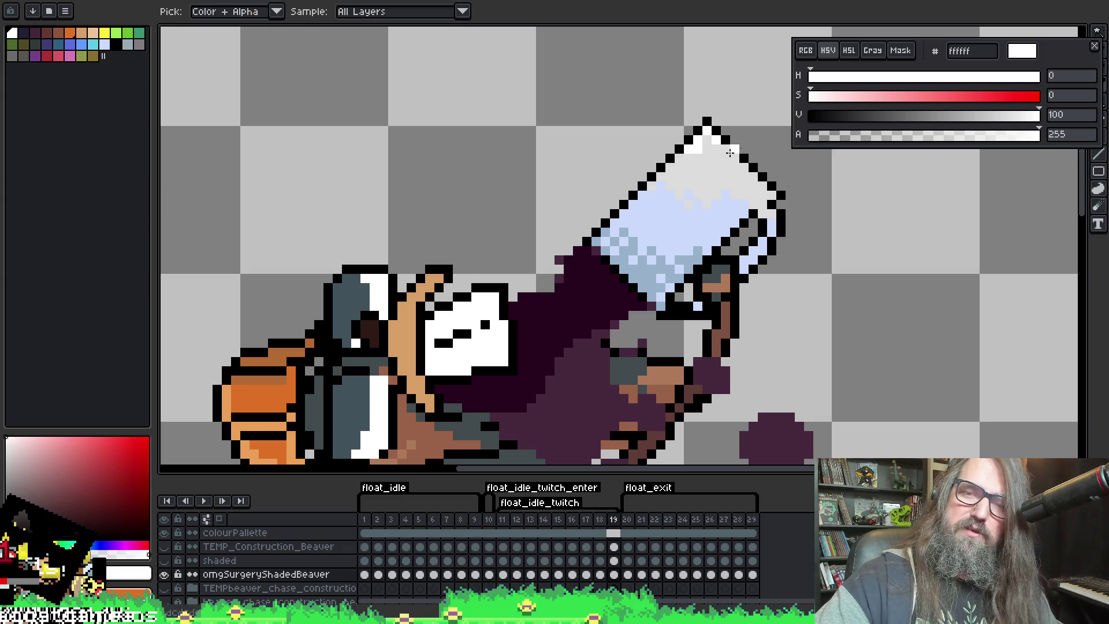
# Sample the glass's grey and white on frame 19, then its black outline on frame 18
pyautogui.keyDown('alt'); pyautogui.click(699, 149); pyautogui.keyUp('alt')
pyautogui.keyDown('alt'); pyautogui.click(707, 133); pyautogui.keyUp('alt')
pyautogui.press(',')
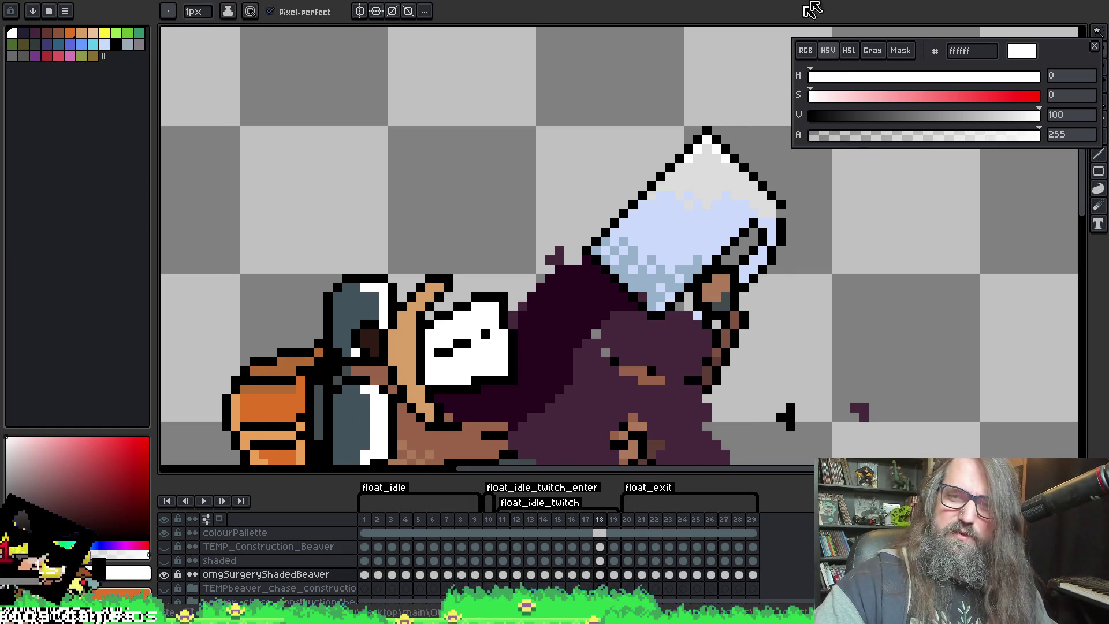
pyautogui.keyDown('alt'); pyautogui.click(781, 201); pyautogui.keyUp('alt')
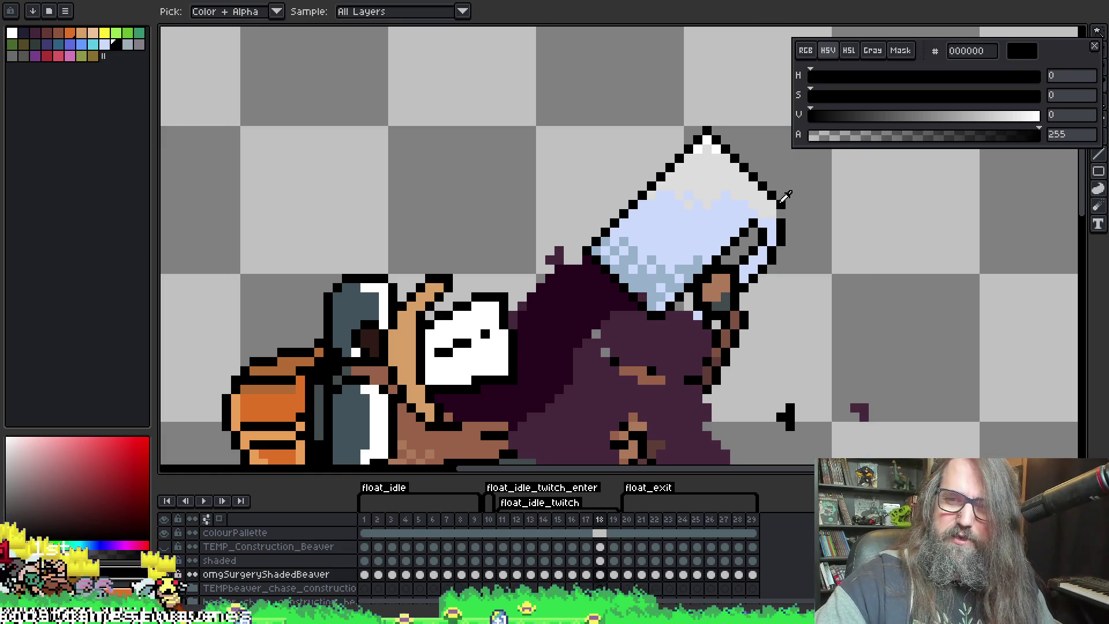
# Step back to frame 16 and play the animation, zooming in on the pour
pyautogui.press(',')
pyautogui.press(',')
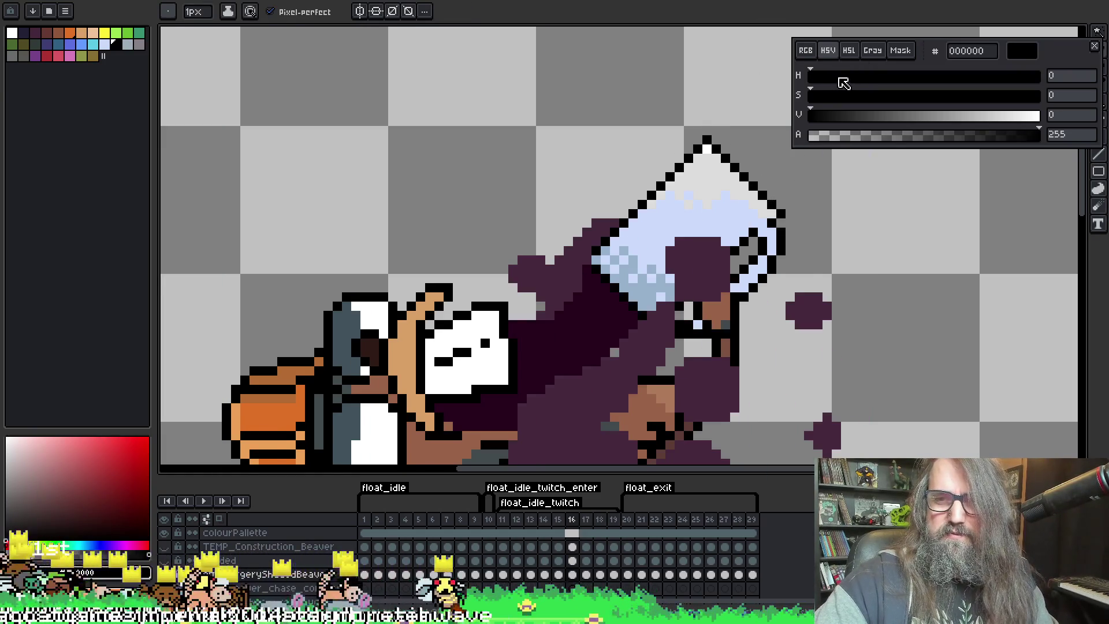
pyautogui.press('Return')
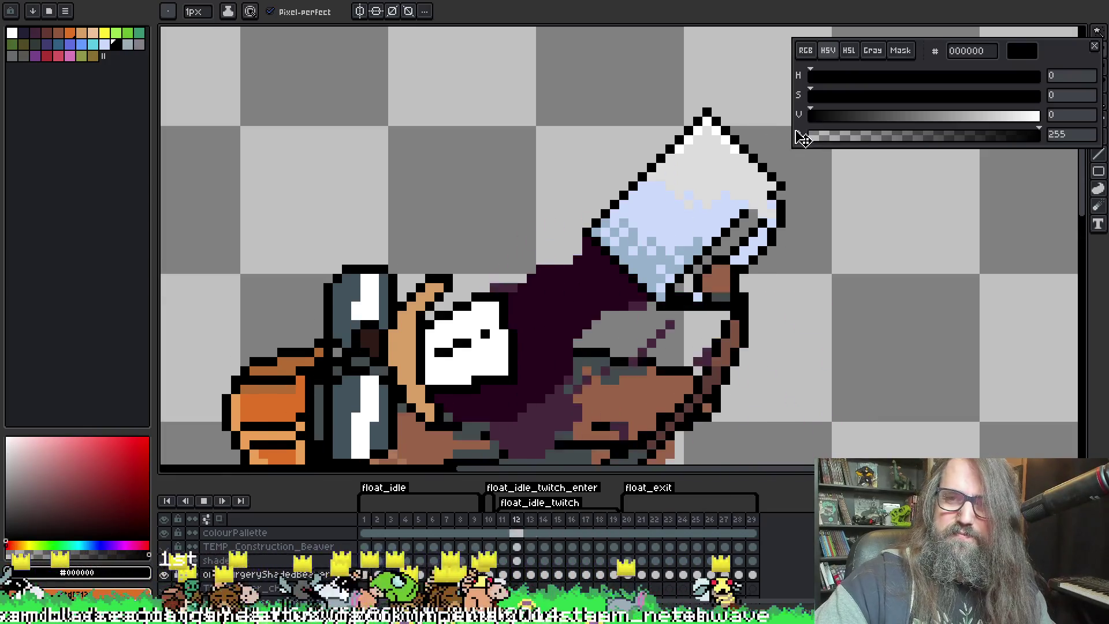
pyautogui.scroll(-3, 671, 247)
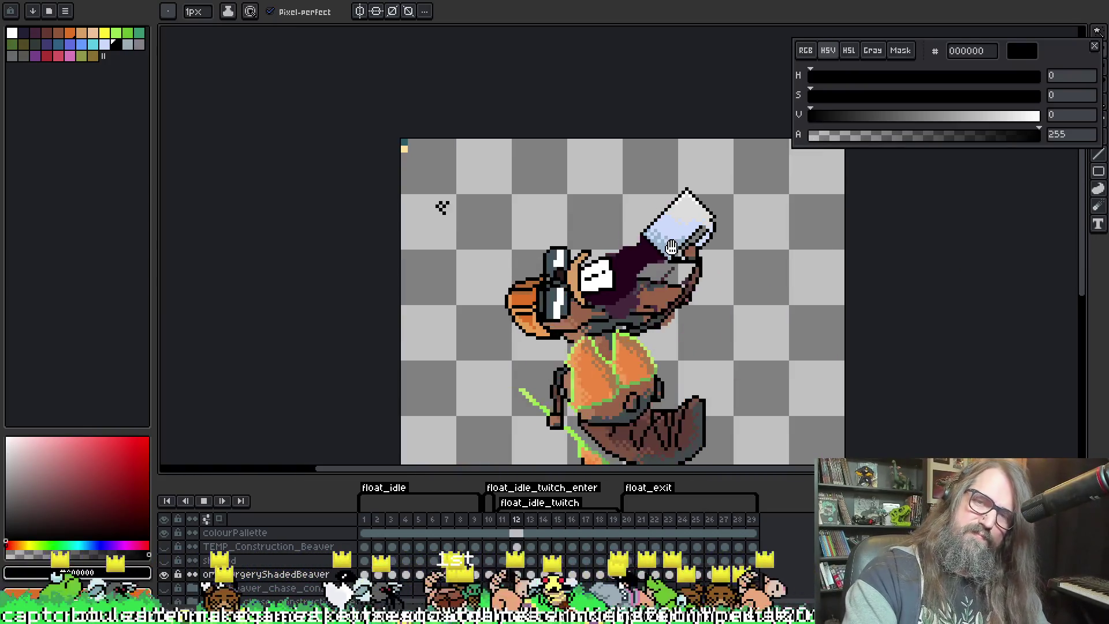
pyautogui.scroll(-3, 658, 231)
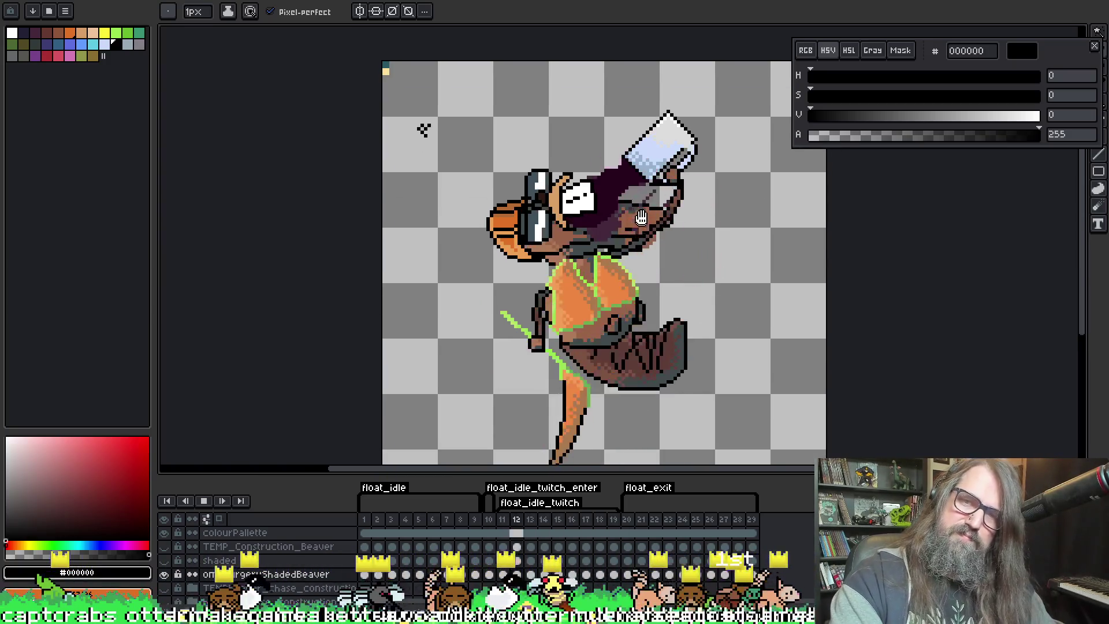
pyautogui.scroll(1, 641, 219)
pyautogui.scroll(2, 683, 123)
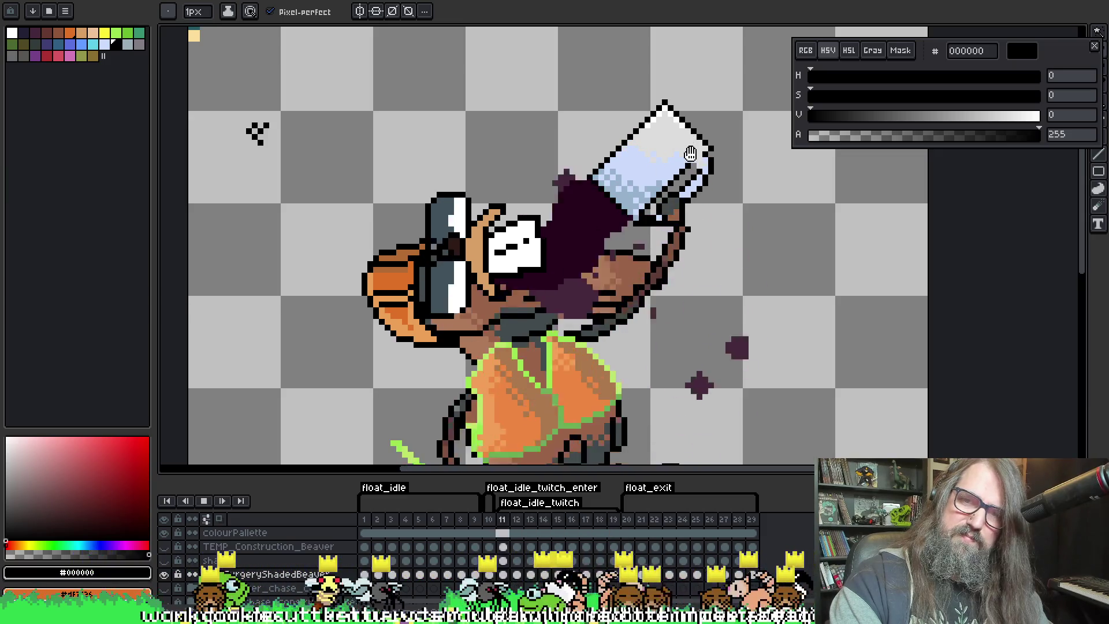
pyautogui.scroll(2, 677, 164)
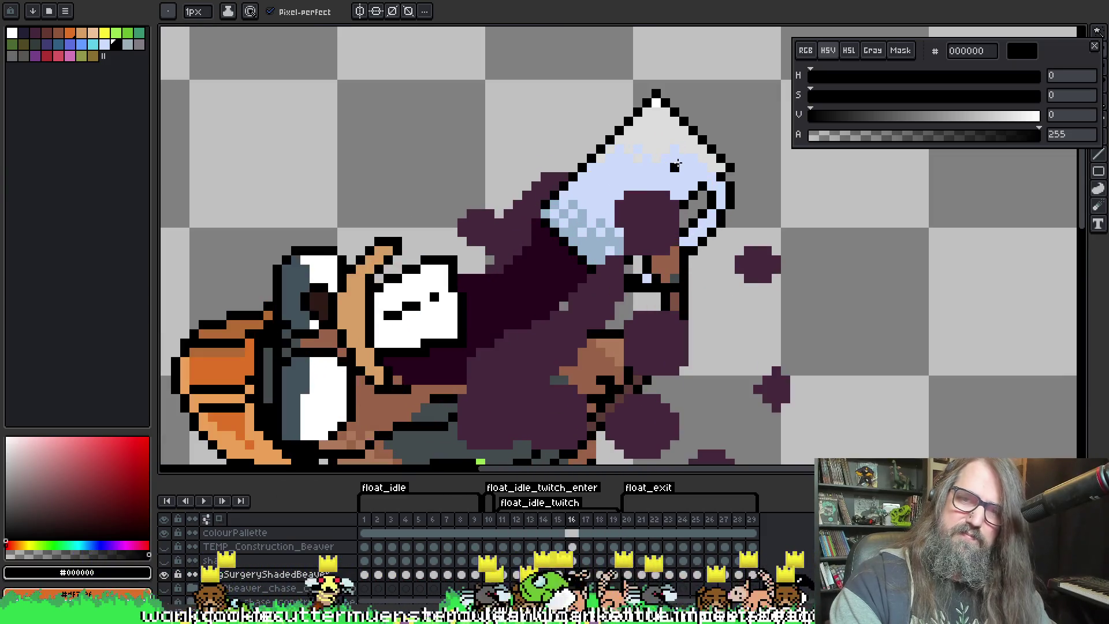
pyautogui.scroll(1, 676, 165)
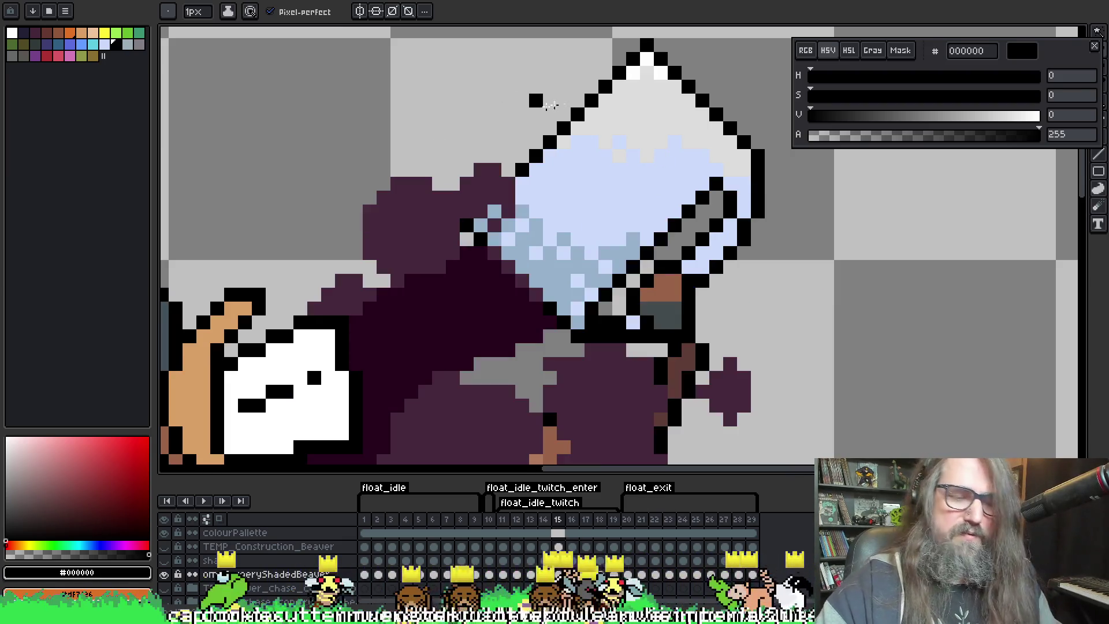
# Sample the glass's light blue cbdbfc as the drawing colour and replay the animation
pyautogui.press('m')
pyautogui.press('w')
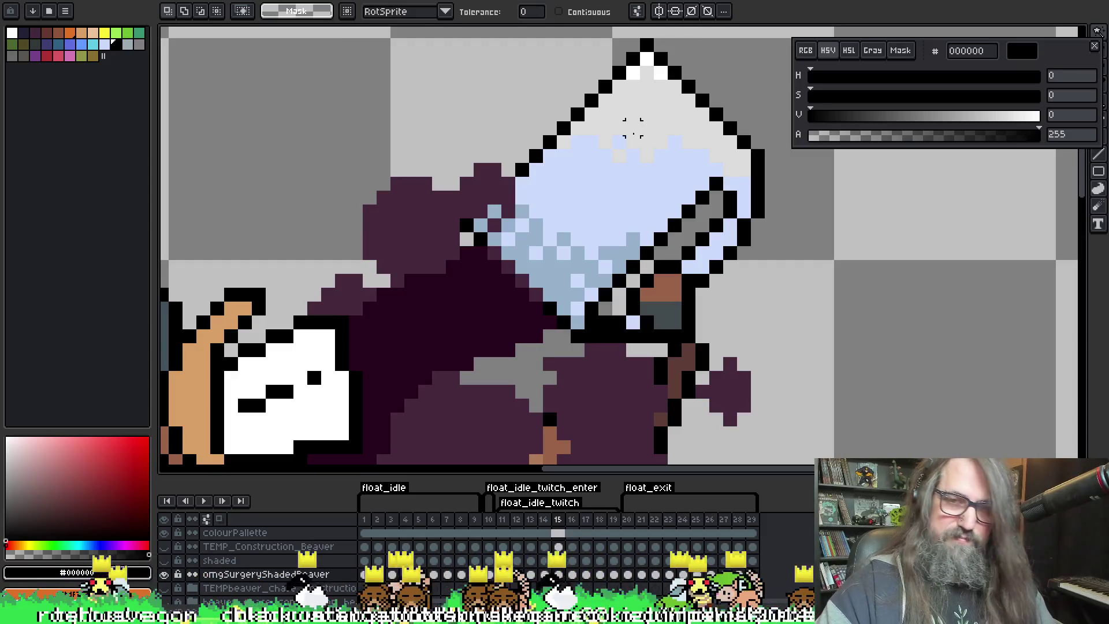
pyautogui.keyDown('alt'); pyautogui.click(660, 112); pyautogui.keyUp('alt')
pyautogui.press('b')
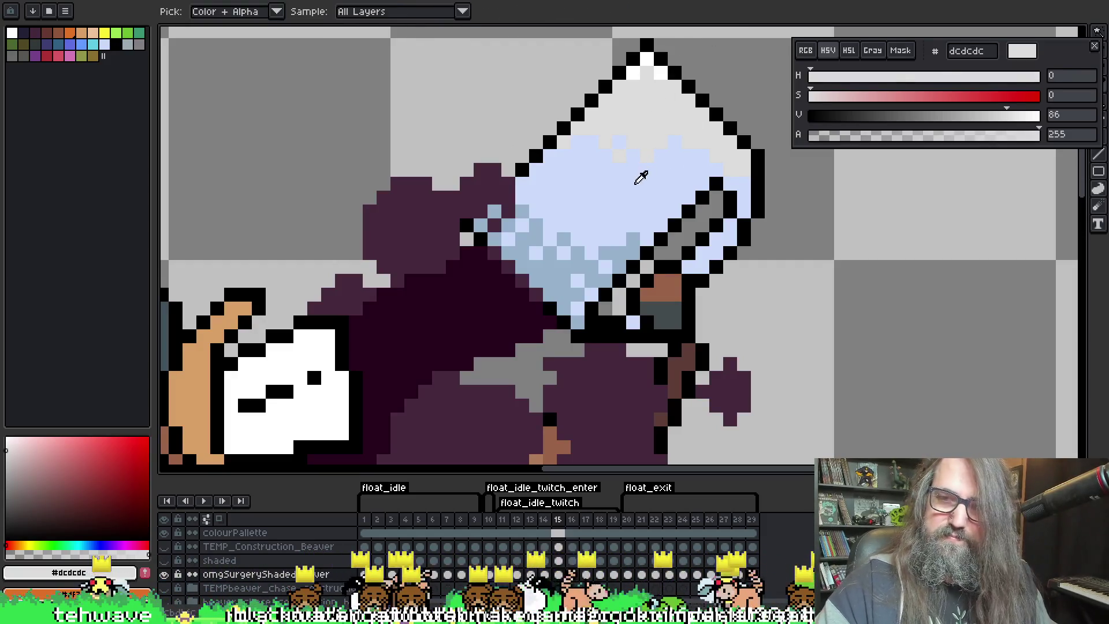
pyautogui.keyDown('alt'); pyautogui.click(639, 166); pyautogui.keyUp('alt')
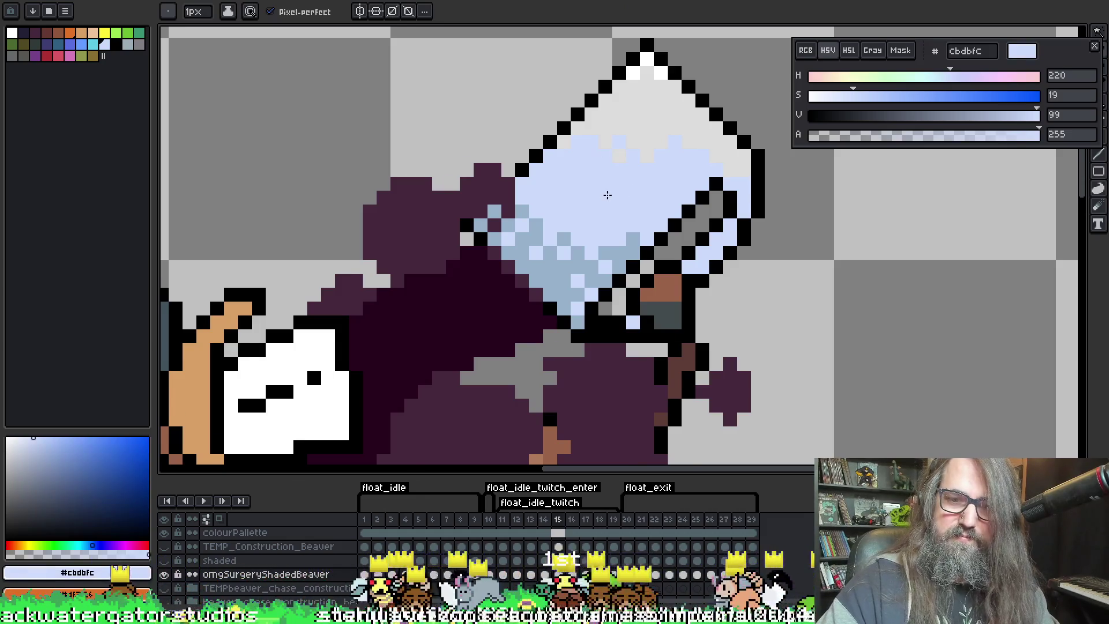
pyautogui.press('Return')
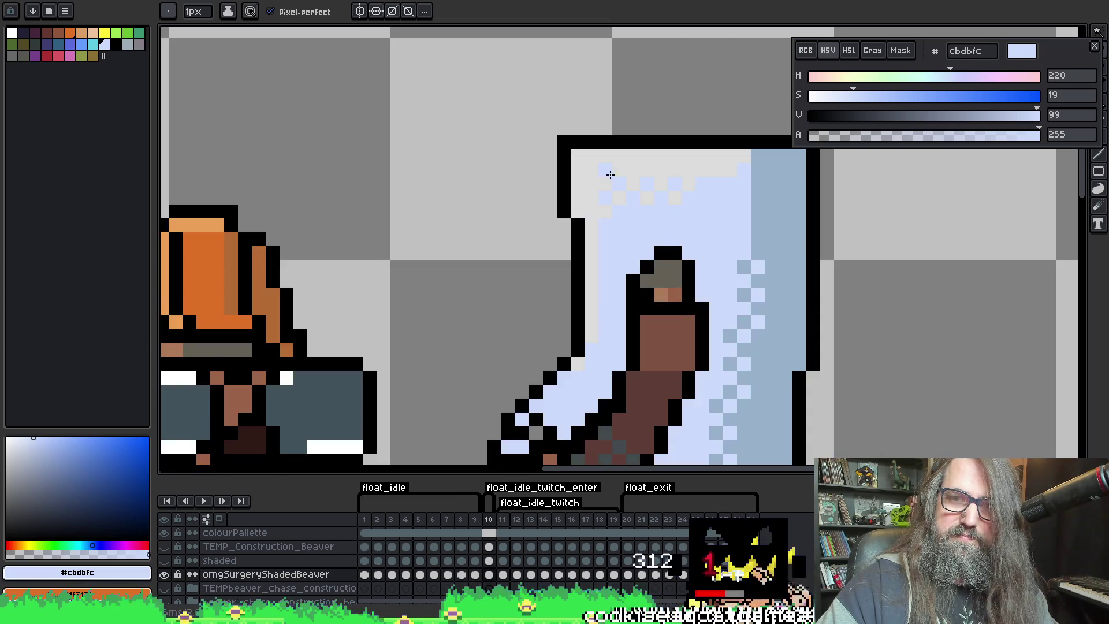
pyautogui.press('Return')
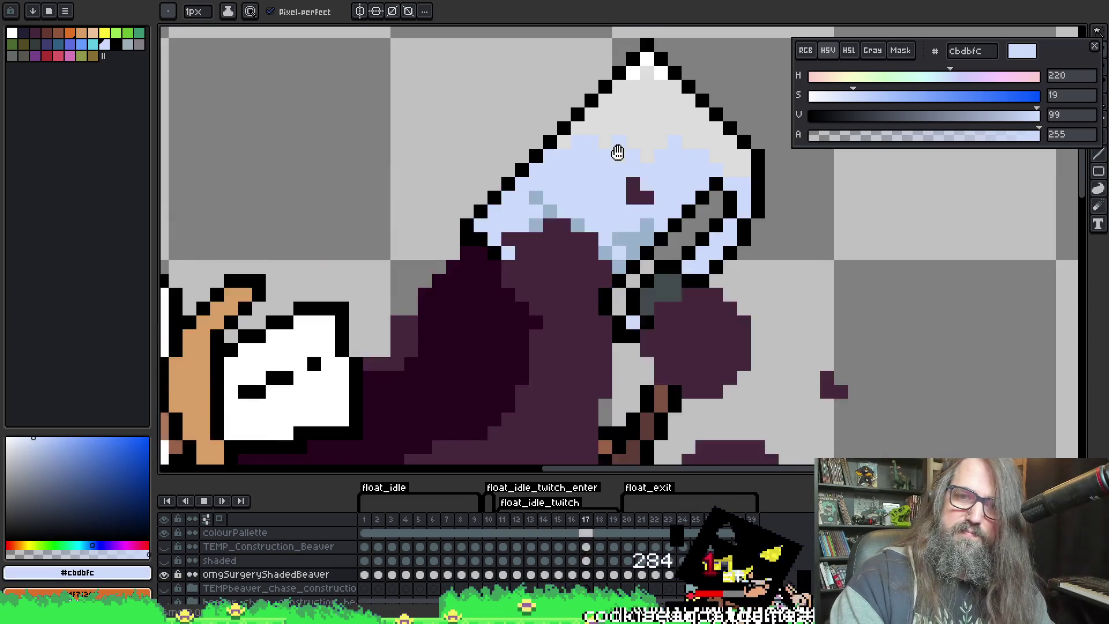
pyautogui.scroll(-4, 616, 123)
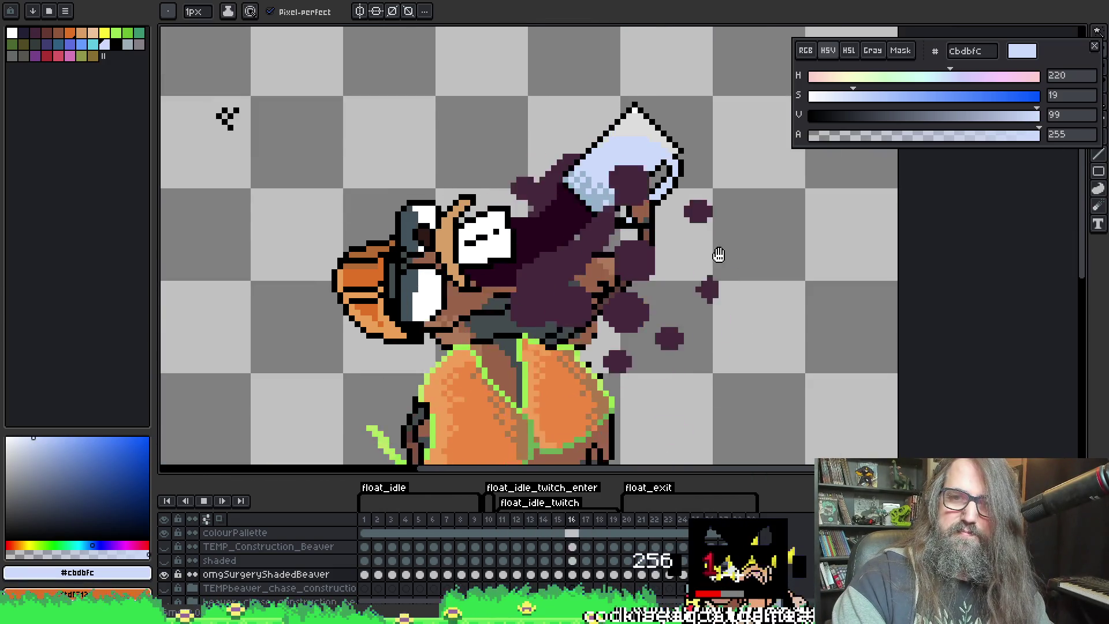
pyautogui.scroll(2, 711, 234)
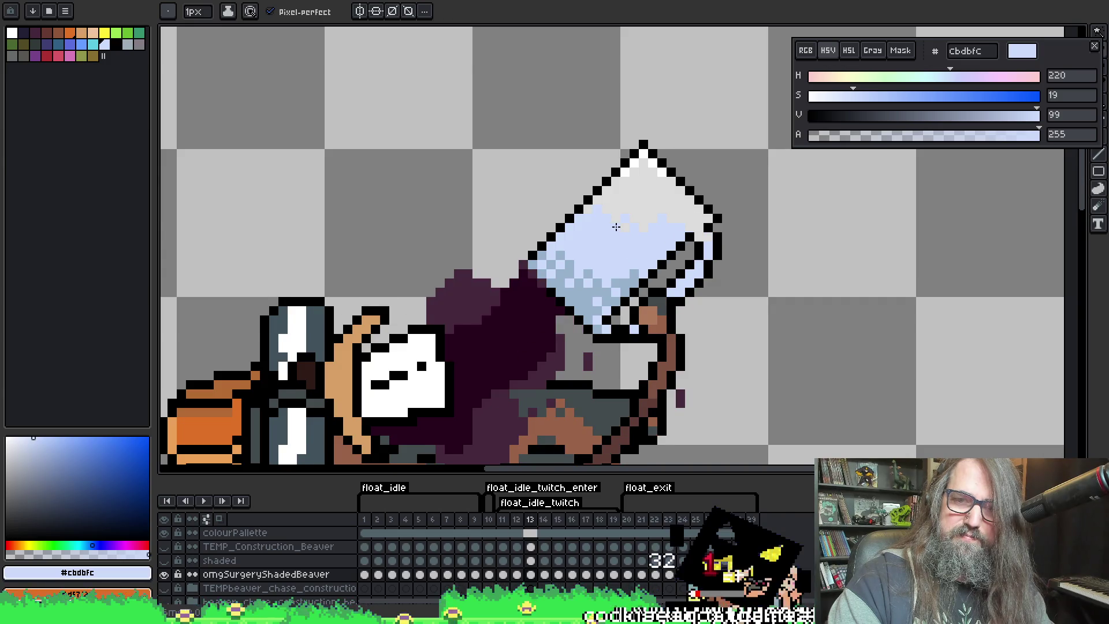
# Switch among move, eyedropper and pencil tools, replay the animation, and recentre the view on the tilted glass
pyautogui.press('v')
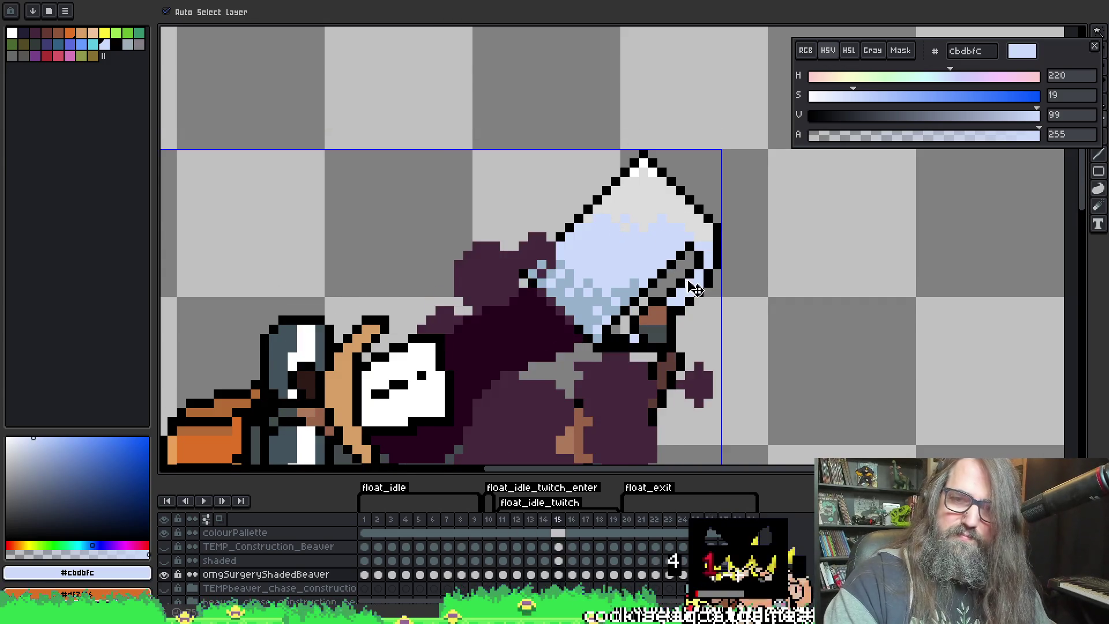
pyautogui.press('b')
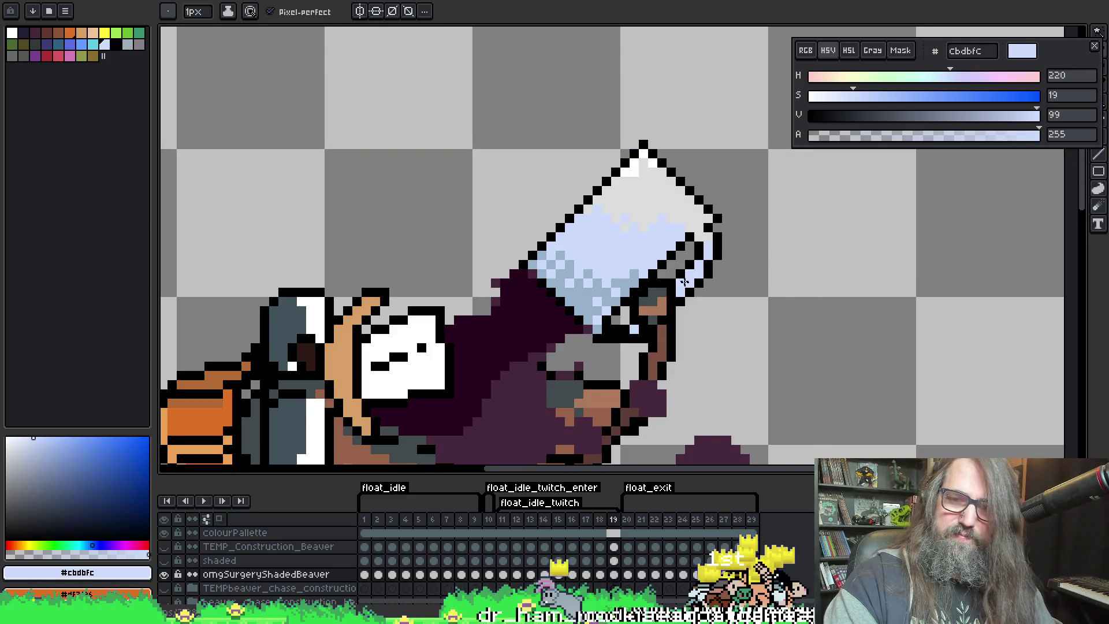
pyautogui.press('v')
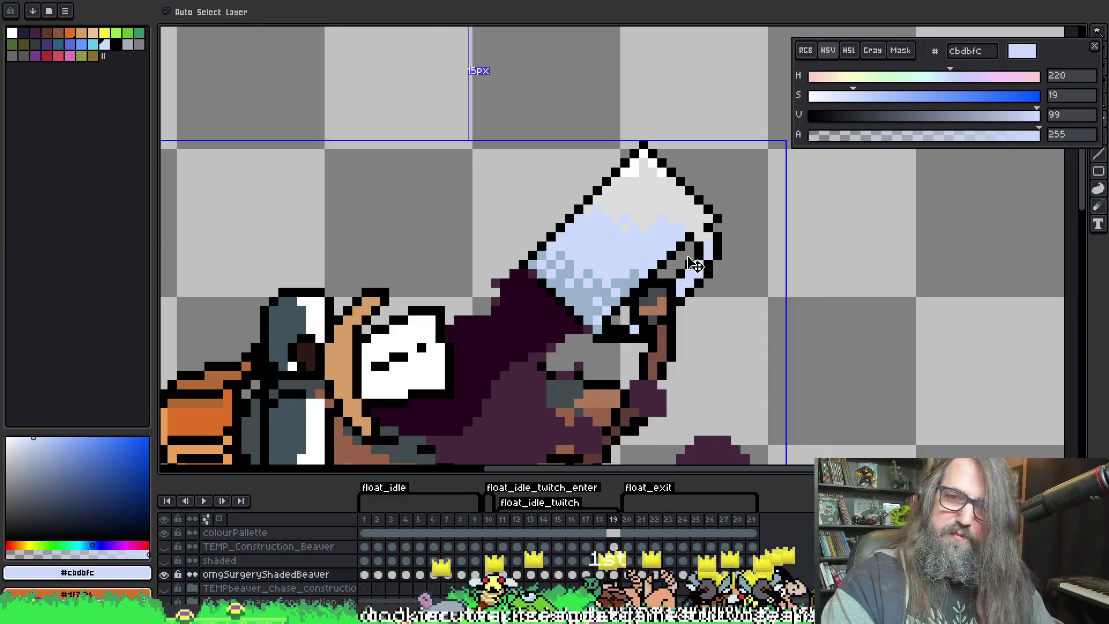
pyautogui.press('b')
pyautogui.press('i')
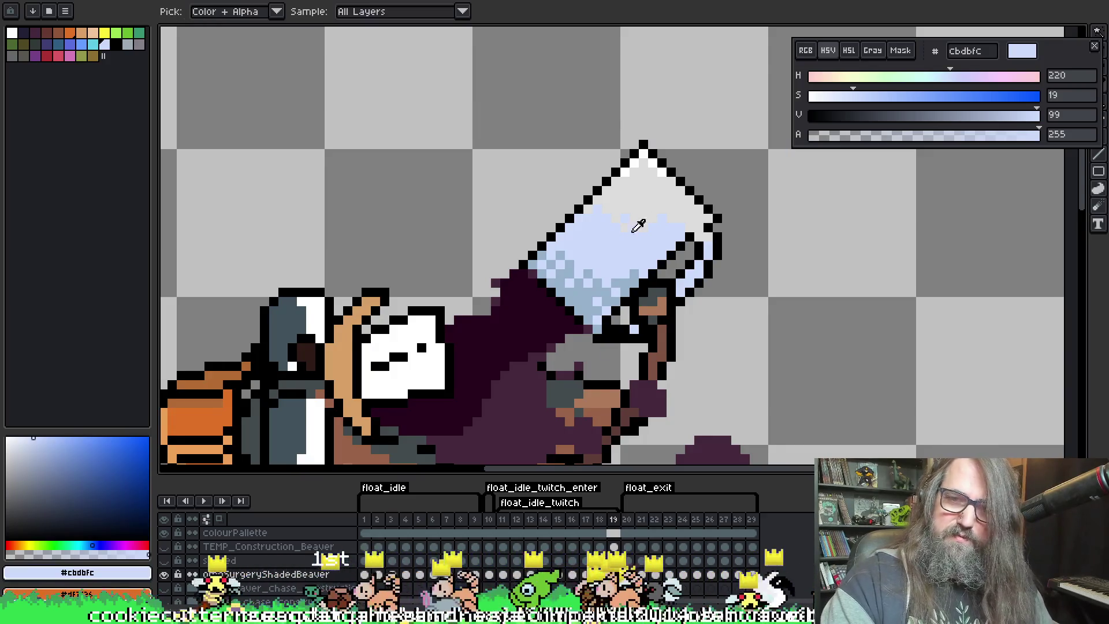
pyautogui.press('b')
pyautogui.press('Return')
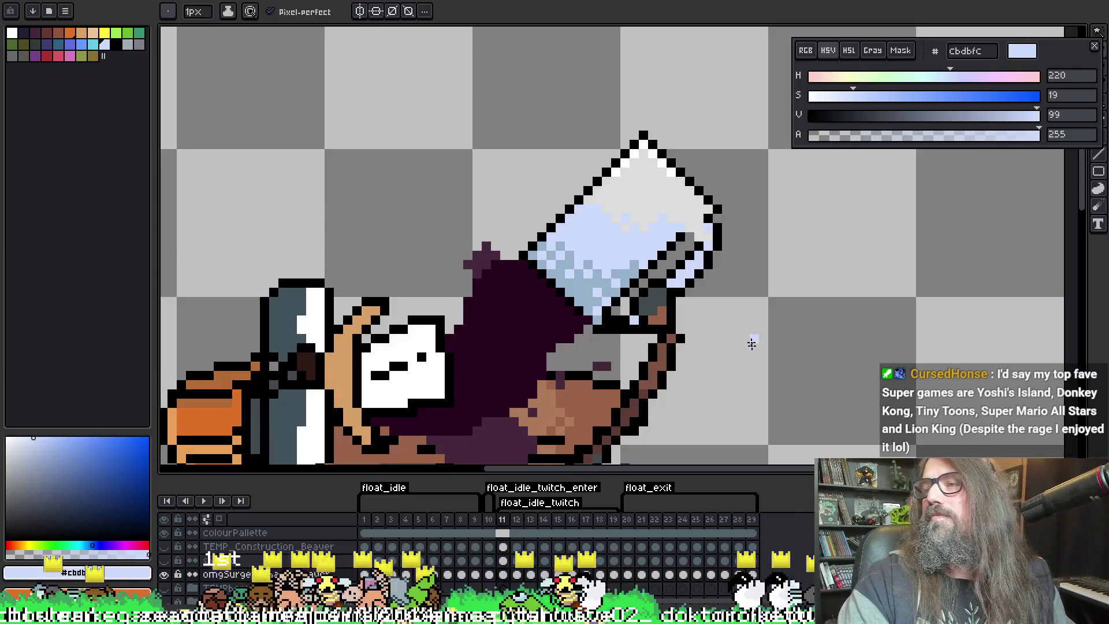
pyautogui.moveTo(703, 255)
pyautogui.mouseDown()
pyautogui.moveTo(702, 199)
pyautogui.moveTo(777, 177)
pyautogui.mouseUp()
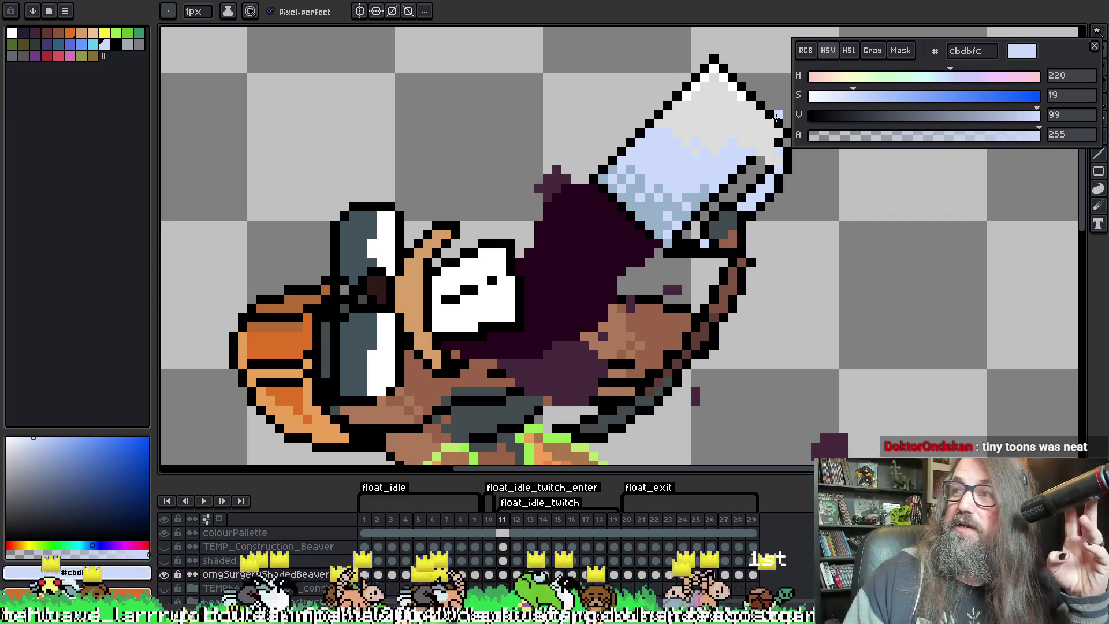
pyautogui.moveTo(582, 77); pyautogui.dragTo(404, 155)
# Sample the white of the glass top and the glass's light blue with the eyedropper
pyautogui.press('i')
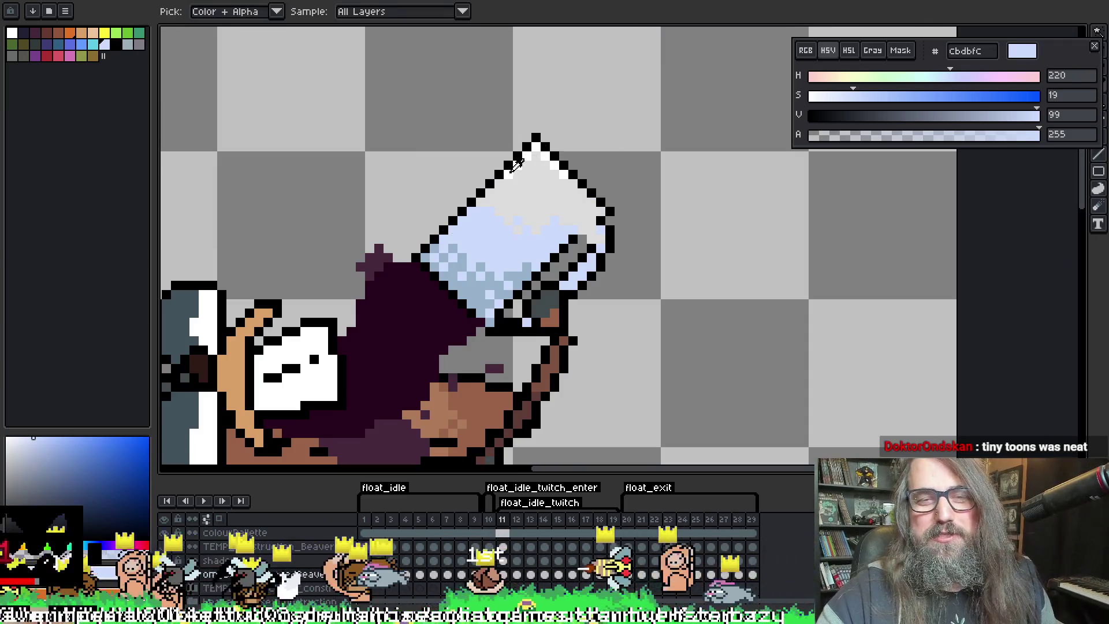
pyautogui.press('x')
pyautogui.press('b')
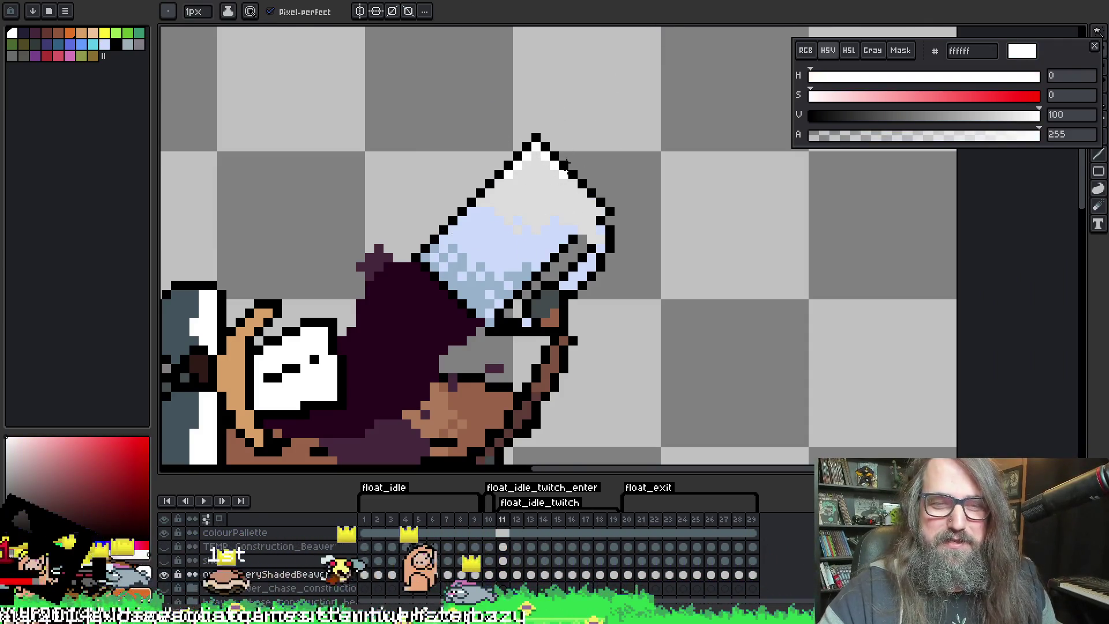
pyautogui.keyDown('alt'); pyautogui.click(530, 167); pyautogui.keyUp('alt')
pyautogui.press('alt')
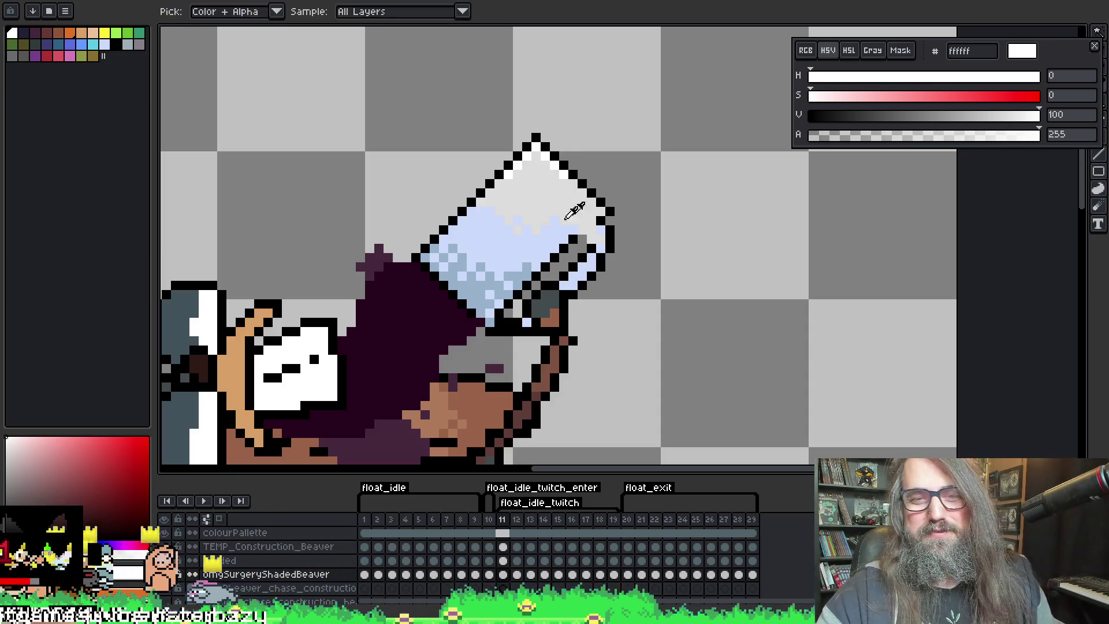
pyautogui.keyDown('alt'); pyautogui.click(515, 230); pyautogui.keyUp('alt')
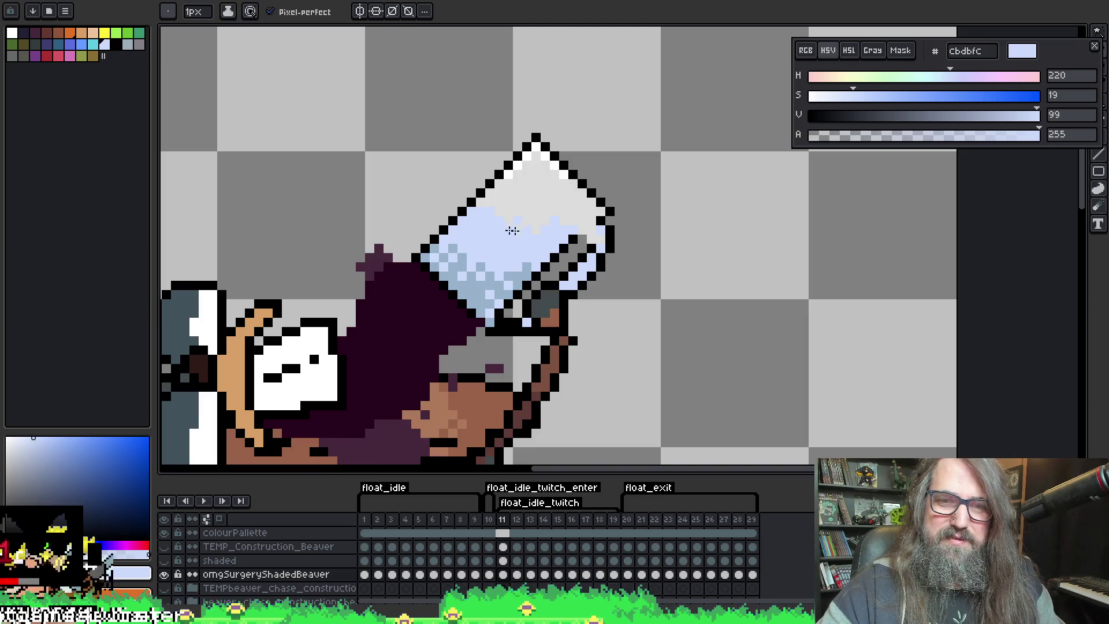
# Step through frames 12 to 19 to check the tilted glass
pyautogui.press('Right')
pyautogui.press('Right')
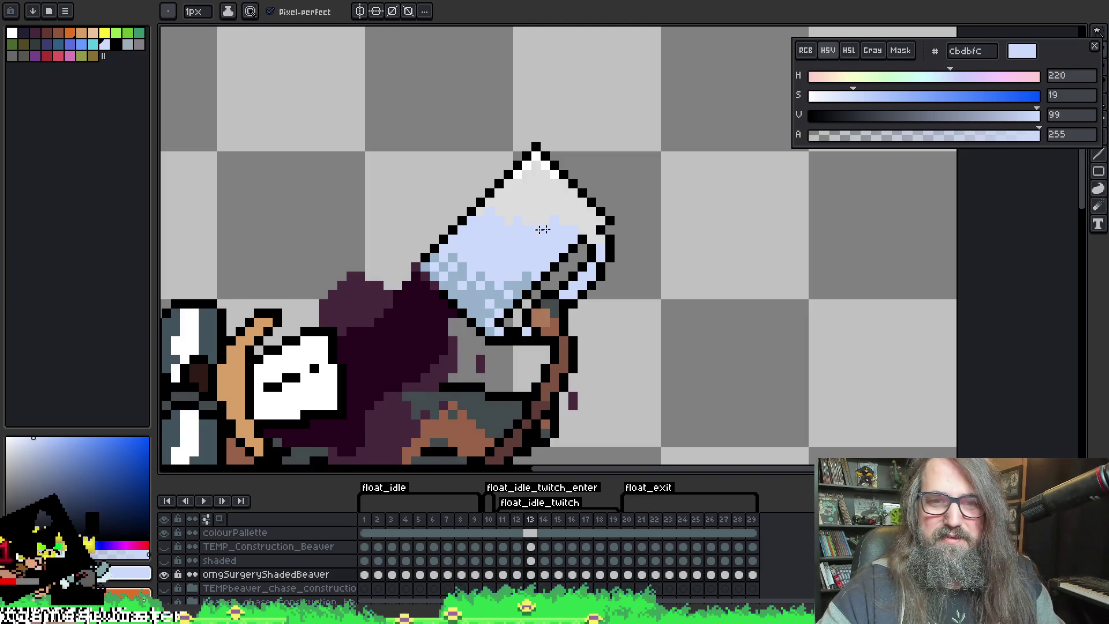
pyautogui.press('Right')
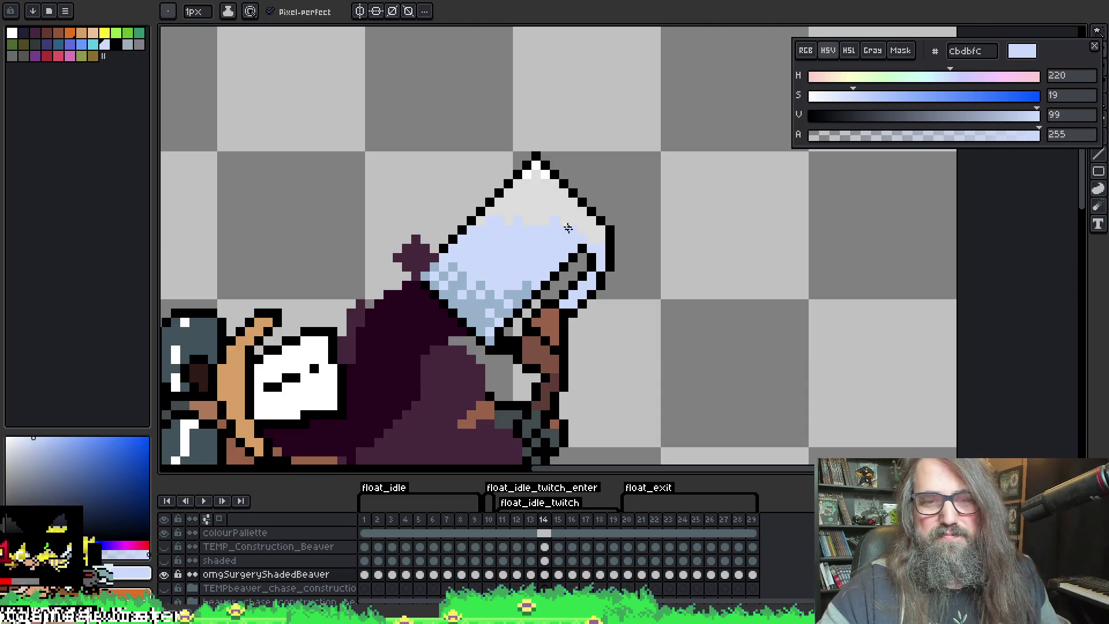
pyautogui.press('Right')
pyautogui.press('Right')
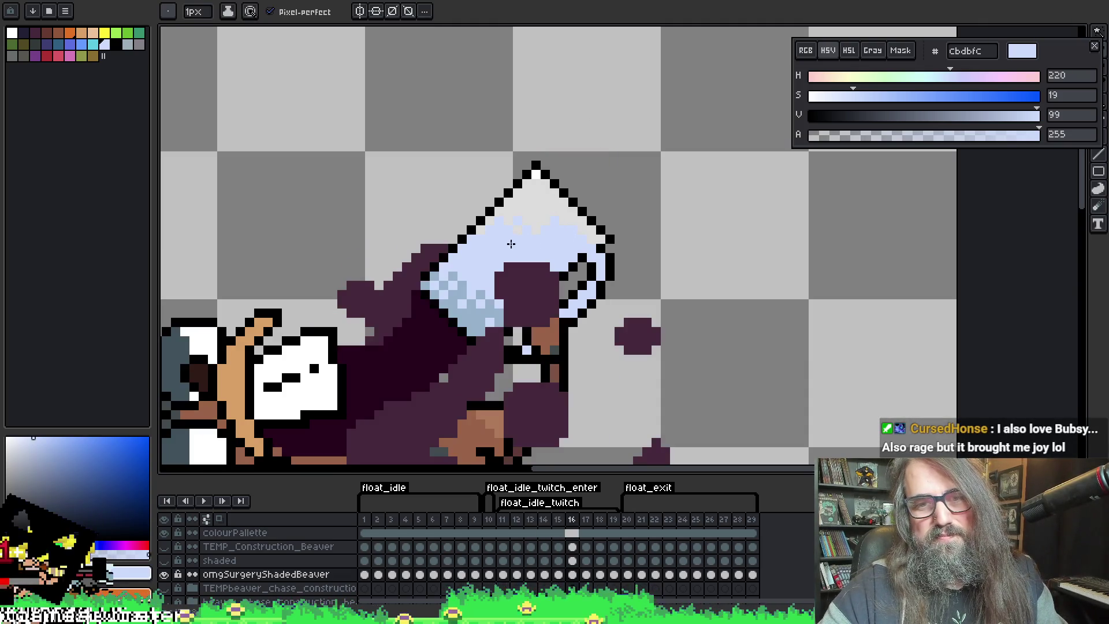
pyautogui.press('Right')
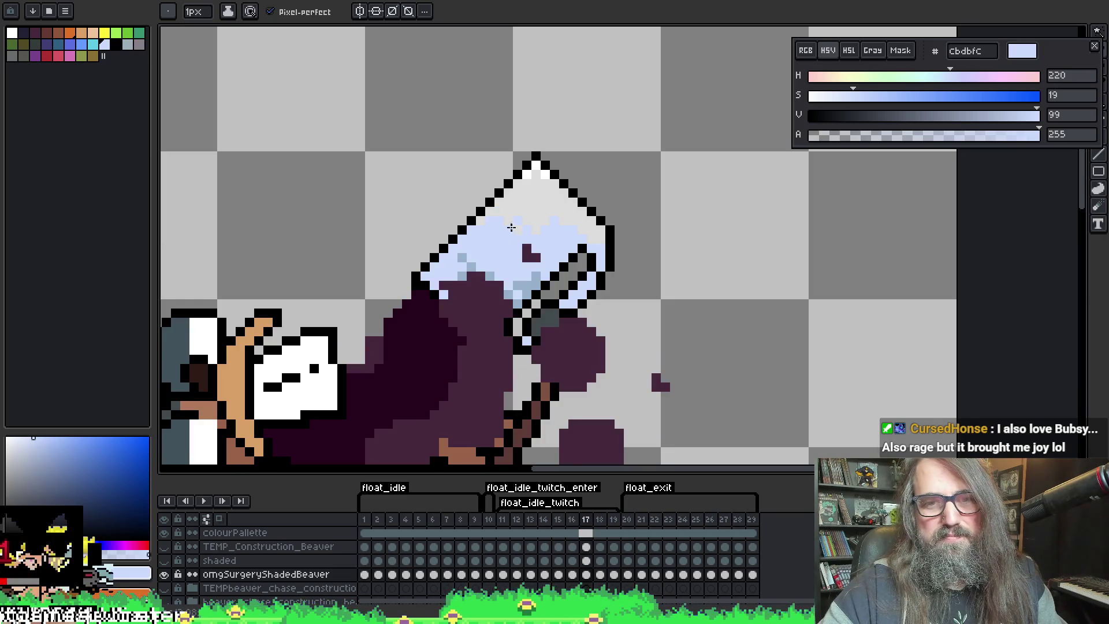
pyautogui.press('Right')
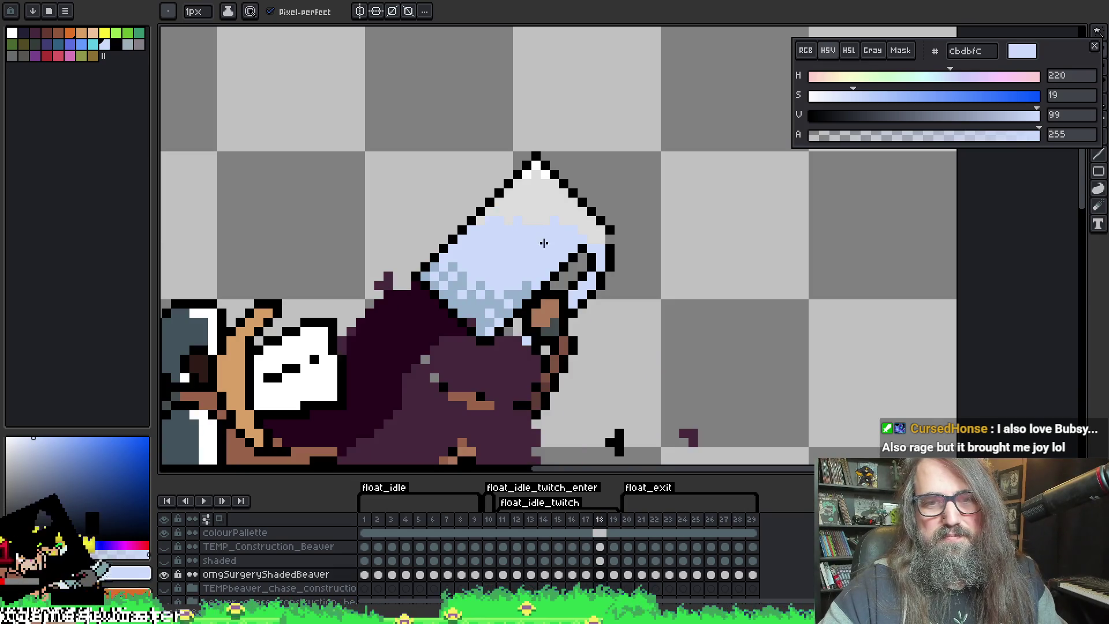
pyautogui.press('Right')
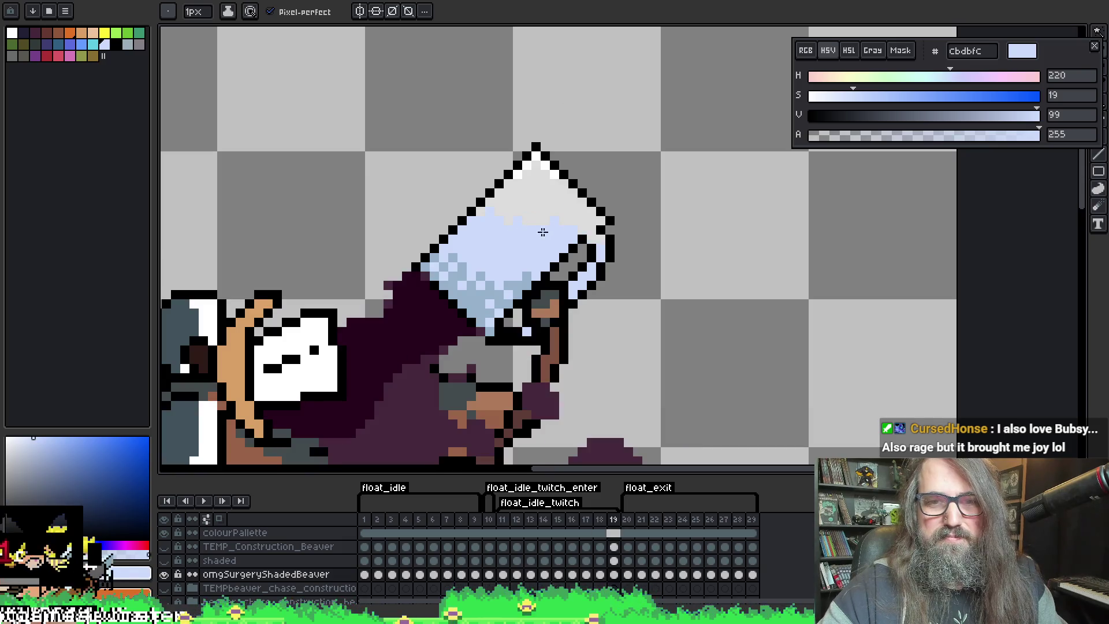
# Play the animation, stop to compare frames 10–17, then play it again
pyautogui.press('Return')
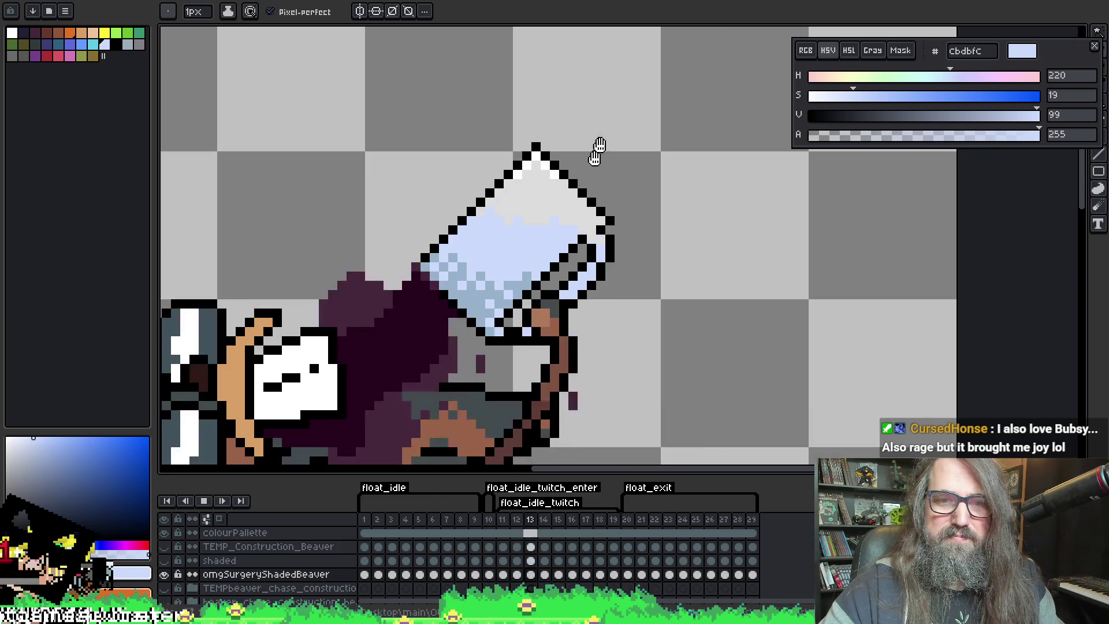
pyautogui.press('Return')
pyautogui.press('Right')
pyautogui.press('Left')
pyautogui.press('Left')
pyautogui.press('Left')
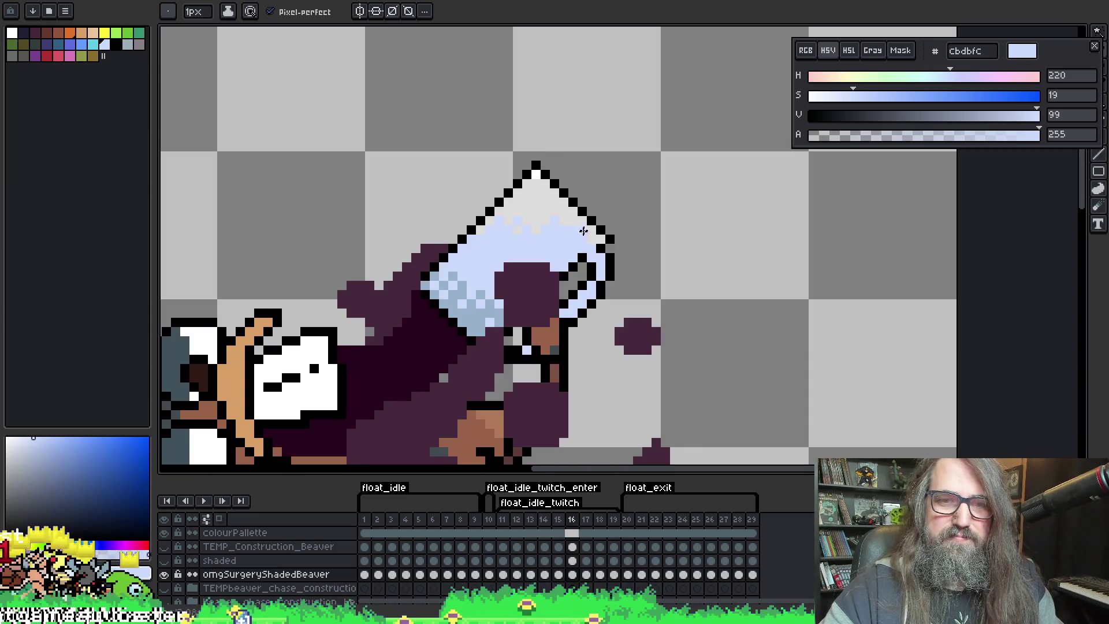
pyautogui.press('Right')
pyautogui.press('Right')
pyautogui.press('Right')
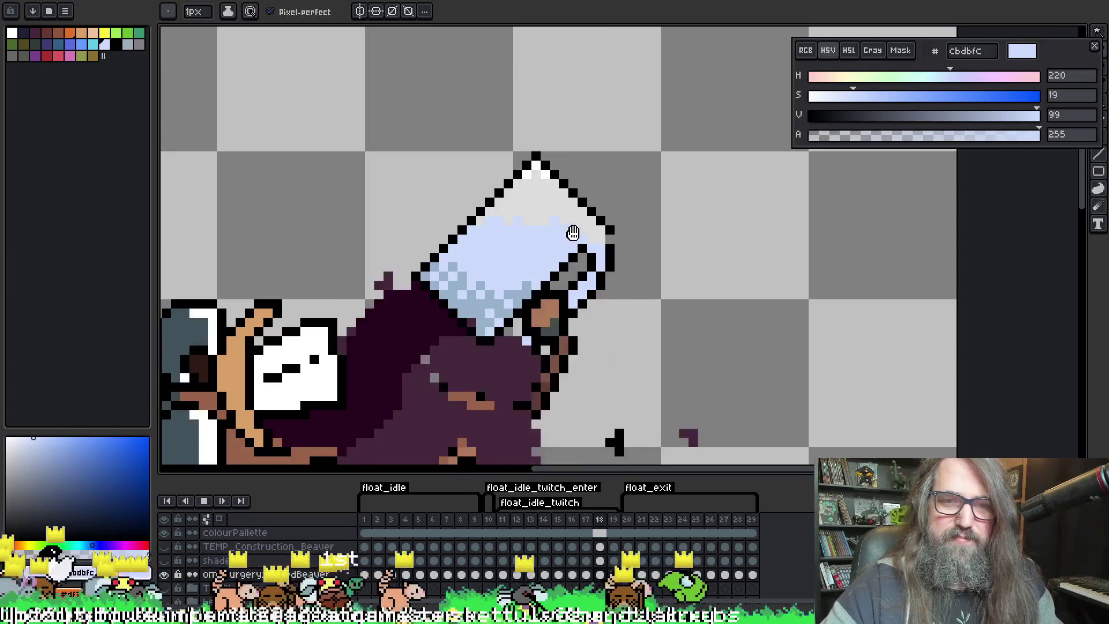
pyautogui.press('Left')
pyautogui.press('Right')
pyautogui.press('Right')
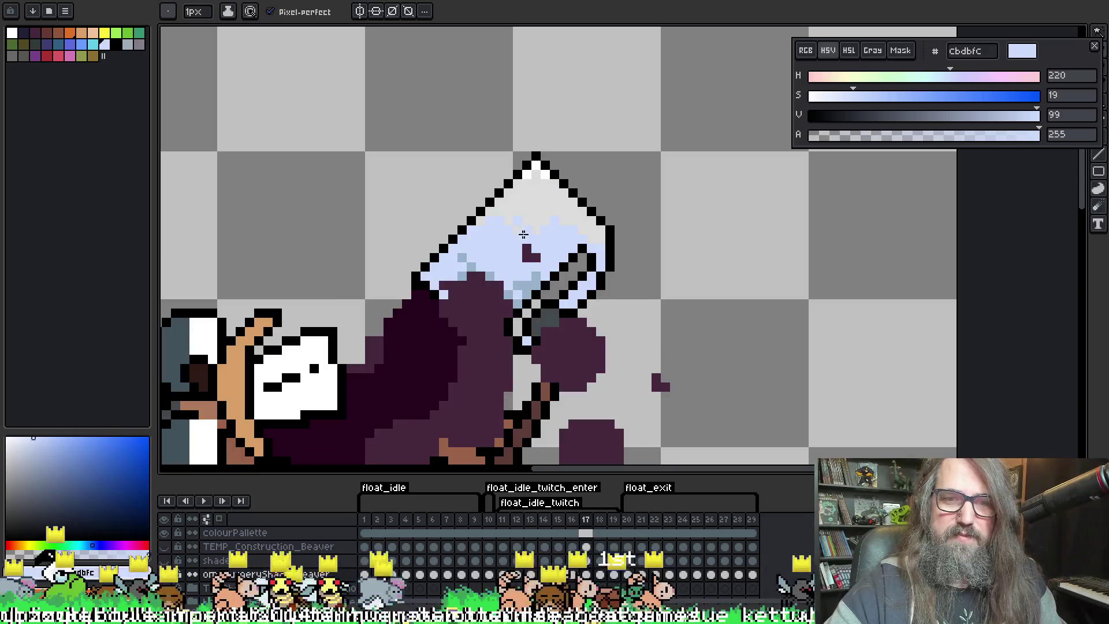
pyautogui.press('Return')
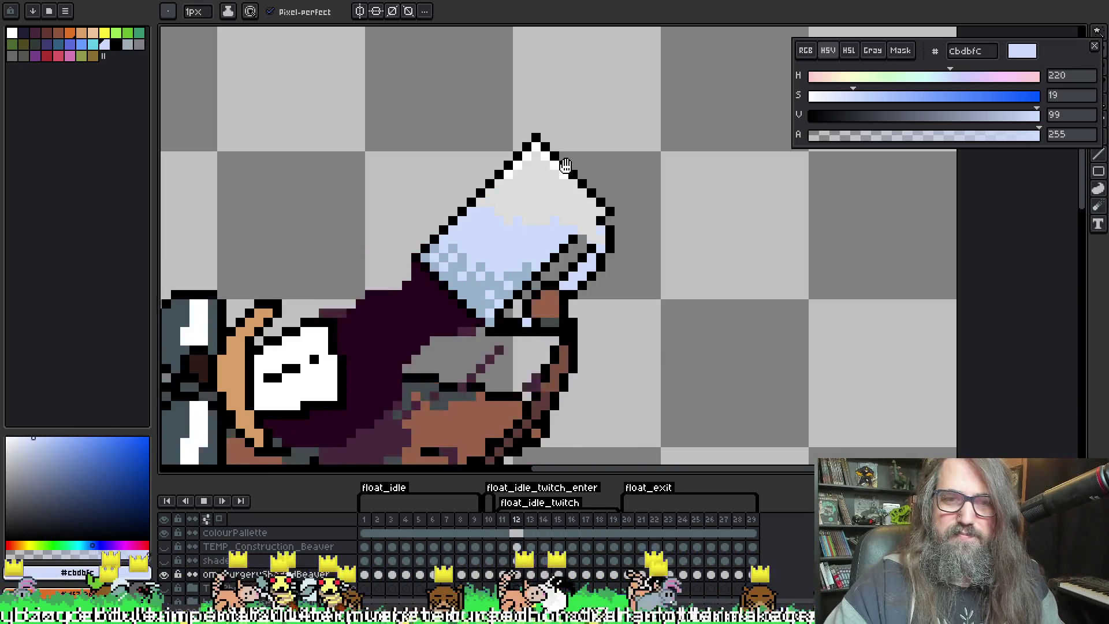
pyautogui.scroll(-3, 564, 169)
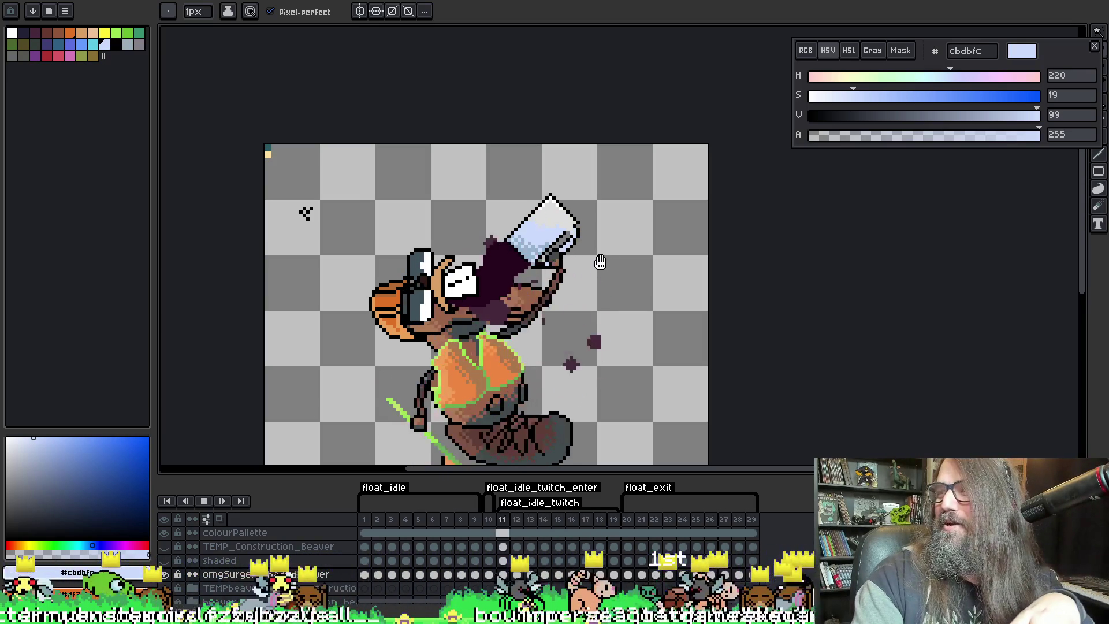
# Zoom in on the glass and splash, then delete the empty frame 15
pyautogui.moveTo(576, 270); pyautogui.dragTo(577, 134)
pyautogui.scroll(1, 578, 133)
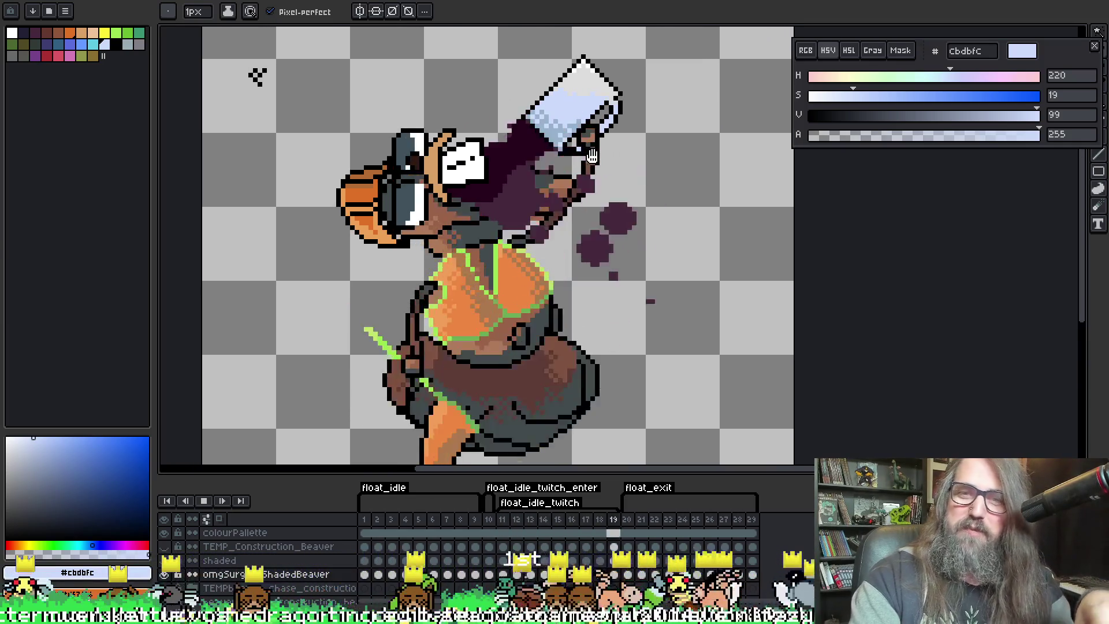
pyautogui.scroll(3, 578, 133)
pyautogui.moveTo(643, 32); pyautogui.dragTo(624, 96)
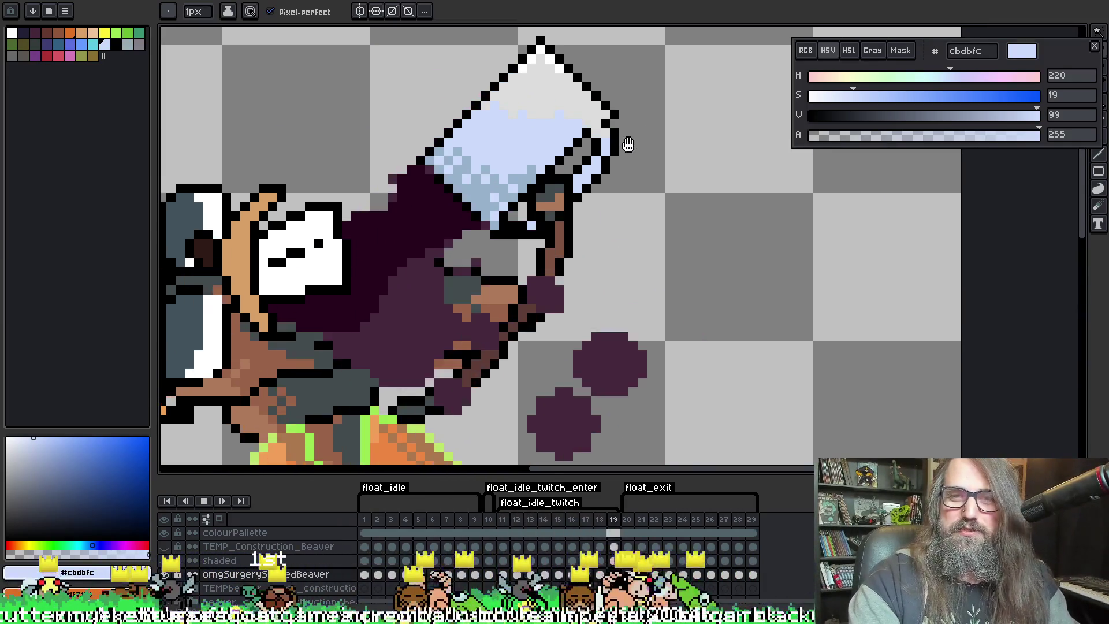
pyautogui.keyDown('alt'); pyautogui.click(615, 144); pyautogui.keyUp('alt')
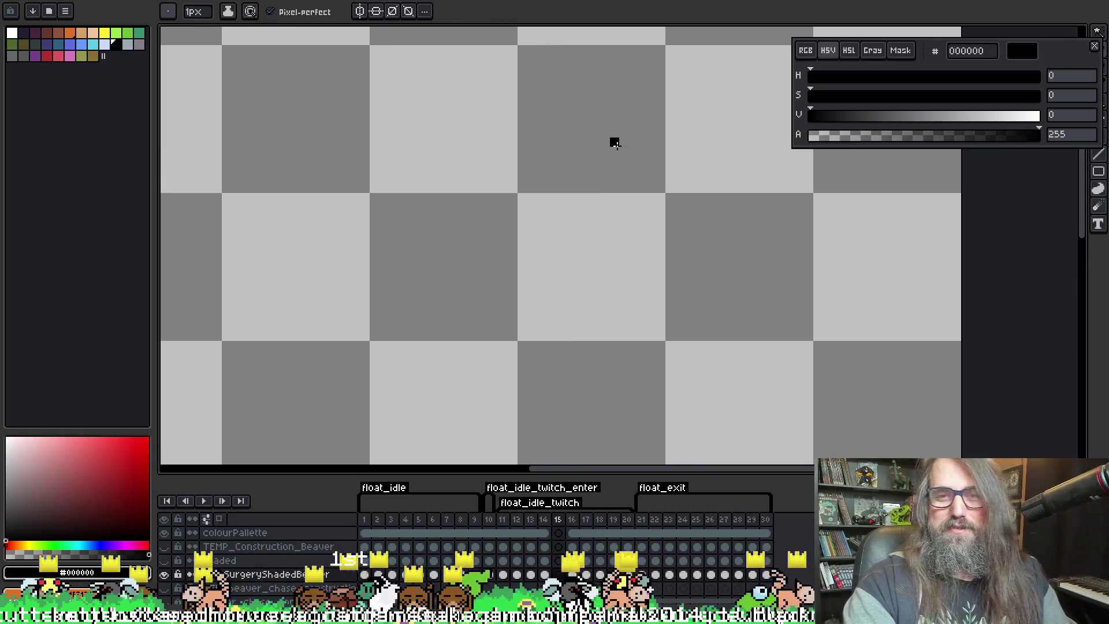
pyautogui.hotkey('alt', 'c')
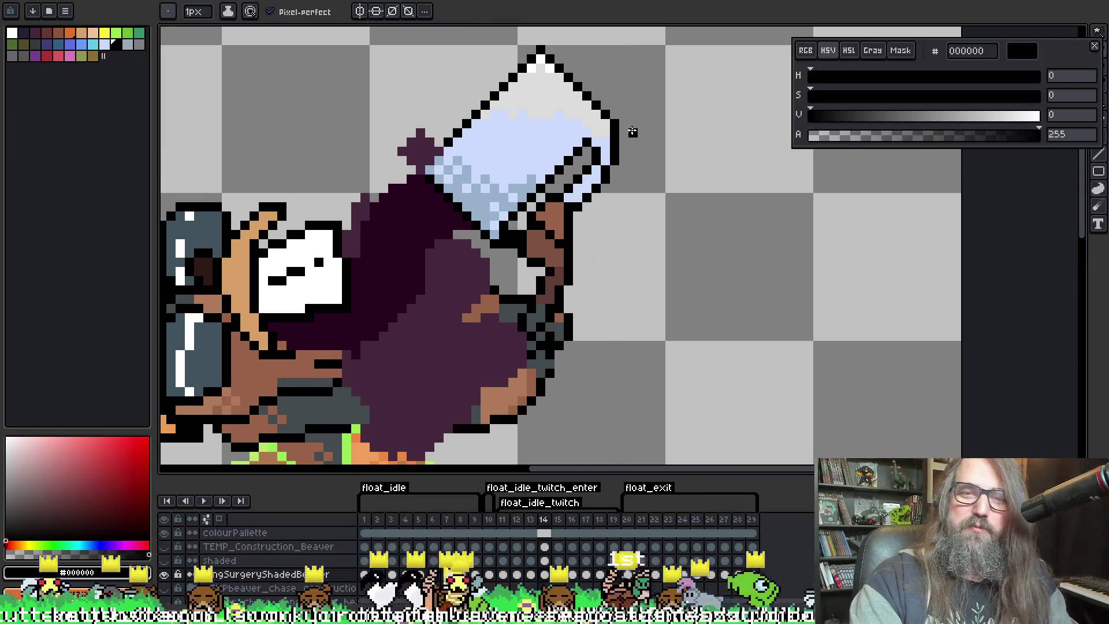
# Compare frames 13–15 while sampling the glass's black outline and light blue
pyautogui.press('Left')
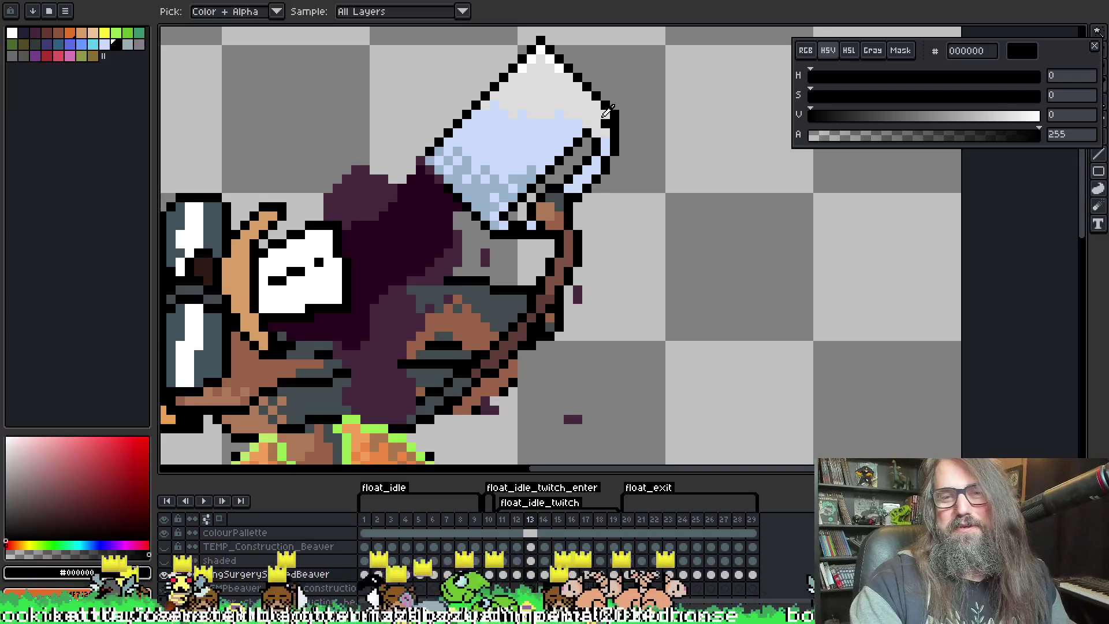
pyautogui.keyDown('alt'); pyautogui.click(603, 122); pyautogui.keyUp('alt')
pyautogui.keyDown('alt'); pyautogui.click(613, 126); pyautogui.keyUp('alt')
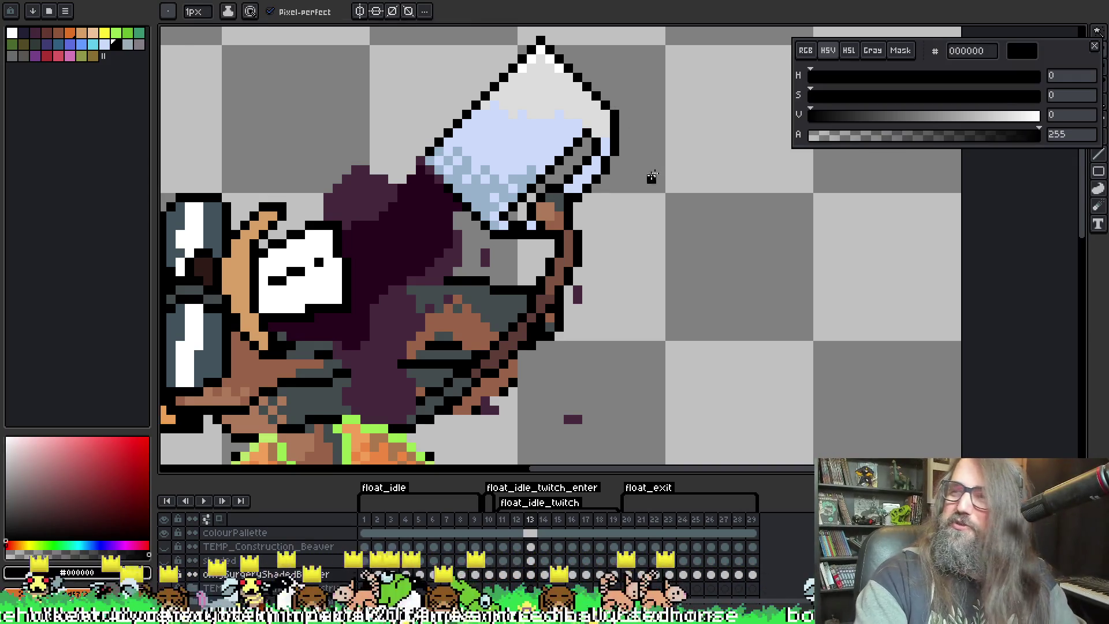
pyautogui.press('Right')
pyautogui.press('Right')
pyautogui.press('Right')
pyautogui.press('Left')
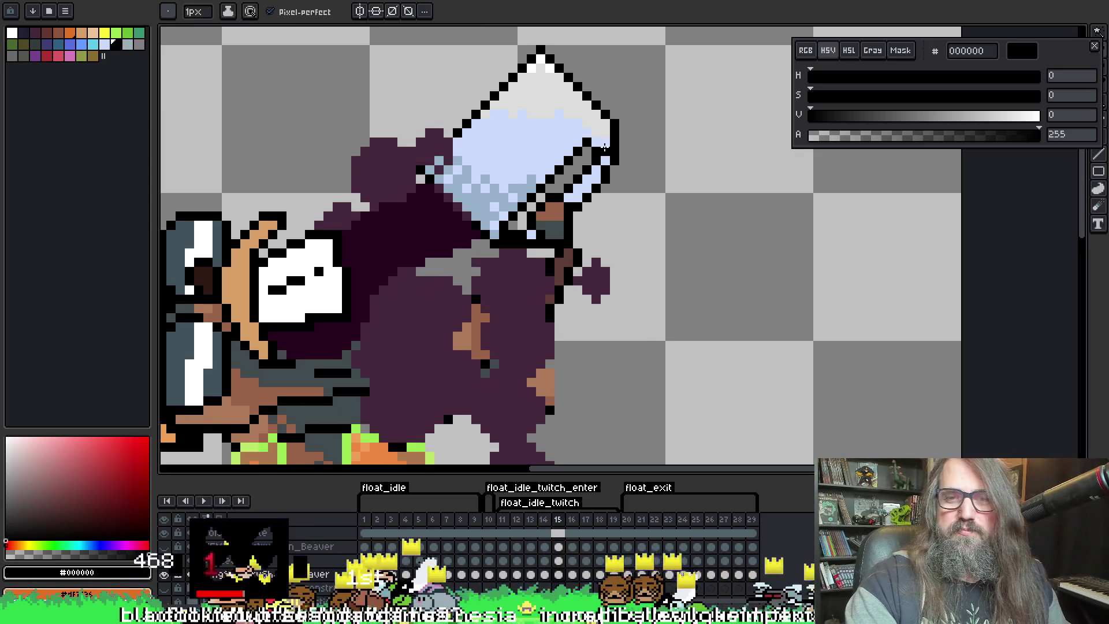
pyautogui.press('alt')
pyautogui.keyDown('alt'); pyautogui.click(605, 135); pyautogui.keyUp('alt')
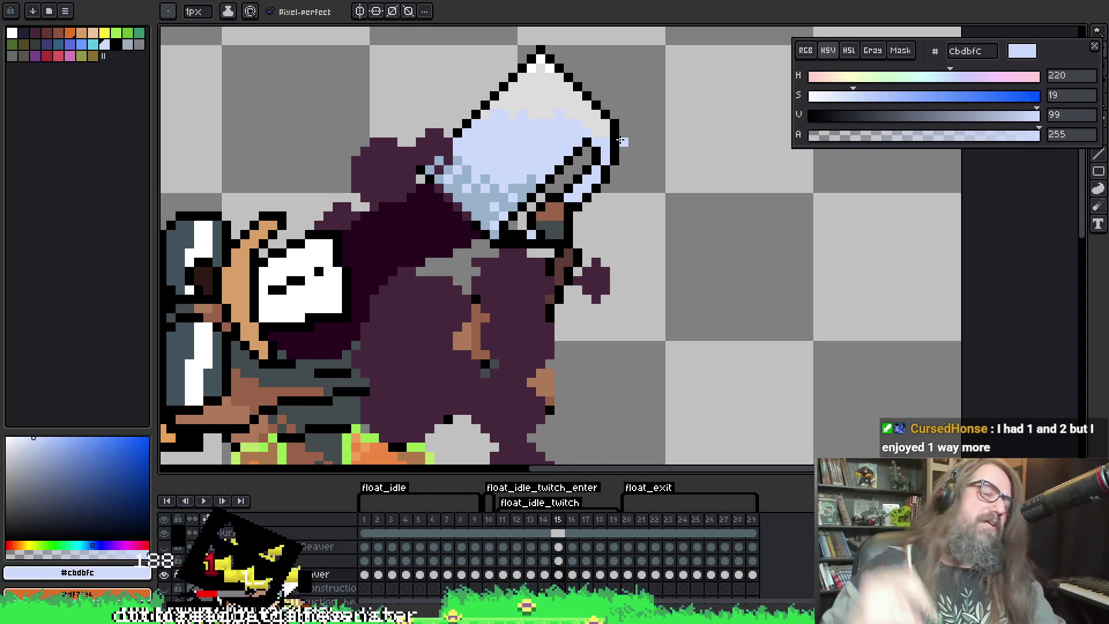
# On frame 16, resample the outline black and glass light blue, then save the file
pyautogui.press('Return')
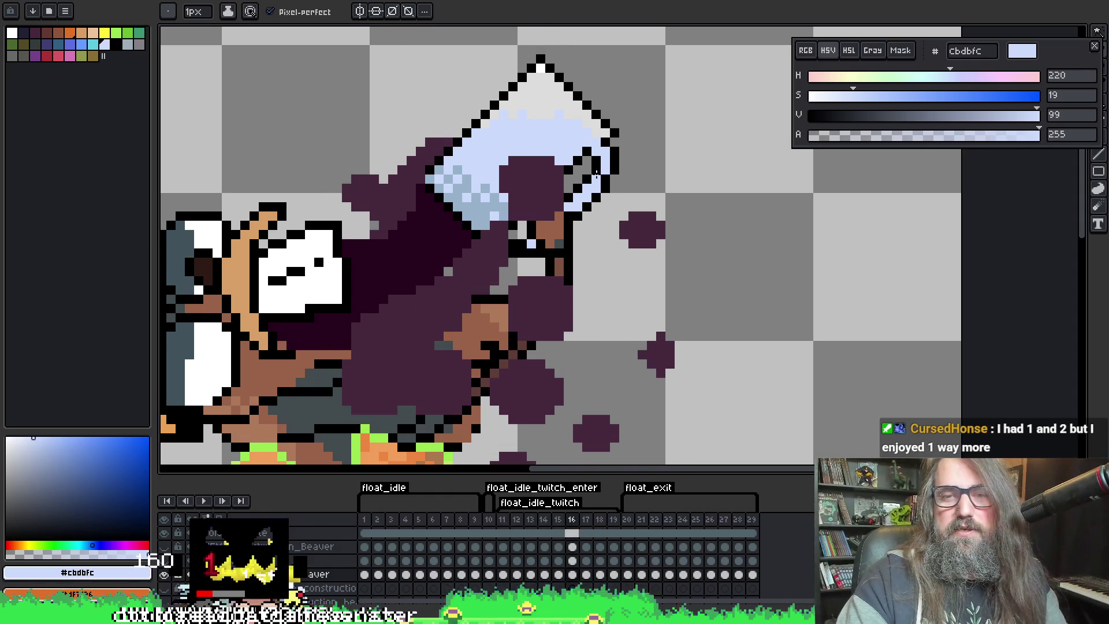
pyautogui.press('Return')
pyautogui.press('.')
pyautogui.press('alt')
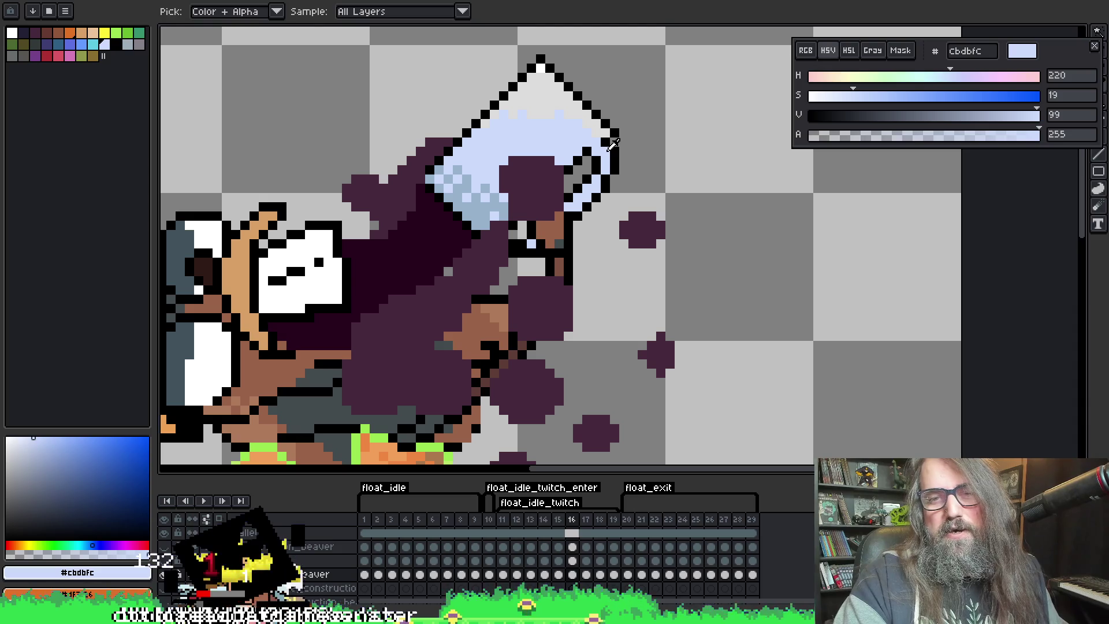
pyautogui.keyDown('alt'); pyautogui.click(616, 139); pyautogui.keyUp('alt')
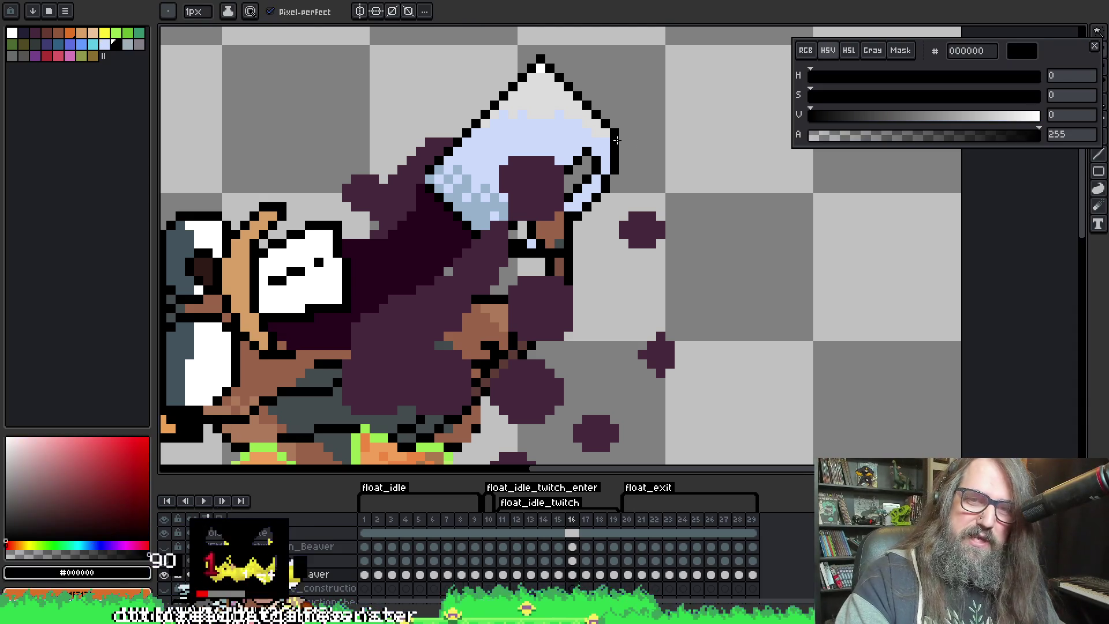
pyautogui.keyDown('alt'); pyautogui.click(604, 138); pyautogui.keyUp('alt')
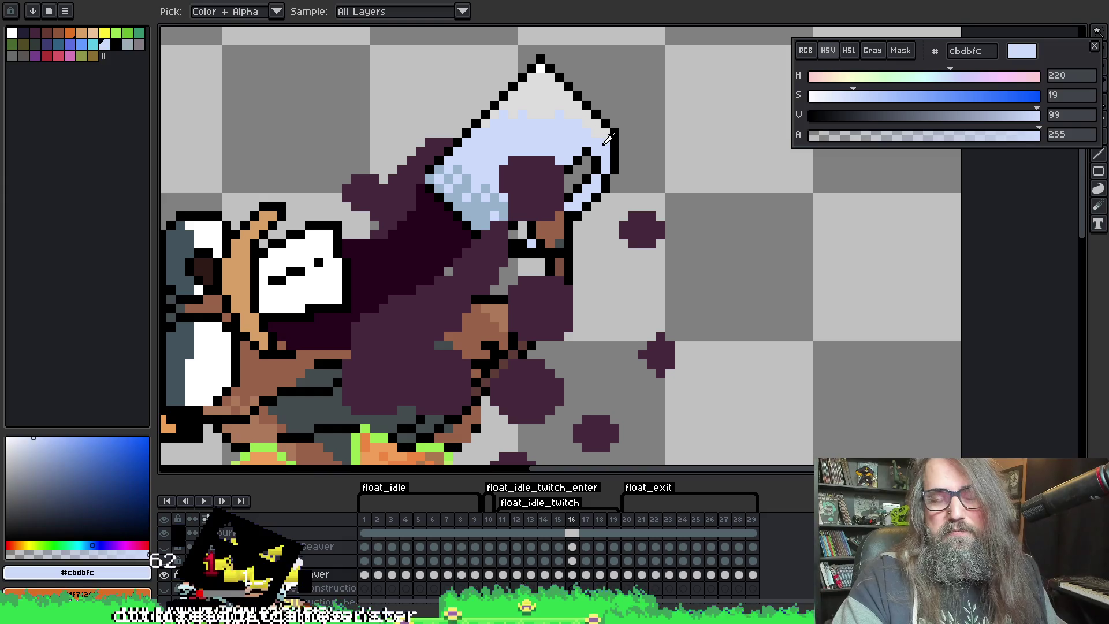
pyautogui.hotkey('ctrl', 's')
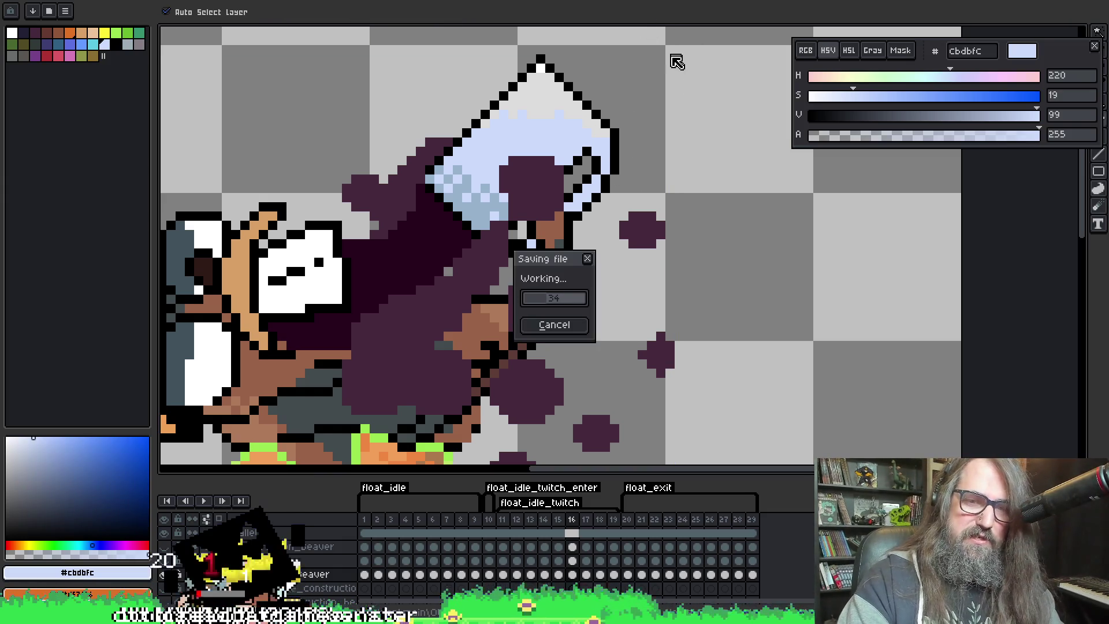
# Sample the black outline and the glass's light grey while stepping back to frame 11
pyautogui.moveTo(655, 170)
pyautogui.mouseDown()
pyautogui.moveTo(615, 132)
pyautogui.moveTo(637, 126)
pyautogui.mouseUp()
pyautogui.press('Left')
pyautogui.press('Right')
pyautogui.press('Left')
pyautogui.press('Right')
pyautogui.press('Left')
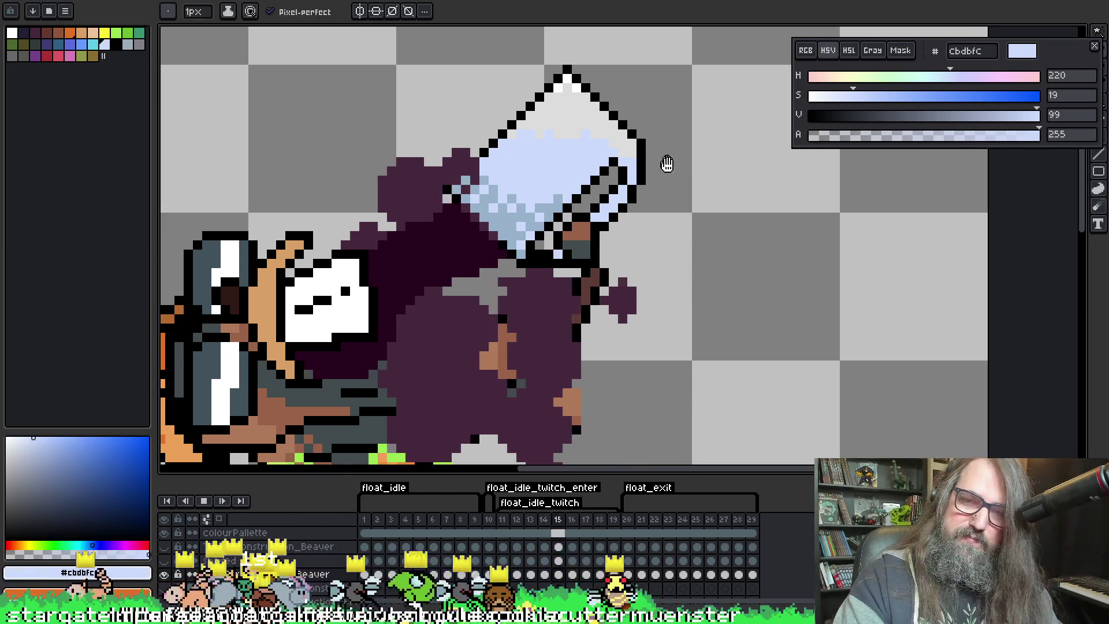
pyautogui.press('Left')
pyautogui.keyDown('alt'); pyautogui.click(642, 172); pyautogui.keyUp('alt')
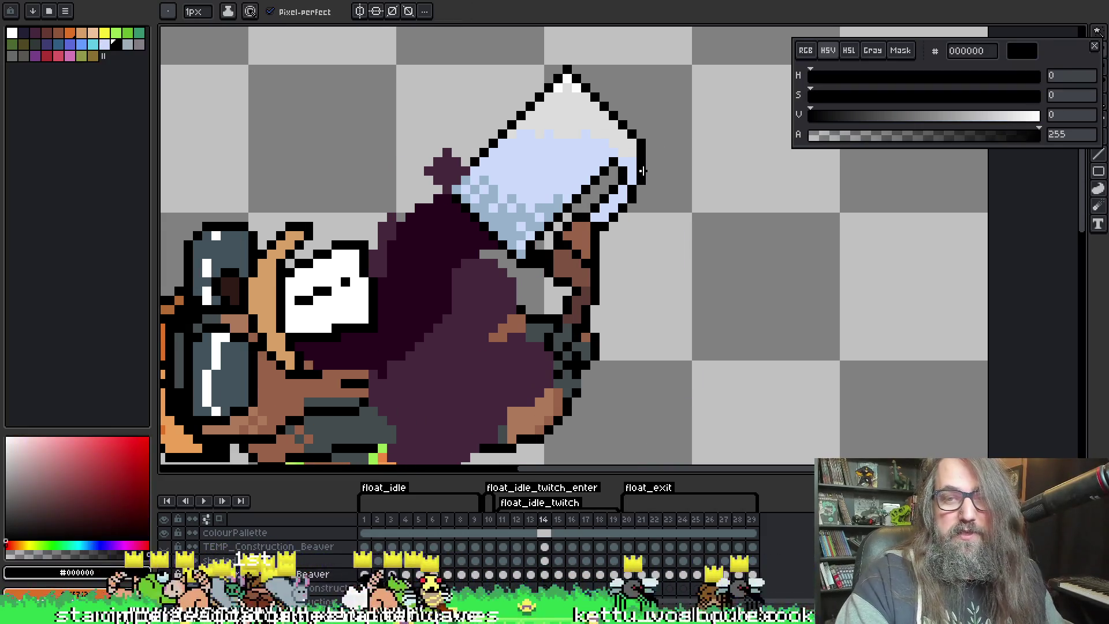
pyautogui.press('Left')
pyautogui.press('Left')
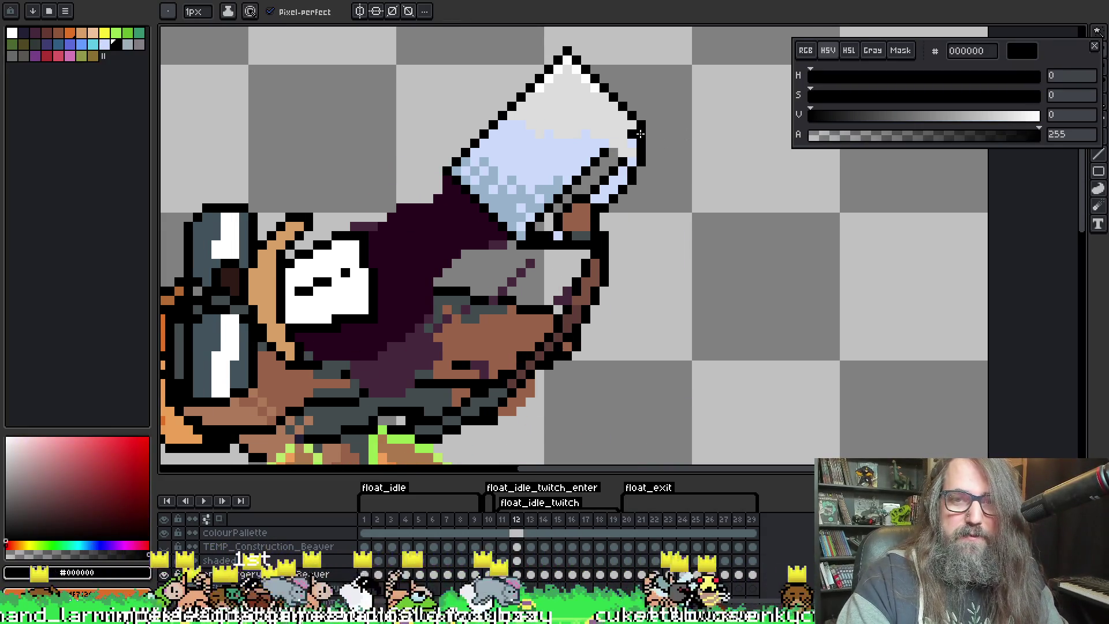
pyautogui.keyDown('alt'); pyautogui.click(629, 126); pyautogui.keyUp('alt')
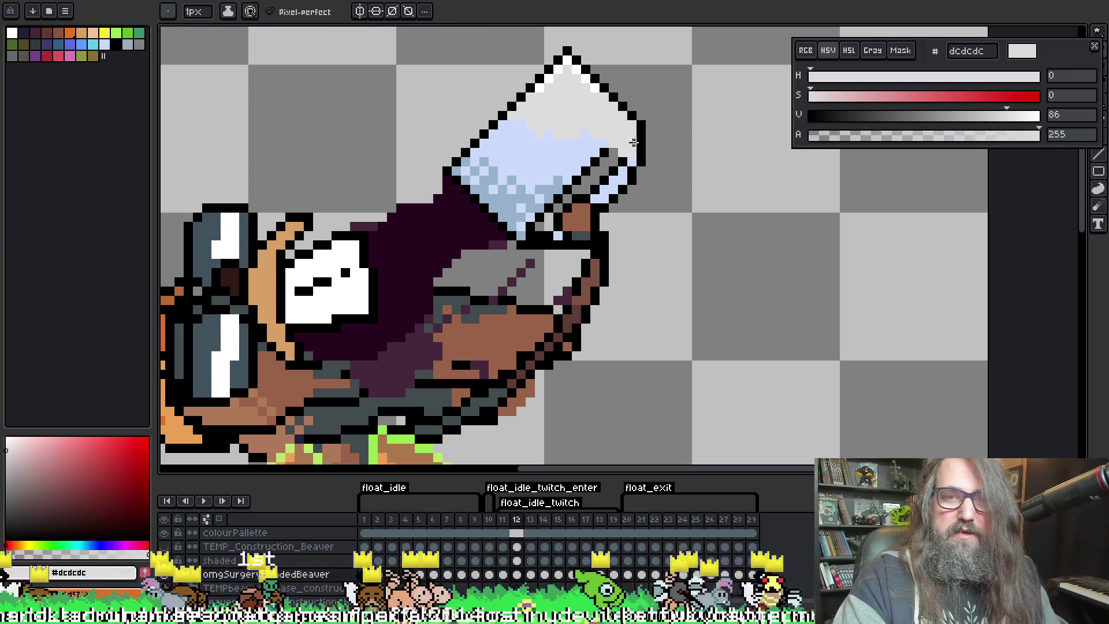
pyautogui.press('Left')
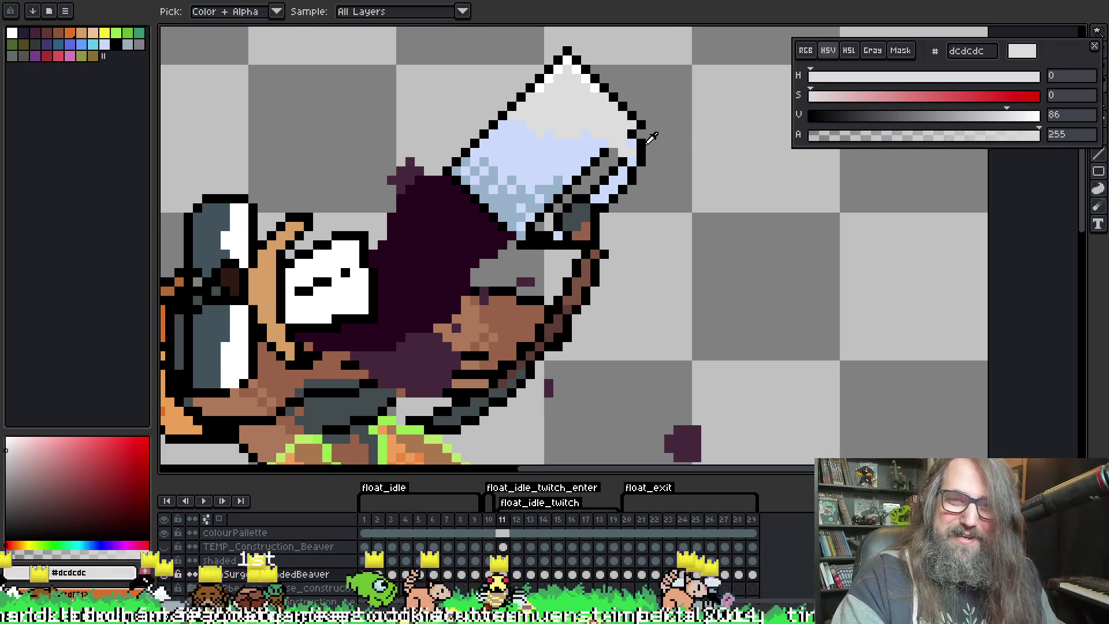
pyautogui.keyDown('alt'); pyautogui.click(637, 141); pyautogui.keyUp('alt')
pyautogui.keyDown('alt'); pyautogui.click(631, 134); pyautogui.keyUp('alt')
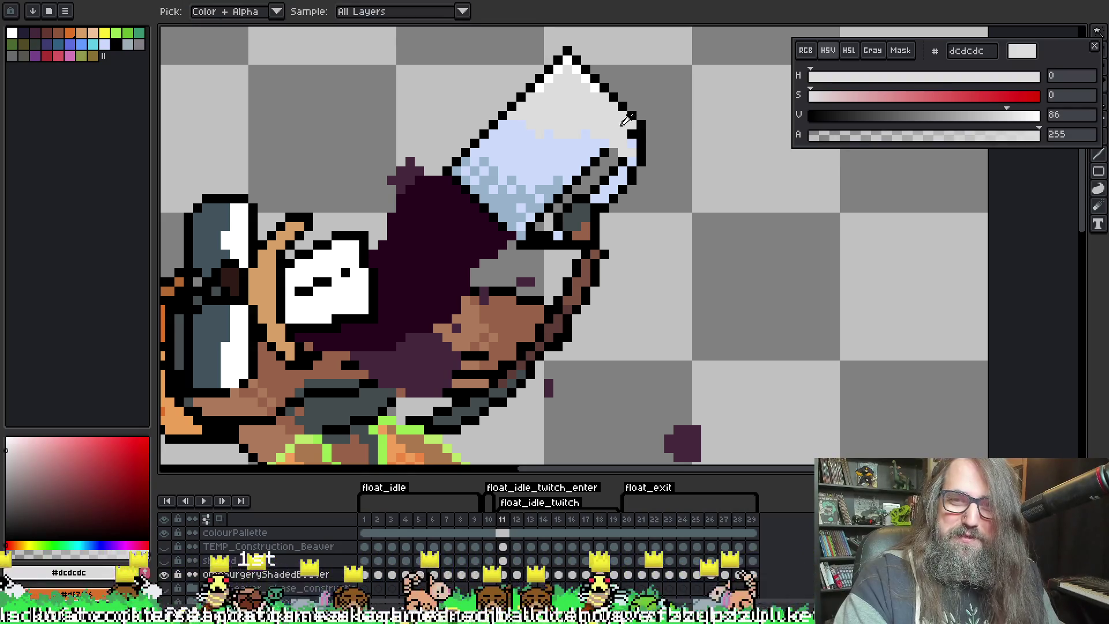
# Cycle through frames 9–14 comparing the glass, and recentre the view on it
pyautogui.press('Right')
pyautogui.press('Left')
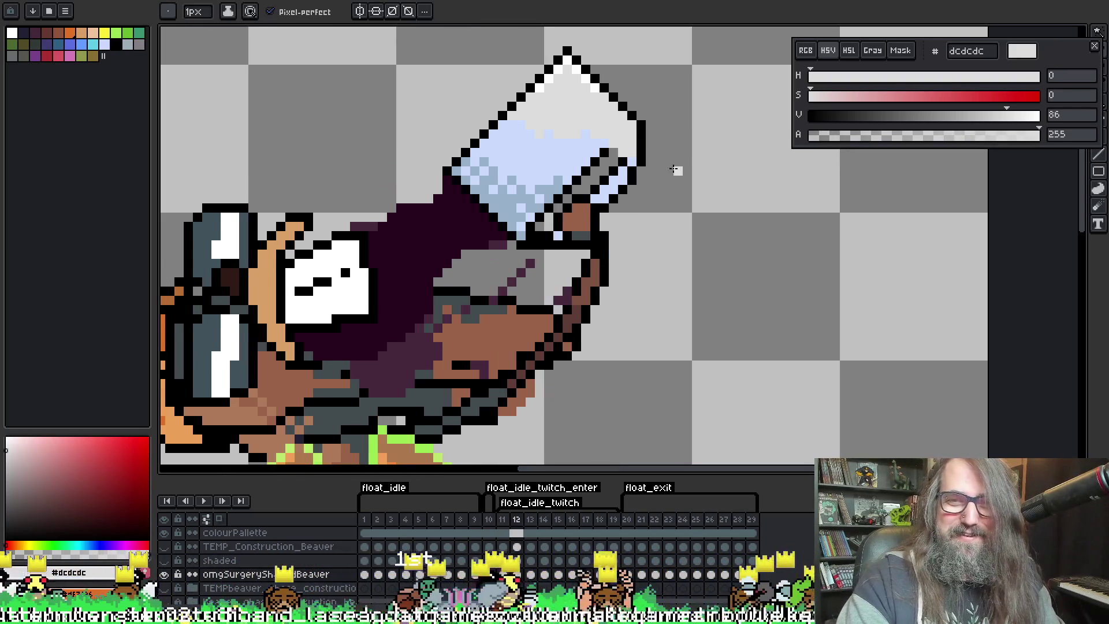
pyautogui.press('Left')
pyautogui.press('Right')
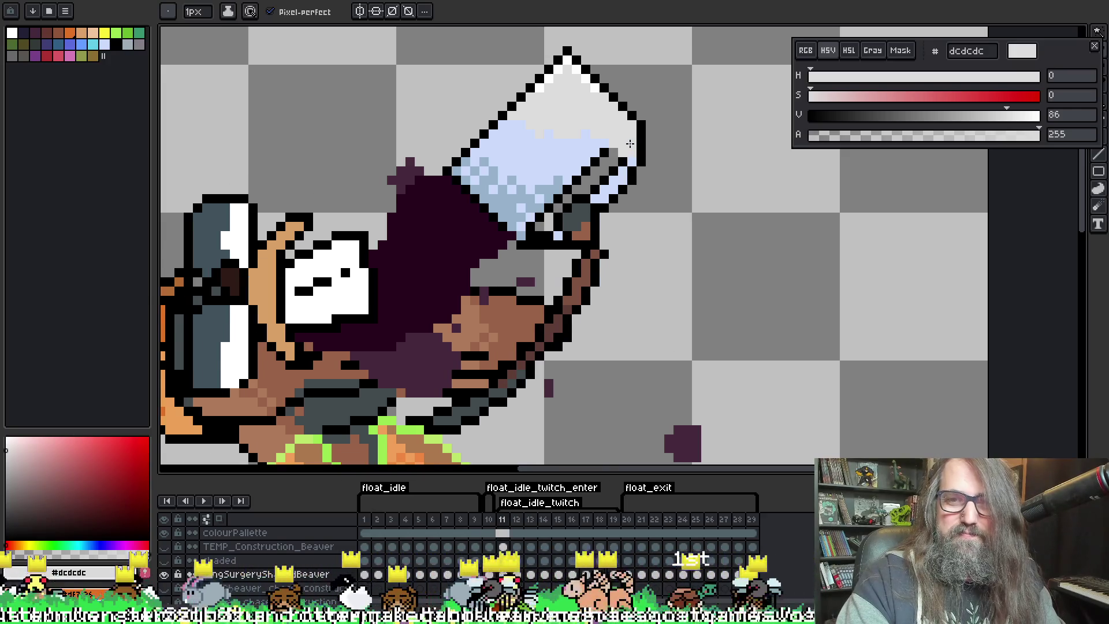
pyautogui.press('Right')
pyautogui.press('Right')
pyautogui.press('Left')
pyautogui.press('Left')
pyautogui.press('Left')
pyautogui.press('Right')
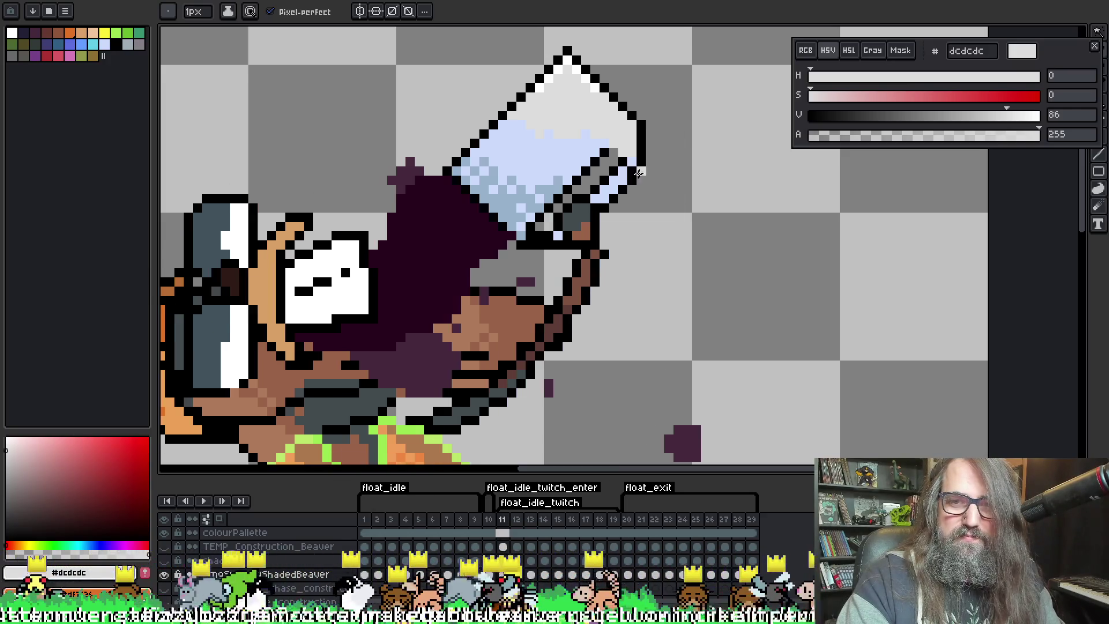
pyautogui.press('Right')
pyautogui.press('Right')
pyautogui.press('Right')
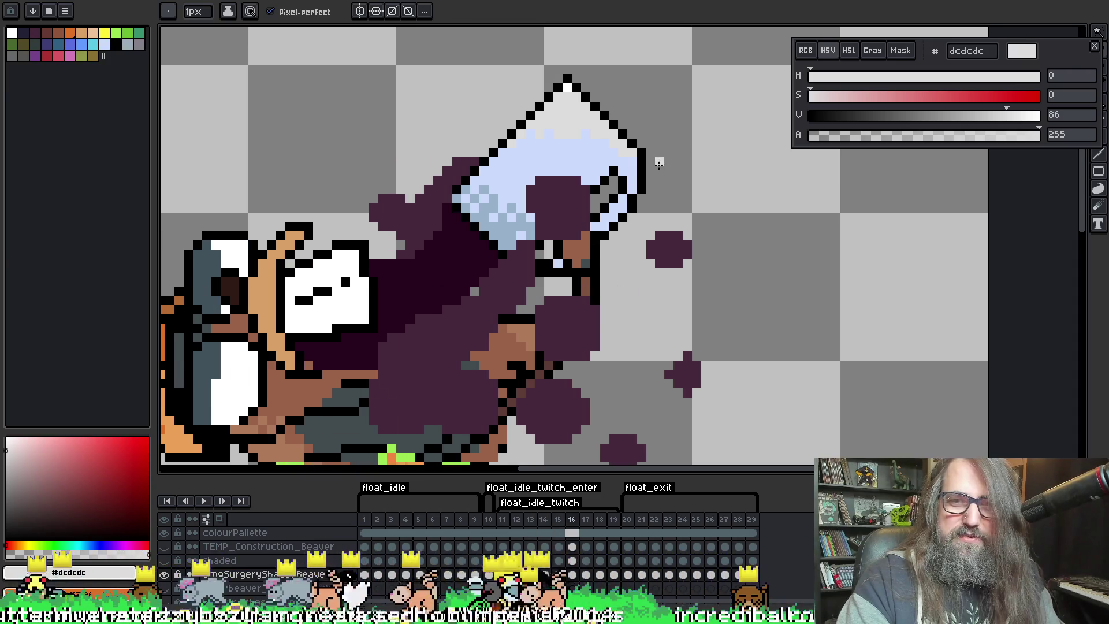
pyautogui.press('Left')
pyautogui.press('Left')
pyautogui.press('Left')
pyautogui.press('Right')
pyautogui.press('Right')
pyautogui.press('Right')
pyautogui.press('Right')
pyautogui.press('Right')
pyautogui.press('Right')
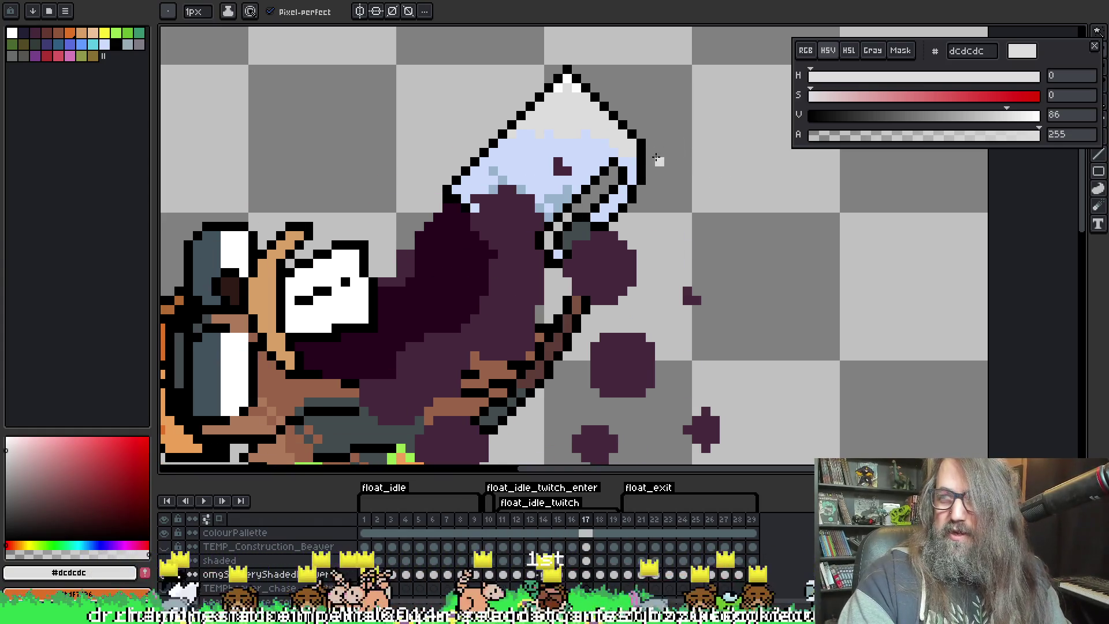
pyautogui.moveTo(665, 135)
pyautogui.mouseDown()
pyautogui.moveTo(684, 114)
pyautogui.moveTo(680, 126)
pyautogui.mouseUp()
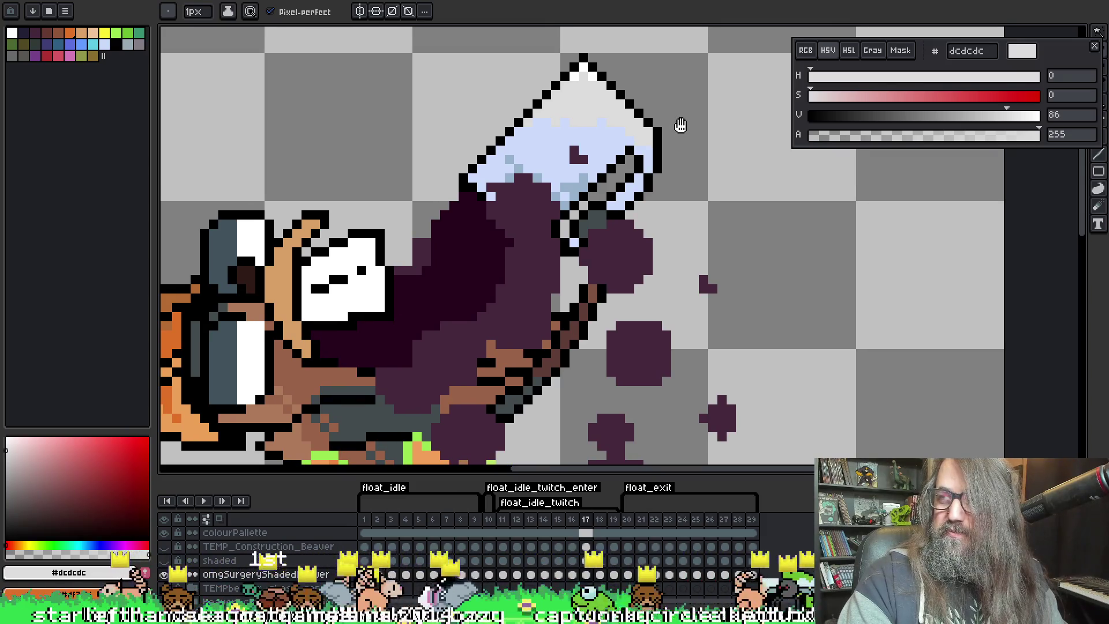
pyautogui.scroll(1, 640, 154)
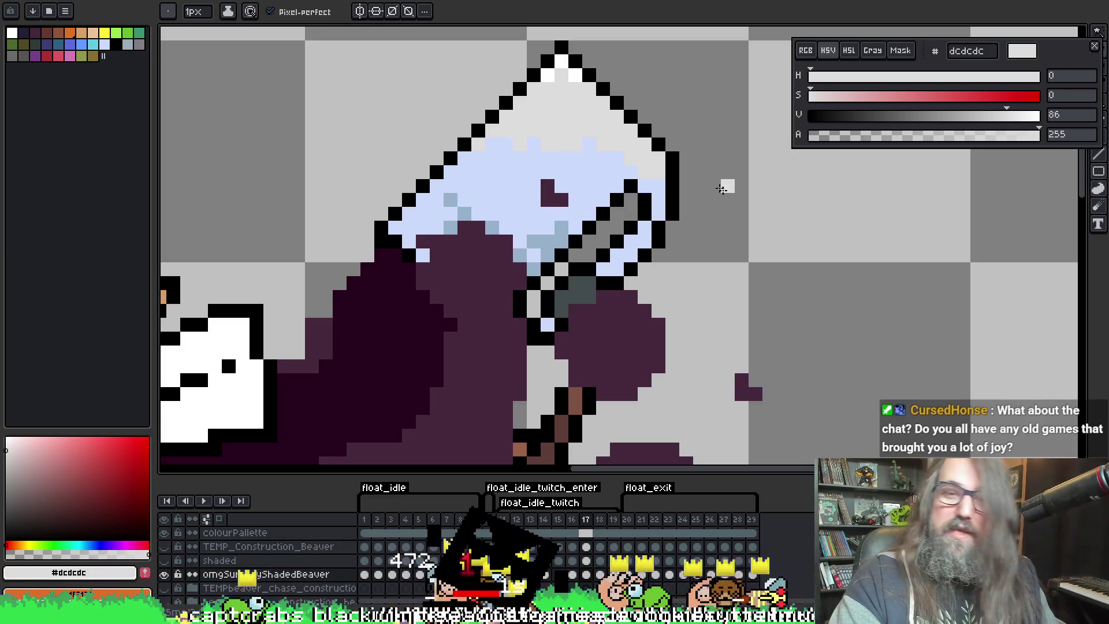
# Sample the glass's light blue and light grey, comparing frames and ending on frame 16
pyautogui.keyDown('alt'); pyautogui.click(577, 165); pyautogui.keyUp('alt')
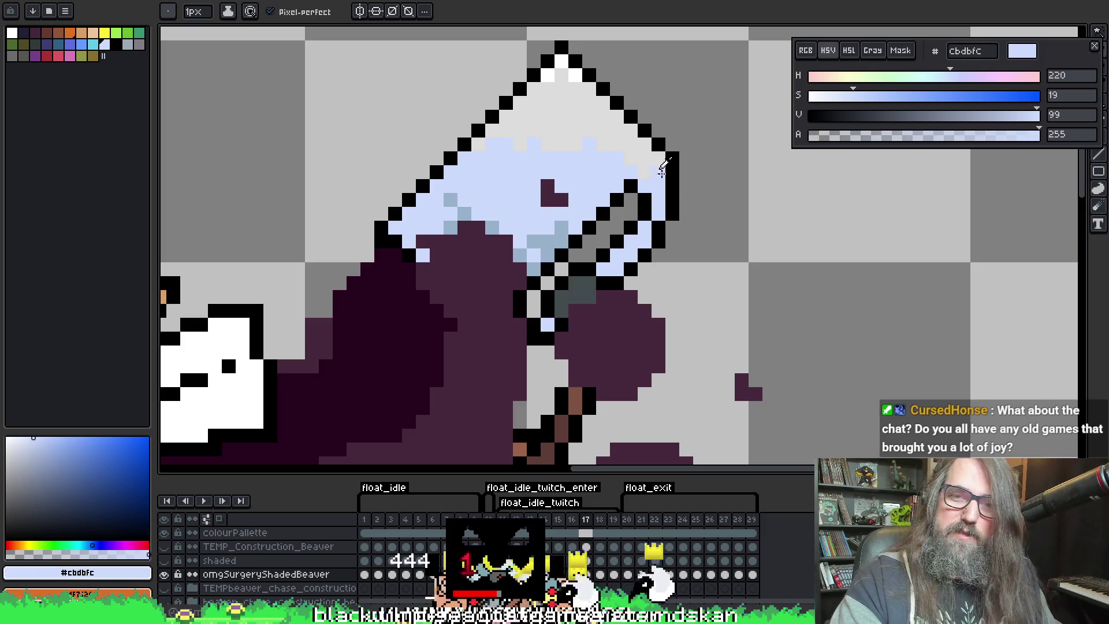
pyautogui.keyDown('alt'); pyautogui.click(642, 162); pyautogui.keyUp('alt')
pyautogui.keyDown('alt'); pyautogui.click(642, 168); pyautogui.keyUp('alt')
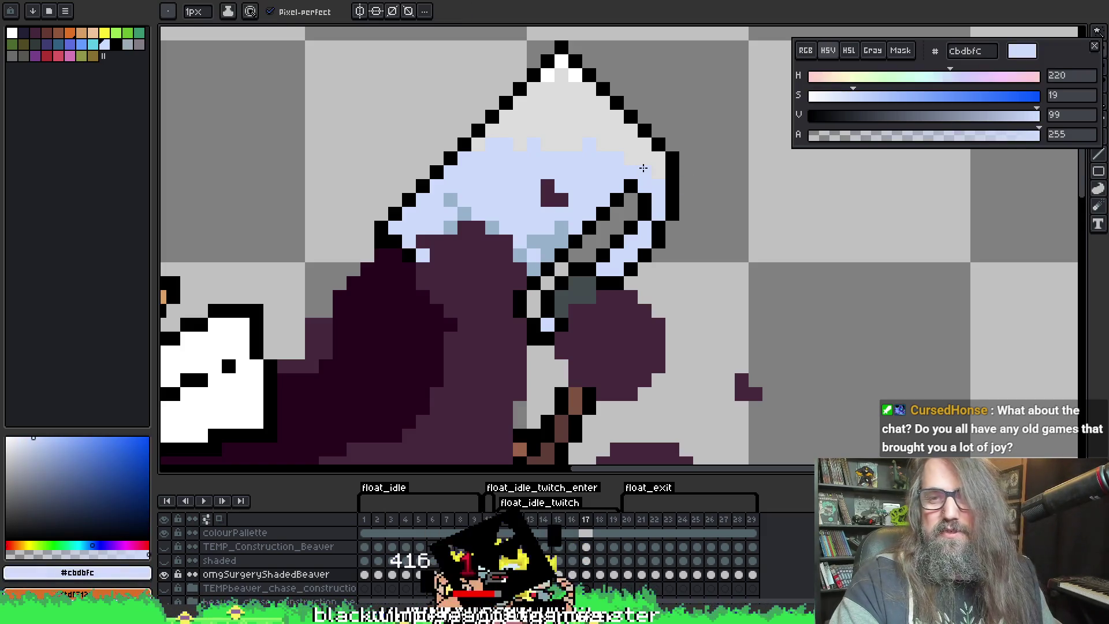
pyautogui.press('Right')
pyautogui.press('Left')
pyautogui.press('ctrl')
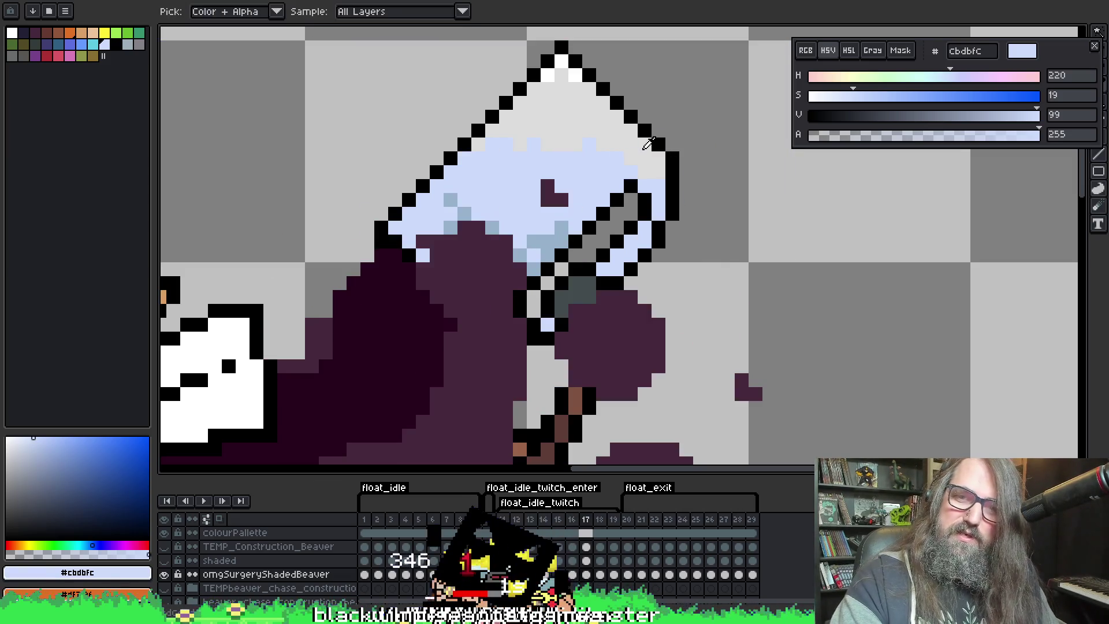
pyautogui.keyDown('alt'); pyautogui.click(650, 143); pyautogui.keyUp('alt')
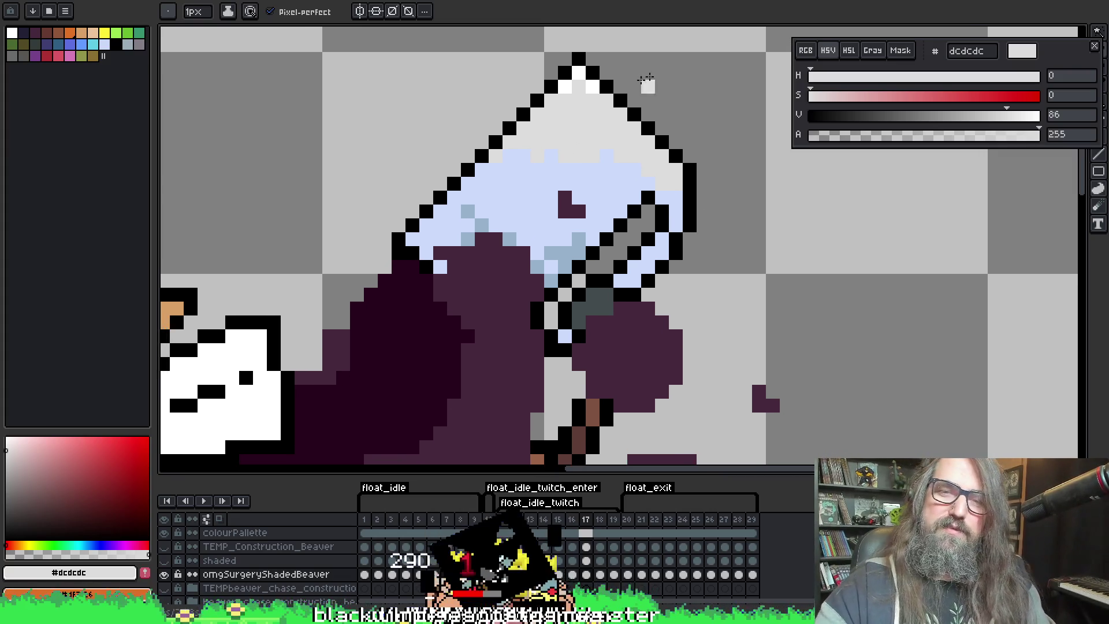
pyautogui.press('Left')
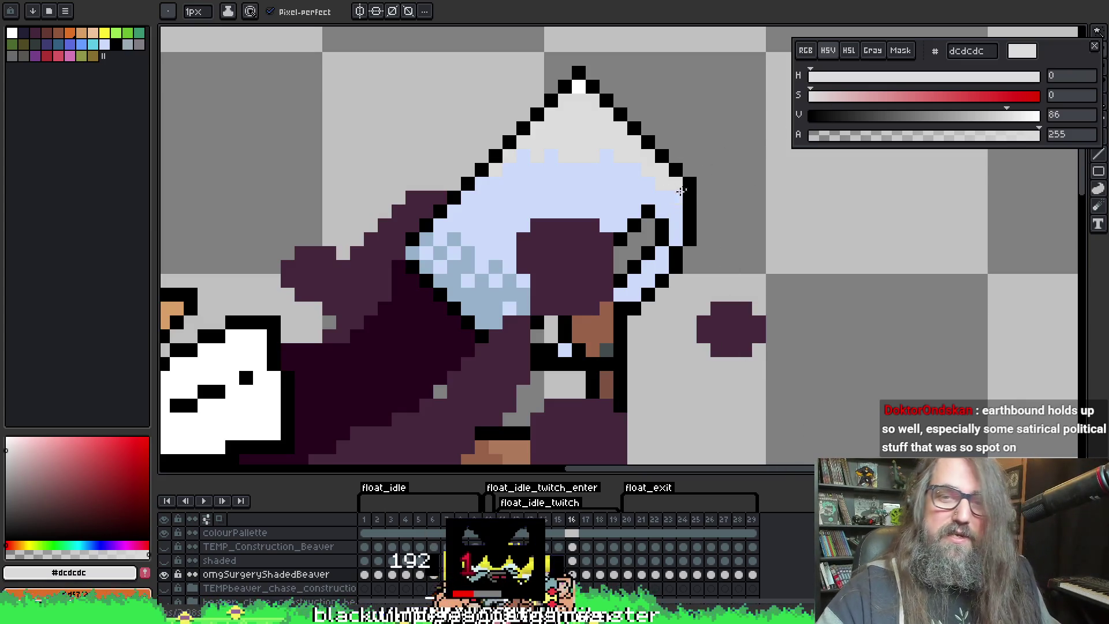
# Play and stop the animation, sample black and light grey while comparing frames 17–19
pyautogui.press('Return')
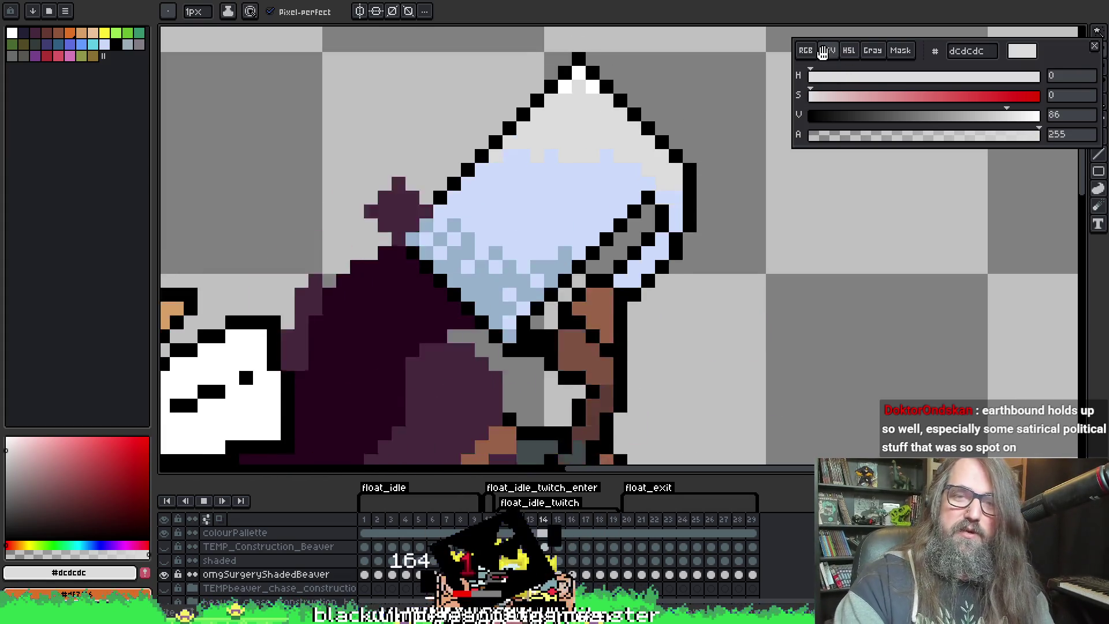
pyautogui.press('Return')
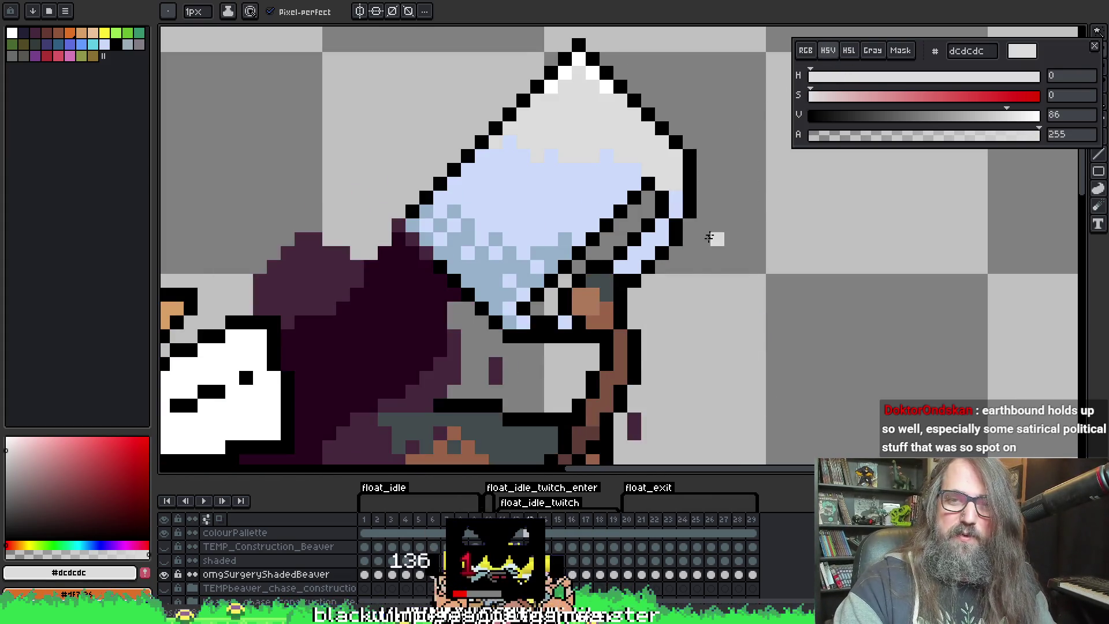
pyautogui.press('Right')
pyautogui.press('Right')
pyautogui.press('Right')
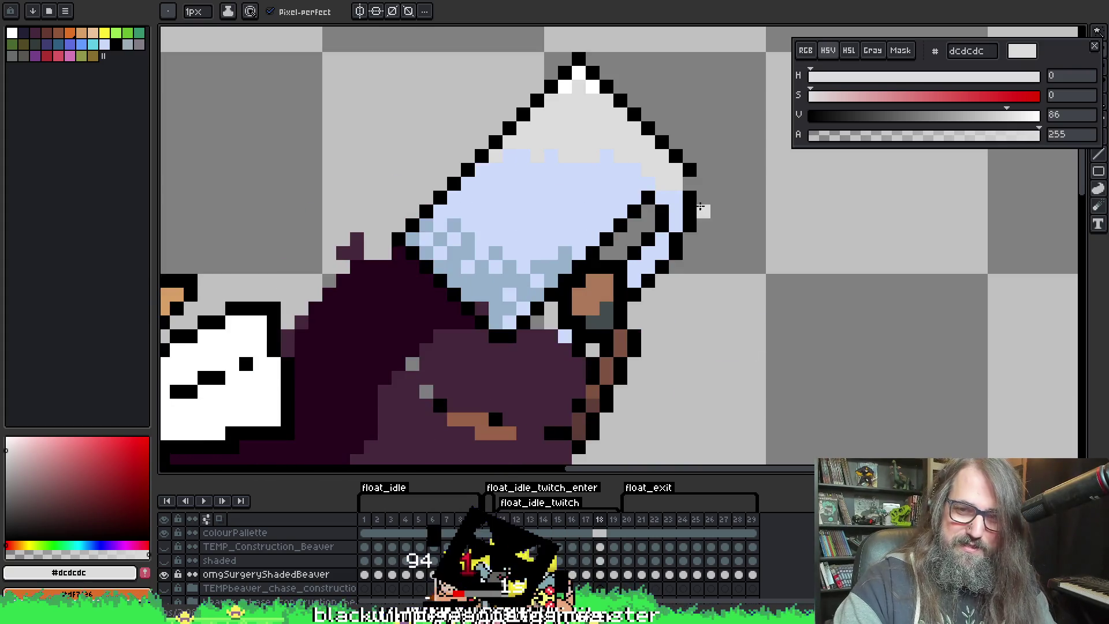
pyautogui.keyDown('alt'); pyautogui.click(691, 185); pyautogui.keyUp('alt')
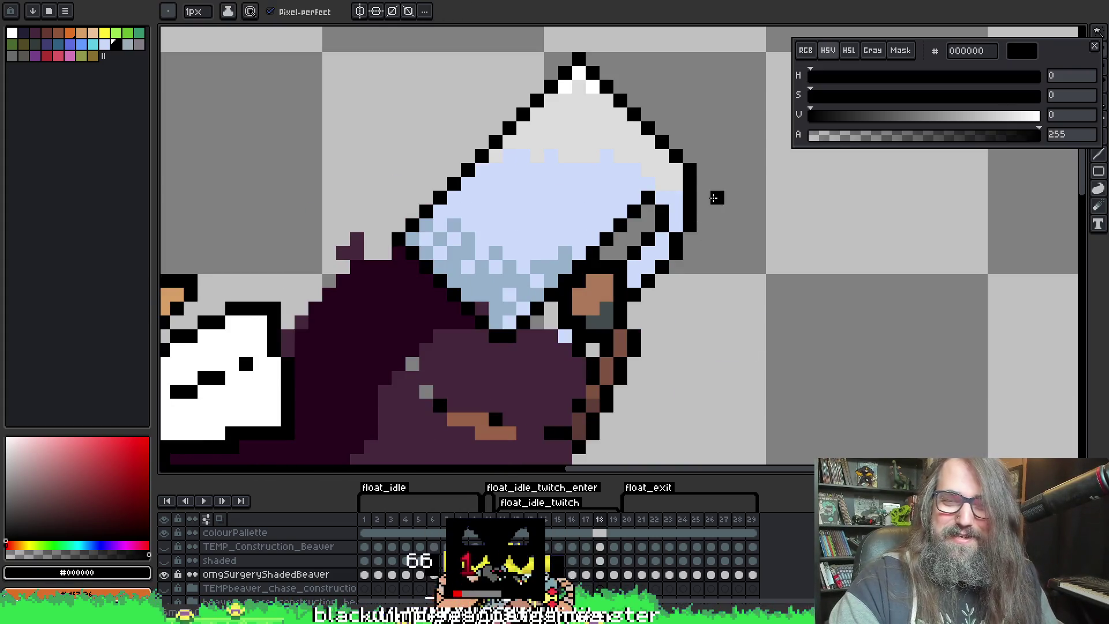
pyautogui.press('Left')
pyautogui.press('Left')
pyautogui.press('Left')
pyautogui.press('Left')
pyautogui.press('Right')
pyautogui.press('Right')
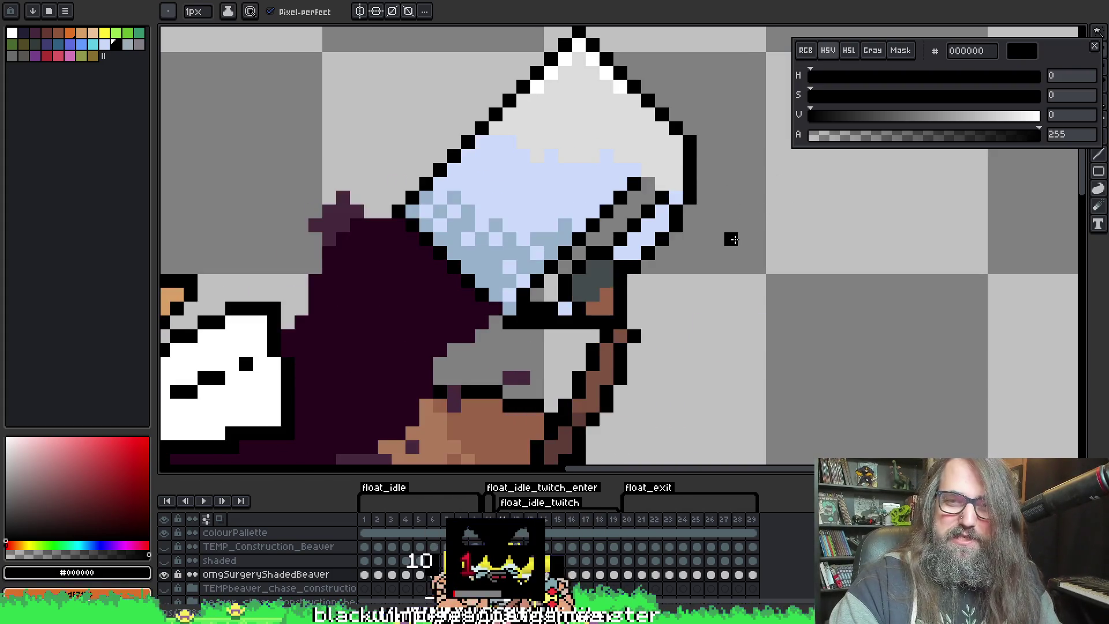
pyautogui.press('Left')
pyautogui.press('Left')
pyautogui.press('Right')
pyautogui.press('Right')
pyautogui.press('Right')
pyautogui.press('Right')
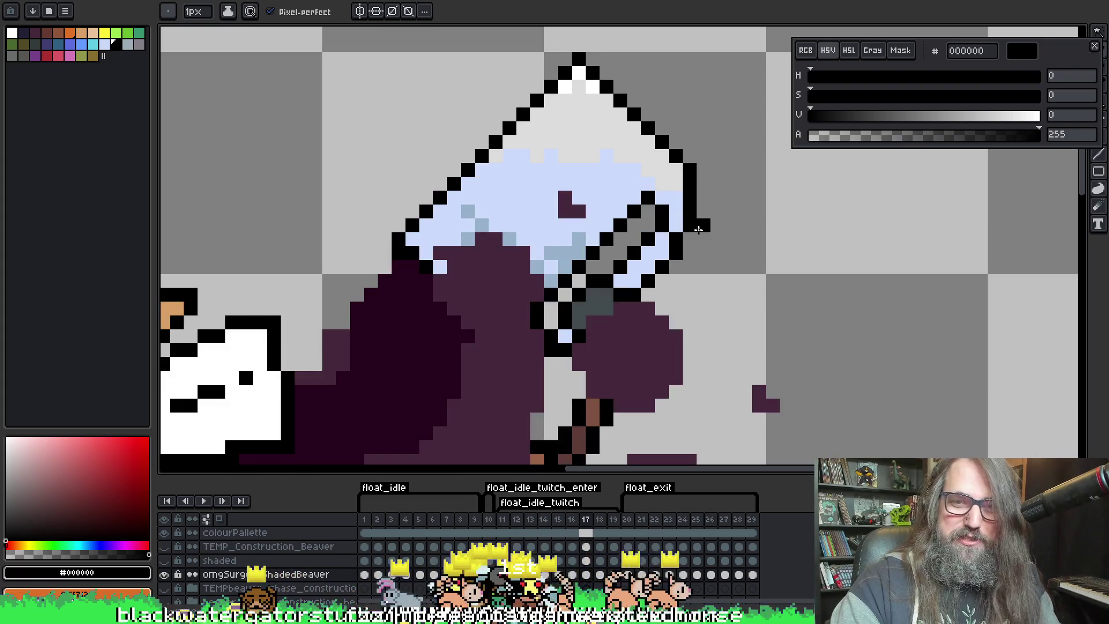
pyautogui.press('Right')
pyautogui.press('Right')
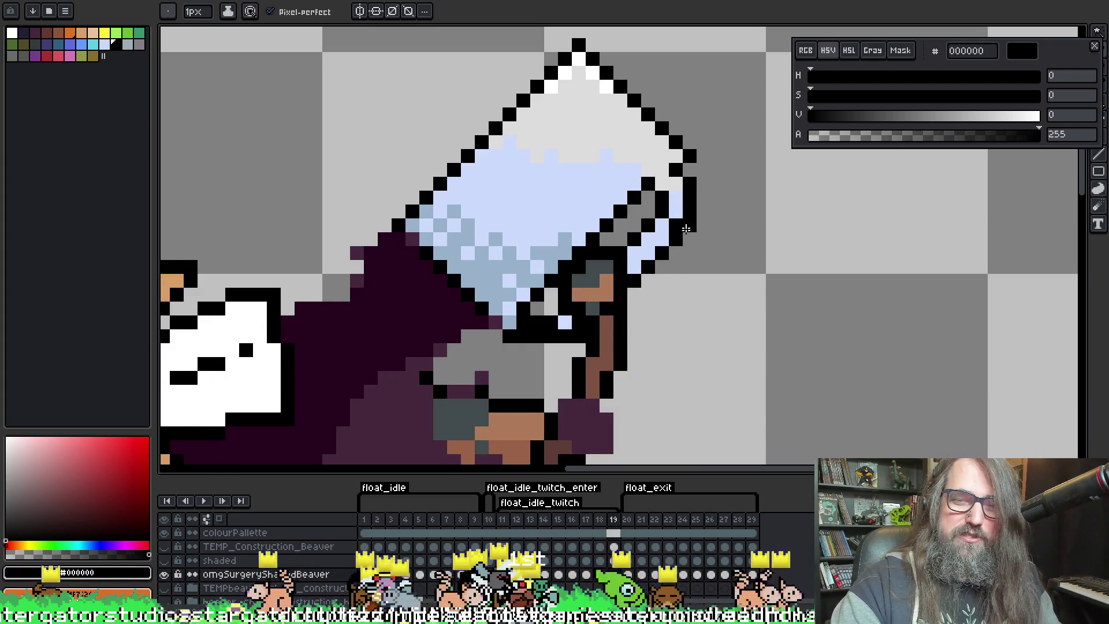
pyautogui.keyDown('alt'); pyautogui.click(675, 169); pyautogui.keyUp('alt')
# Save the file, then play and stop the animation on frame 12
pyautogui.hotkey('ctrl', 's')
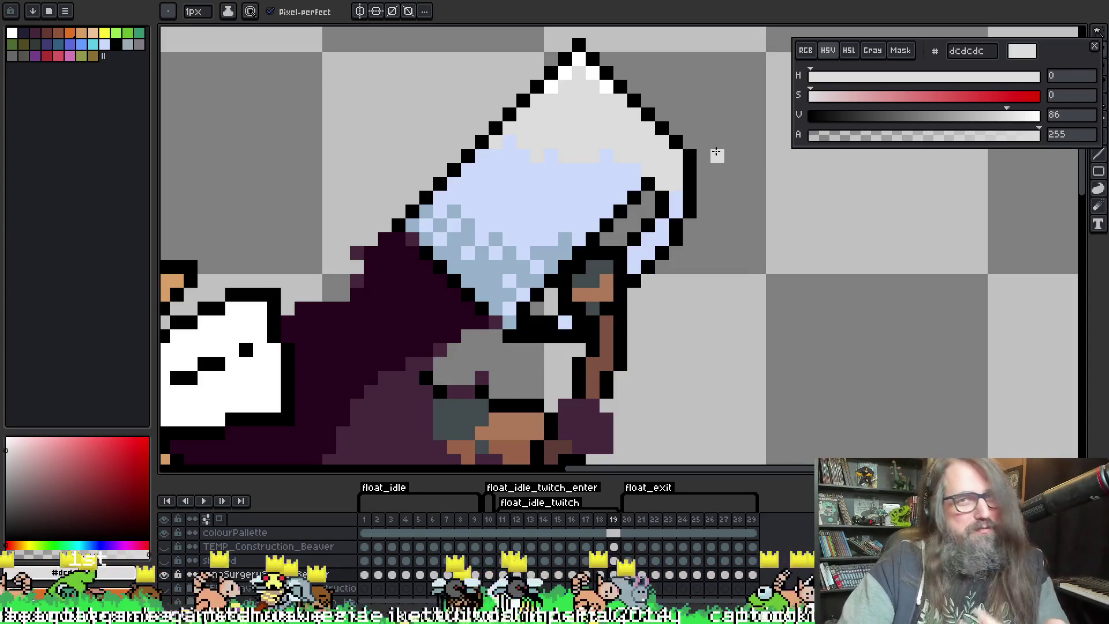
pyautogui.press('Return')
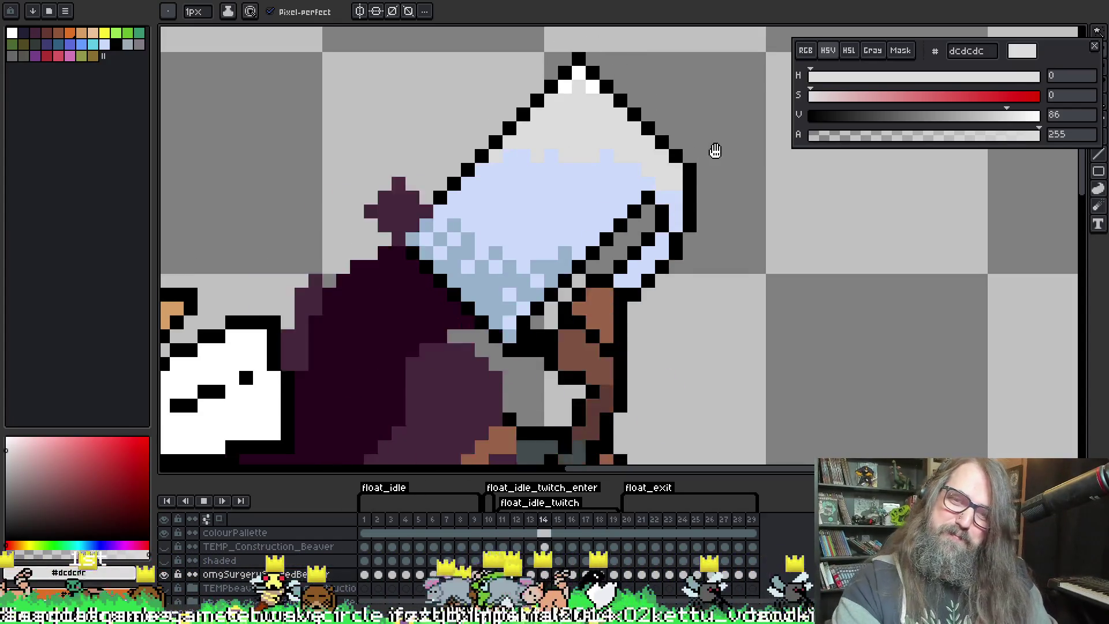
pyautogui.press('Return')
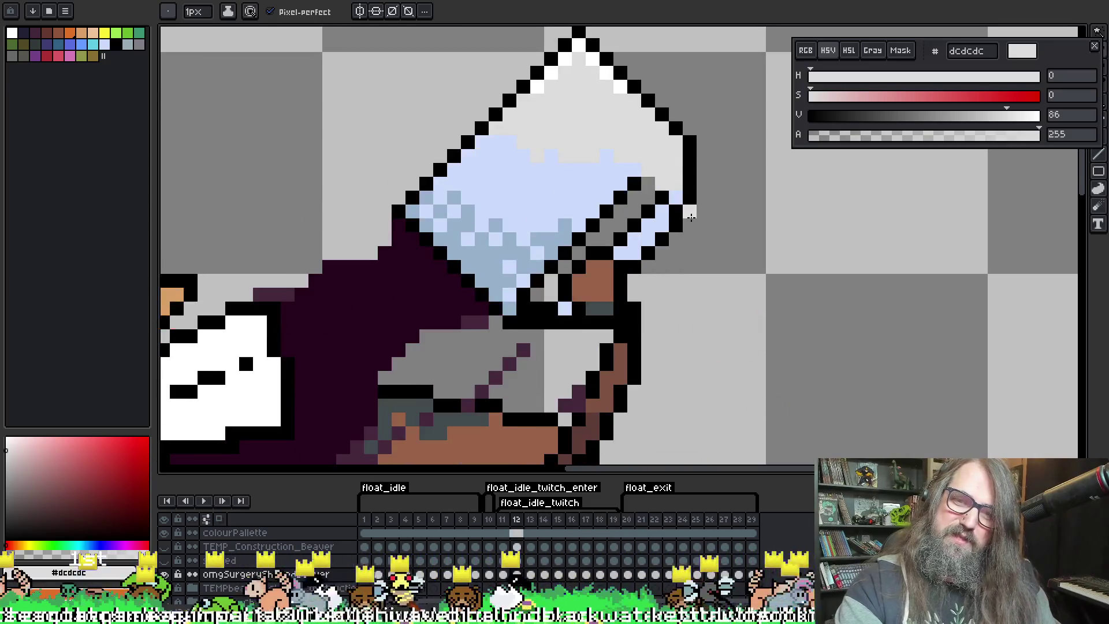
# Sample the black outline, then compare frames 11–13, returning to frame 12
pyautogui.press('i')
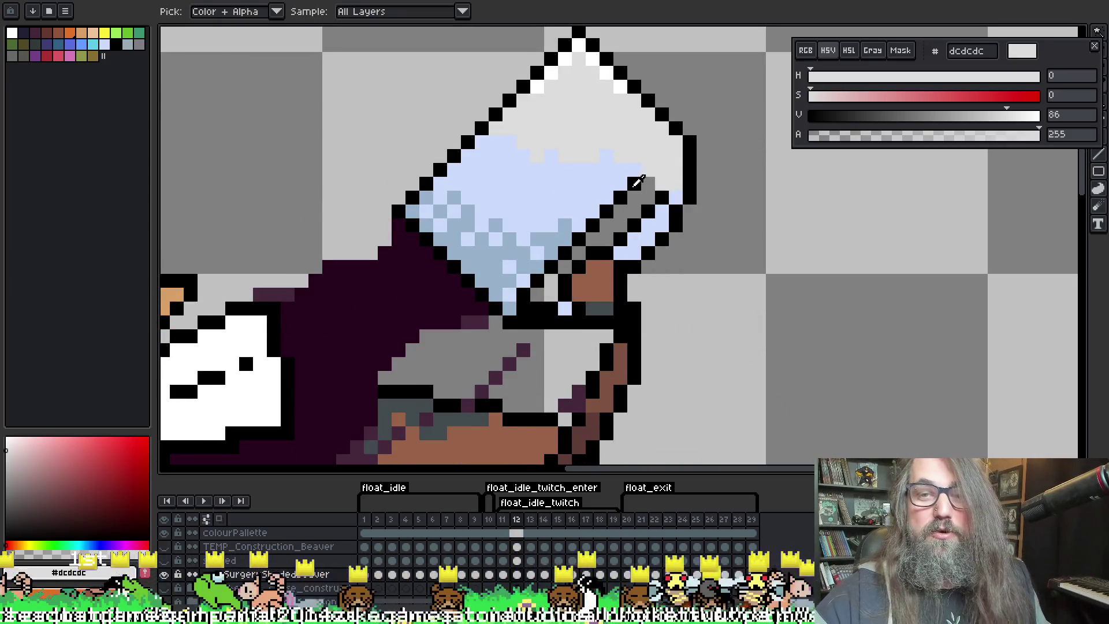
pyautogui.click(637, 183)
pyautogui.press('b')
pyautogui.press('Left')
pyautogui.press('Left')
pyautogui.press('Left')
pyautogui.press('Right')
pyautogui.press('Right')
pyautogui.press('Right')
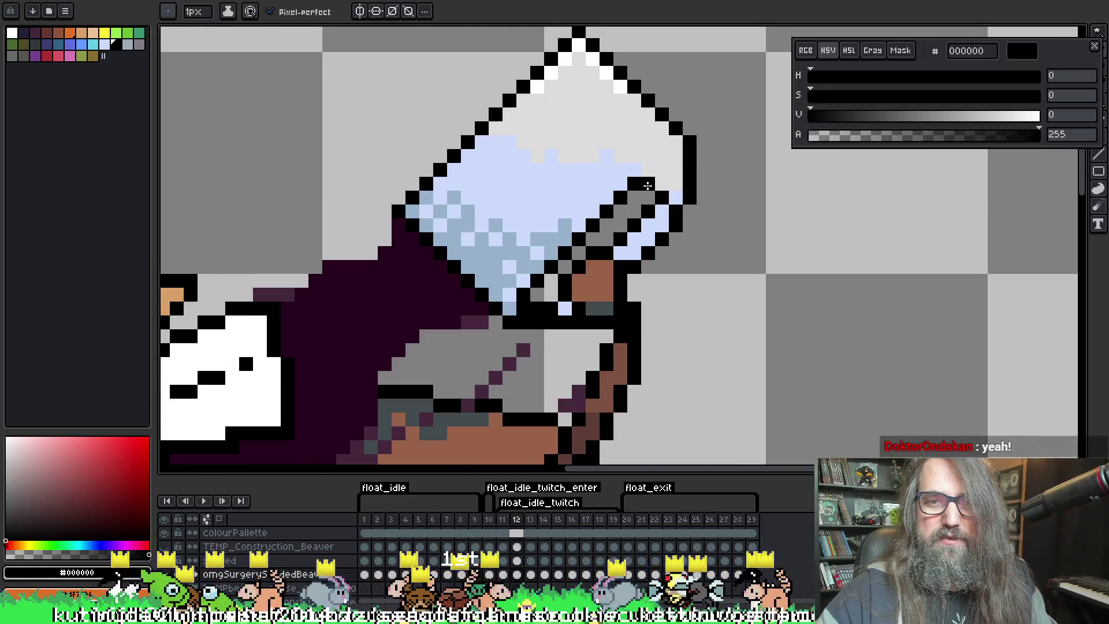
pyautogui.press('Left')
pyautogui.press('Right')
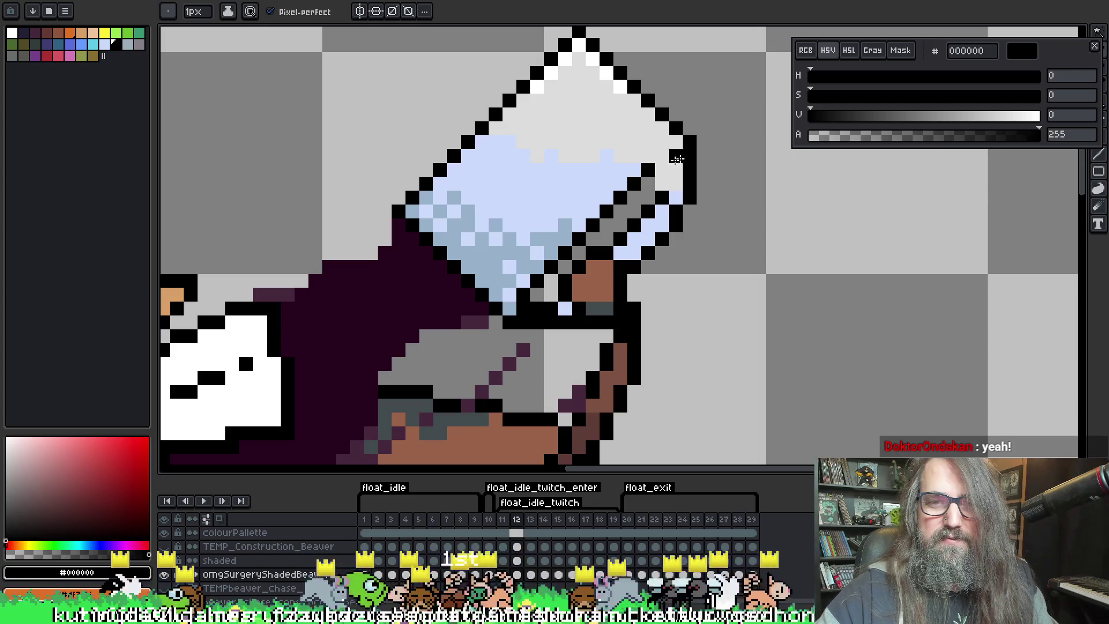
pyautogui.press('Left')
pyautogui.press('Right')
pyautogui.press('Right')
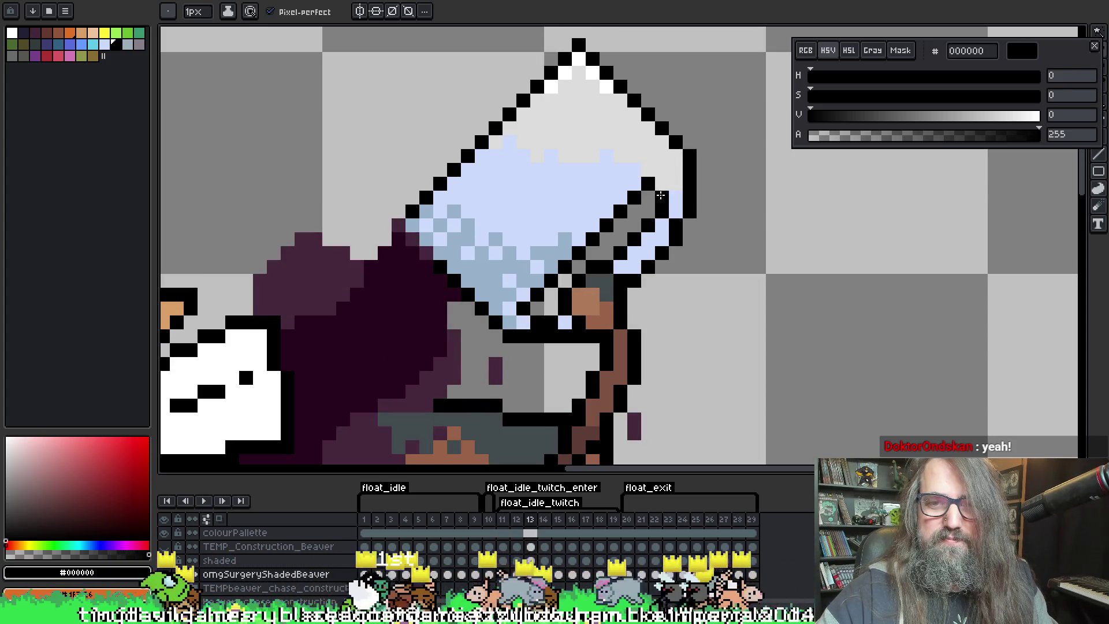
pyautogui.press('Left')
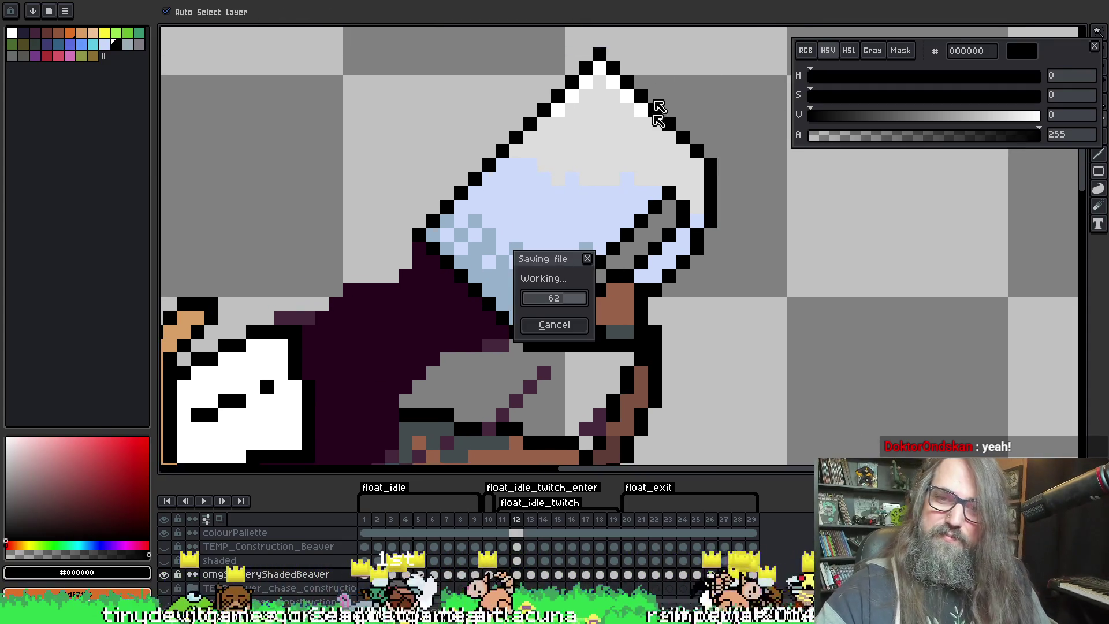
# Flip between the neighbouring glass frames up to frame 15, ending on frame 11
pyautogui.press('i')
pyautogui.press('b')
pyautogui.press('Right')
pyautogui.press('Right')
pyautogui.press('Right')
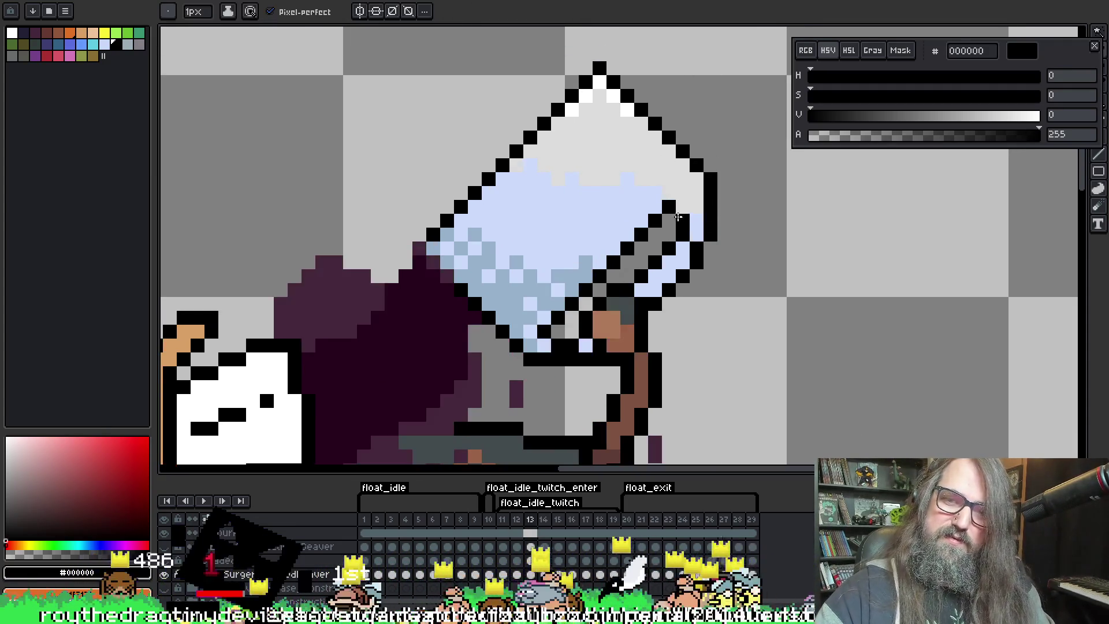
pyautogui.press('Left')
pyautogui.press('Left')
pyautogui.press('Left')
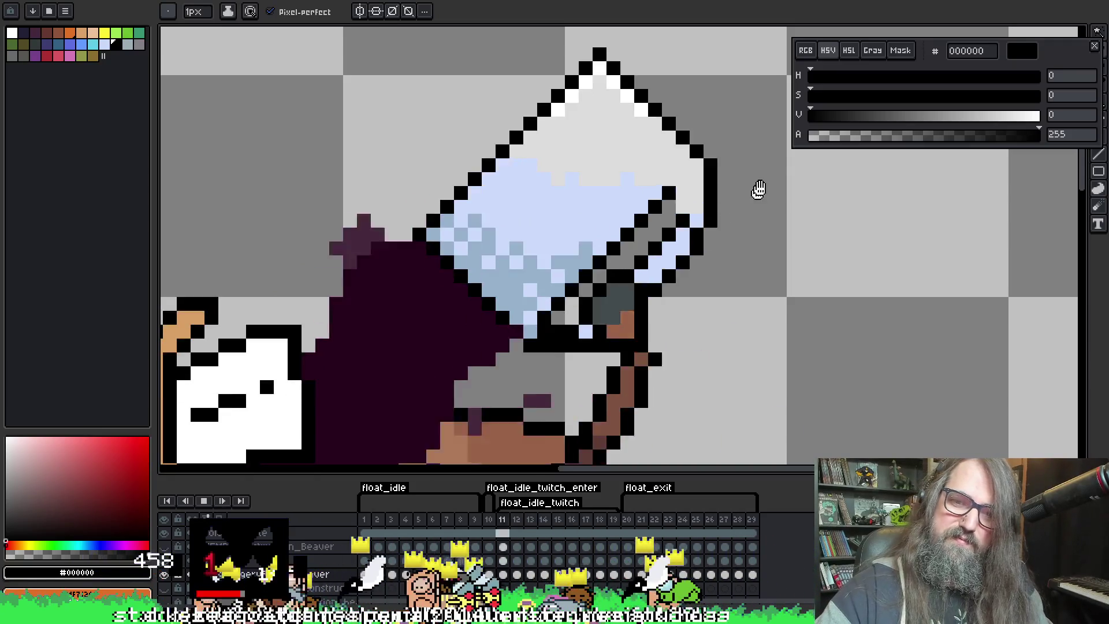
pyautogui.press('Left')
pyautogui.press('Right')
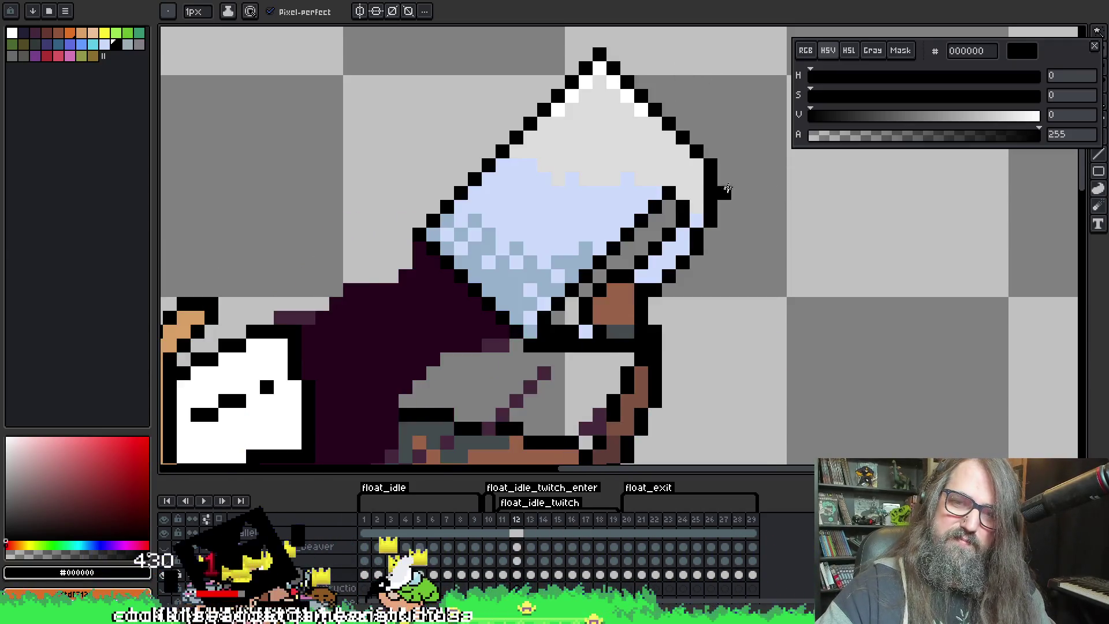
pyautogui.press('Right')
pyautogui.press('Left')
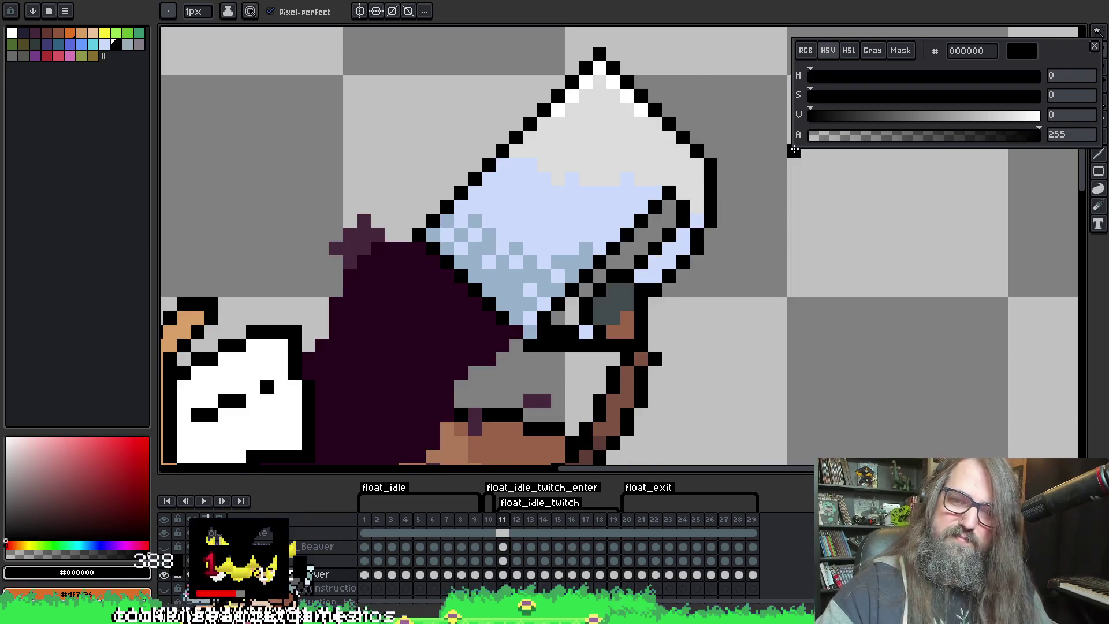
# Play the animation and zoom and pan to watch the drinking beaver's glass and splash
pyautogui.scroll(-5, 778, 178)
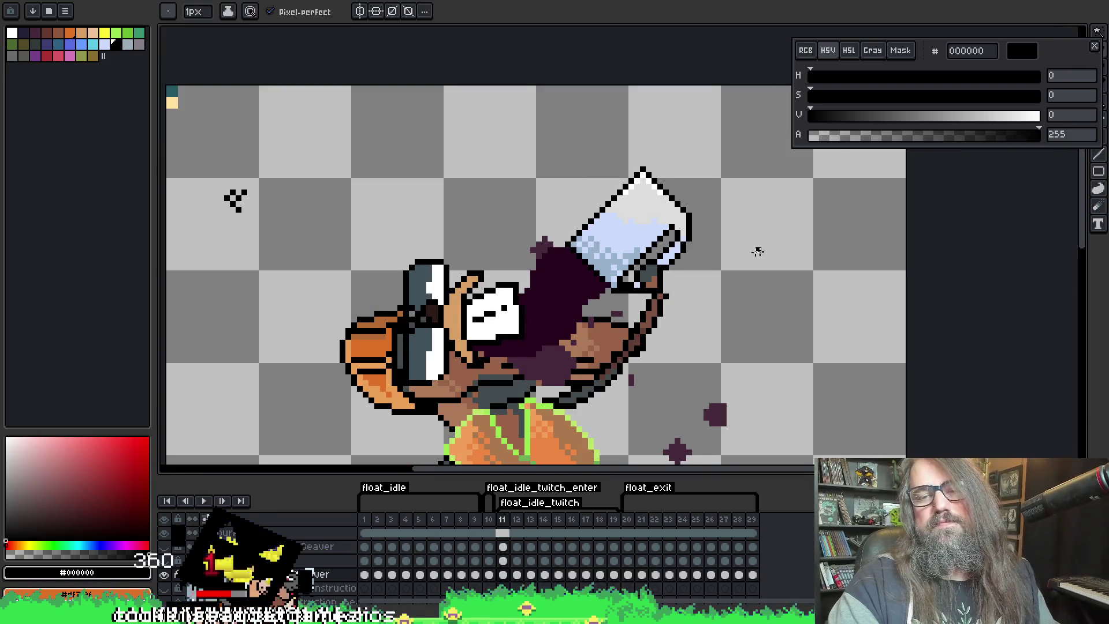
pyautogui.scroll(2, 678, 260)
pyautogui.press('Return')
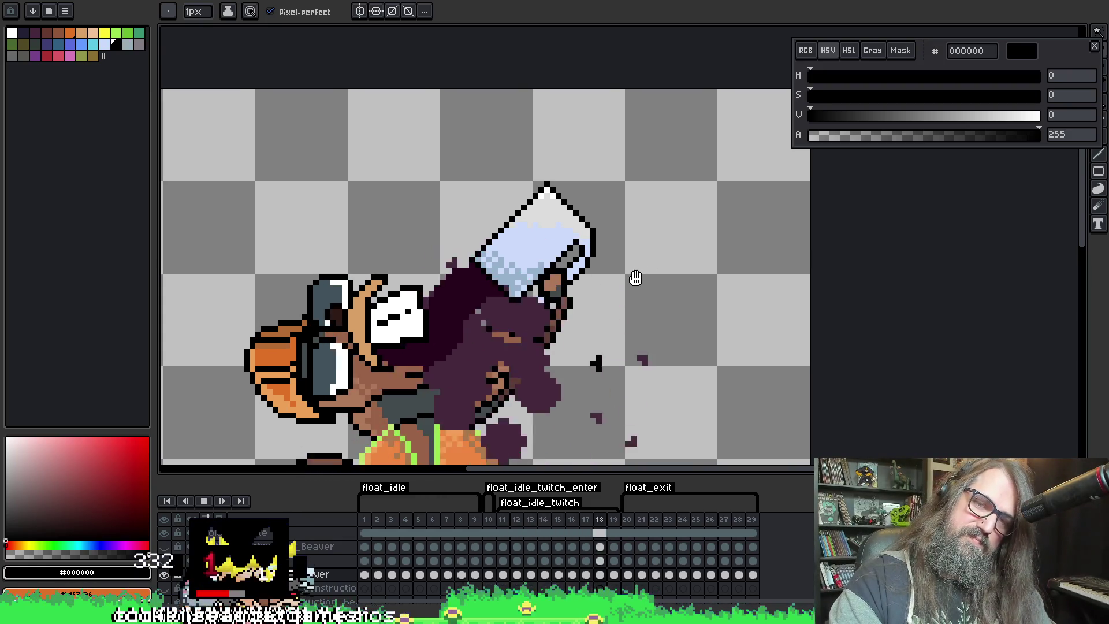
pyautogui.moveTo(636, 280)
pyautogui.mouseDown()
pyautogui.moveTo(716, 126)
pyautogui.moveTo(669, 153)
pyautogui.mouseUp()
pyautogui.scroll(-1, 684, 178)
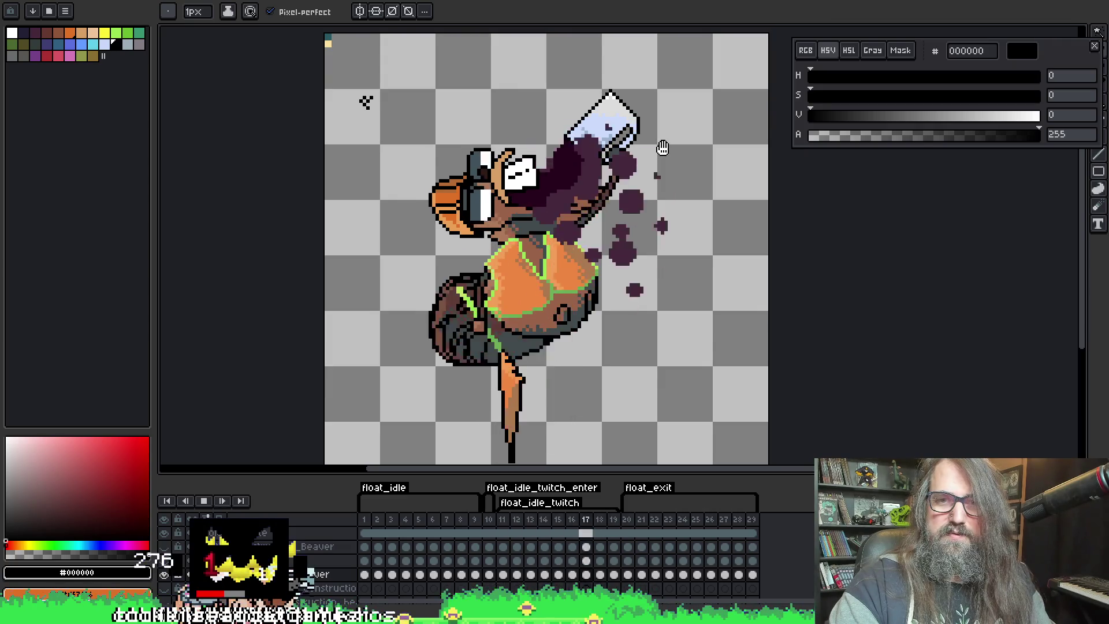
pyautogui.scroll(1, 663, 148)
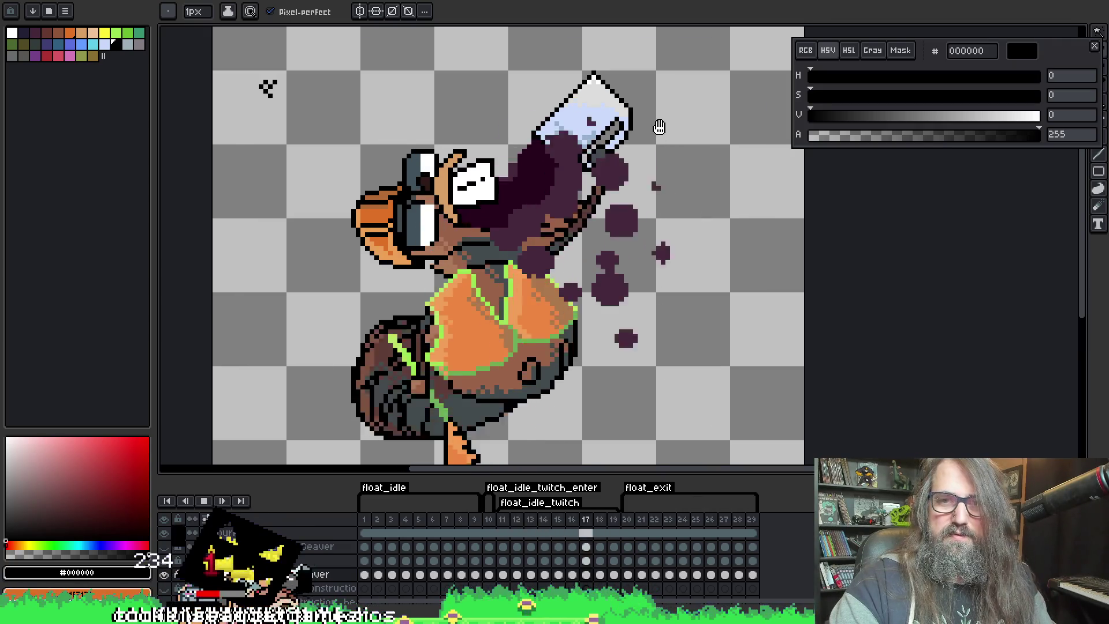
pyautogui.scroll(4, 603, 123)
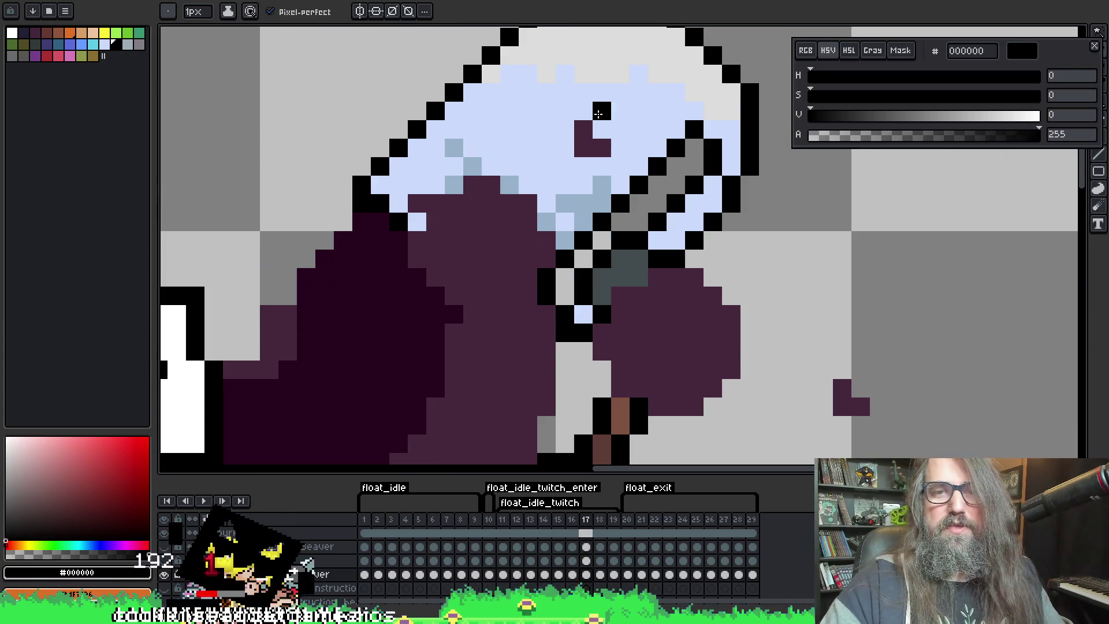
# Pick the glass's light blue #cbdbfc and shift the view across the glass
pyautogui.hotkey('ctrl', 'z')
pyautogui.keyDown('alt'); pyautogui.click(618, 95); pyautogui.keyUp('alt')
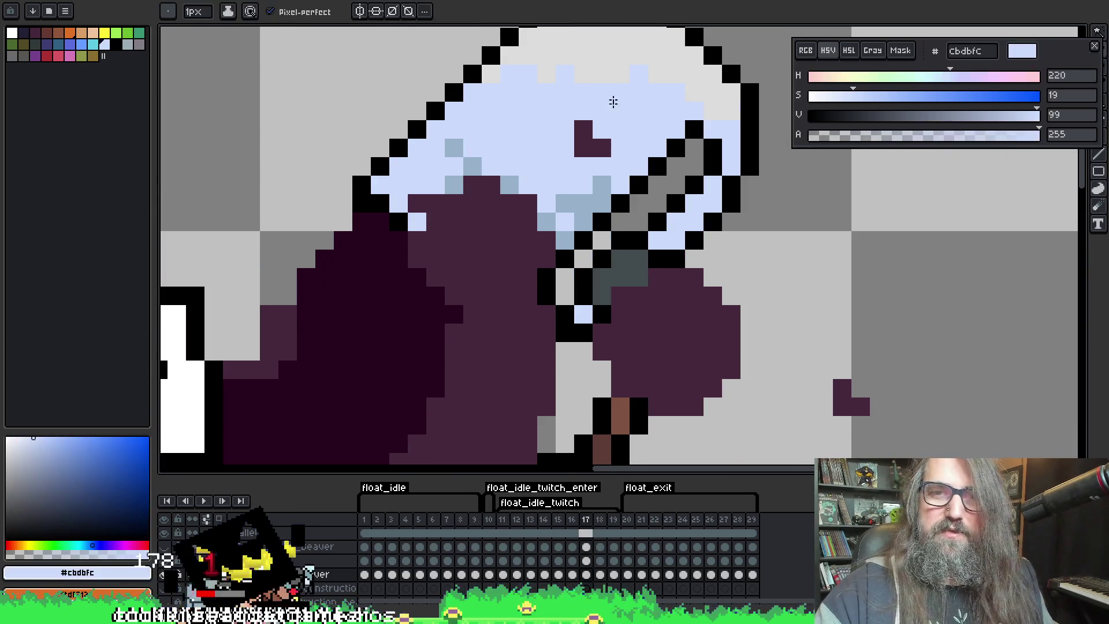
pyautogui.moveTo(580, 74)
pyautogui.mouseDown()
pyautogui.moveTo(570, 152)
pyautogui.moveTo(548, 173)
pyautogui.mouseUp()
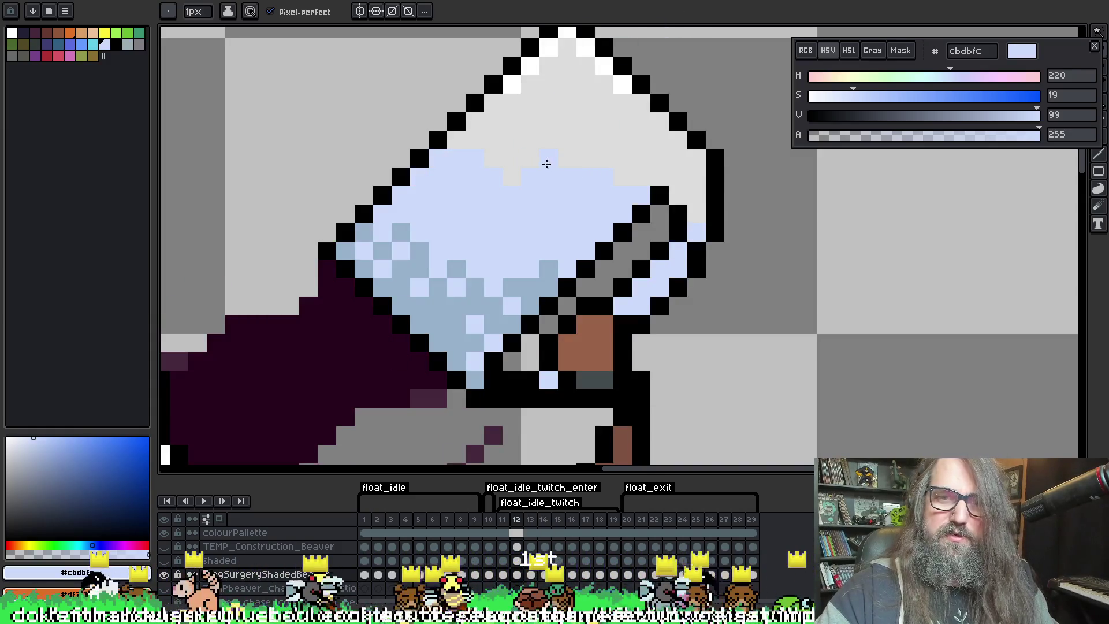
# Flip between frames 11 and 12 to check the glass fix, then play the animation
pyautogui.press(',')
pyautogui.press('.')
pyautogui.press(',')
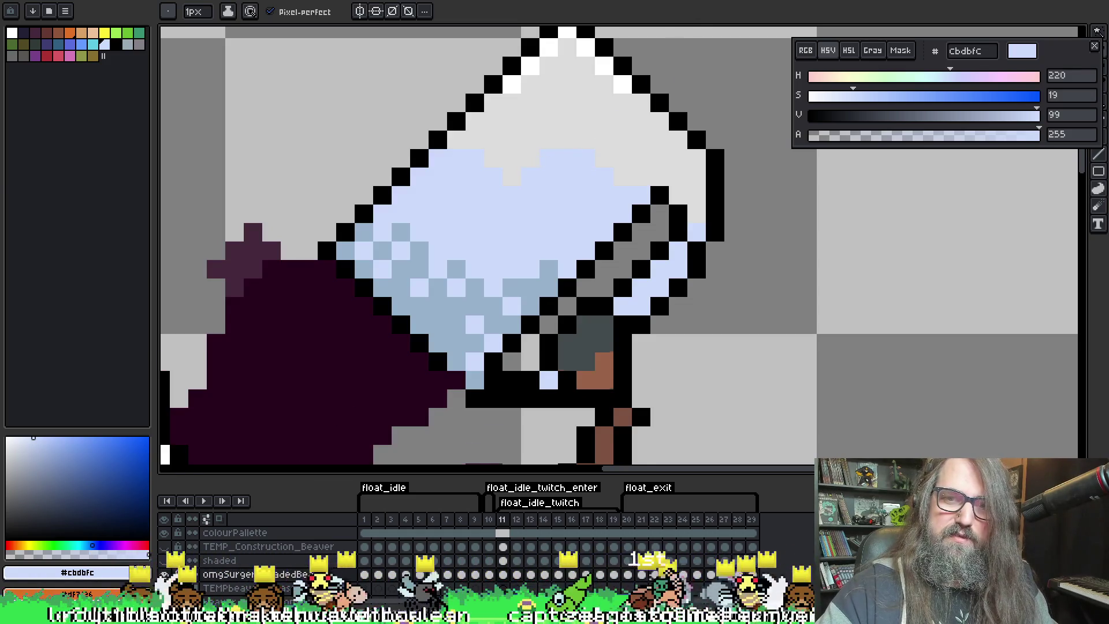
pyautogui.press(',')
pyautogui.press(',')
pyautogui.press('.')
pyautogui.press('.')
pyautogui.press('.')
pyautogui.press(',')
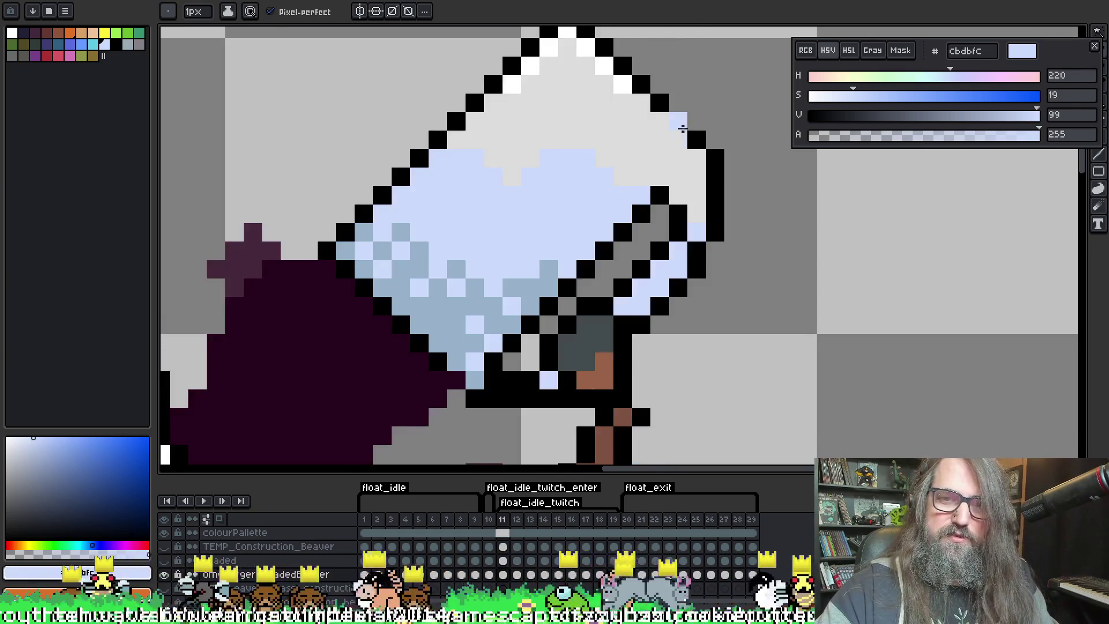
pyautogui.press('Return')
pyautogui.scroll(-5, 693, 173)
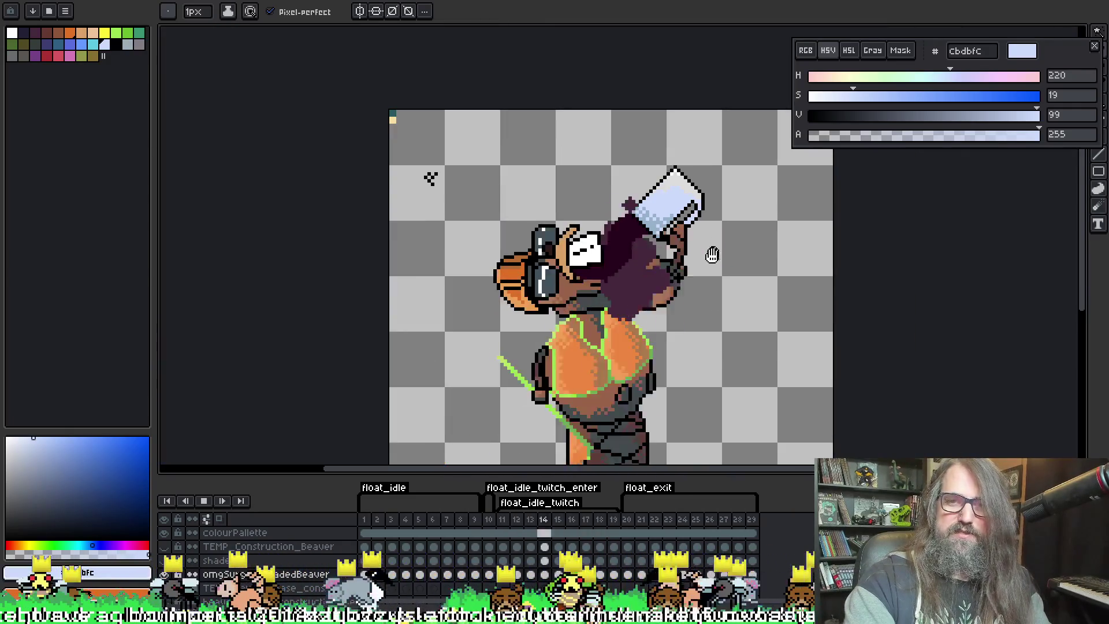
pyautogui.moveTo(728, 292)
pyautogui.mouseDown()
pyautogui.moveTo(670, 305)
pyautogui.moveTo(712, 260)
pyautogui.moveTo(702, 229)
pyautogui.mouseUp()
pyautogui.scroll(1, 673, 303)
pyautogui.scroll(-1, 703, 230)
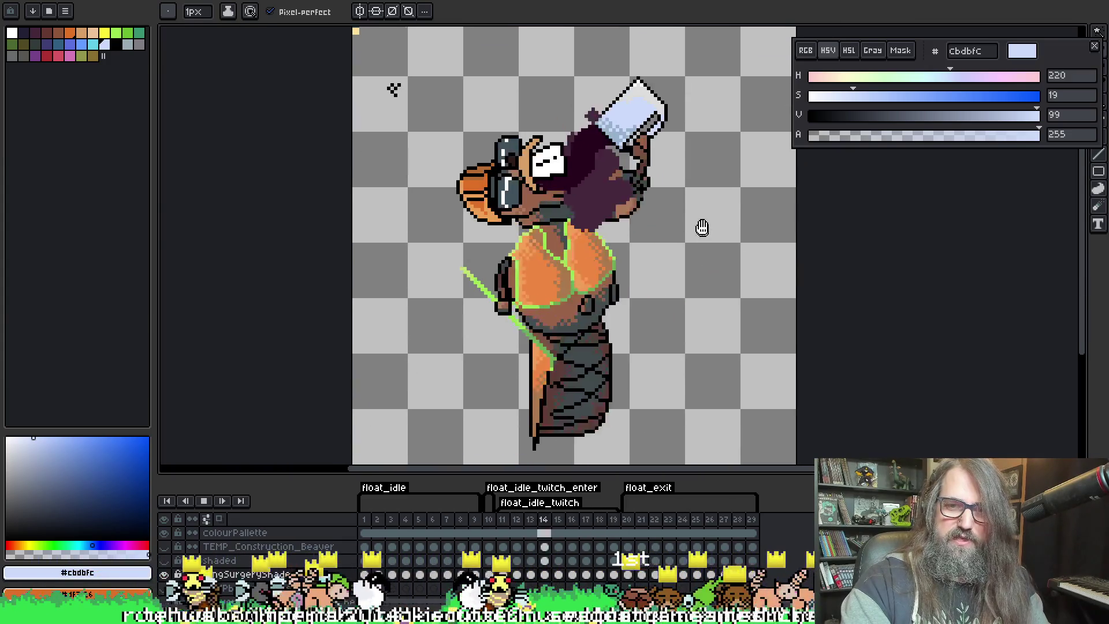
pyautogui.scroll(-1, 701, 234)
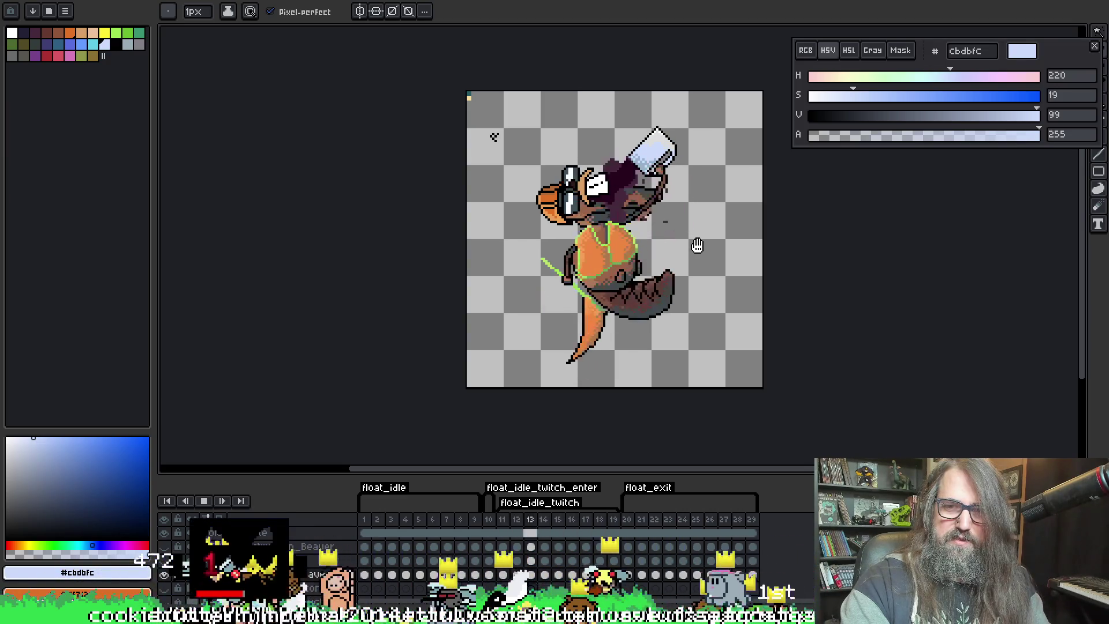
pyautogui.scroll(3, 608, 252)
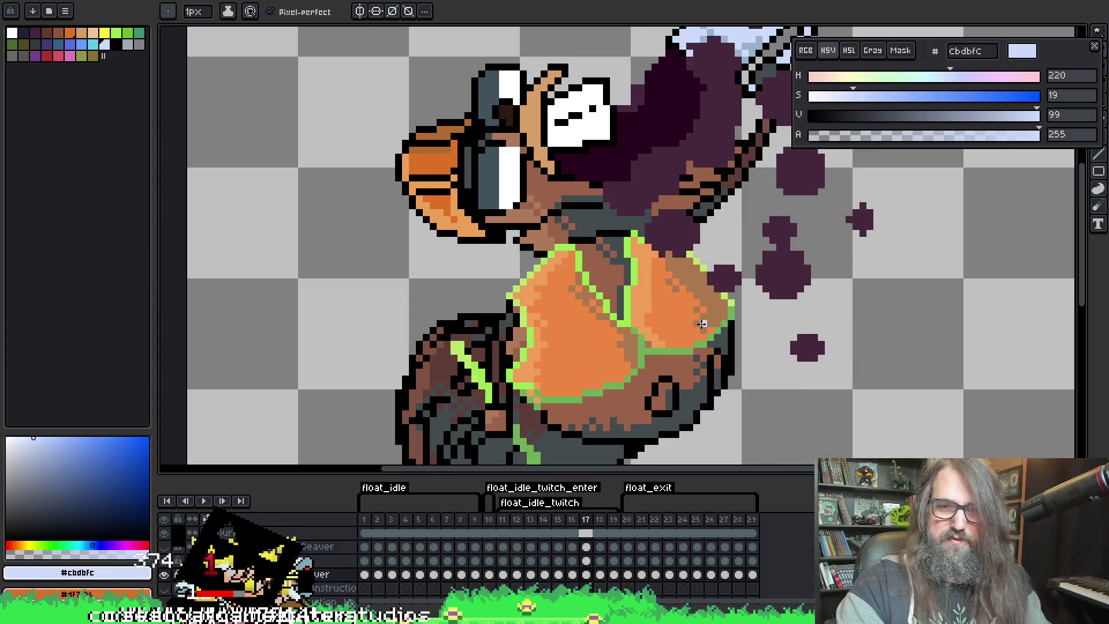
pyautogui.scroll(2, 595, 310)
pyautogui.keyDown('alt'); pyautogui.click(582, 289); pyautogui.keyUp('alt')
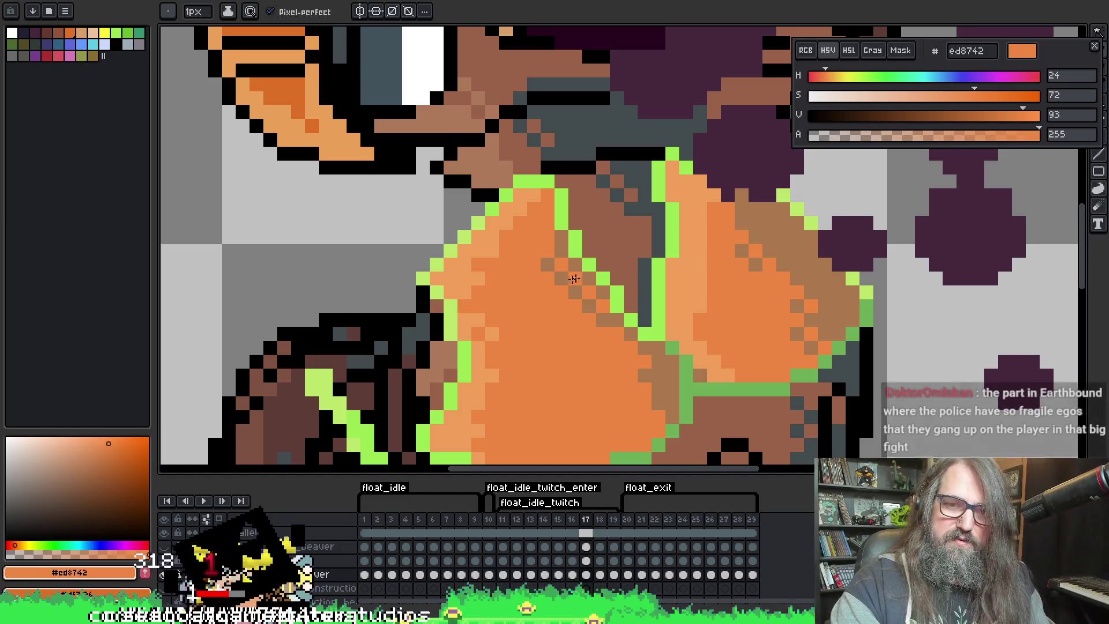
# Play the animation with the whole beaver in view and stop on frame 12
pyautogui.press('Return')
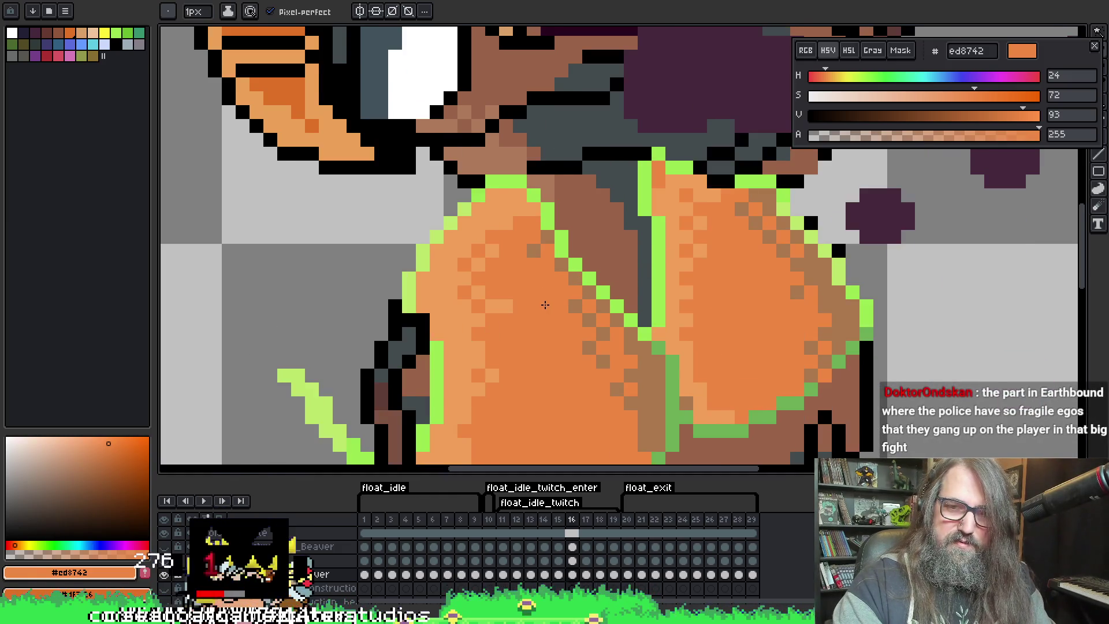
pyautogui.scroll(-4, 683, 325)
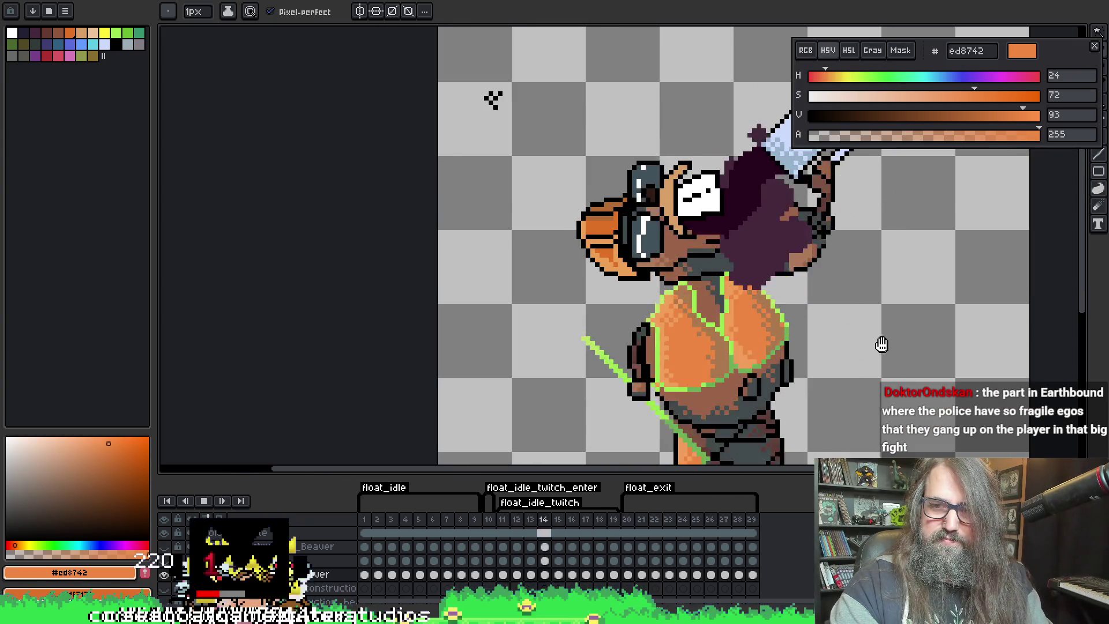
pyautogui.moveTo(881, 346); pyautogui.dragTo(733, 324)
pyautogui.scroll(1, 681, 316)
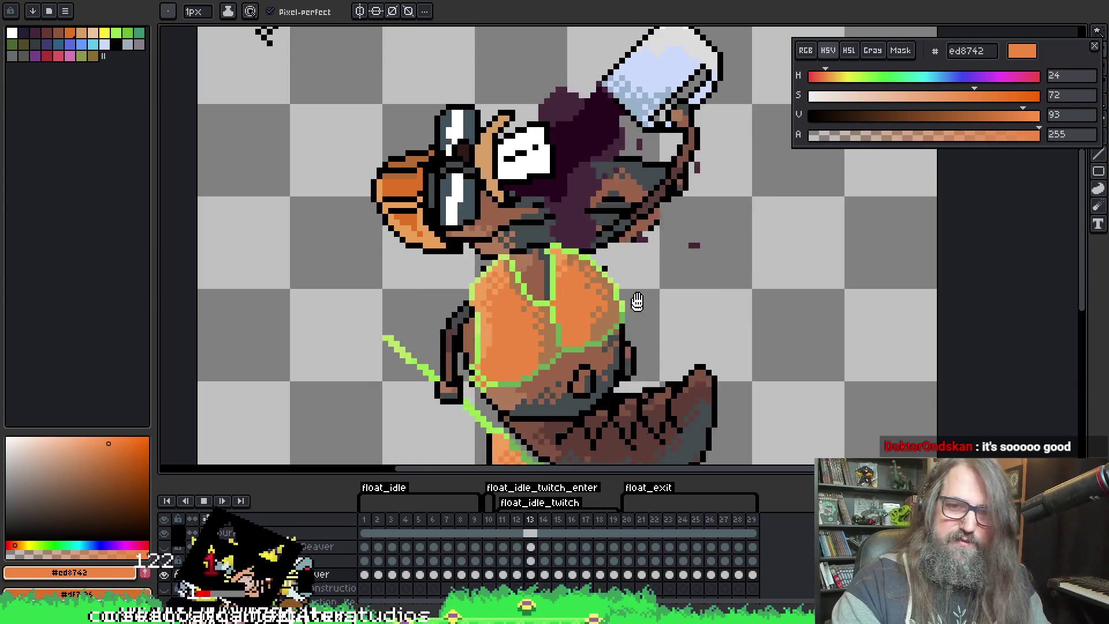
pyautogui.press('Return')
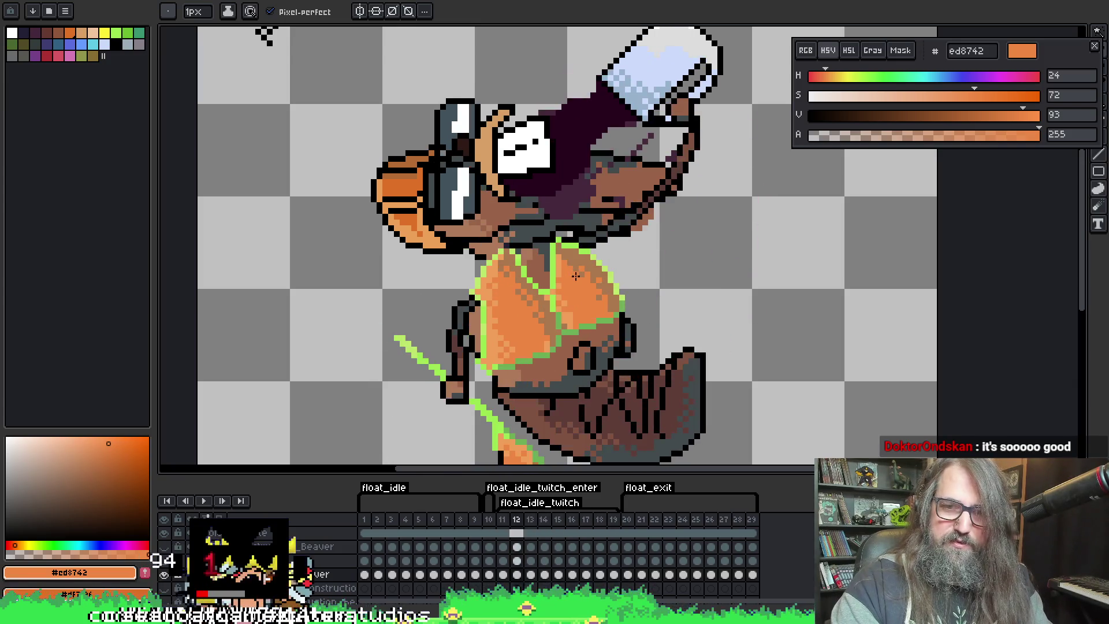
# Pick the vest oranges #f19f5a and #ed8742 on frames 12 and 13 for dithered shading
pyautogui.keyDown('alt'); pyautogui.click(554, 270); pyautogui.keyUp('alt')
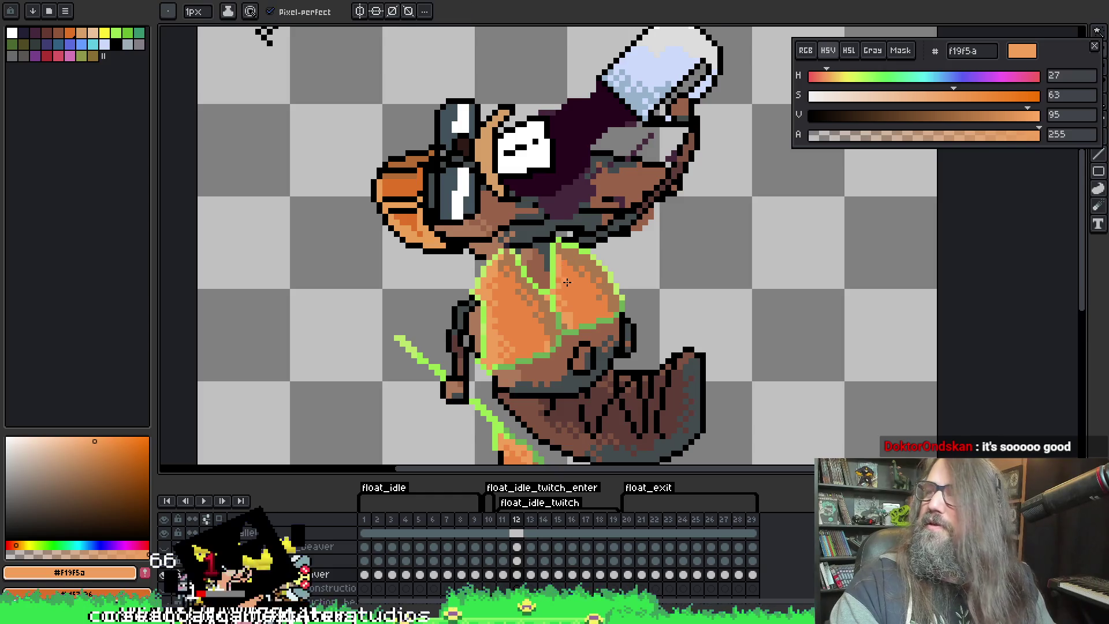
pyautogui.scroll(1, 567, 282)
pyautogui.hscroll(-1, 577, 292)
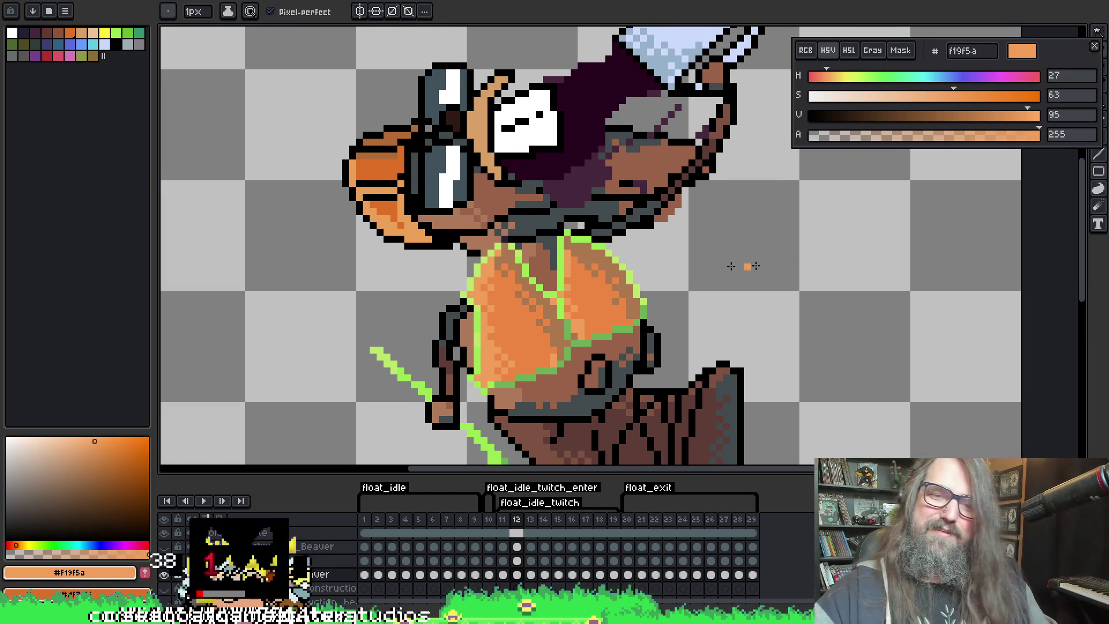
pyautogui.press('Right')
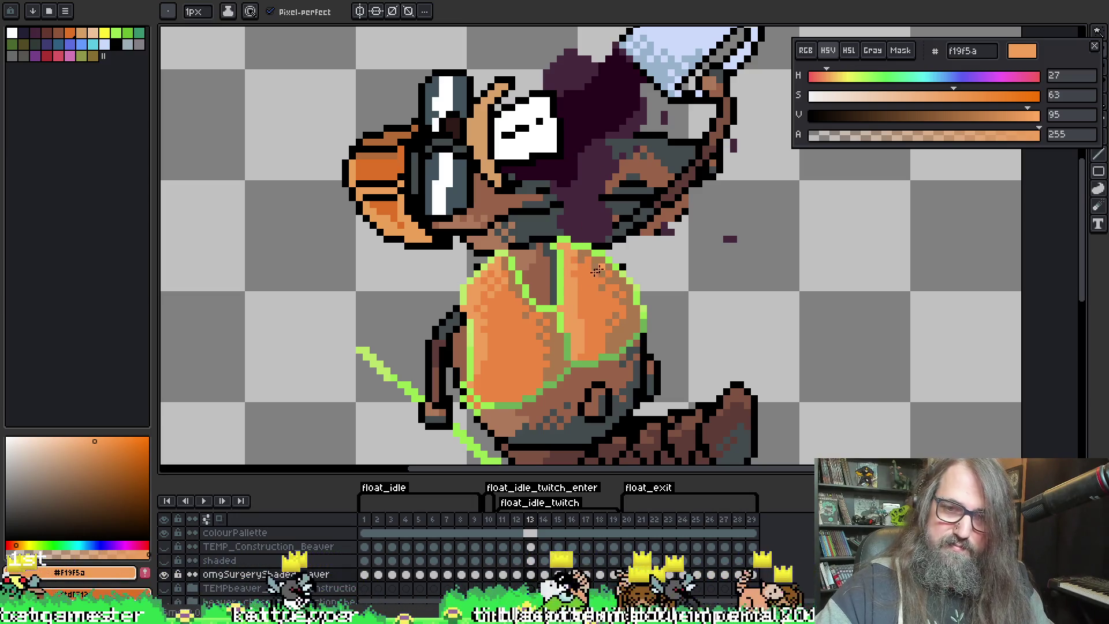
pyautogui.keyDown('alt'); pyautogui.click(578, 281); pyautogui.keyUp('alt')
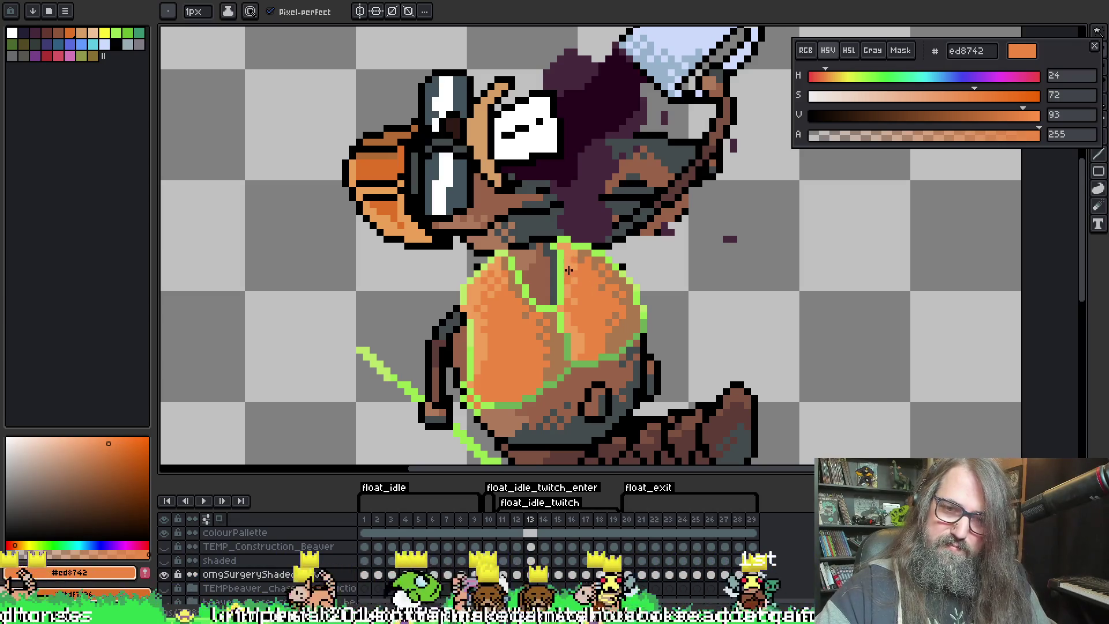
pyautogui.scroll(-2, 556, 210)
# Switch back to the pencil and play the animation to review the vest shading
pyautogui.press('i')
pyautogui.press('b')
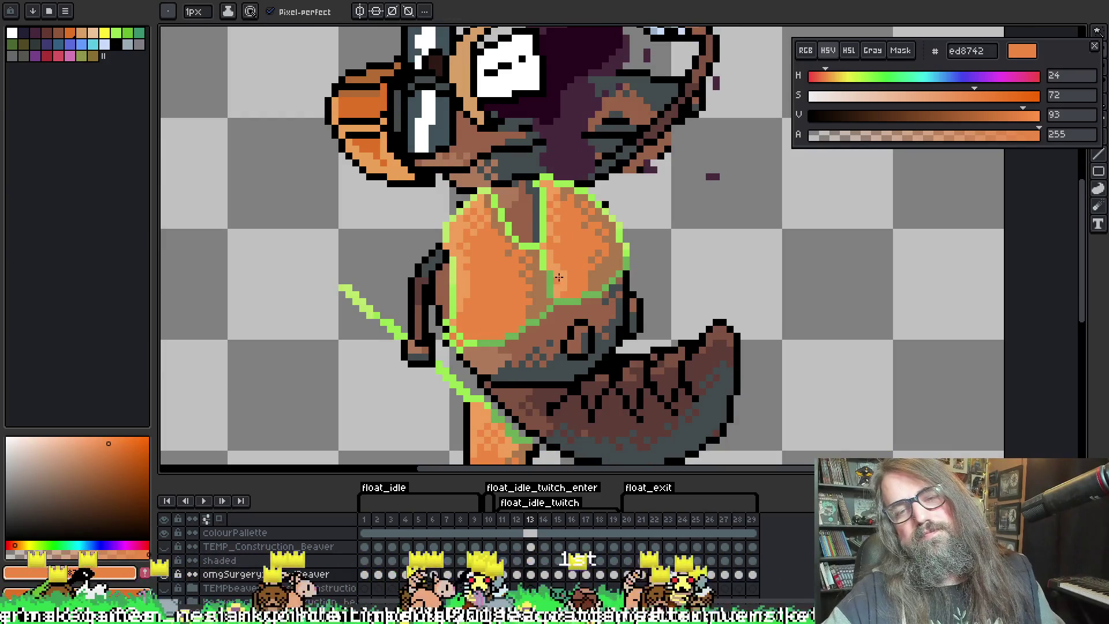
pyautogui.press('Return')
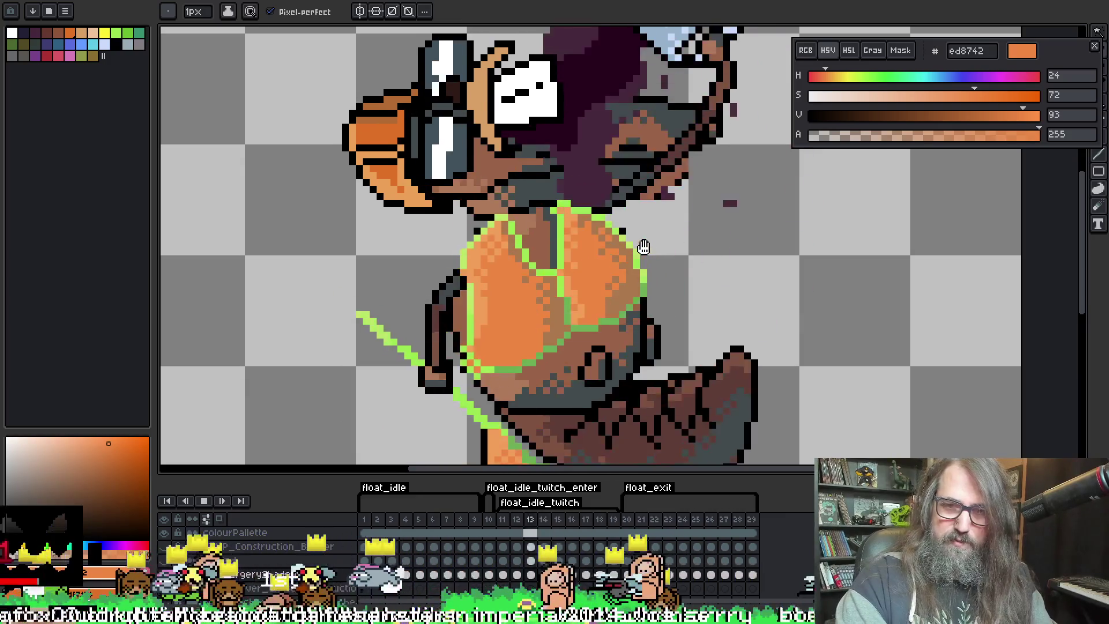
pyautogui.scroll(-3, 670, 245)
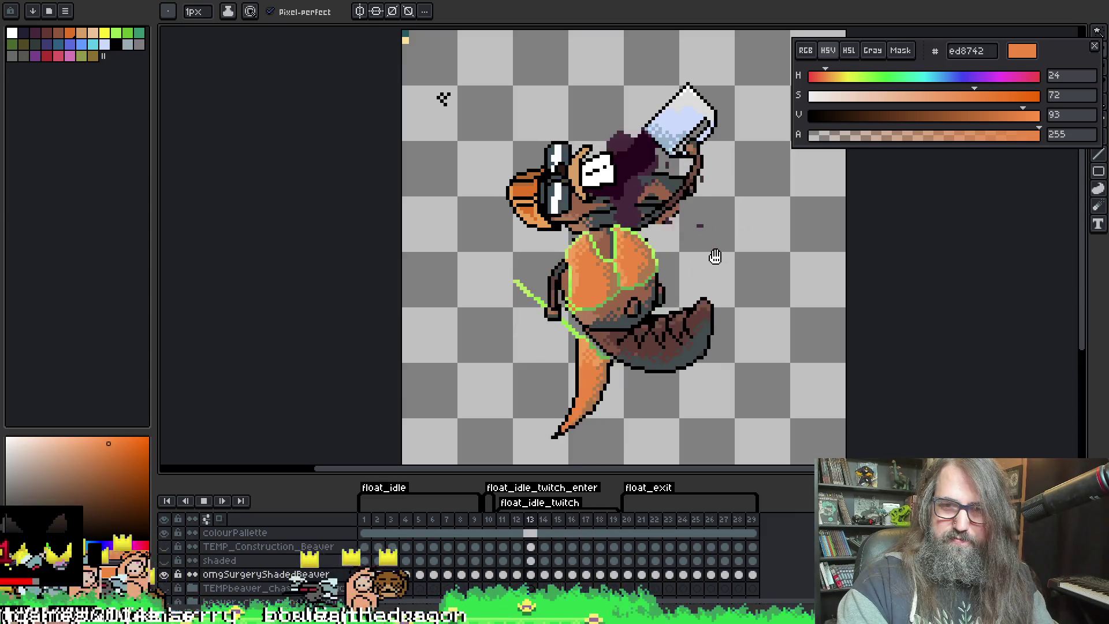
# Stop playback and flip through neighbouring frames to compare poses, landing on frame 19
pyautogui.press('Return')
pyautogui.press('Right')
pyautogui.press('Right')
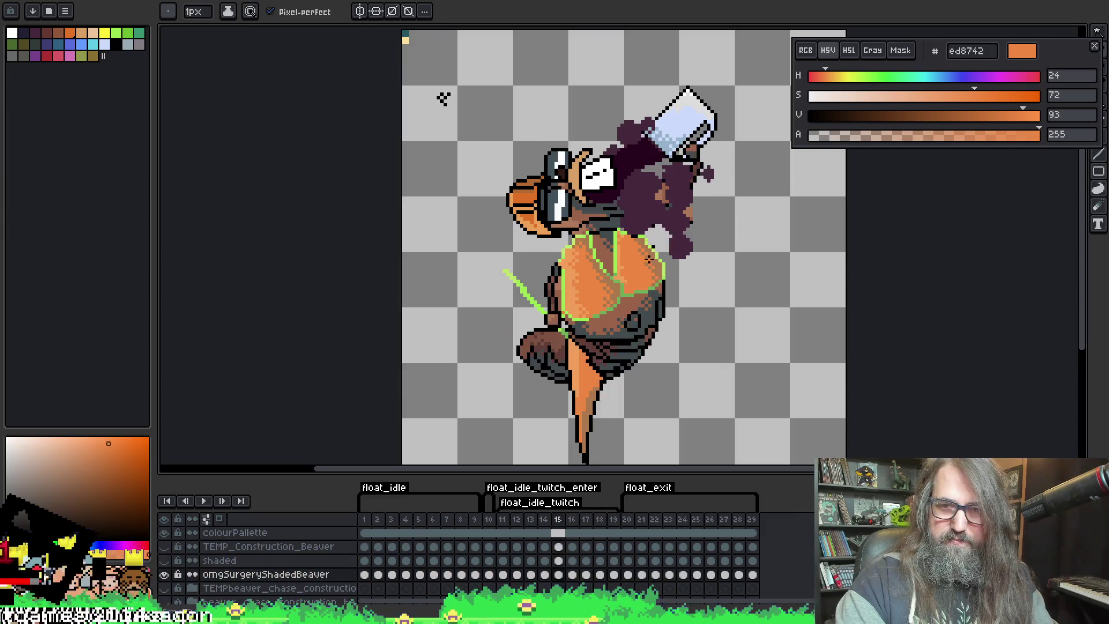
pyautogui.press('Right')
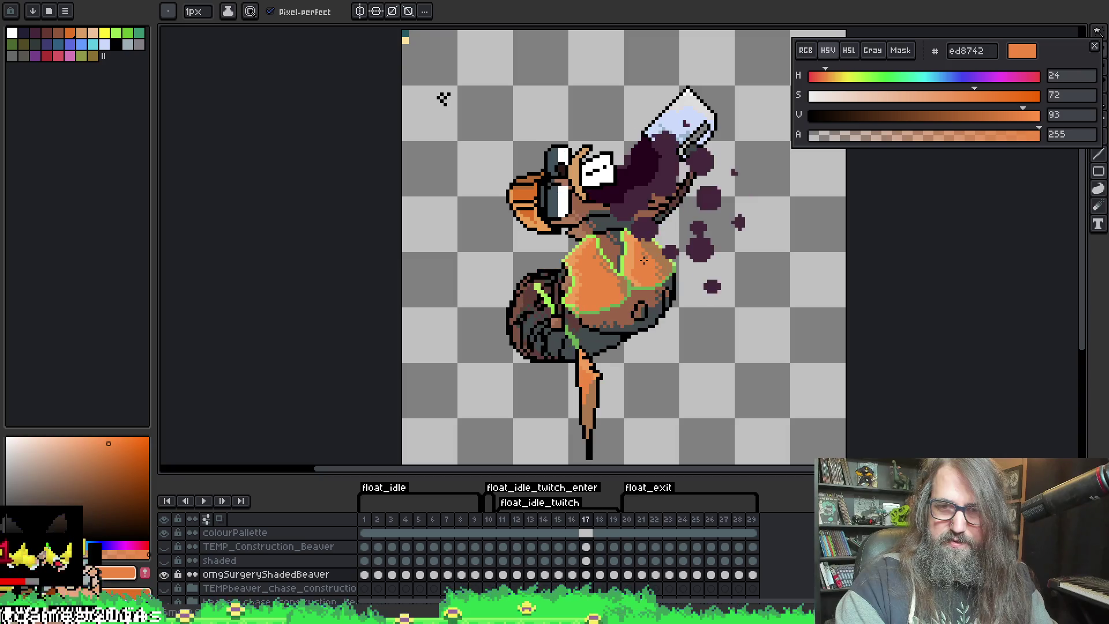
pyautogui.scroll(6, 647, 259)
pyautogui.press('alt')
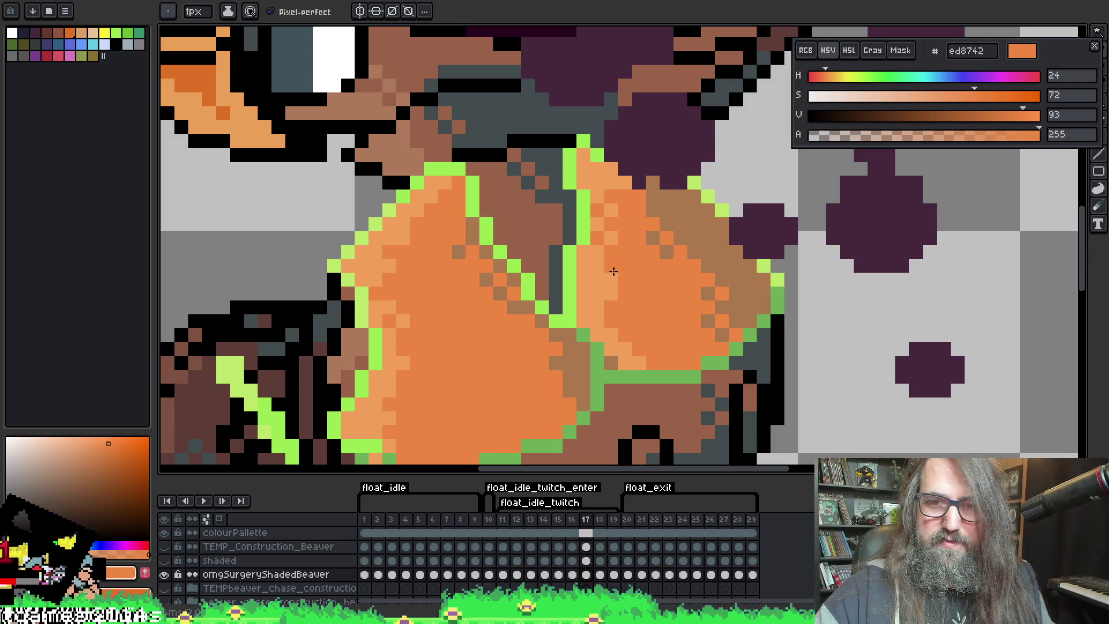
pyautogui.press('Left')
pyautogui.press('Left')
pyautogui.press('Right')
pyautogui.press('Right')
pyautogui.press('Right')
pyautogui.press('Left')
pyautogui.press('Left')
pyautogui.press('Left')
pyautogui.press('Right')
pyautogui.press('Right')
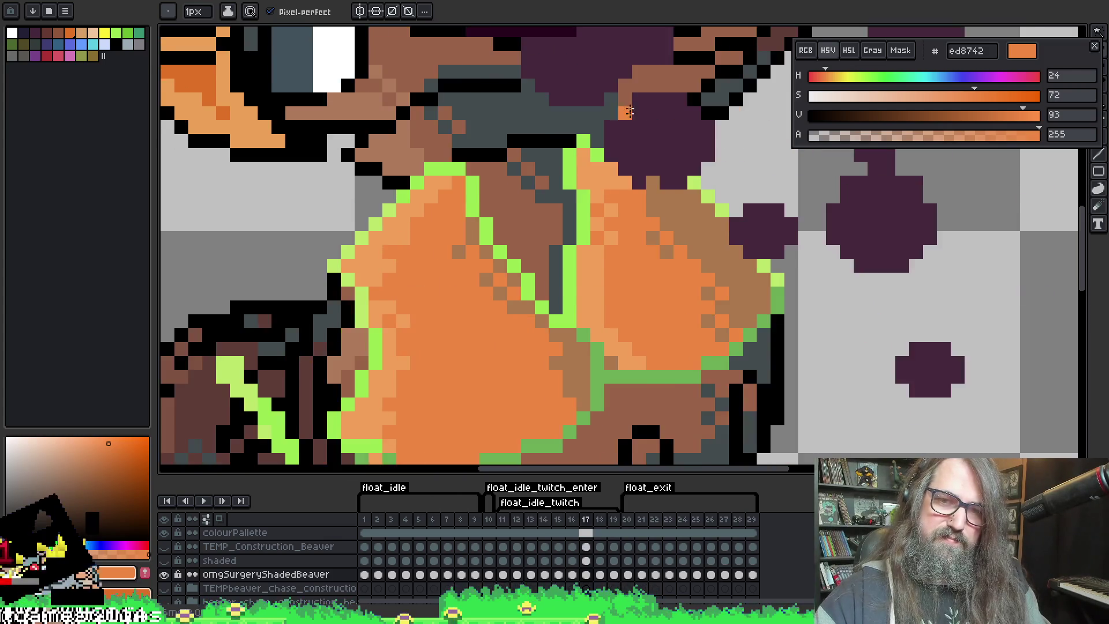
pyautogui.press('Right')
pyautogui.press('Right')
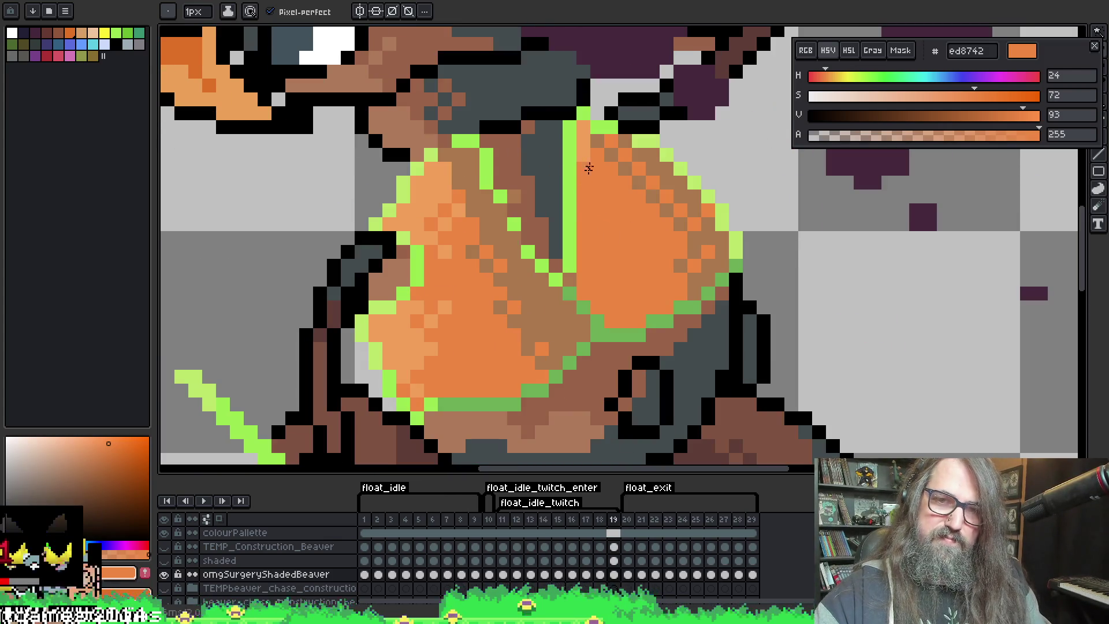
# Sample the light vest orange f19f5a and paint highlight pixels down the vest
pyautogui.keyDown('alt'); pyautogui.click(584, 141); pyautogui.keyUp('alt')
pyautogui.moveTo(584, 153); pyautogui.dragTo(587, 212)
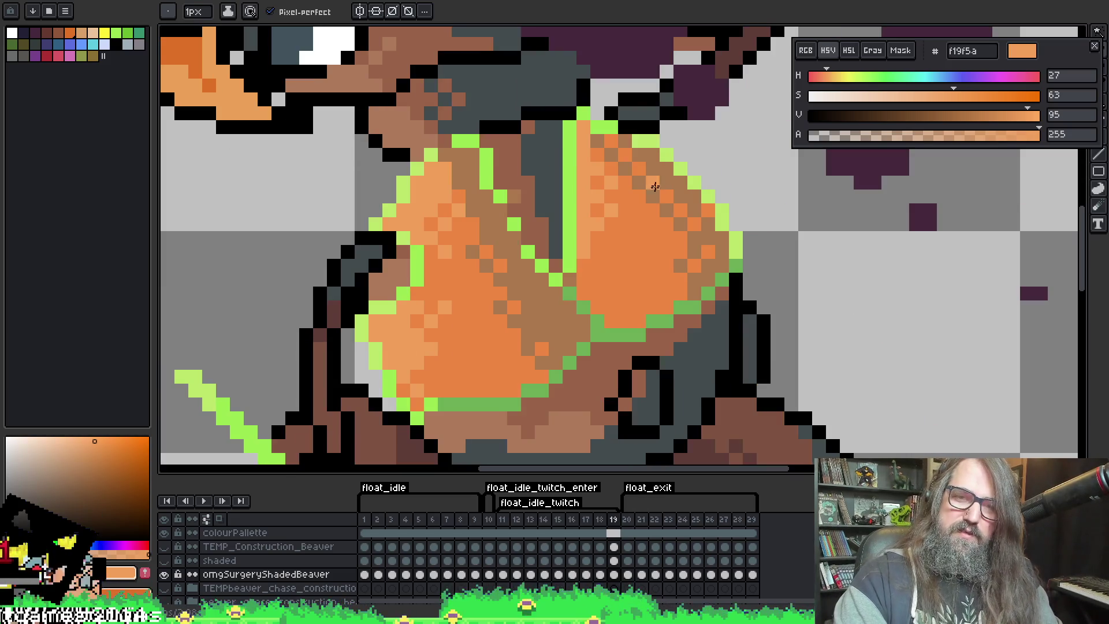
pyautogui.scroll(2, 573, 204)
pyautogui.scroll(-2, 572, 203)
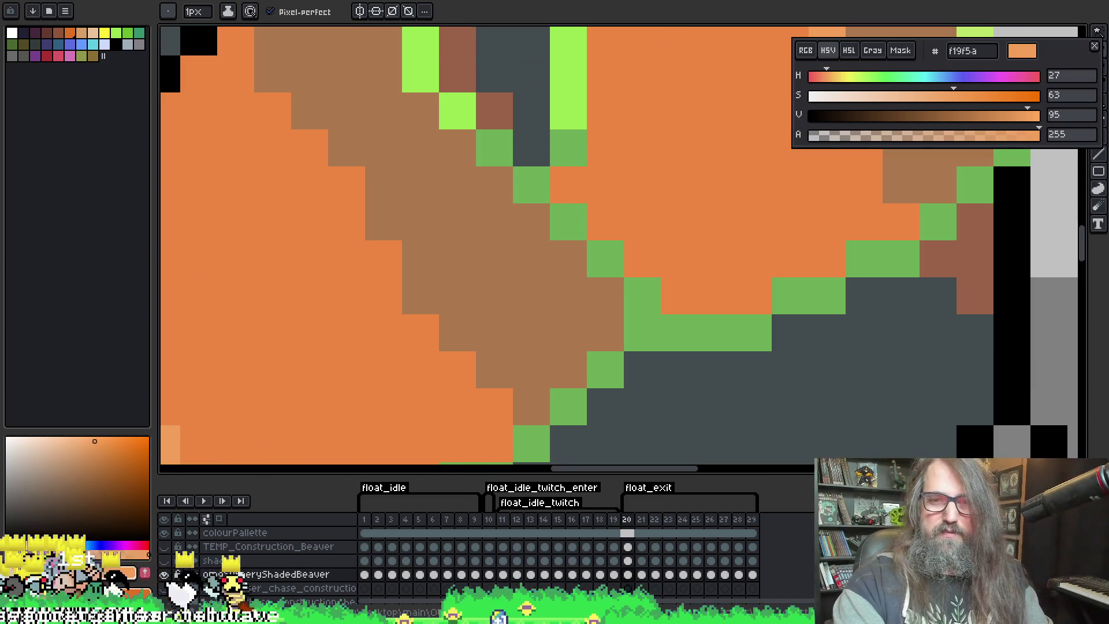
pyautogui.hotkey('ctrl', 'Tab')
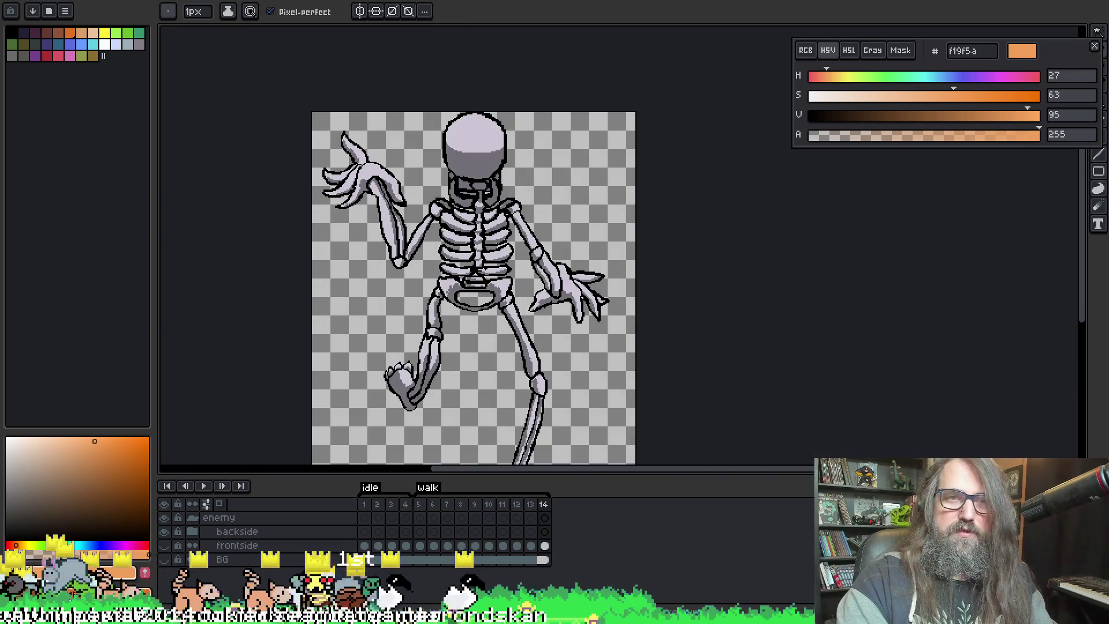
pyautogui.hotkey('ctrl', 'Tab')
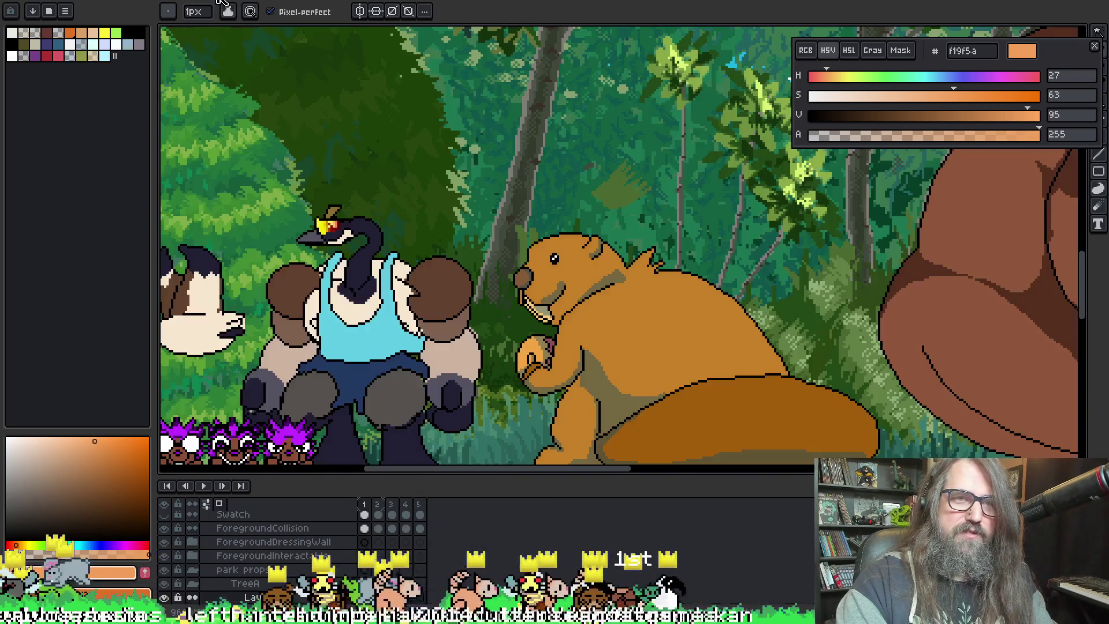
pyautogui.hotkey('ctrl', 'Tab')
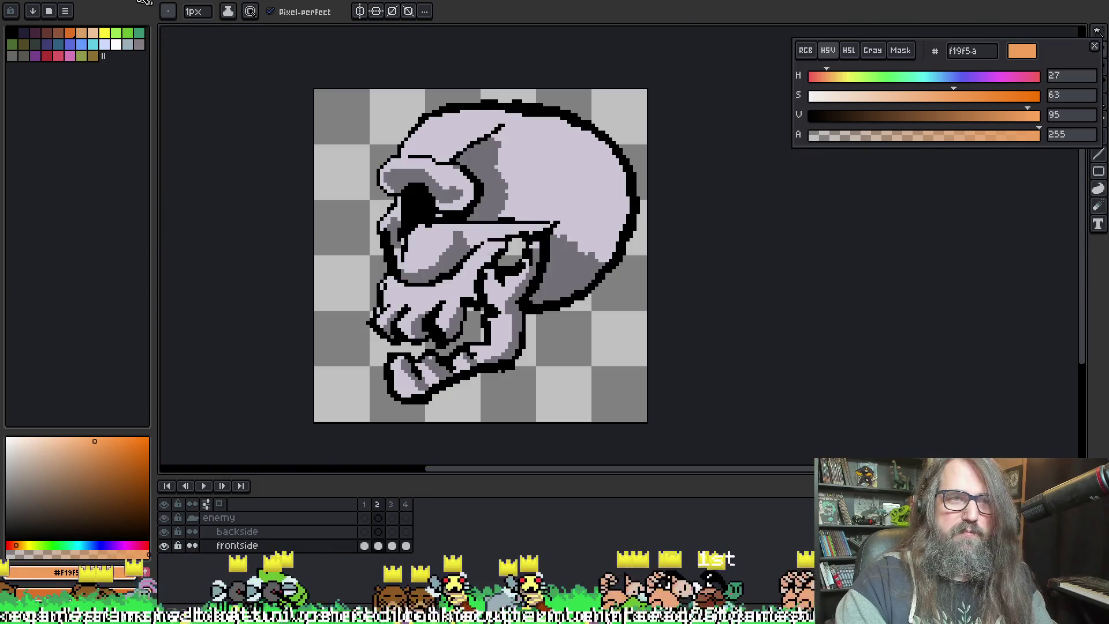
pyautogui.hotkey('ctrl', 'Tab')
pyautogui.hotkey('ctrl', 'Tab')
pyautogui.hotkey('ctrl', 'Tab')
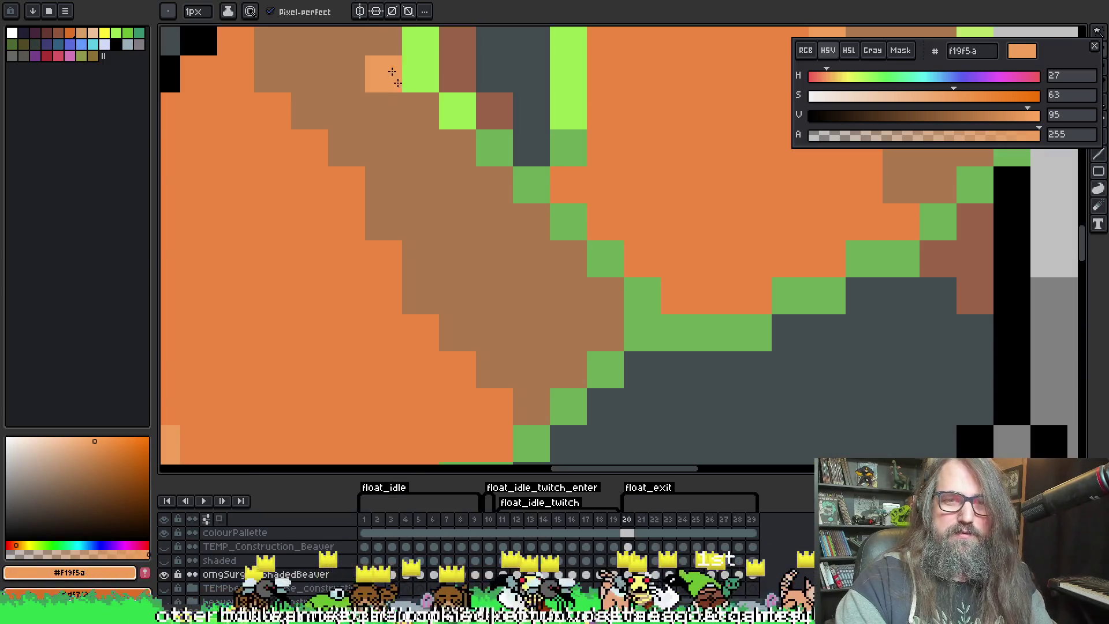
# Jump back to frame 16 and briefly play the animation, then stop it
pyautogui.scroll(-3, 563, 275)
pyautogui.scroll(-2, 564, 275)
pyautogui.press('Left')
pyautogui.press('Left')
pyautogui.press('Left')
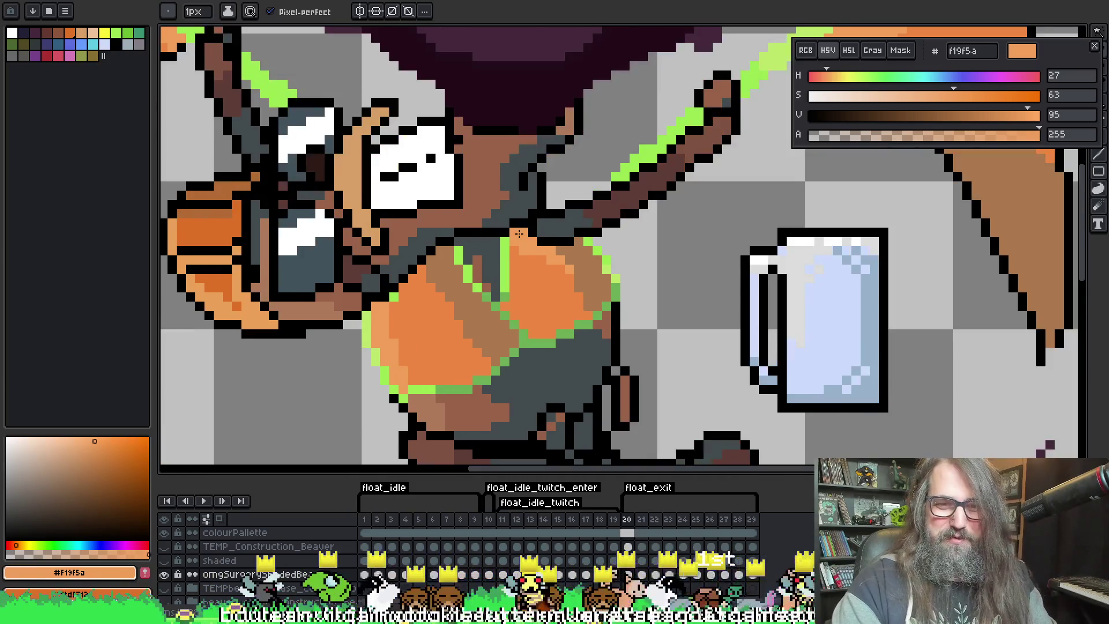
pyautogui.scroll(3, 520, 315)
pyautogui.scroll(-2, 520, 315)
pyautogui.press('Return')
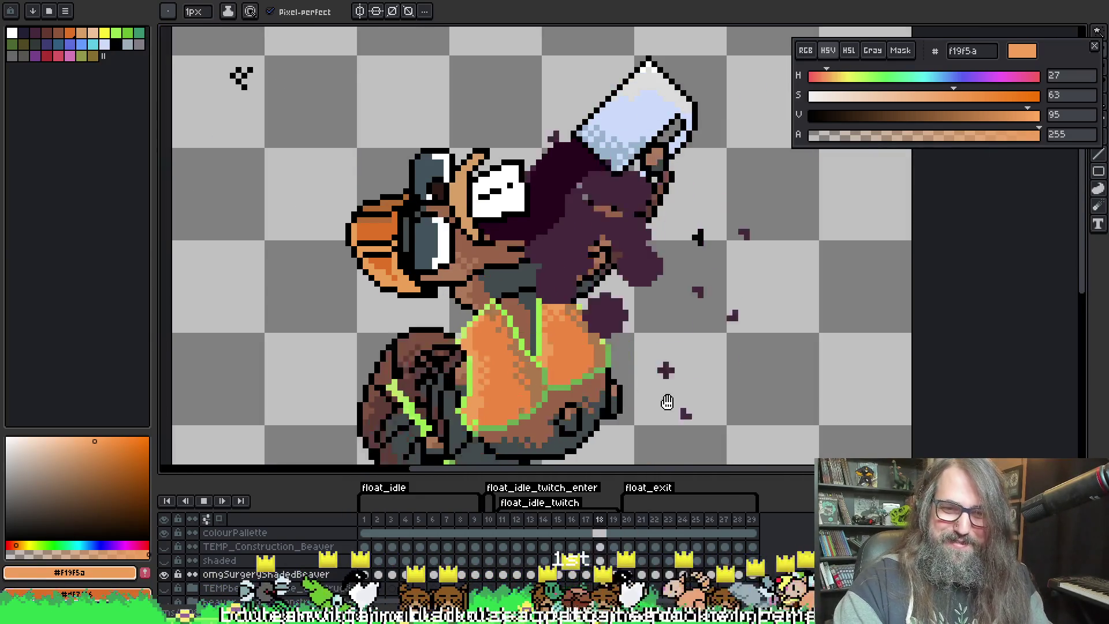
pyautogui.scroll(3, 630, 390)
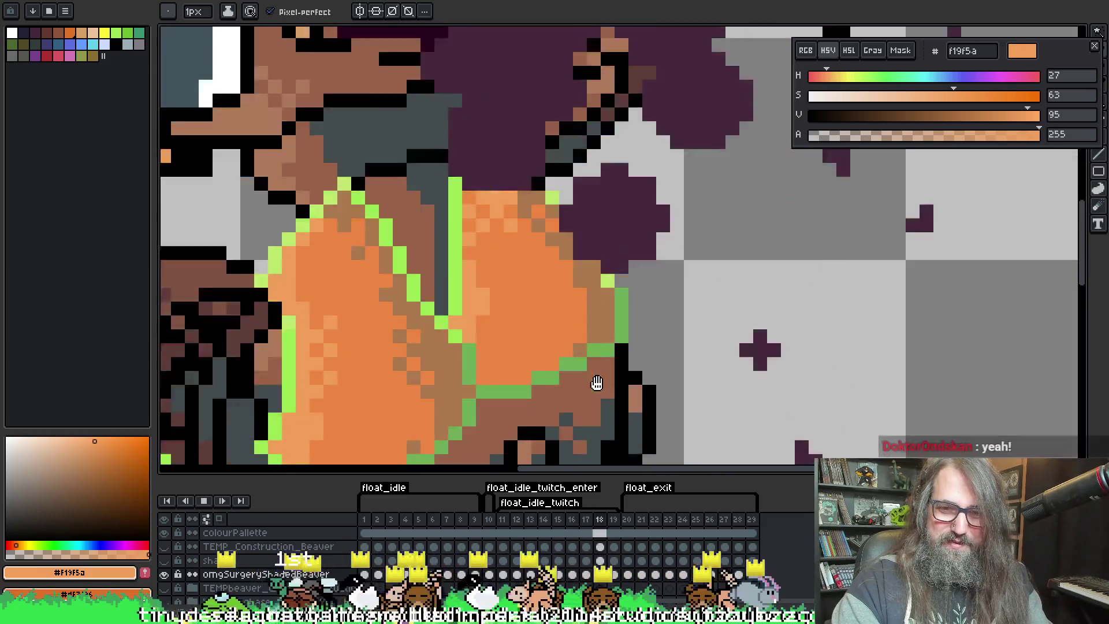
pyautogui.press('Return')
# Step through the frames to frame 12 to inspect the vest, then restart looping playback
pyautogui.press('Left')
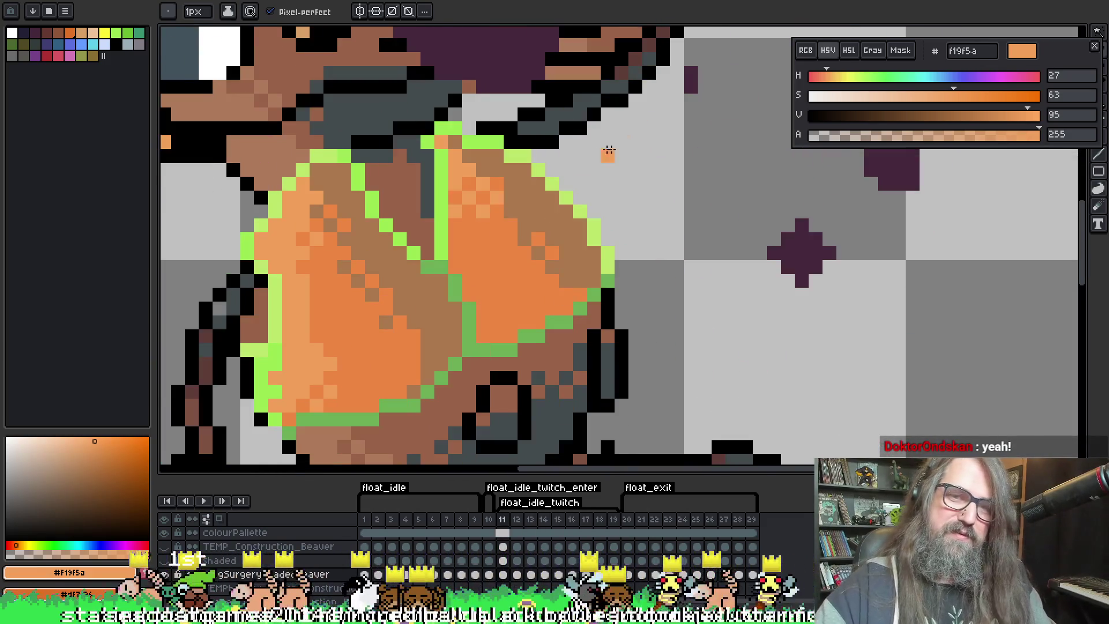
pyautogui.press('Left')
pyautogui.press('Right')
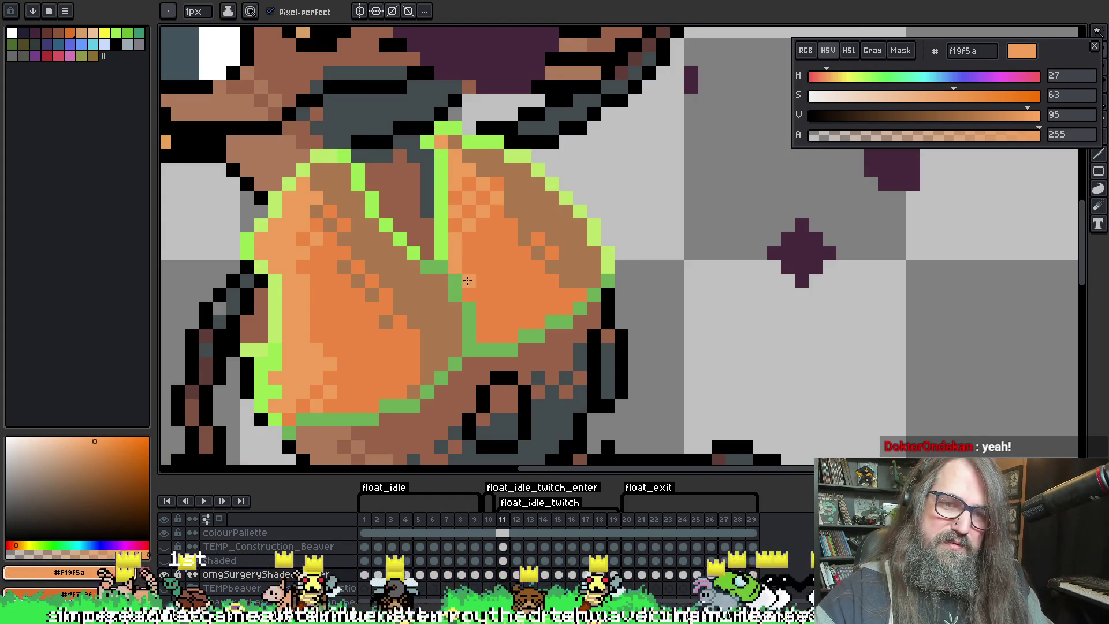
pyautogui.press('Right')
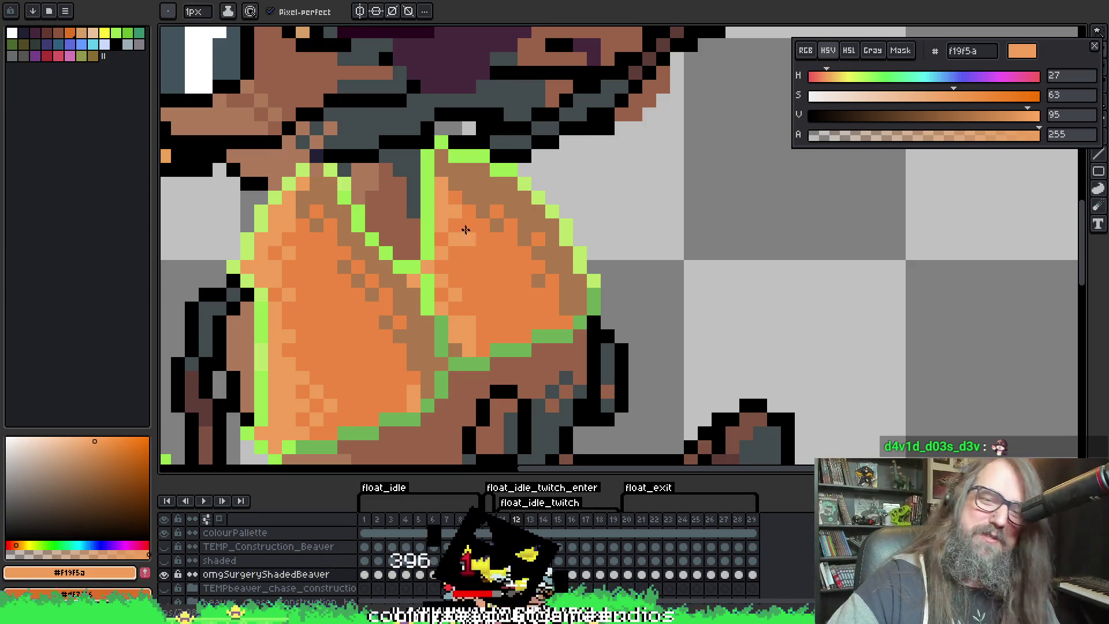
pyautogui.hscroll(-1, 465, 228)
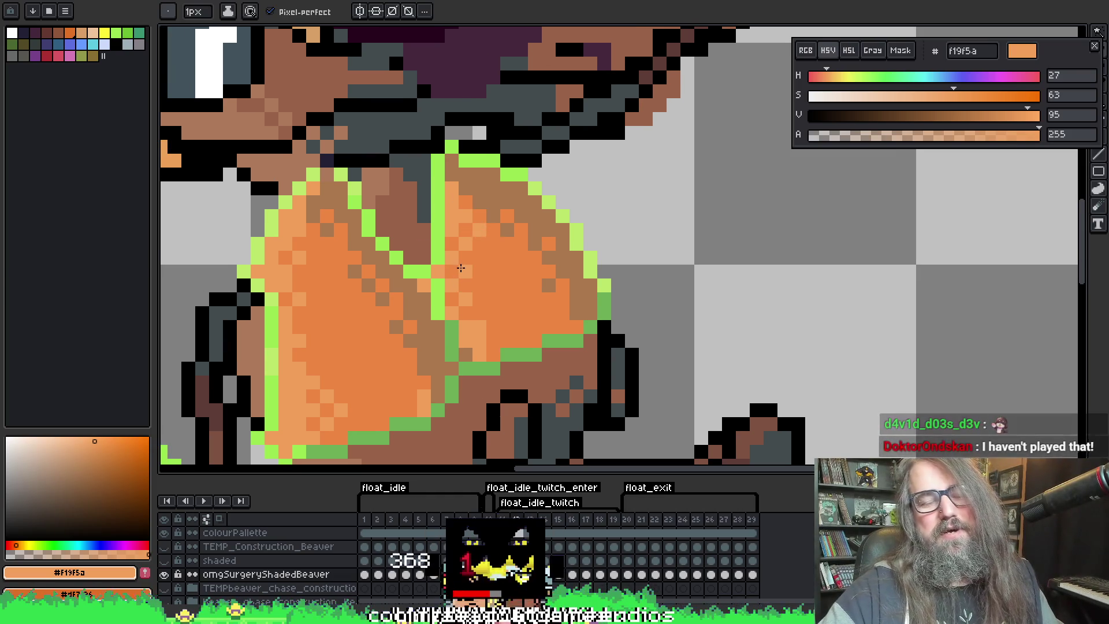
pyautogui.scroll(-2, 508, 169)
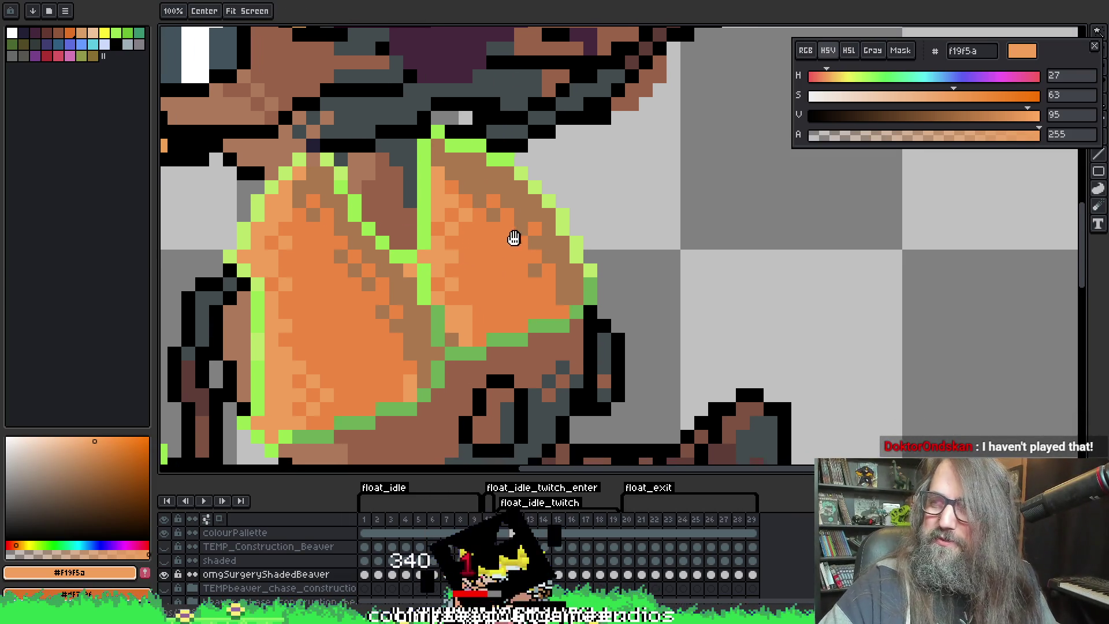
pyautogui.press('alt')
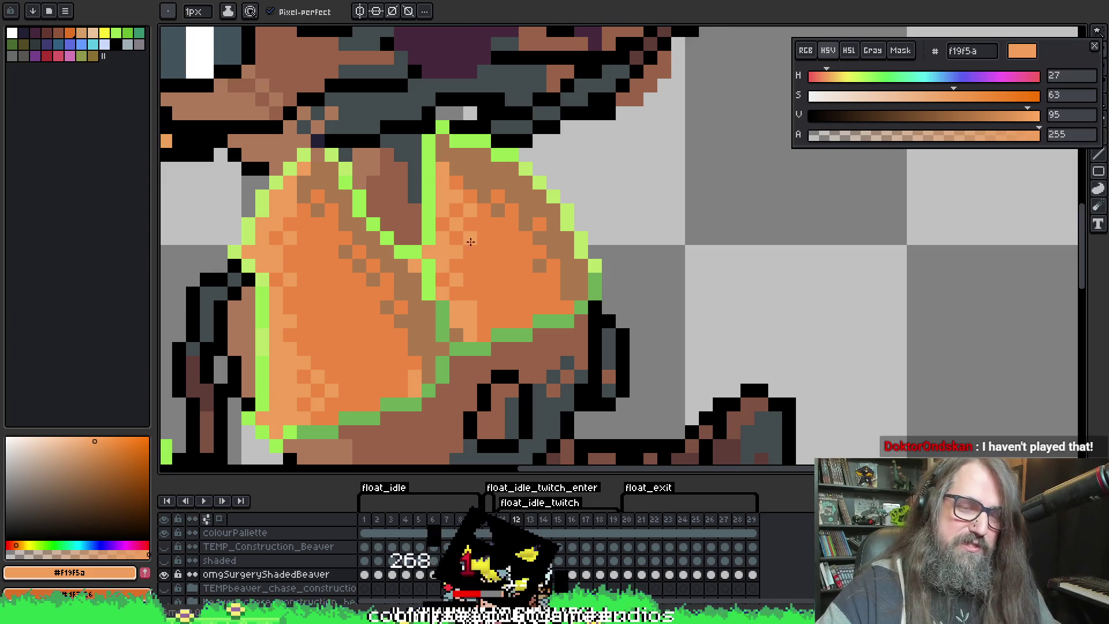
pyautogui.scroll(2, 474, 266)
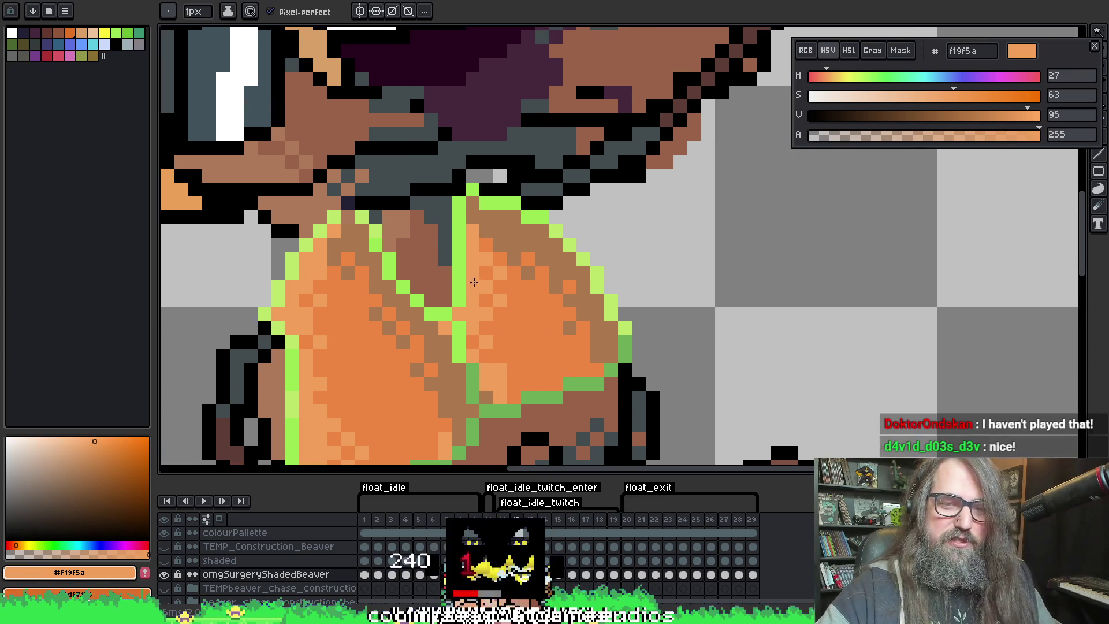
pyautogui.keyDown('ctrl'); pyautogui.rightClick(589, 173); pyautogui.keyUp('ctrl')
pyautogui.press('Escape')
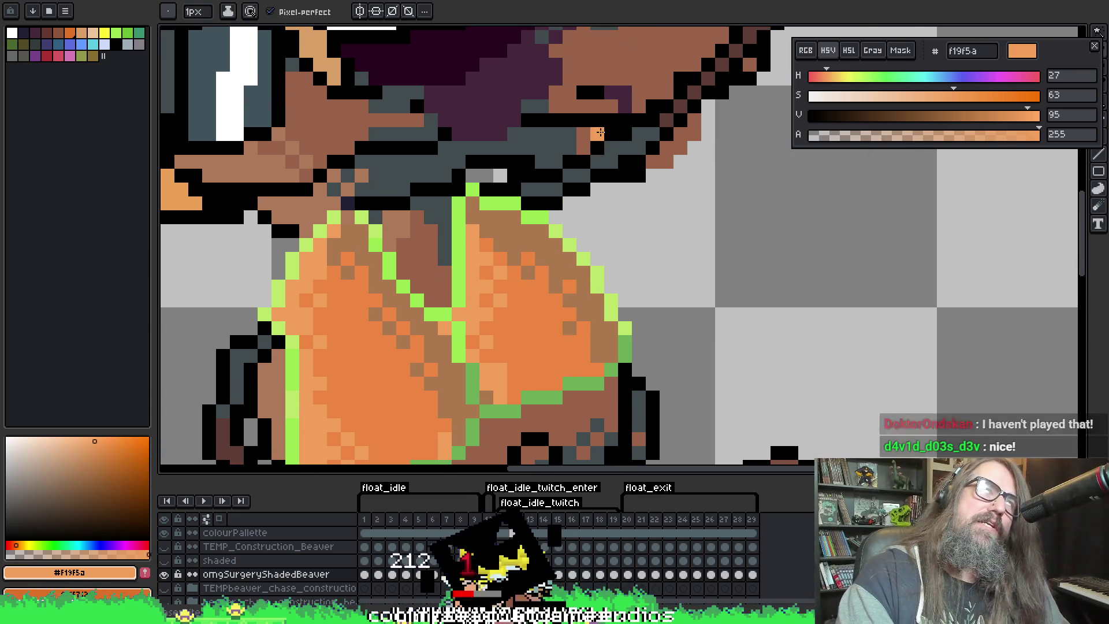
pyautogui.scroll(-5, 584, 183)
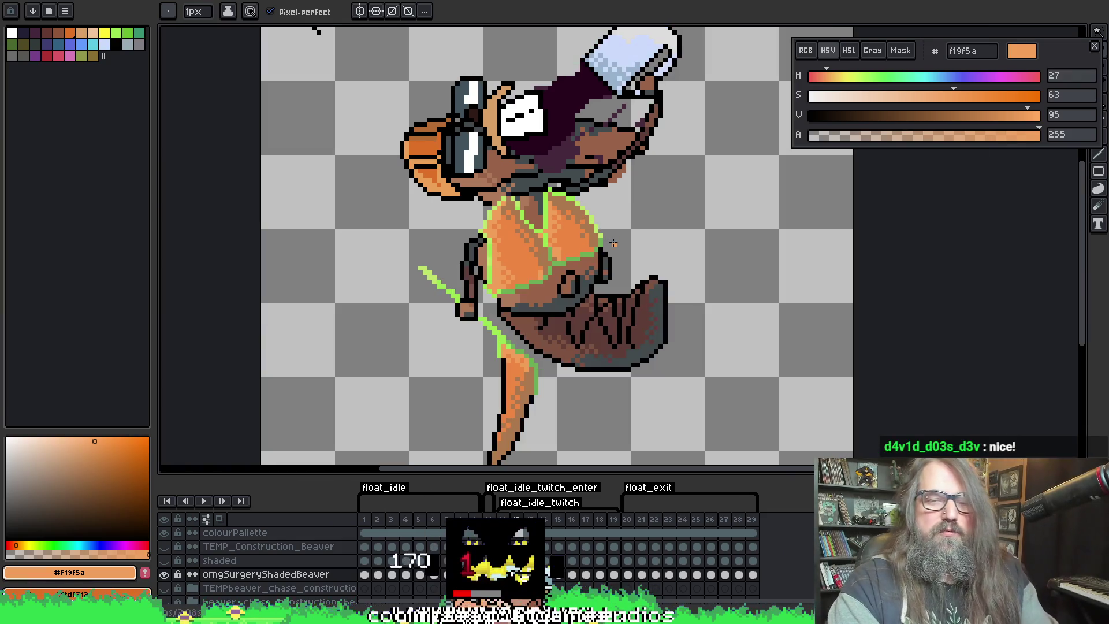
pyautogui.press('Return')
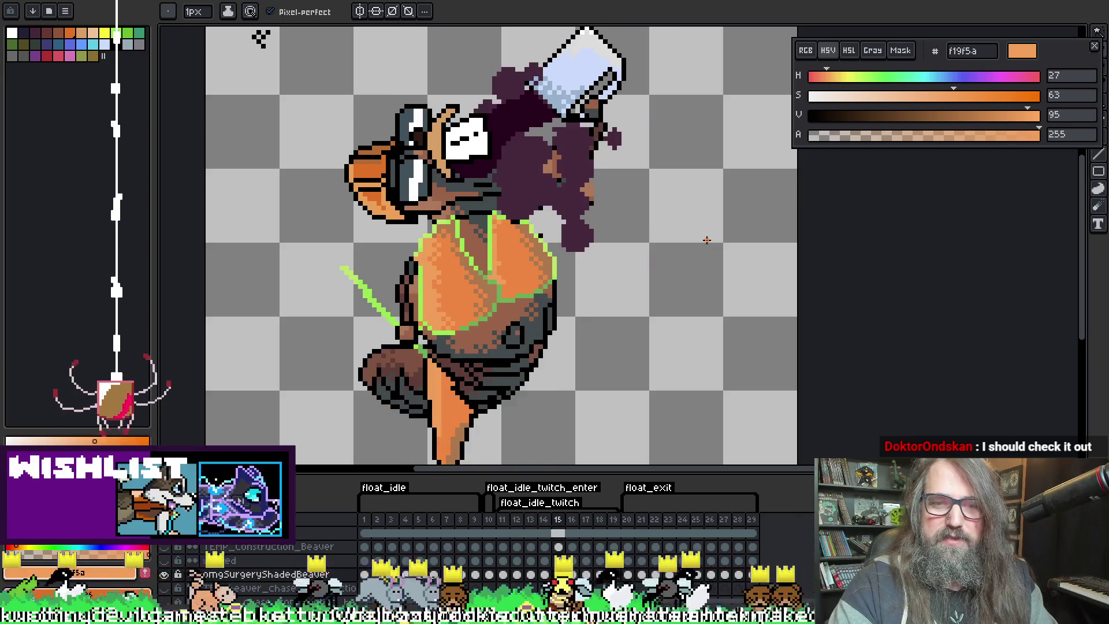
# Save the beaver animation file and start it playing
pyautogui.scroll(2, 483, 272)
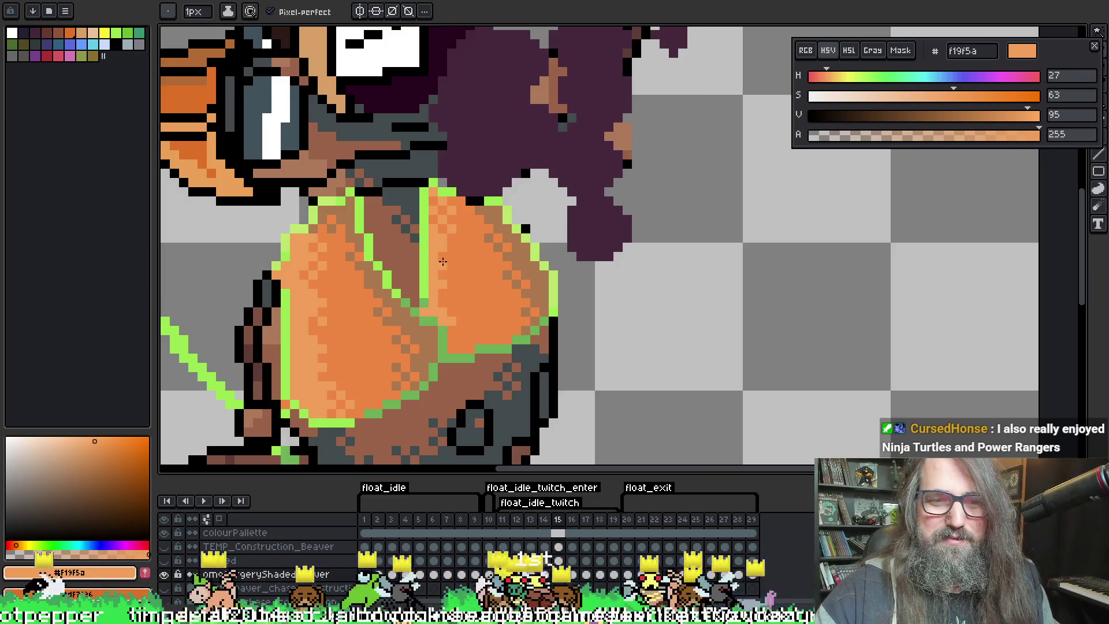
pyautogui.hotkey('ctrl', 's')
pyautogui.press('Return')
# Review the playback, stepping back from frame 14 to frame 13
pyautogui.scroll(-1, 482, 261)
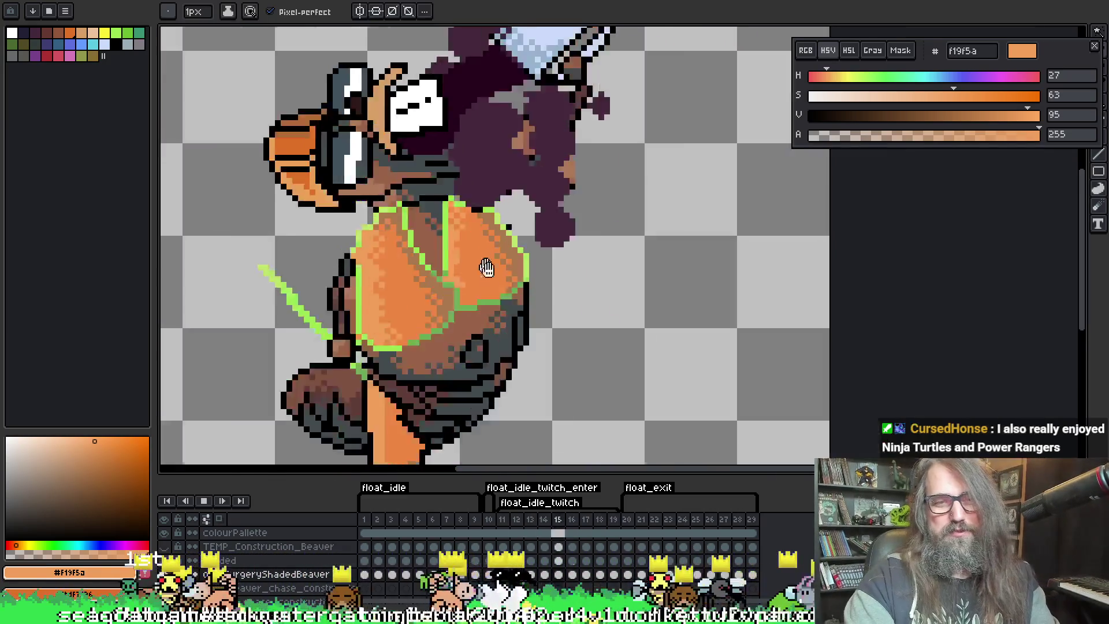
pyautogui.scroll(-2, 482, 262)
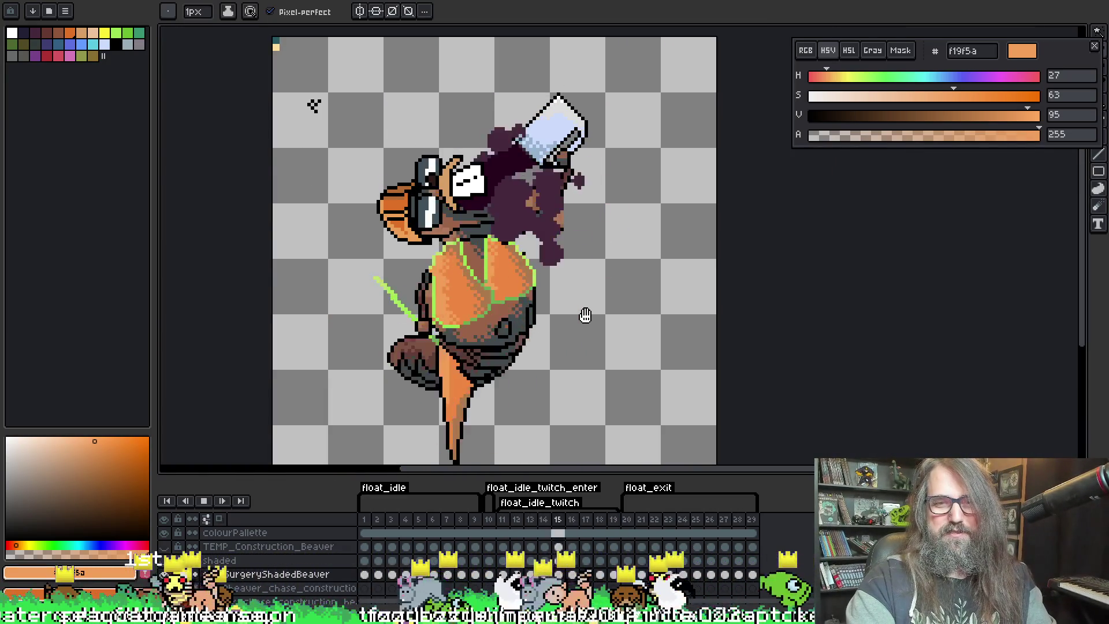
pyautogui.scroll(2, 570, 274)
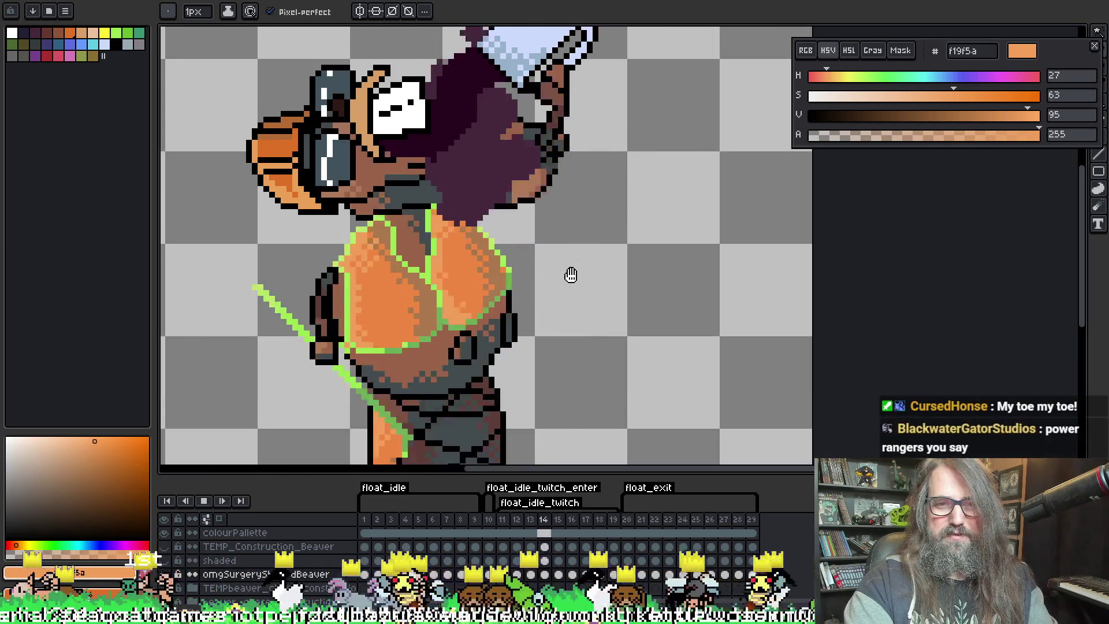
pyautogui.scroll(2, 426, 214)
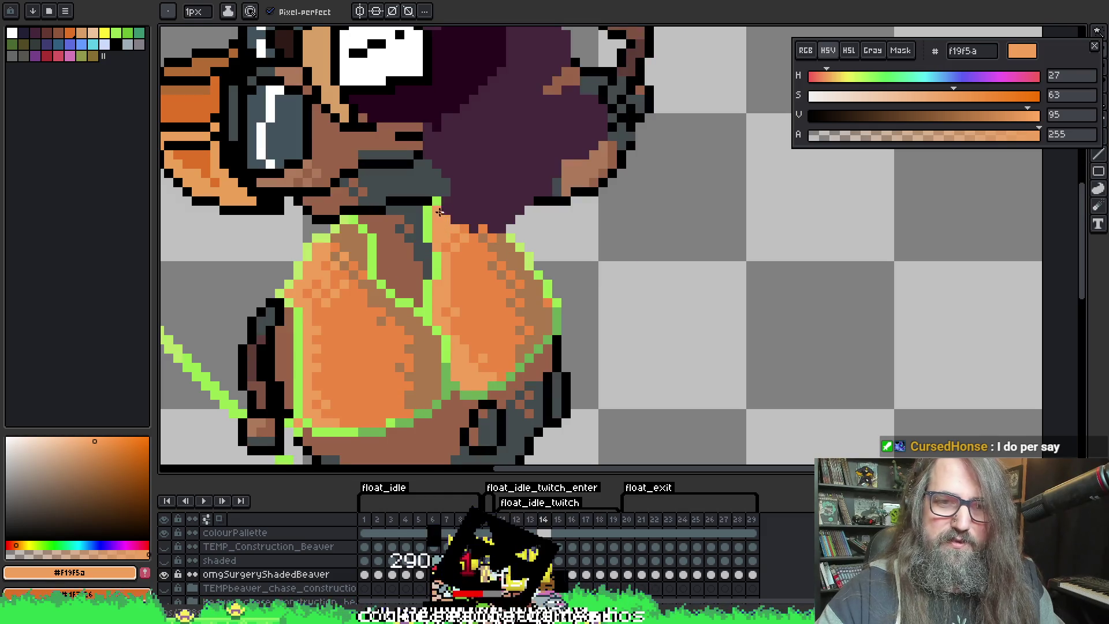
pyautogui.press(',')
pyautogui.press(',')
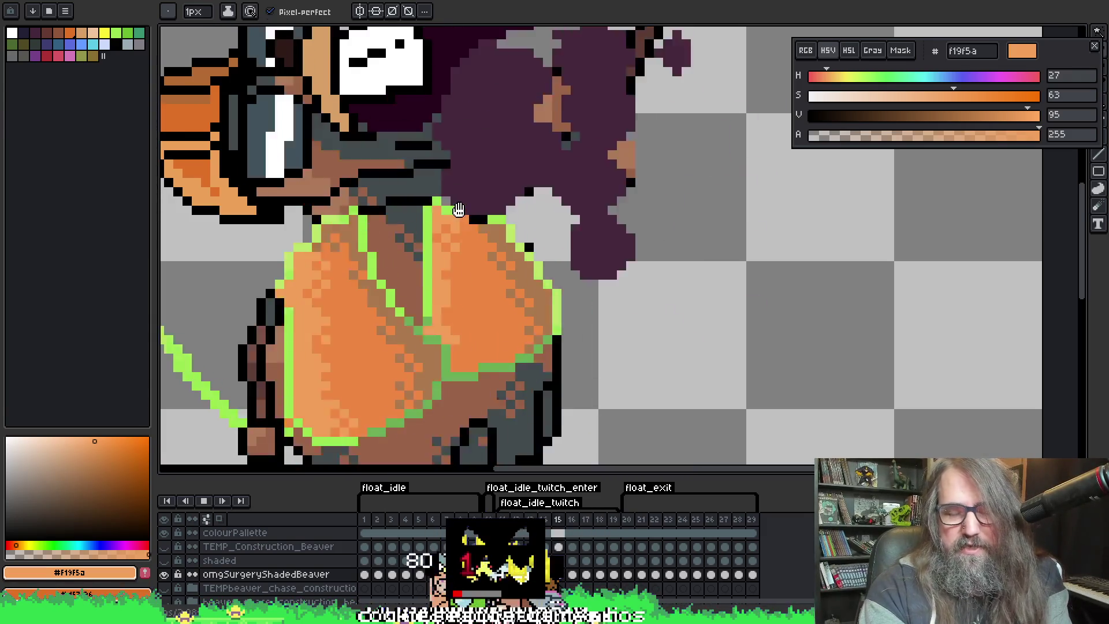
pyautogui.scroll(-3, 458, 209)
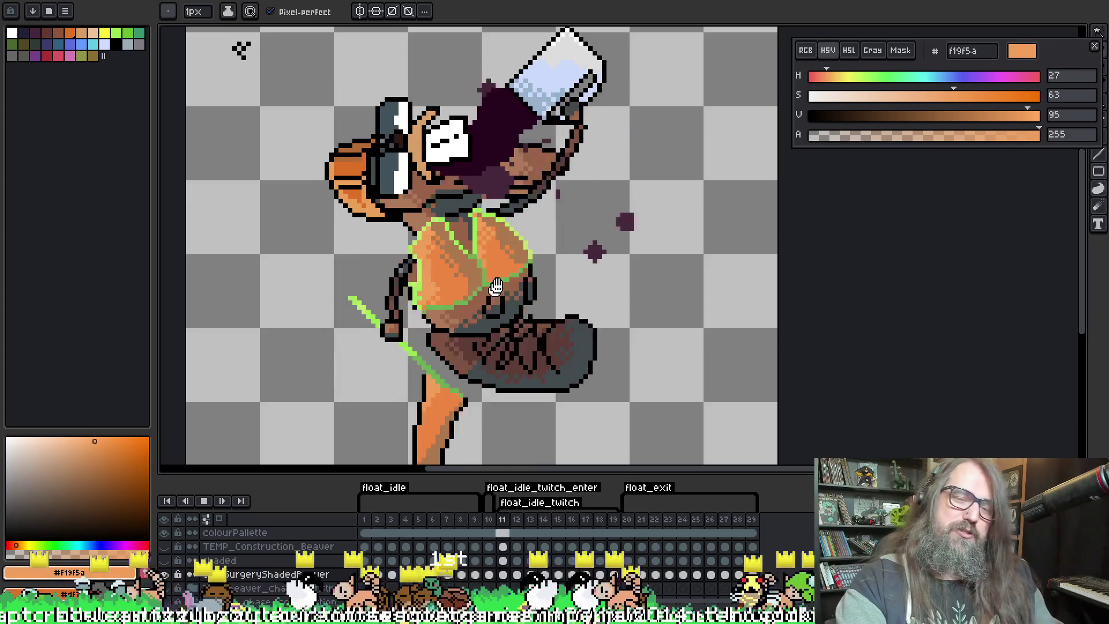
pyautogui.scroll(-2, 497, 289)
pyautogui.scroll(2, 541, 274)
pyautogui.scroll(-2, 599, 208)
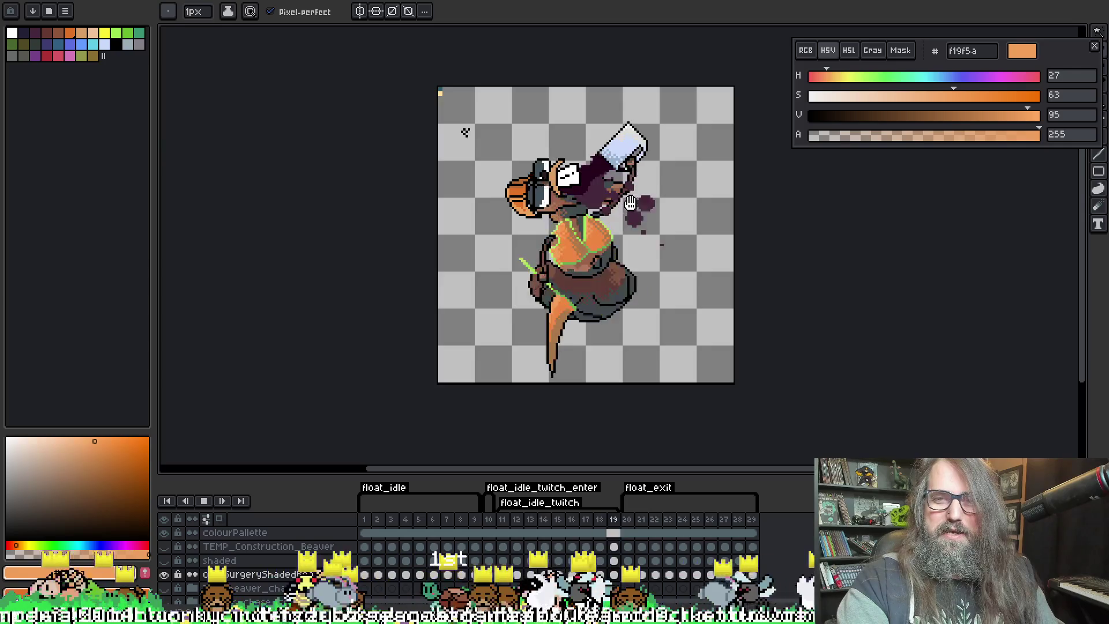
pyautogui.scroll(4, 629, 203)
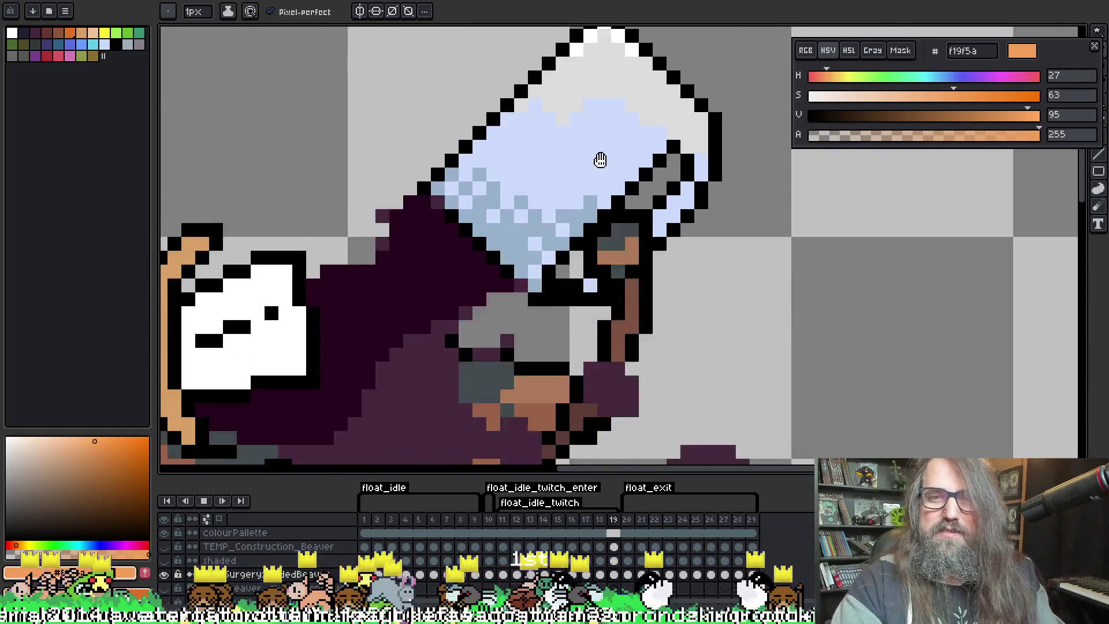
pyautogui.press('Return')
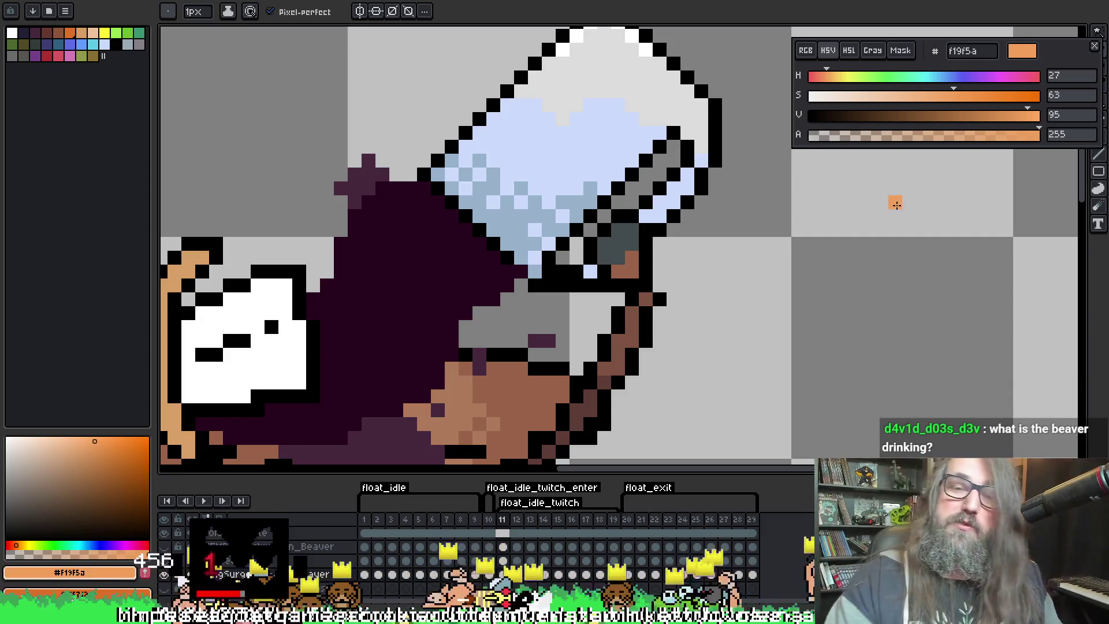
pyautogui.scroll(-4, 842, 185)
pyautogui.press('Return')
pyautogui.moveTo(782, 279); pyautogui.dragTo(640, 215)
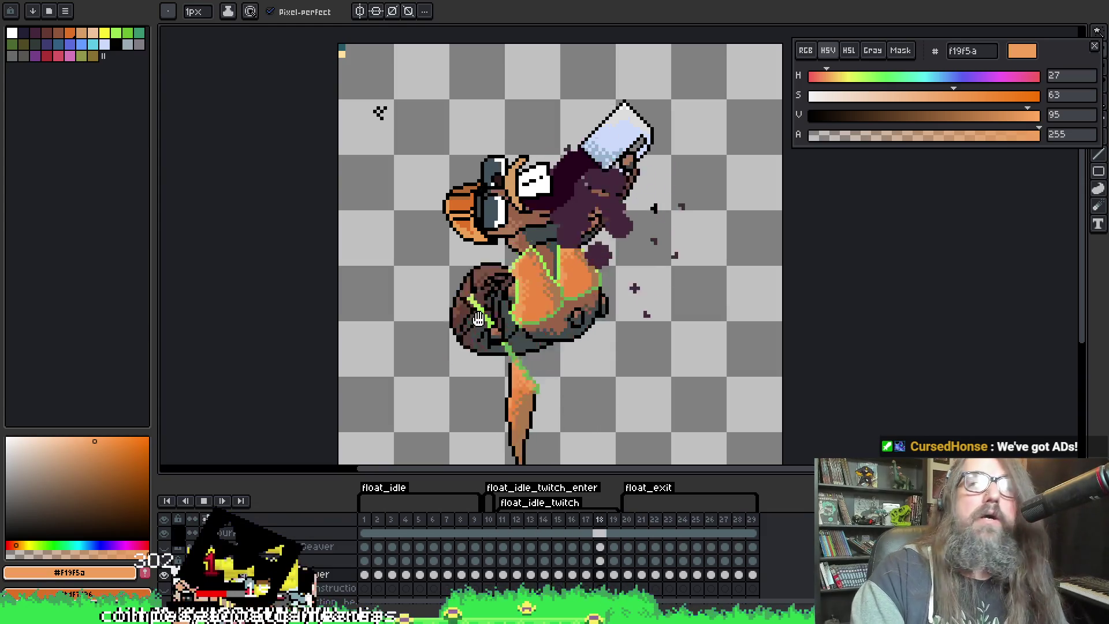
# Stop playback on frame 18 and save the animation file
pyautogui.scroll(1, 559, 212)
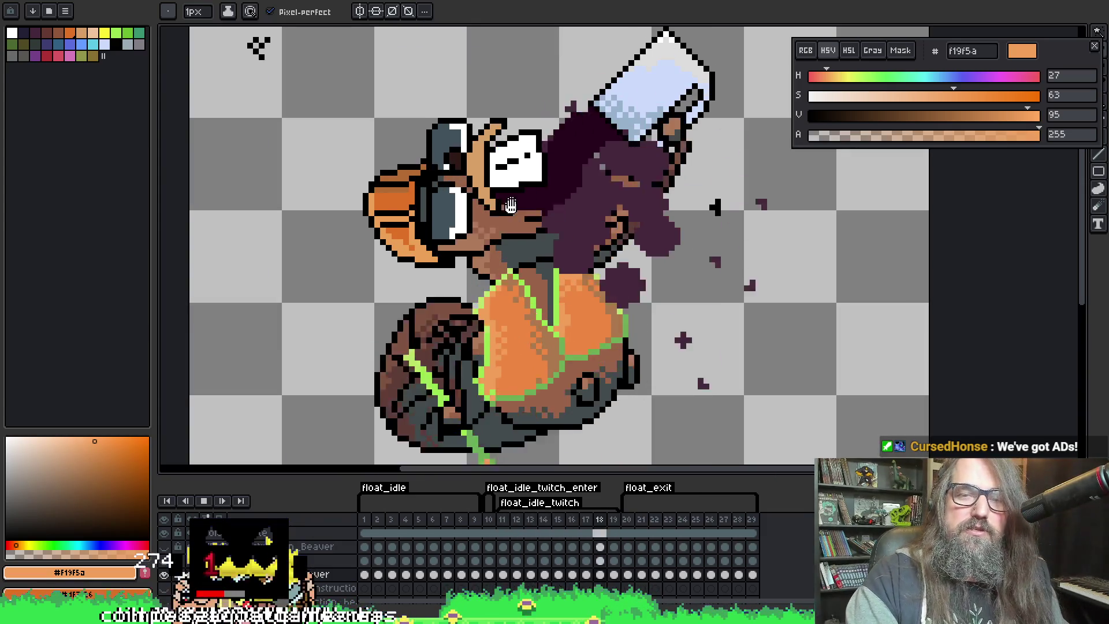
pyautogui.scroll(2, 548, 138)
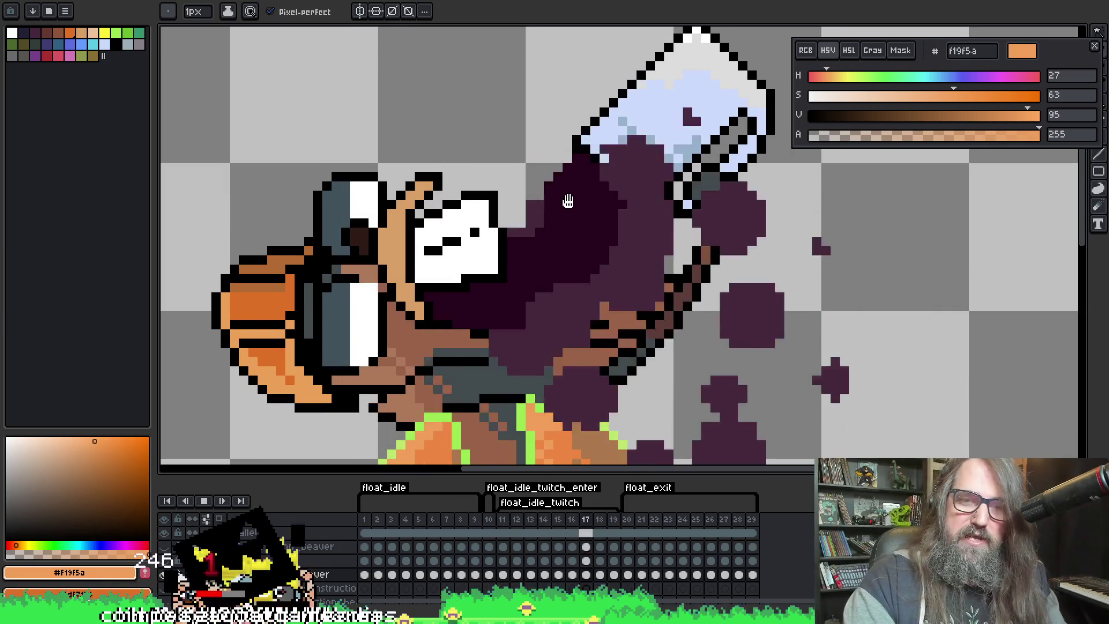
pyautogui.press('Return')
pyautogui.hotkey('ctrl', 's')
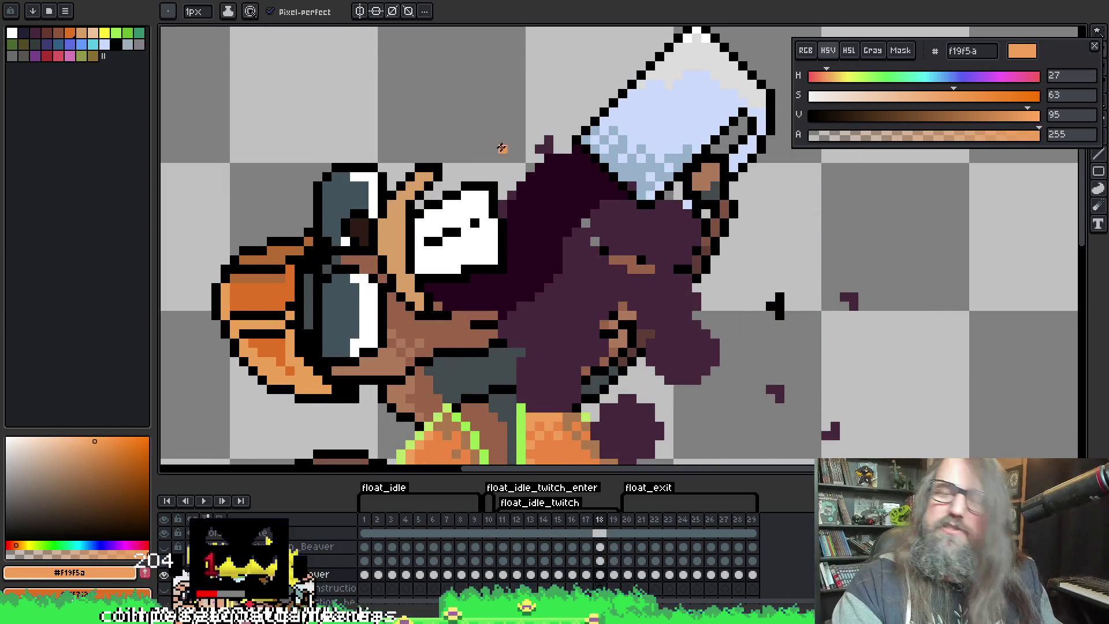
# Frame the beaver's head, glass and splash in view, then restart playback
pyautogui.moveTo(530, 205); pyautogui.dragTo(508, 250)
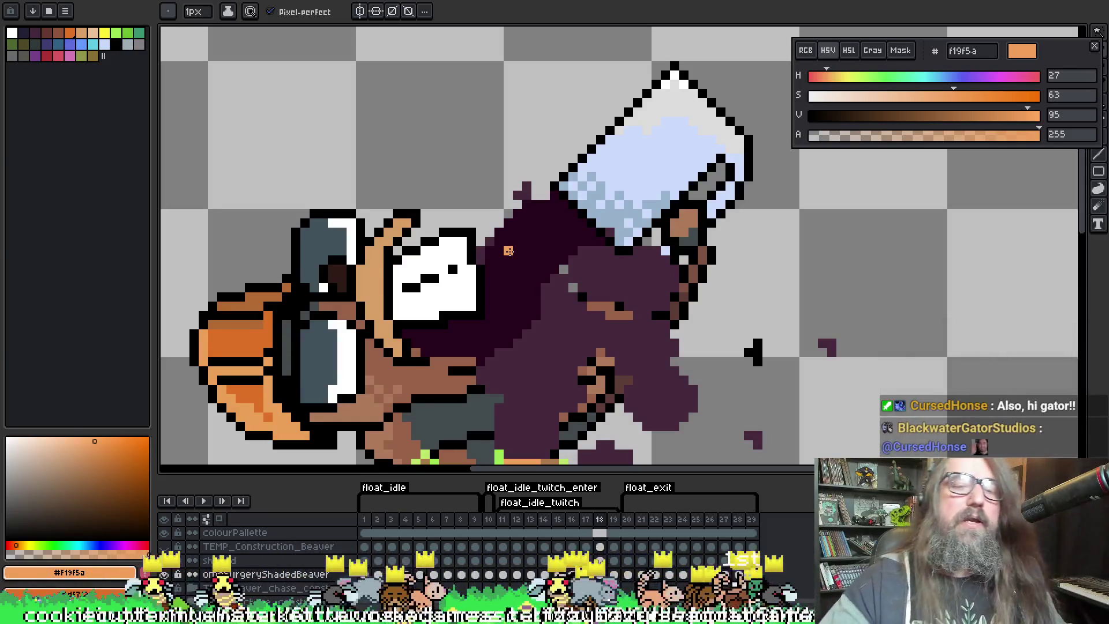
pyautogui.moveTo(508, 251); pyautogui.dragTo(467, 205)
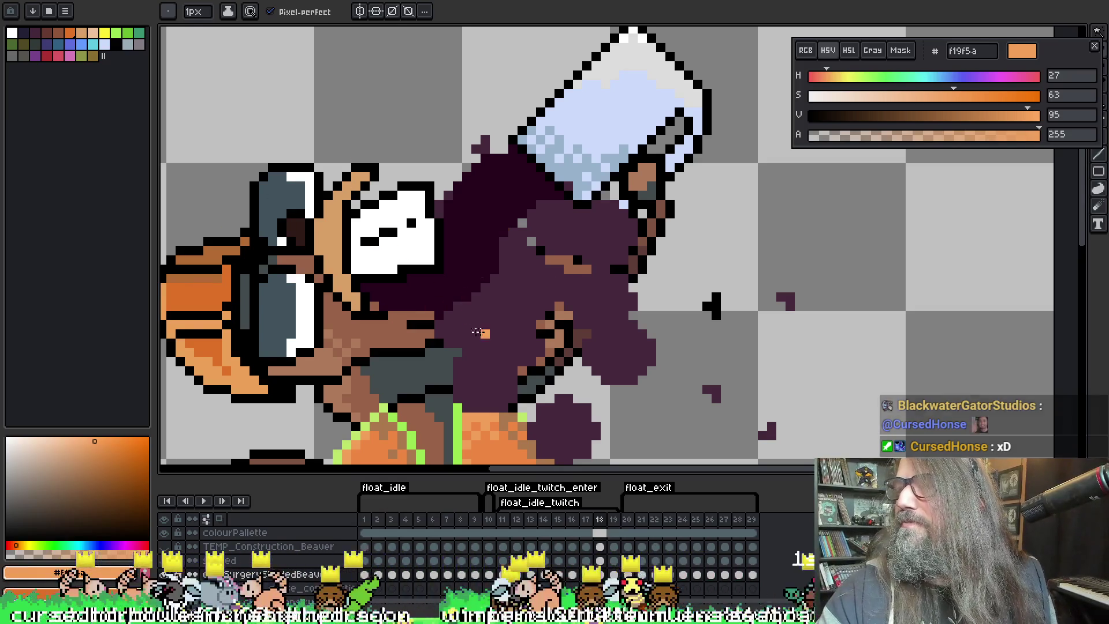
pyautogui.scroll(-1, 467, 334)
pyautogui.scroll(1, 629, 301)
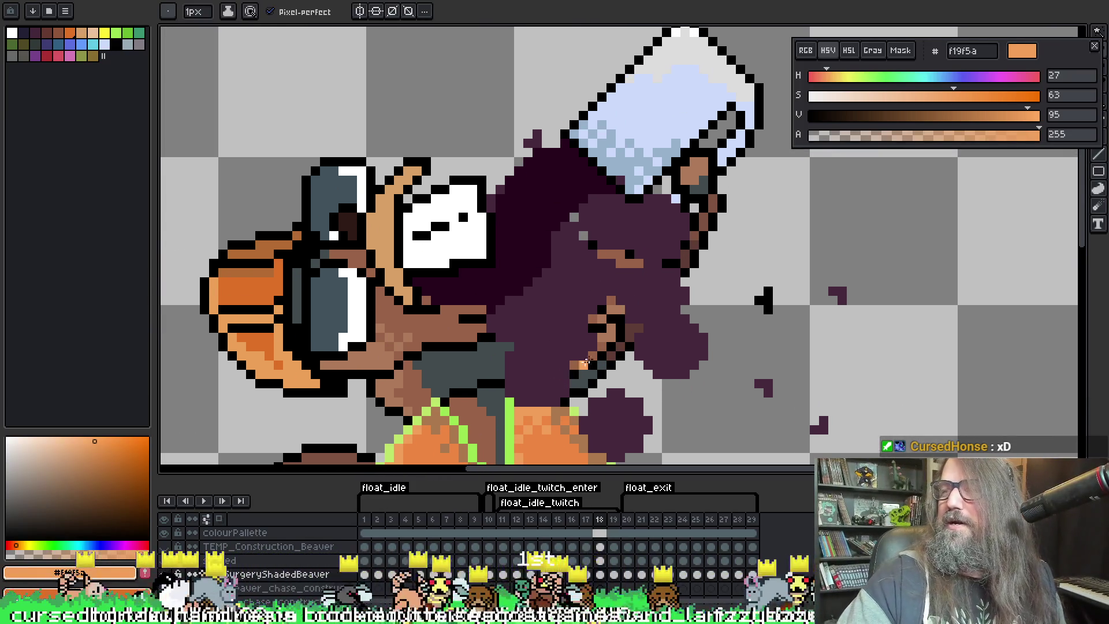
pyautogui.scroll(-1, 549, 245)
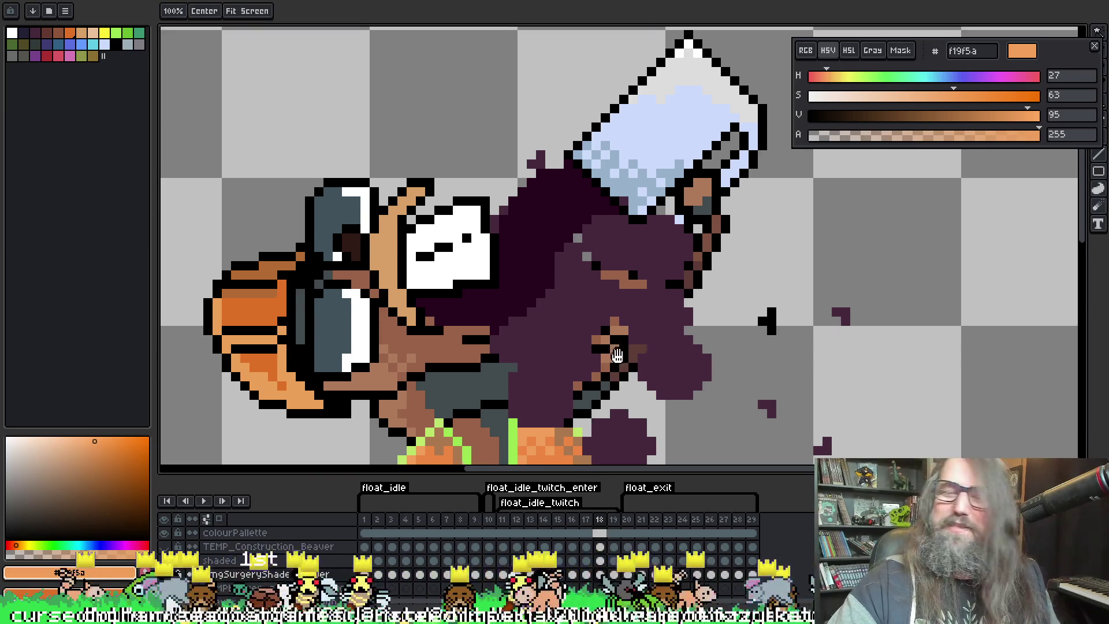
pyautogui.scroll(1, 545, 242)
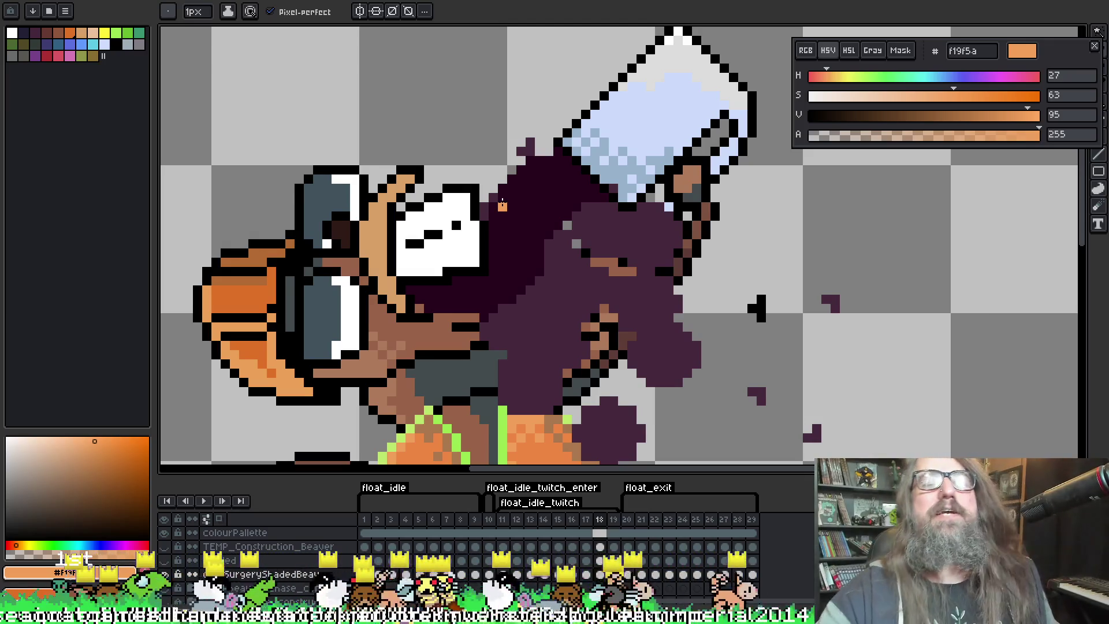
pyautogui.scroll(1, 549, 211)
pyautogui.scroll(-1, 595, 216)
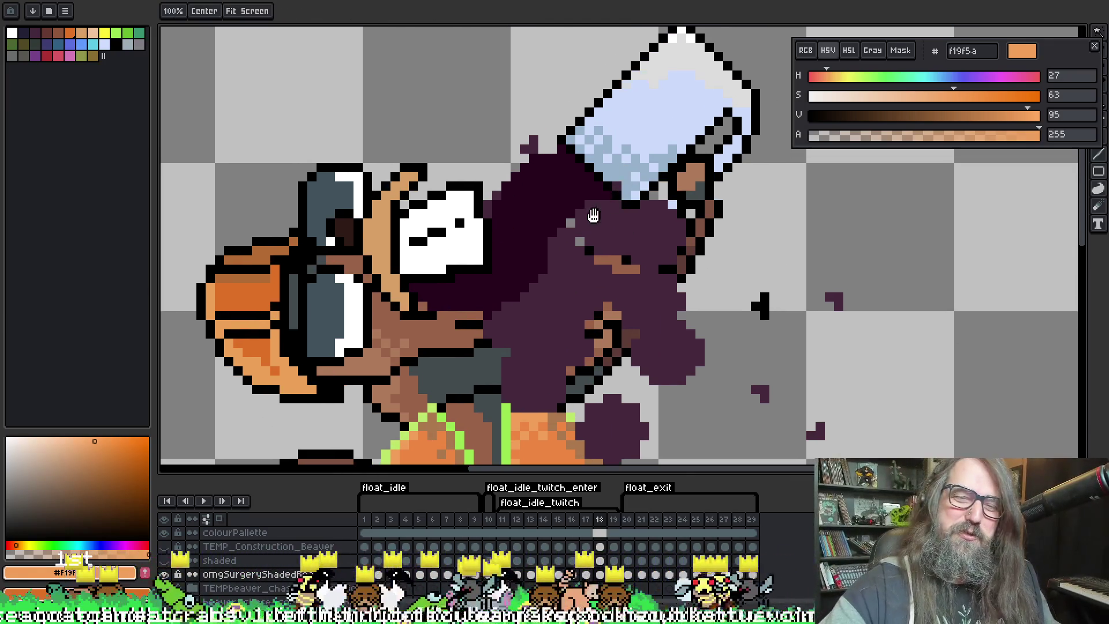
pyautogui.scroll(1, 596, 215)
pyautogui.scroll(-1, 606, 211)
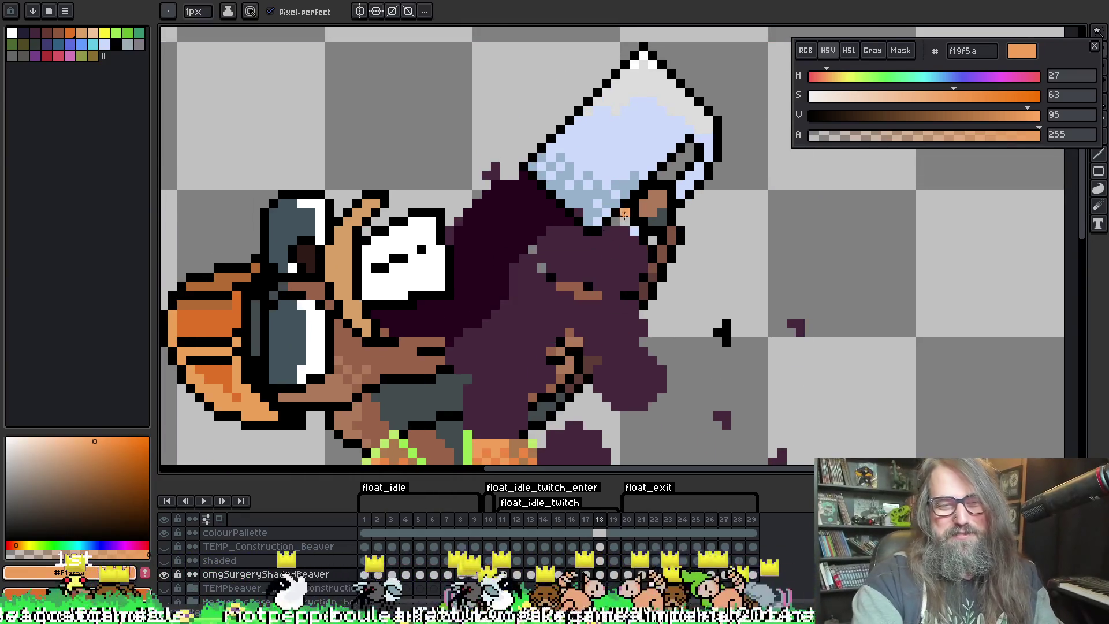
pyautogui.scroll(-1, 639, 207)
pyautogui.press('Return')
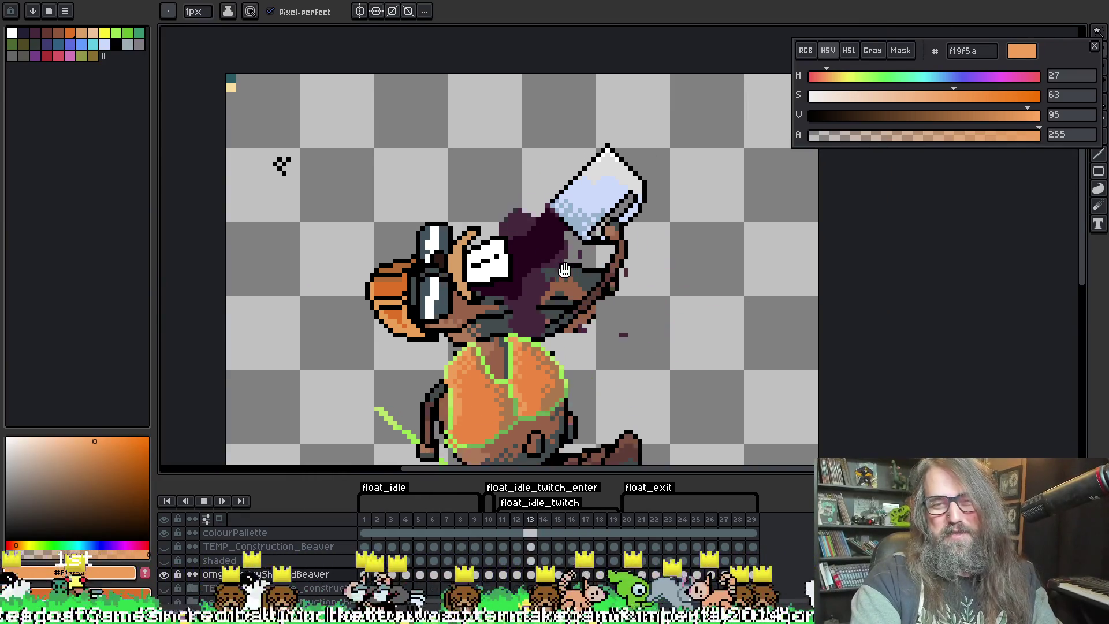
# Zoom in on the vest and switch between the eyedropper and pencil
pyautogui.scroll(-3, 564, 270)
pyautogui.scroll(2, 596, 216)
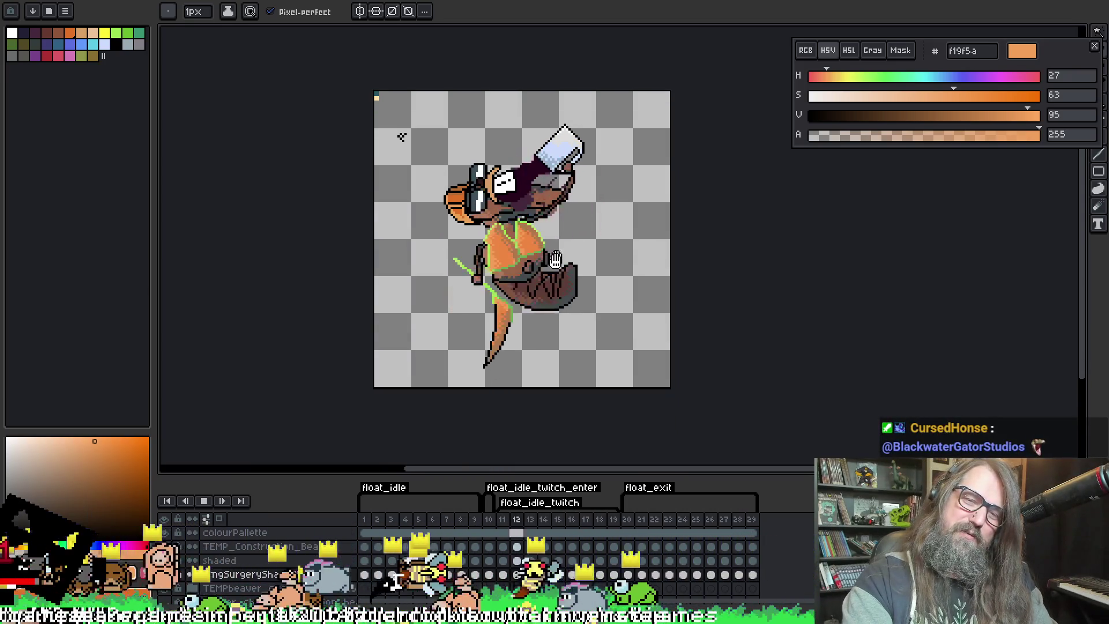
pyautogui.scroll(1, 557, 256)
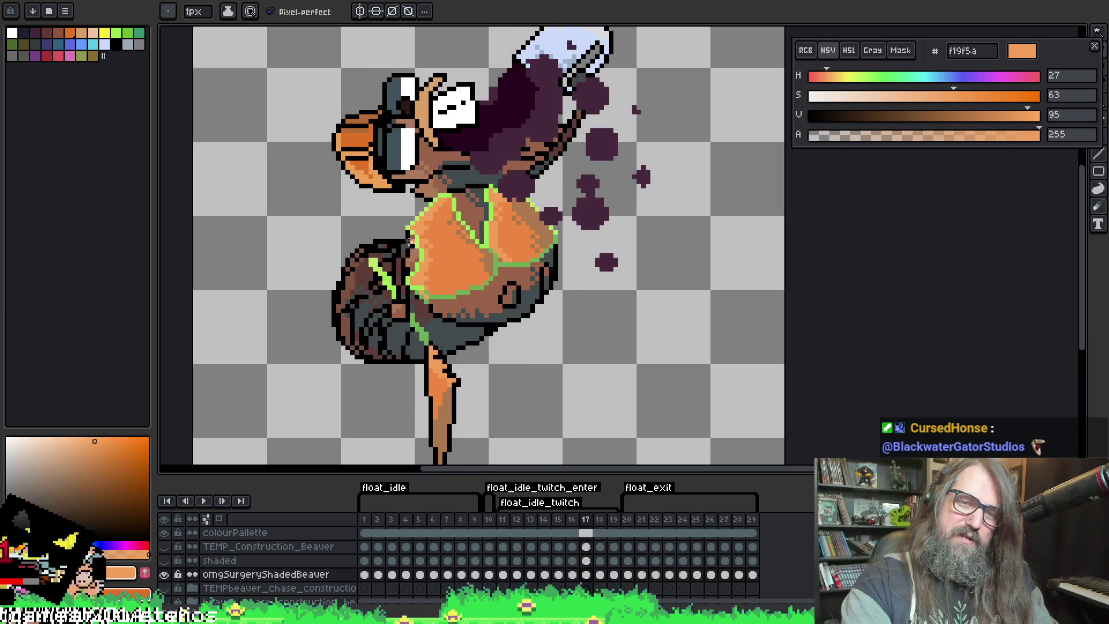
pyautogui.scroll(1, 409, 242)
pyautogui.press('i')
pyautogui.press('b')
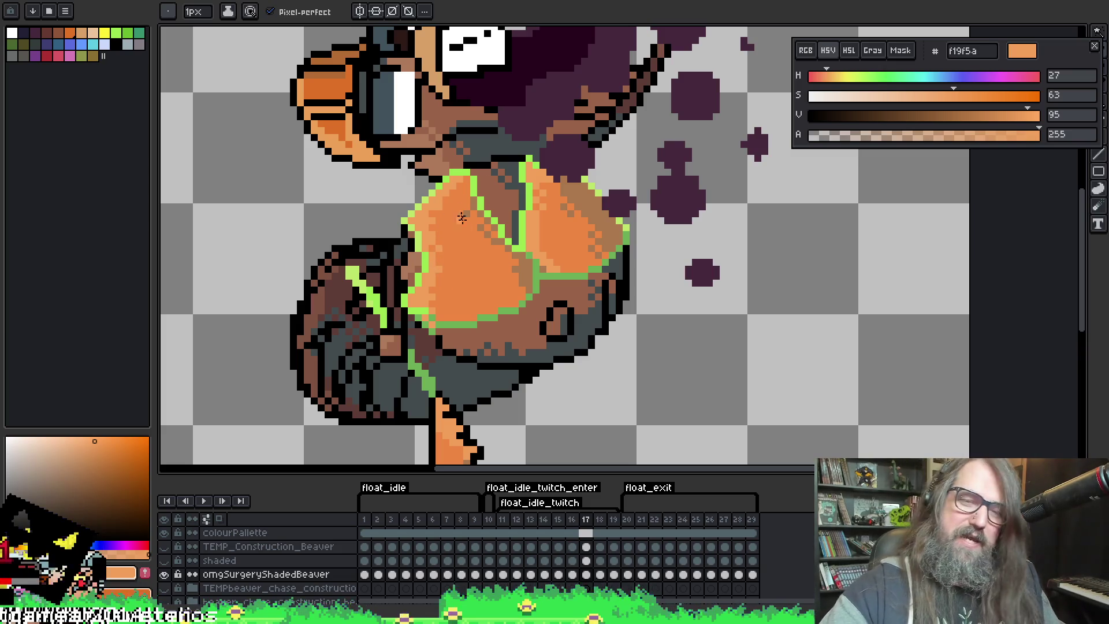
pyautogui.press('ctrl')
pyautogui.press('ctrl')
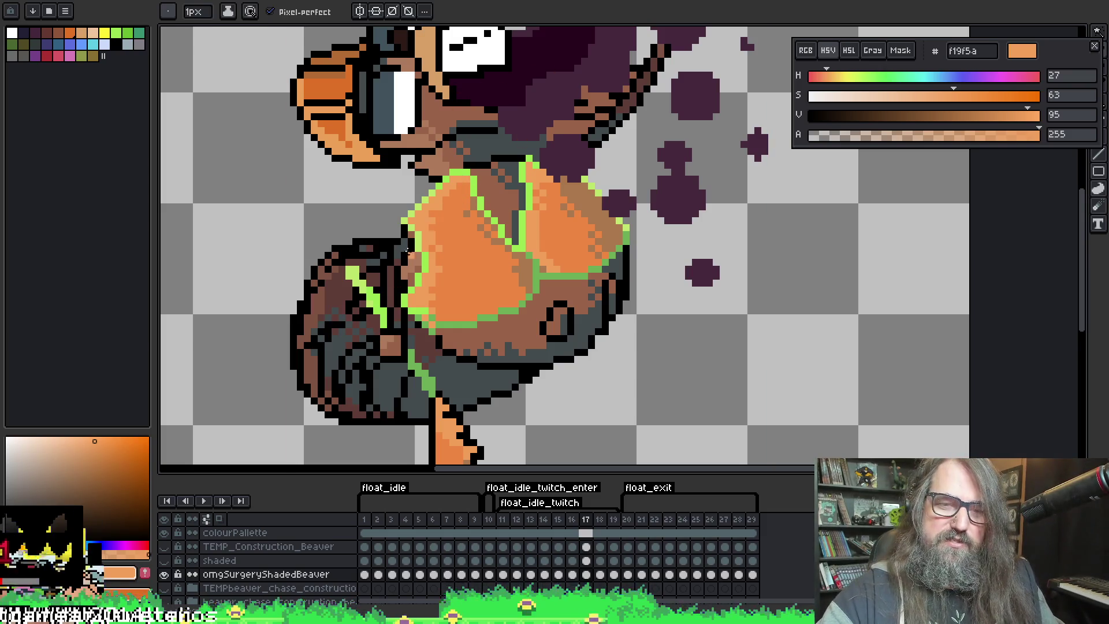
pyautogui.press('ctrl')
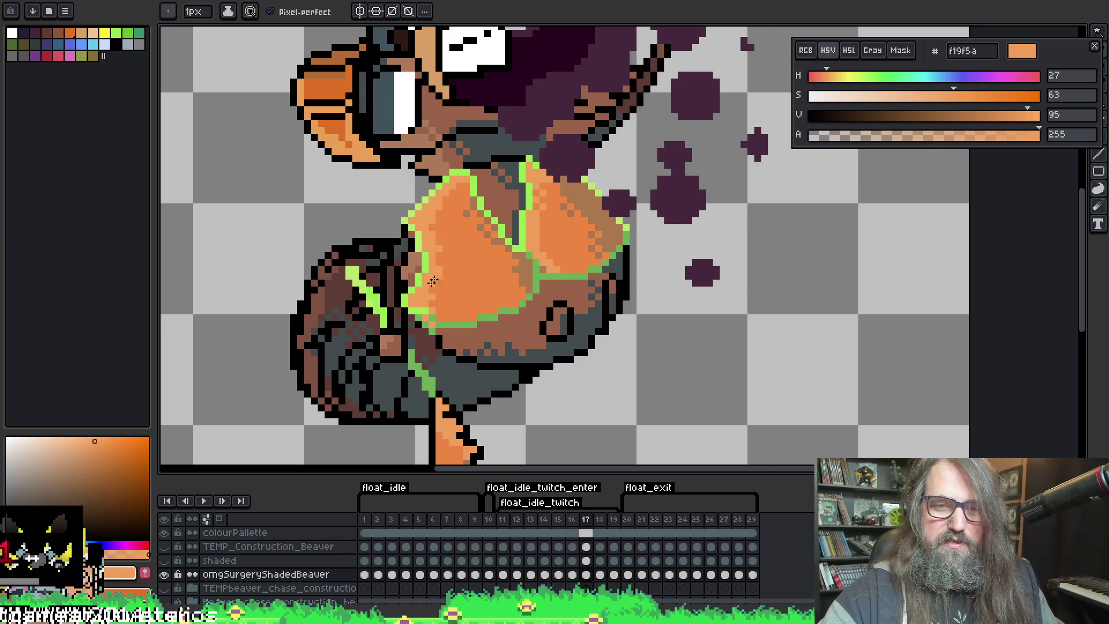
# Step forward through frames 18 and 19 to frame 20
pyautogui.press('.')
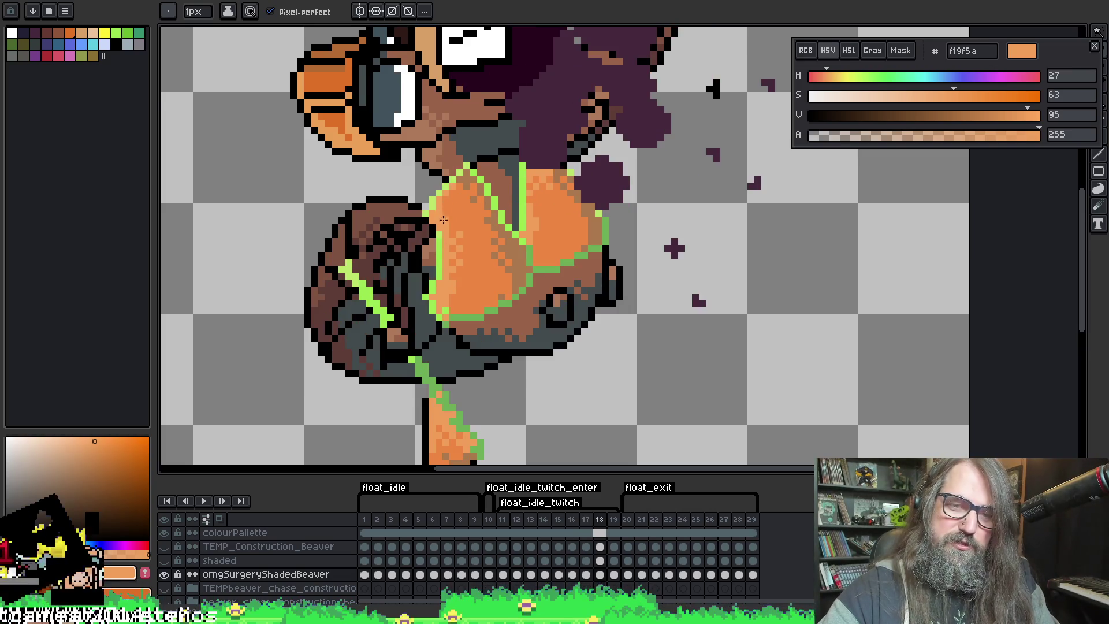
pyautogui.press('.')
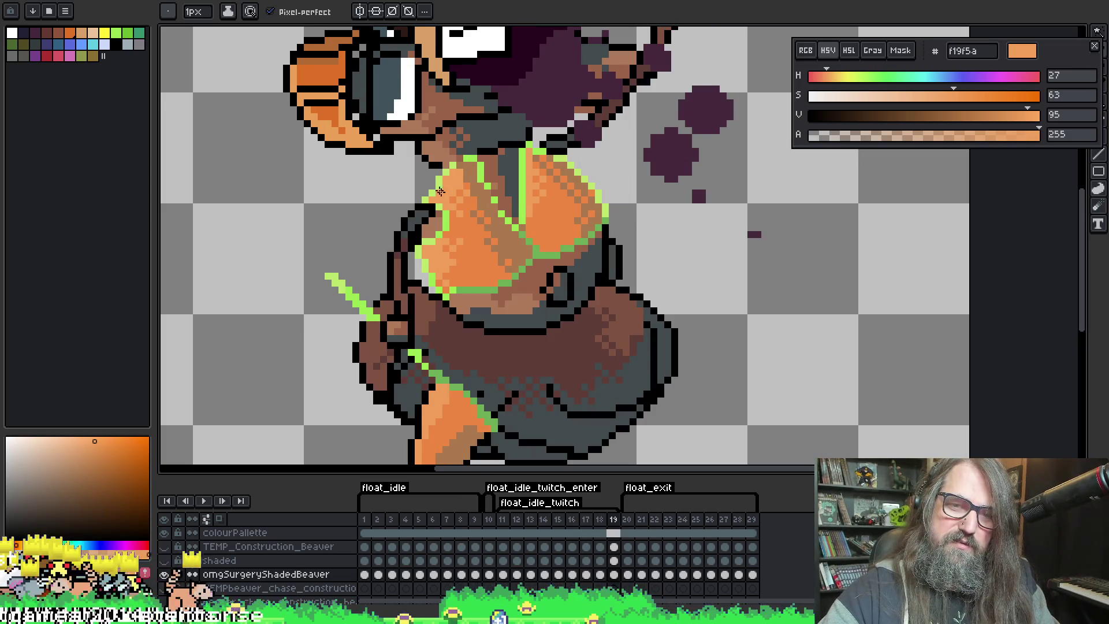
pyautogui.press('.')
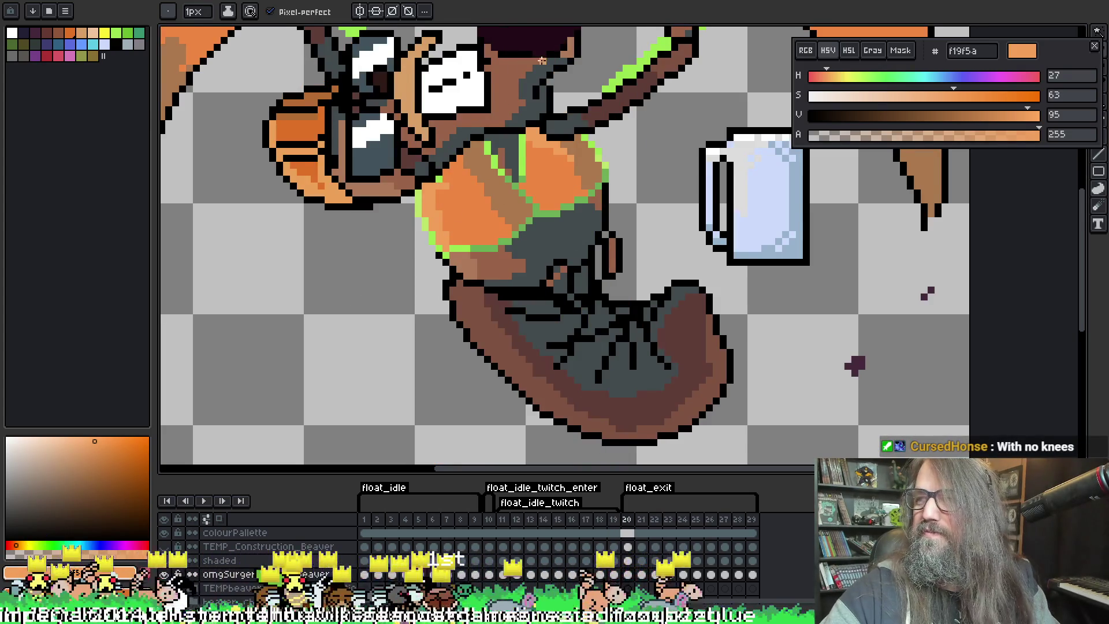
# Sample vest oranges ed8742 and f19f5a, moving to frame 21 and ending with ed8742
pyautogui.keyDown('alt'); pyautogui.click(443, 190); pyautogui.keyUp('alt')
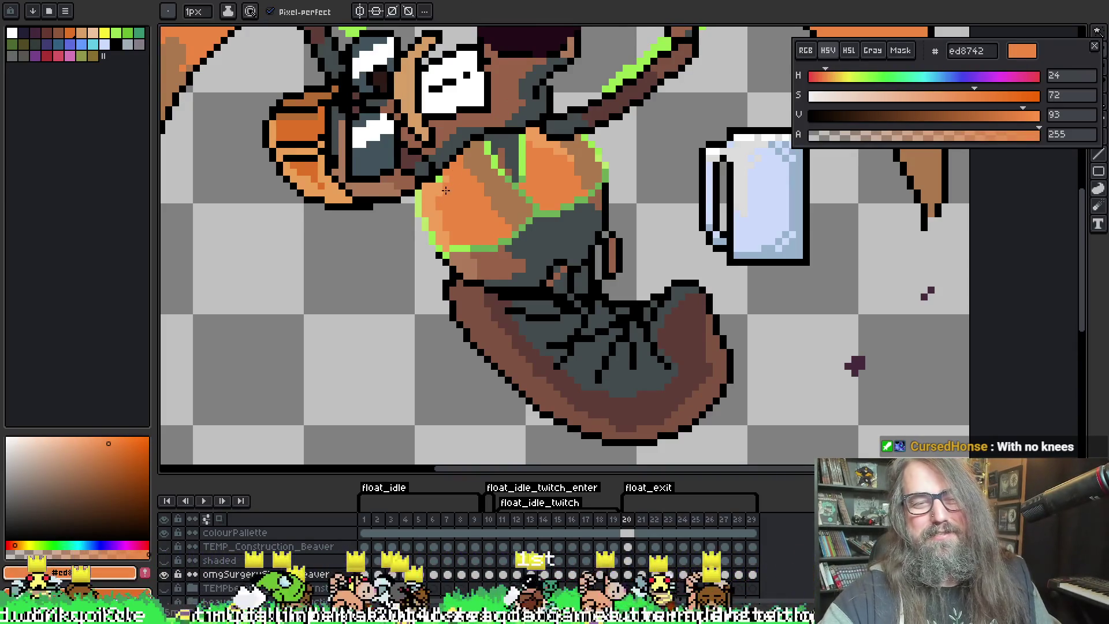
pyautogui.keyDown('alt'); pyautogui.click(502, 147); pyautogui.keyUp('alt')
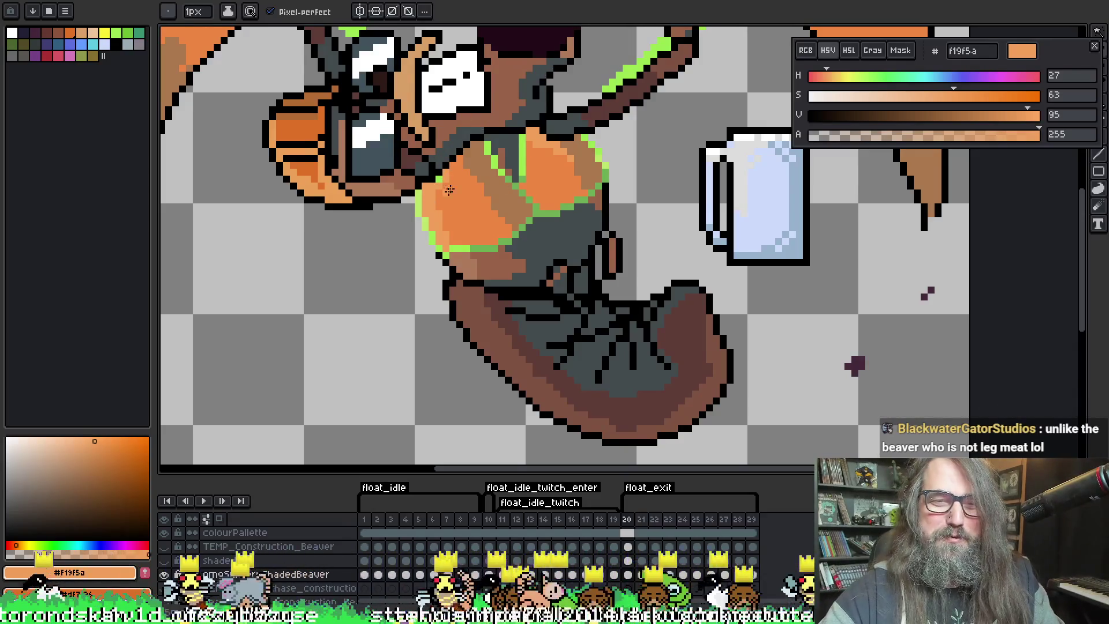
pyautogui.press('.')
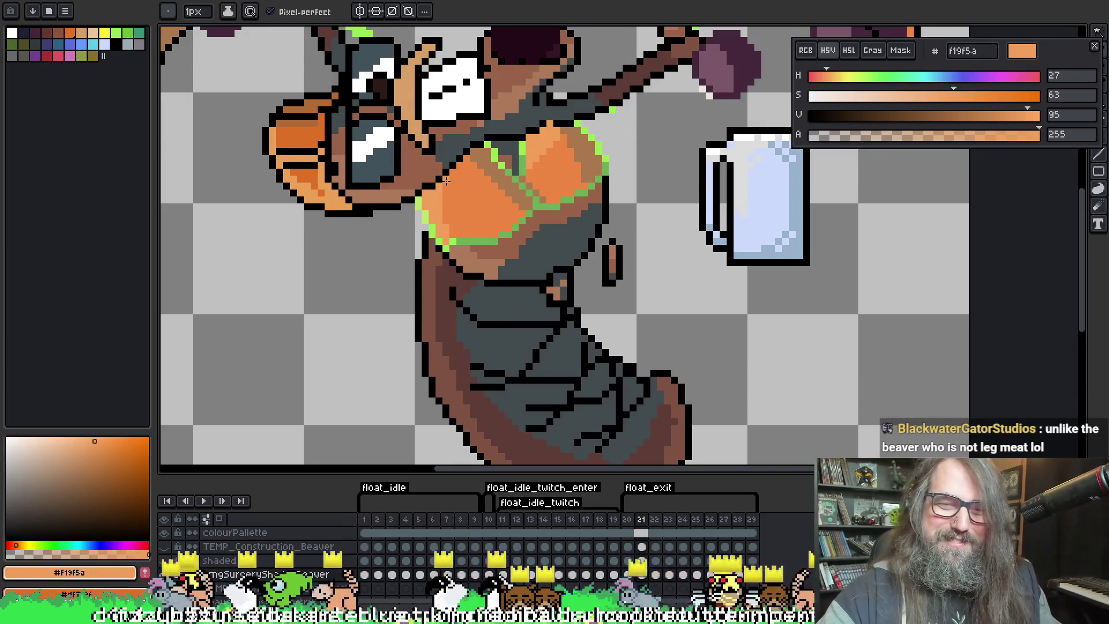
pyautogui.keyDown('alt'); pyautogui.click(441, 195); pyautogui.keyUp('alt')
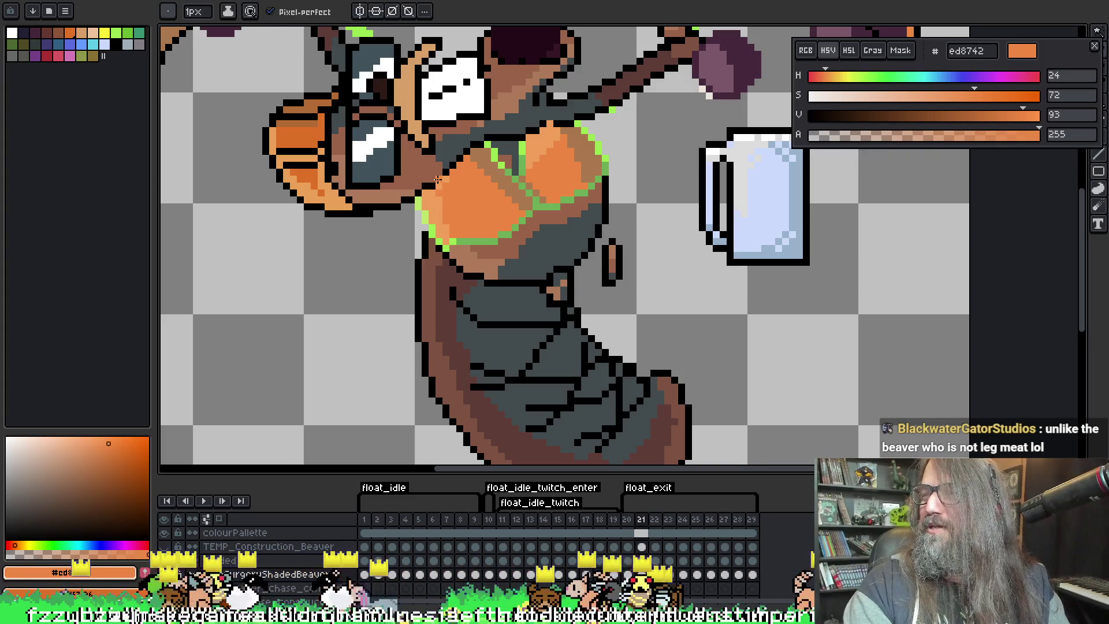
# Go back one frame and play the whole animation to review it
pyautogui.scroll(-2, 520, 258)
pyautogui.press(',')
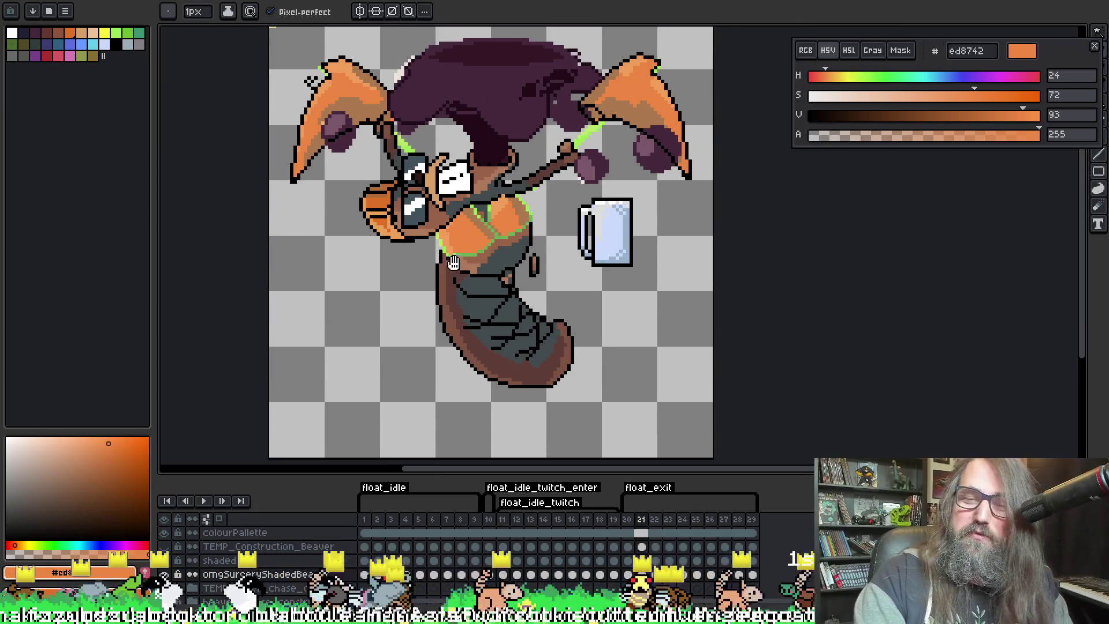
pyautogui.press('Return')
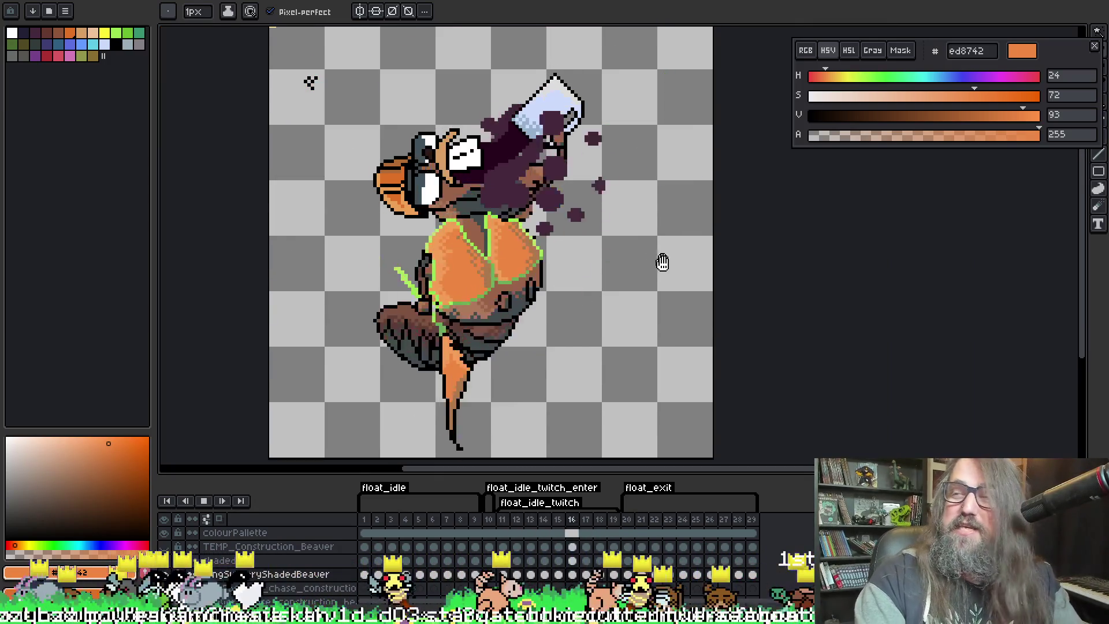
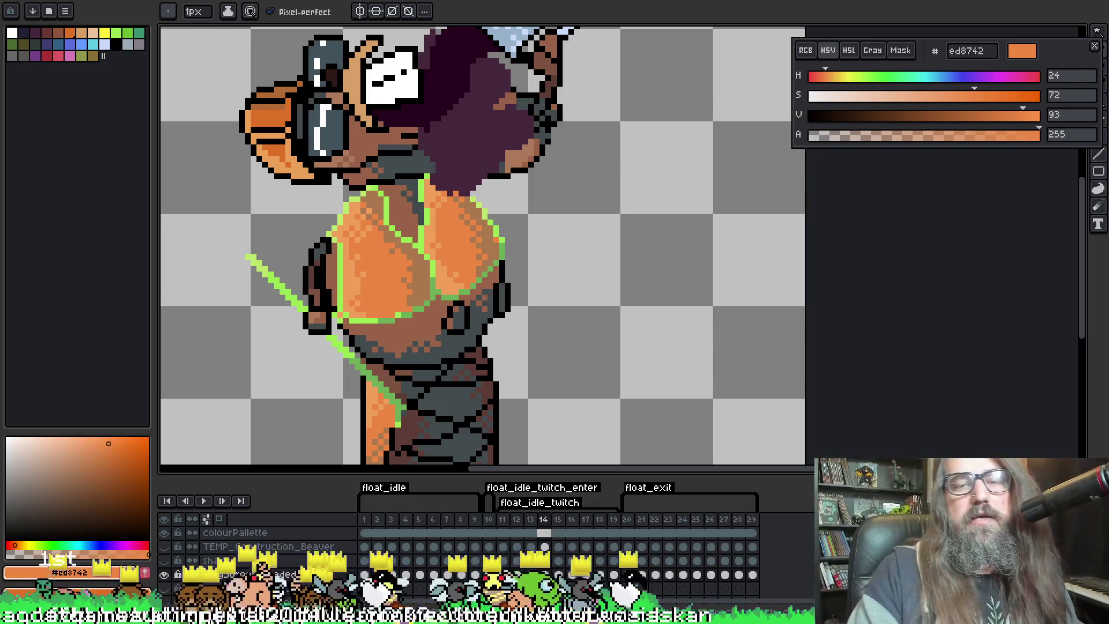
# Start the beaver animation looping and zoom in on the cup
pyautogui.scroll(-1, 574, 289)
pyautogui.scroll(-1, 598, 335)
pyautogui.press('Return')
pyautogui.scroll(1, 596, 335)
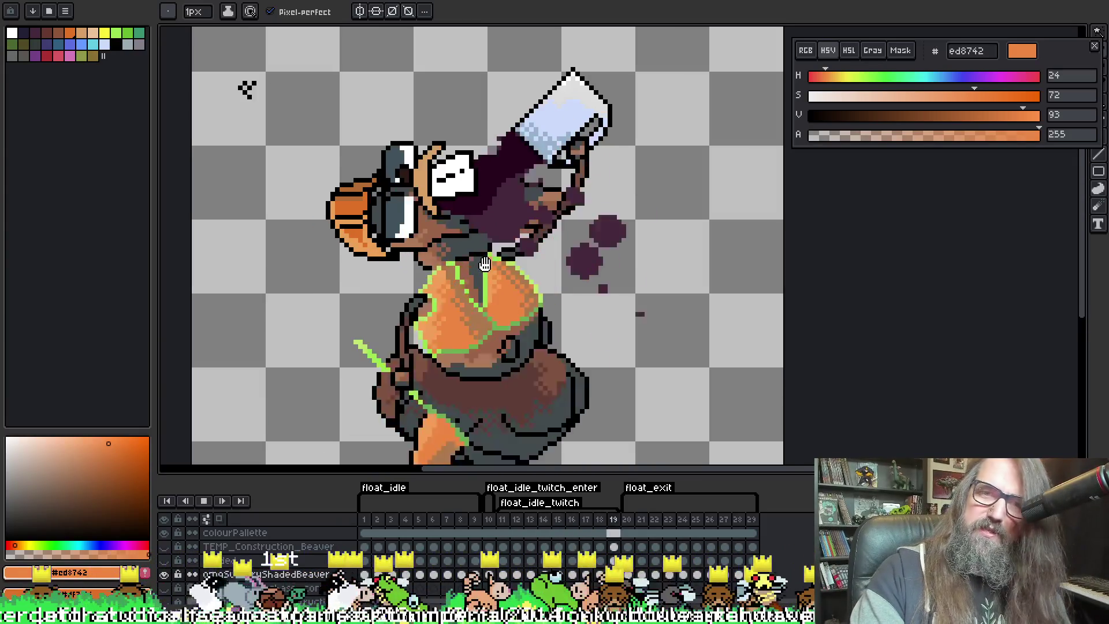
pyautogui.scroll(1, 462, 257)
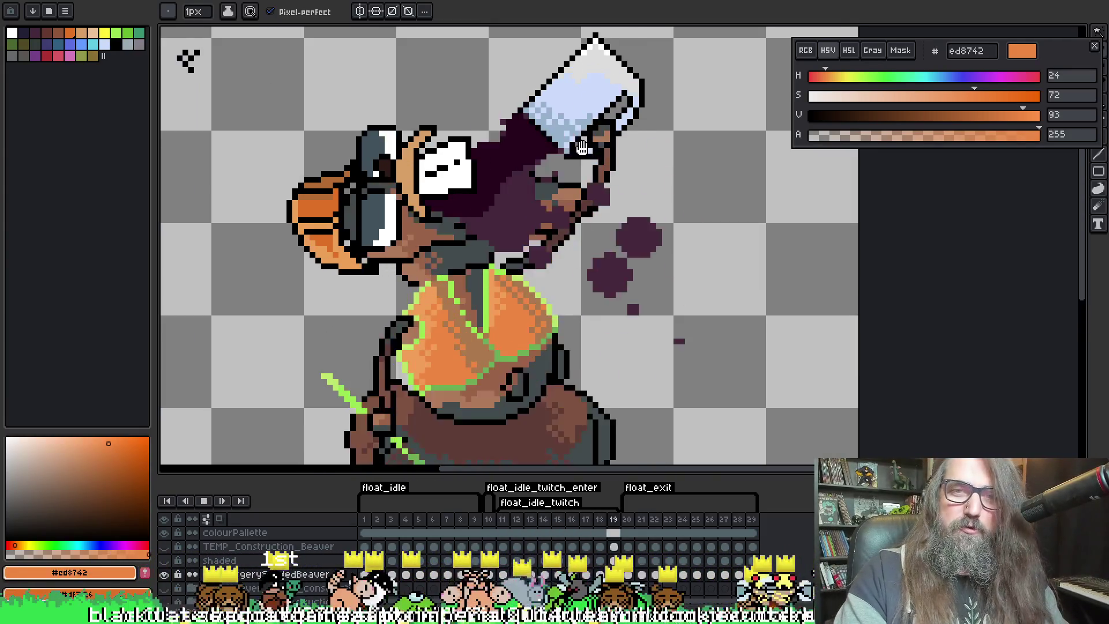
pyautogui.scroll(3, 457, 254)
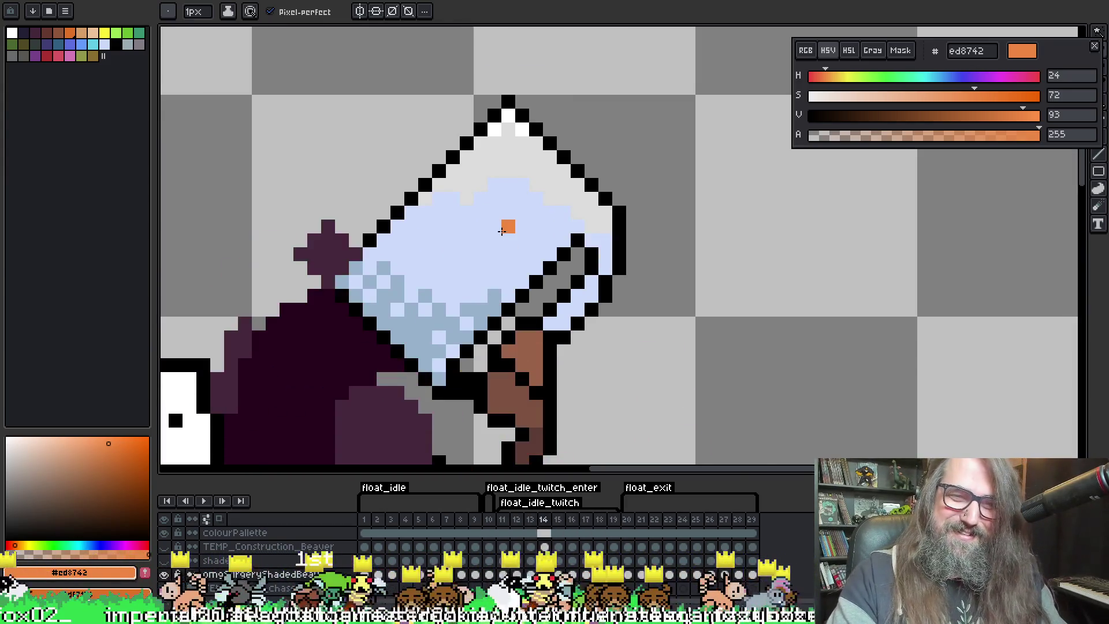
# Stop playback, test an orange pixel on the cup, and sample the cup's light blue
pyautogui.press('Return')
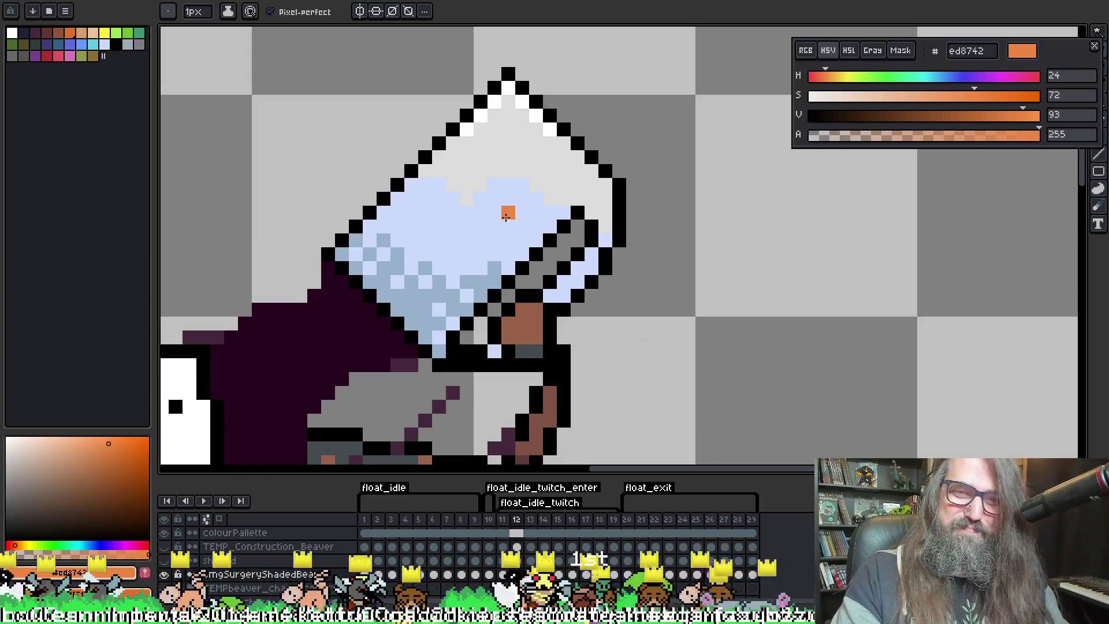
pyautogui.click(507, 198)
pyautogui.keyDown('alt'); pyautogui.click(492, 204); pyautogui.keyUp('alt')
pyautogui.press('Left')
pyautogui.press('Left')
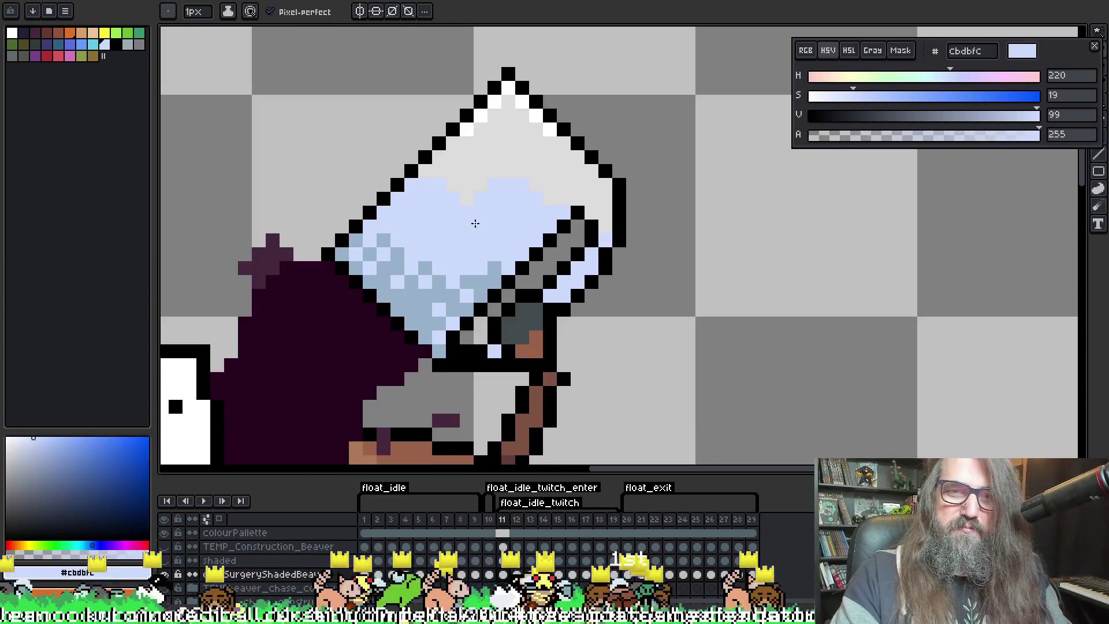
# Restart the animation loop and zoom out to frame the whole beaver
pyautogui.scroll(-2, 476, 221)
pyautogui.press('Return')
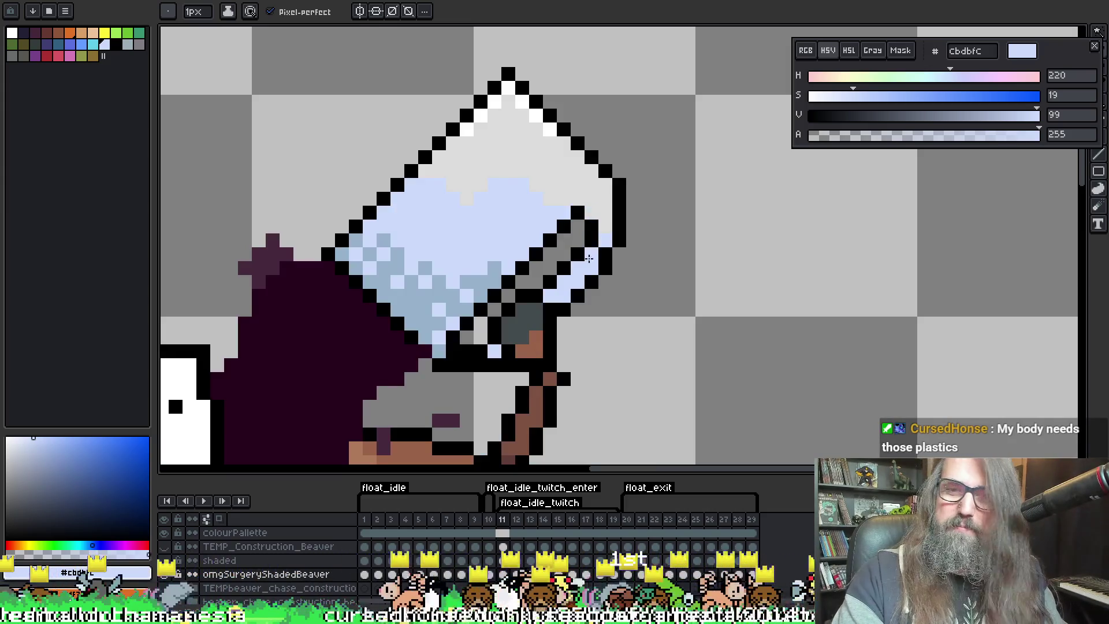
pyautogui.scroll(-1, 554, 255)
pyautogui.scroll(-2, 554, 255)
pyautogui.moveTo(515, 278); pyautogui.dragTo(515, 201)
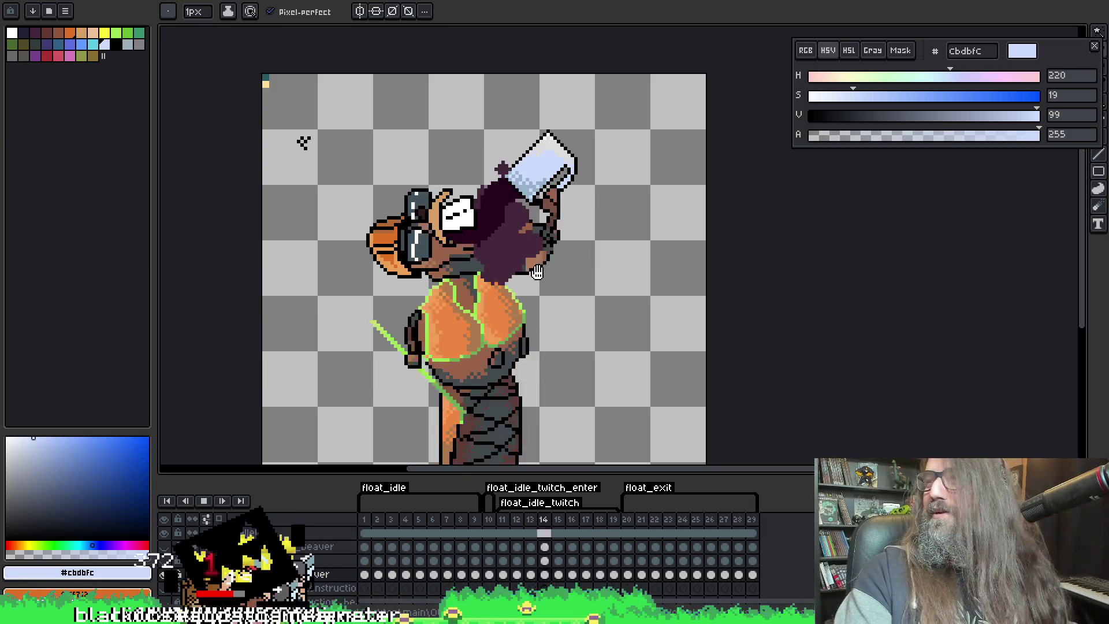
# Stop playback on frame 14 and sample the chest's light orange #f19f5a
pyautogui.moveTo(538, 273); pyautogui.dragTo(566, 241)
pyautogui.scroll(-1, 566, 240)
pyautogui.scroll(1, 567, 241)
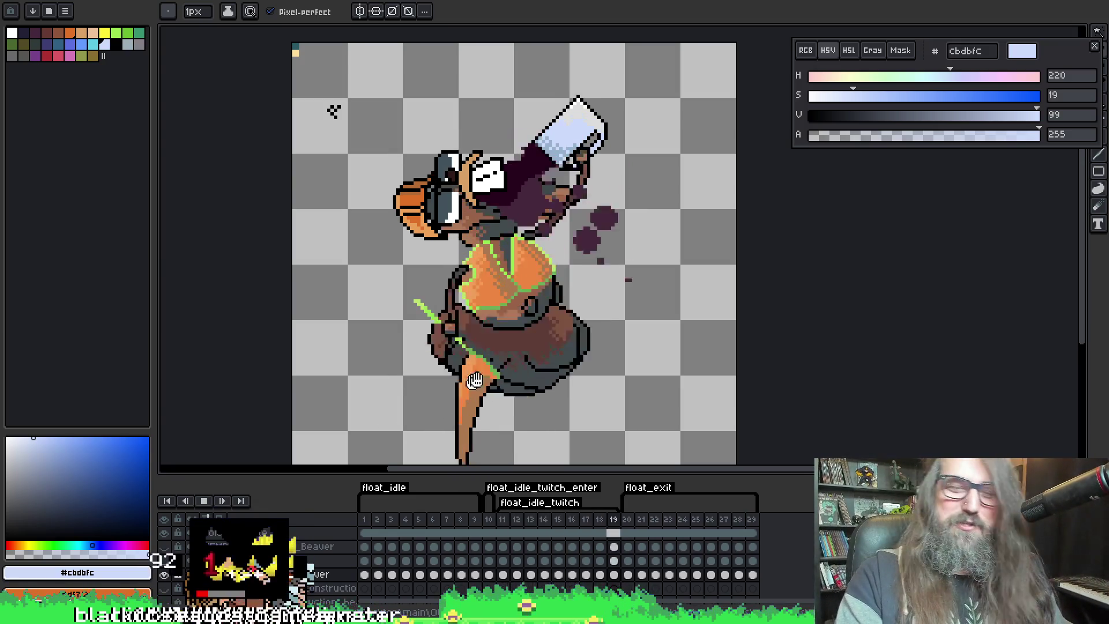
pyautogui.moveTo(511, 322); pyautogui.dragTo(534, 279)
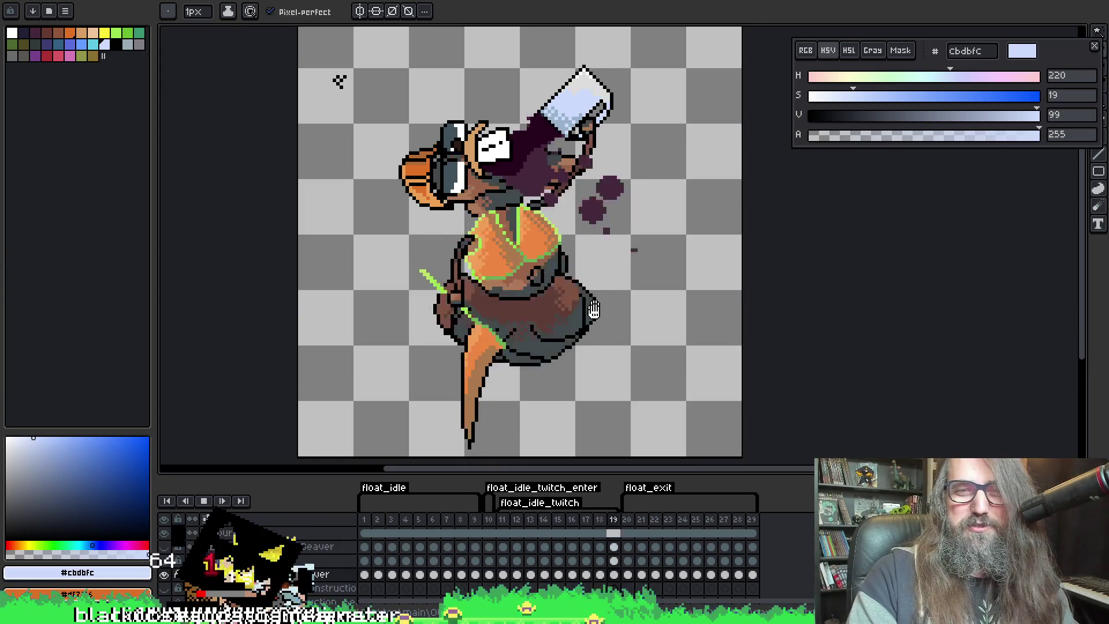
pyautogui.scroll(-1, 618, 317)
pyautogui.scroll(1, 618, 318)
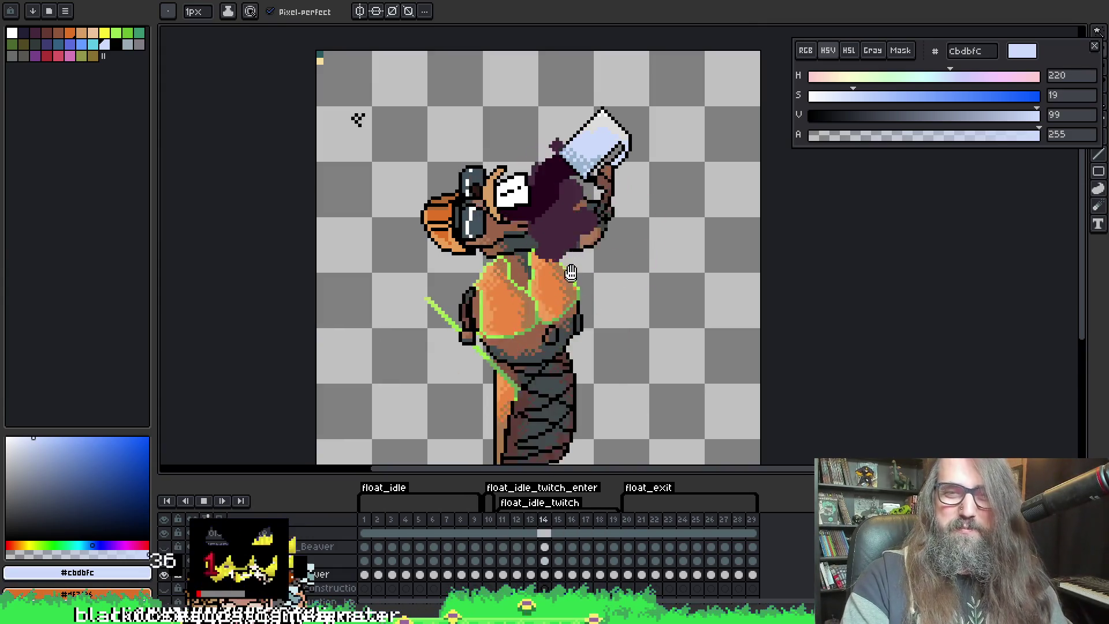
pyautogui.scroll(-2, 623, 341)
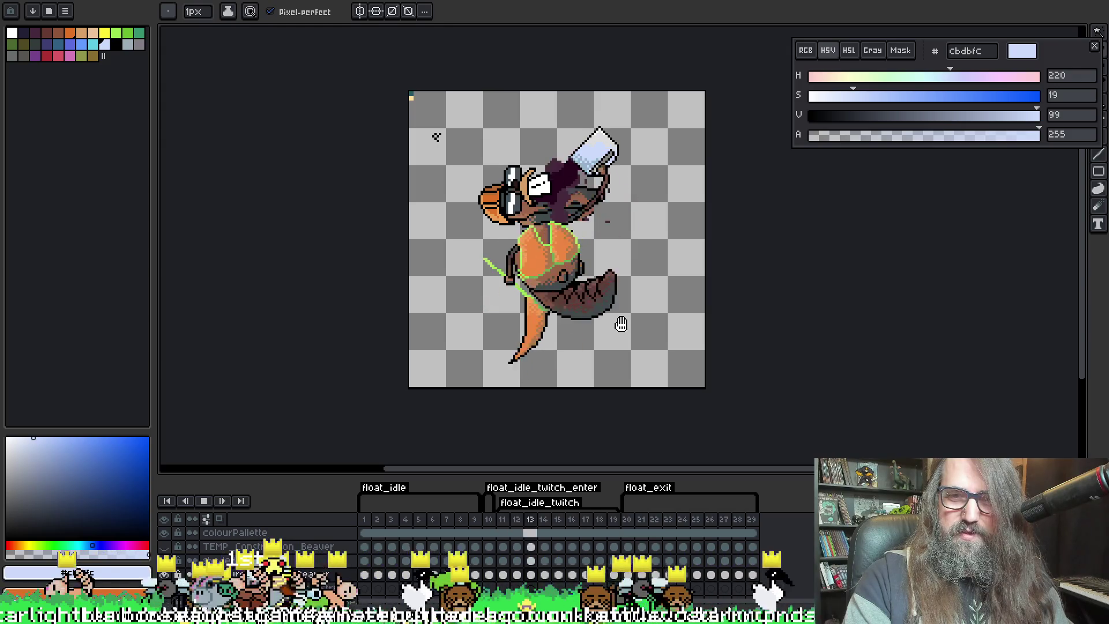
pyautogui.press('Return')
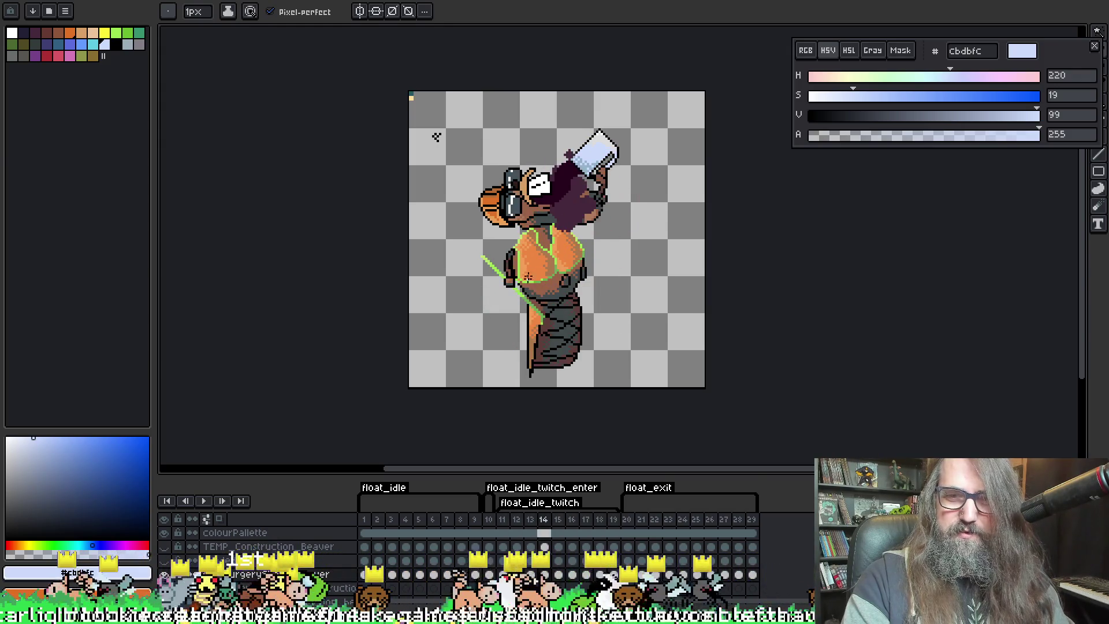
pyautogui.scroll(2, 527, 279)
pyautogui.keyDown('alt'); pyautogui.click(512, 289); pyautogui.keyUp('alt')
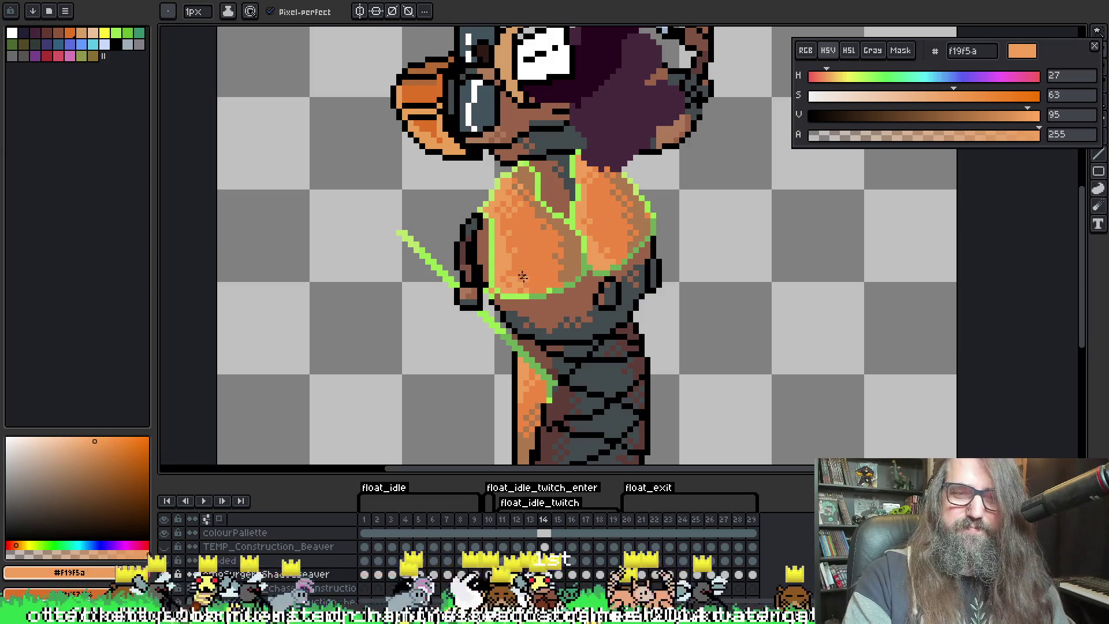
# Sample the darker chest orange #ed8742 on frame 13, then play and stop on frame 18
pyautogui.press('Left')
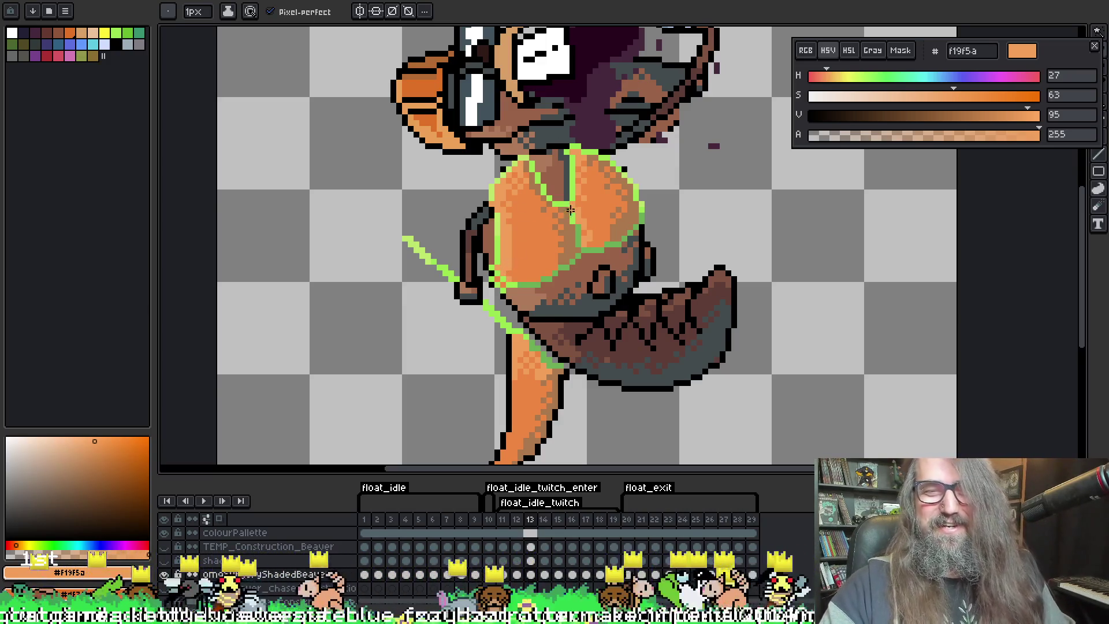
pyautogui.keyDown('alt'); pyautogui.click(508, 261); pyautogui.keyUp('alt')
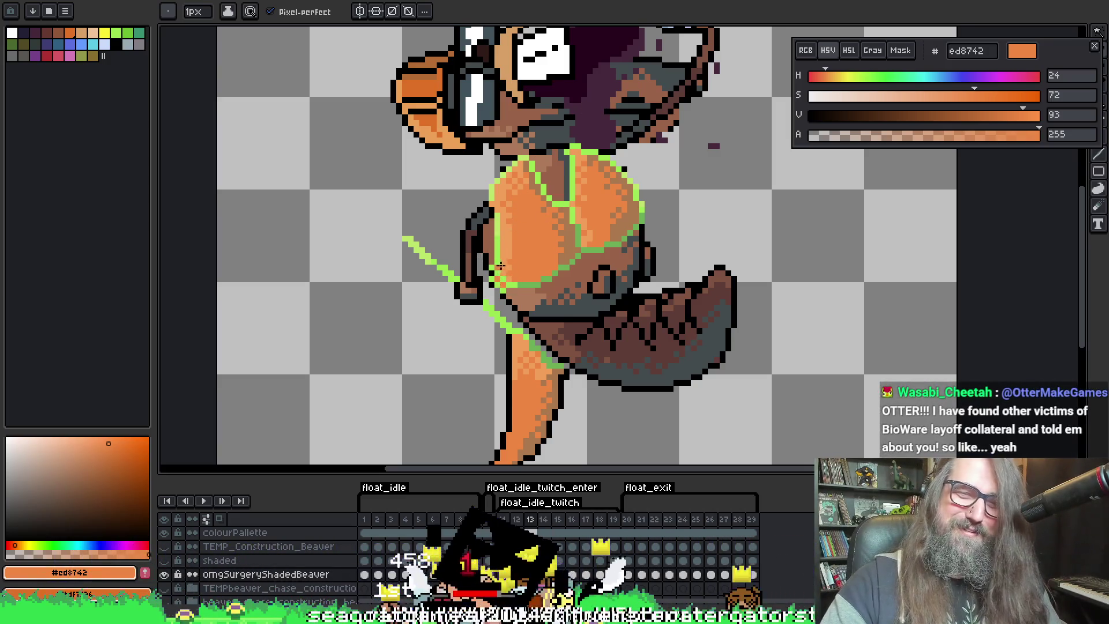
pyautogui.press('Return')
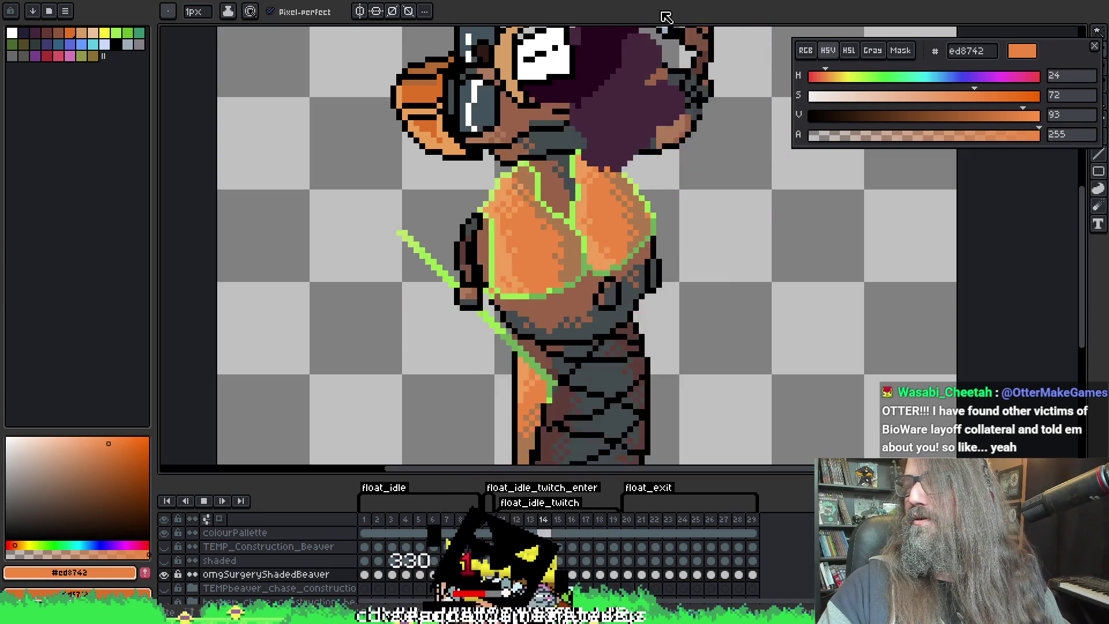
pyautogui.press('Return')
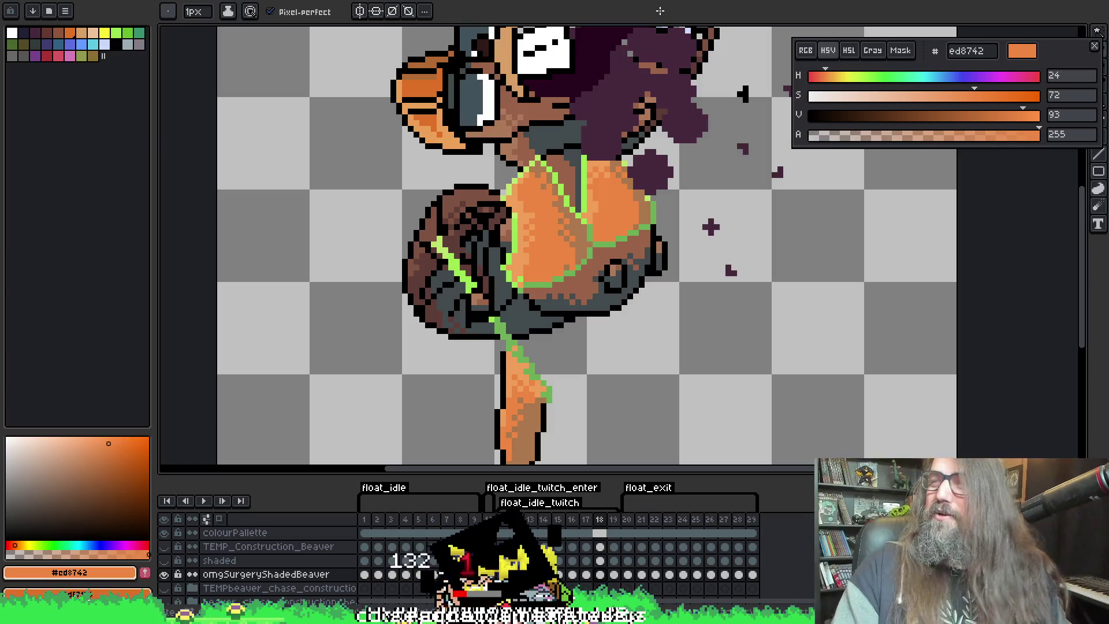
# Sample the strap's light green #bde56b on frame 18
pyautogui.moveTo(586, 220); pyautogui.dragTo(570, 210)
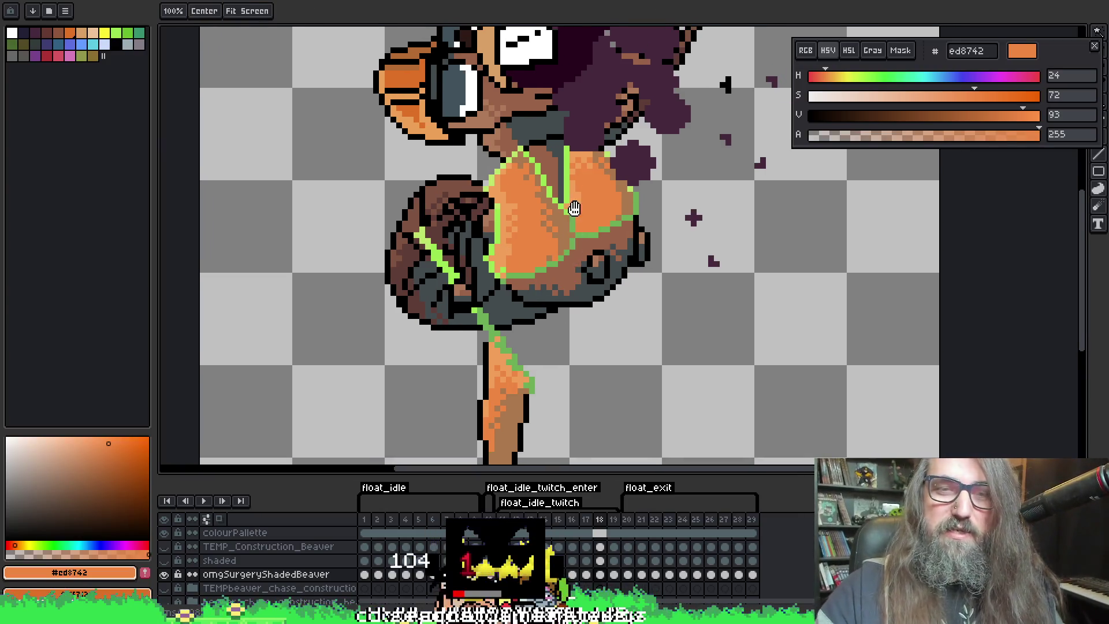
pyautogui.press('alt')
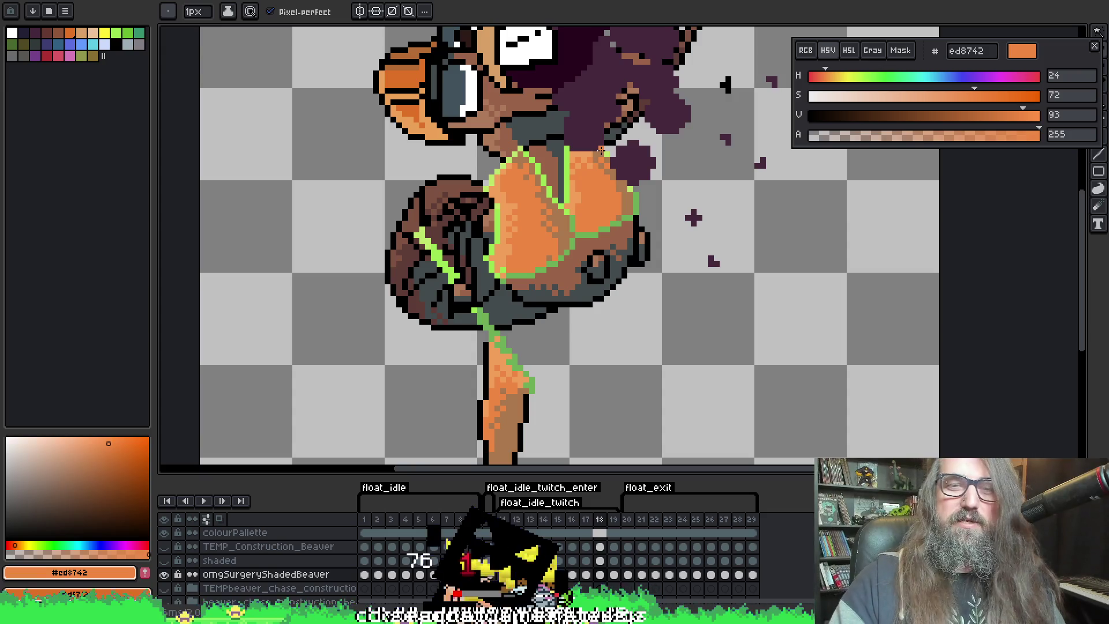
pyautogui.keyDown('alt'); pyautogui.click(495, 194); pyautogui.keyUp('alt')
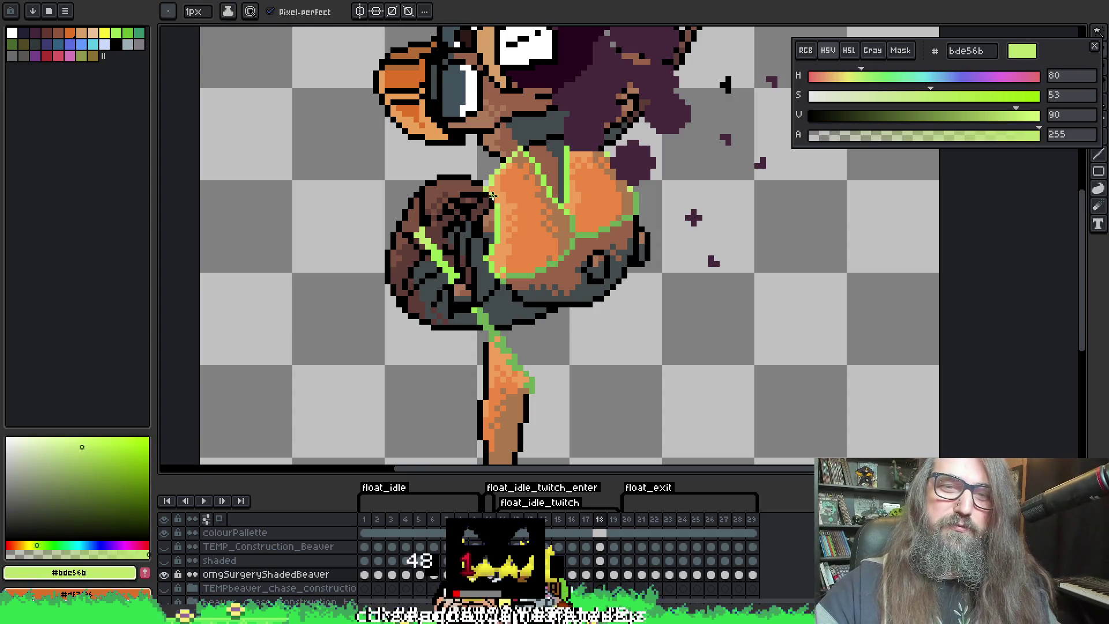
pyautogui.press('alt')
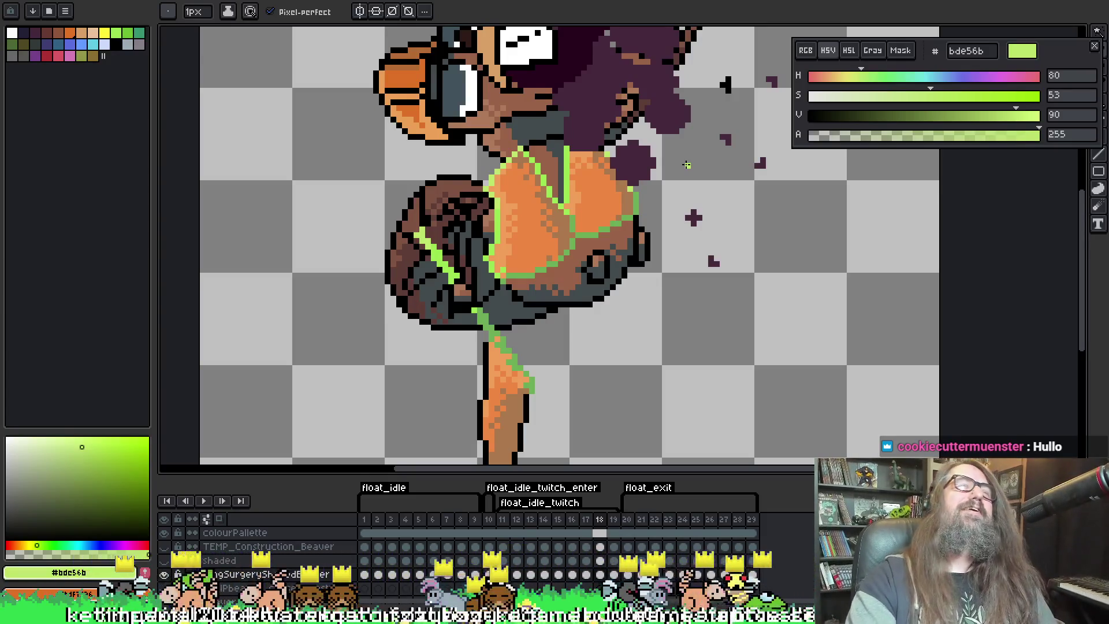
pyautogui.scroll(-2, 530, 124)
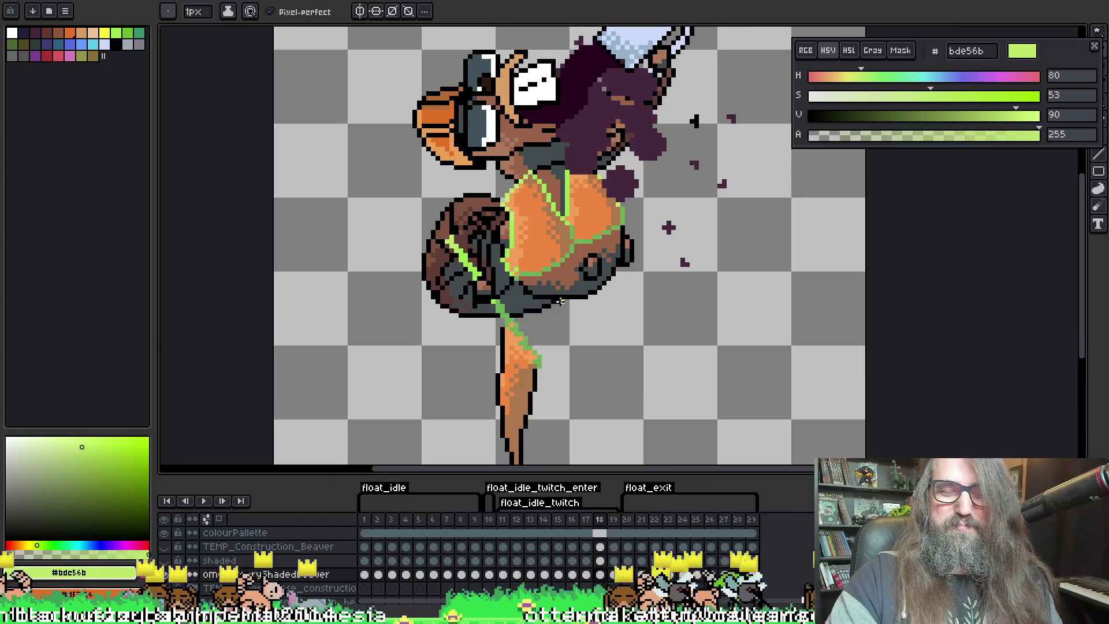
# Sample the strap's darker green and undo a stray green pixel by the leg
pyautogui.scroll(2, 560, 301)
pyautogui.keyDown('alt'); pyautogui.click(500, 298); pyautogui.keyUp('alt')
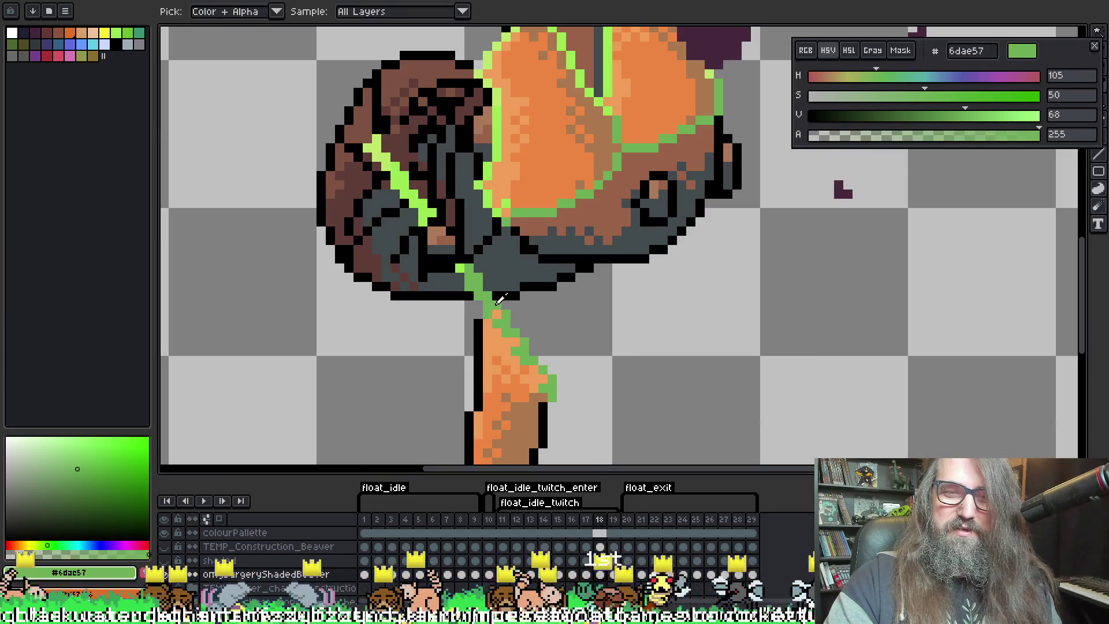
pyautogui.scroll(1, 500, 322)
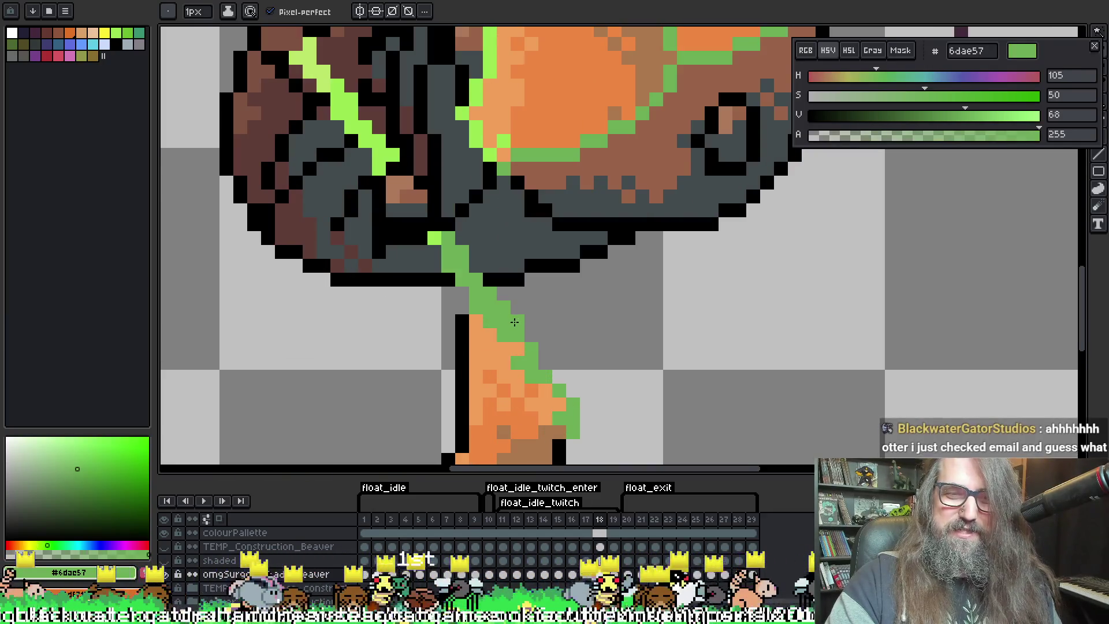
pyautogui.hotkey('ctrl', 'z')
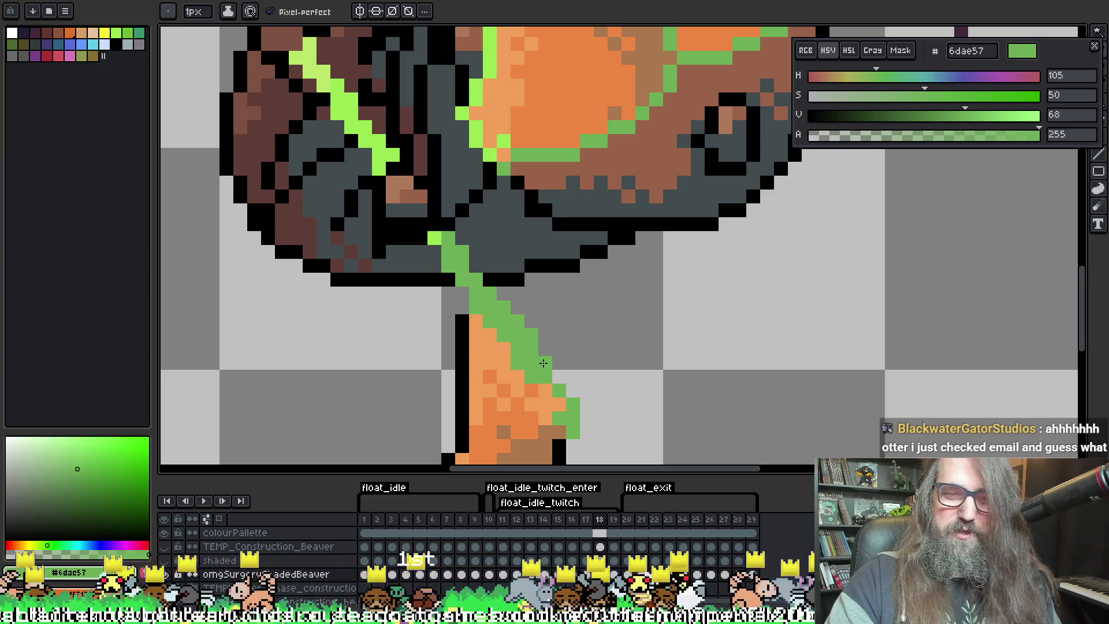
pyautogui.scroll(-2, 557, 344)
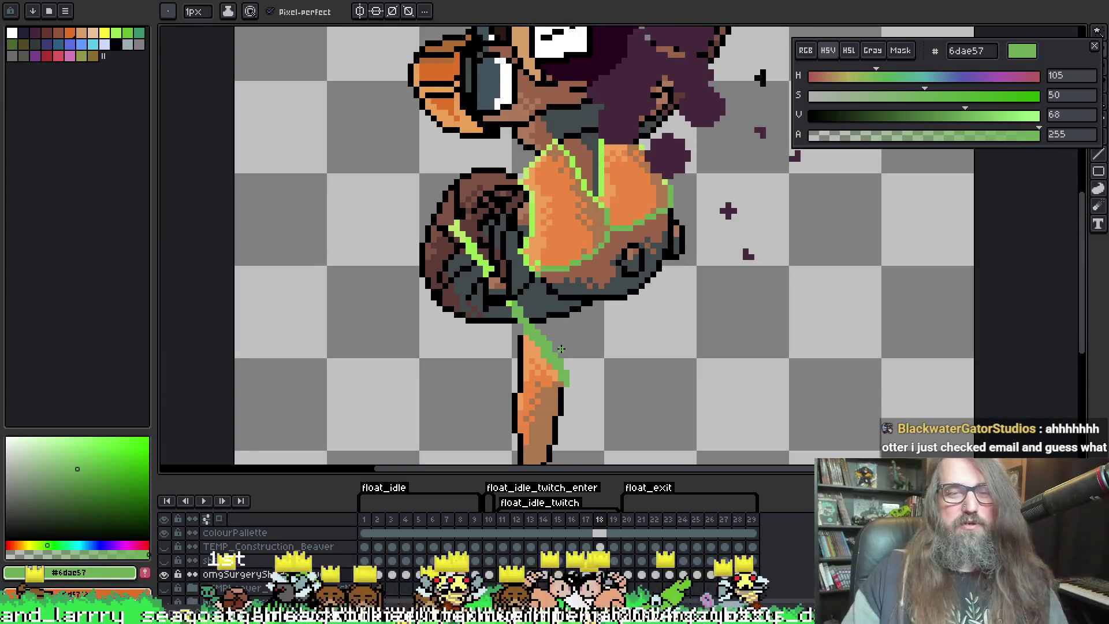
pyautogui.scroll(3, 561, 348)
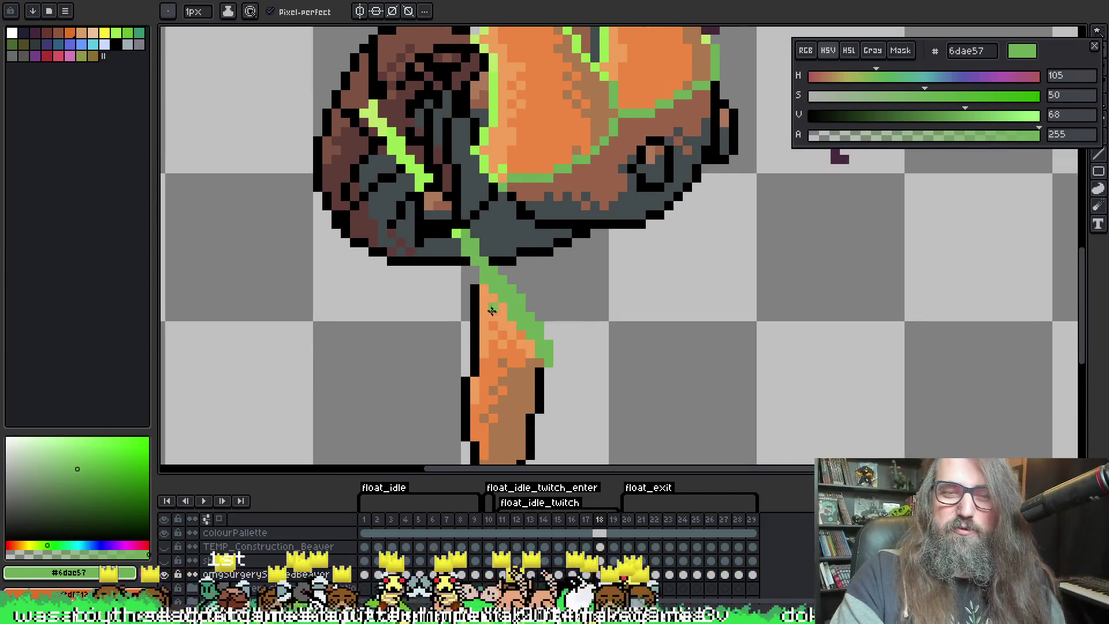
# Sample the leg orange, background and black outline colours, then settle back on frame 17
pyautogui.keyDown('alt'); pyautogui.click(508, 304); pyautogui.keyUp('alt')
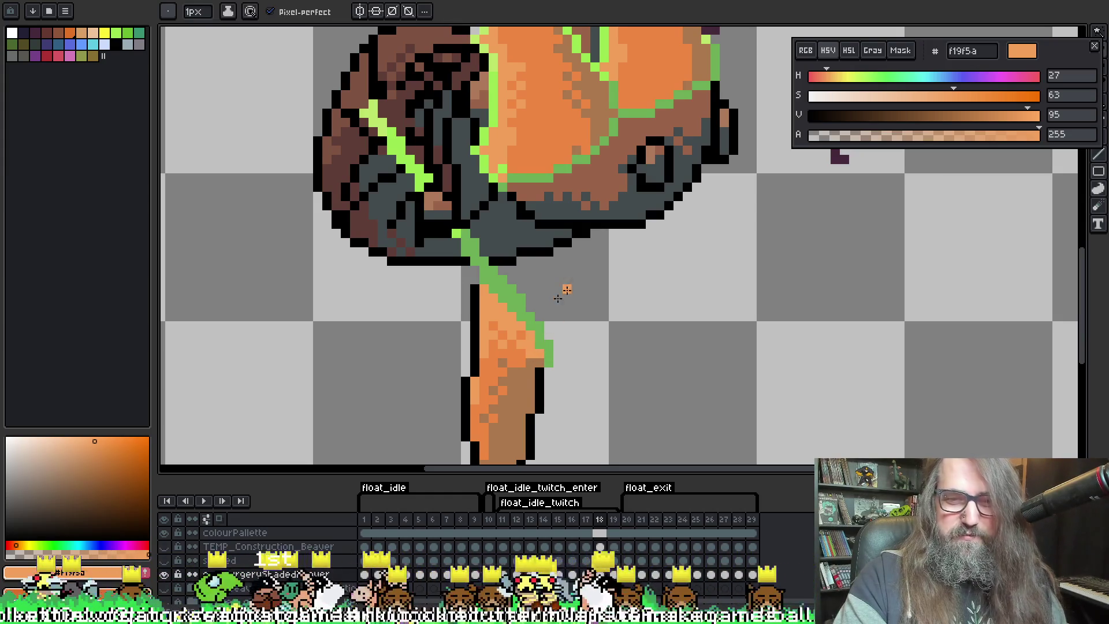
pyautogui.keyDown('alt'); pyautogui.click(558, 358); pyautogui.keyUp('alt')
pyautogui.keyDown('alt'); pyautogui.click(547, 370); pyautogui.keyUp('alt')
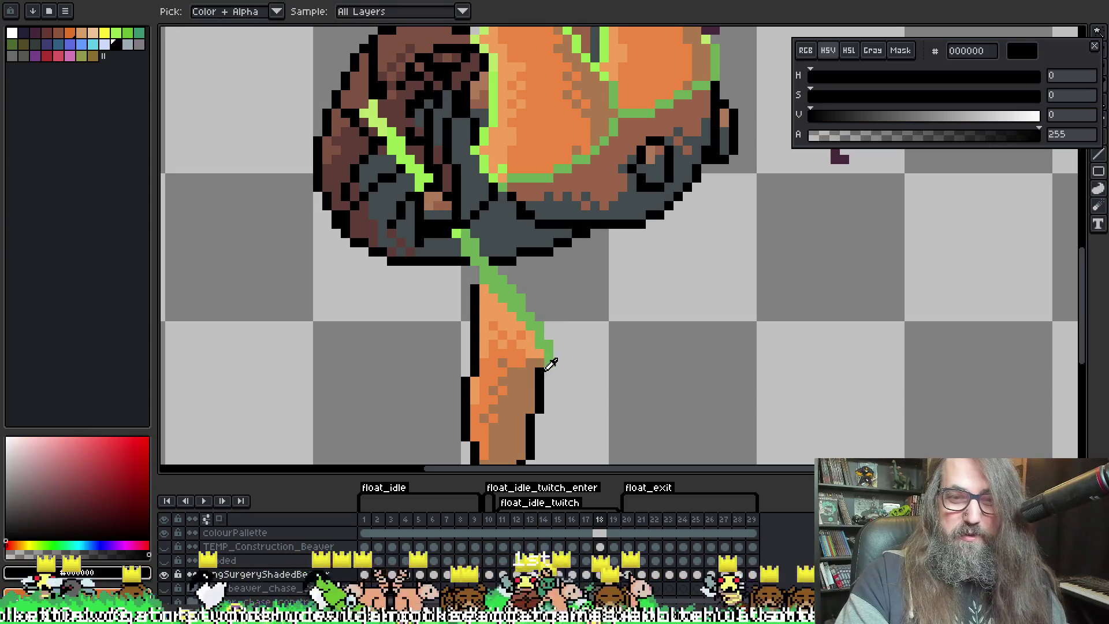
pyautogui.press('Left')
pyautogui.press('Right')
pyautogui.press('Right')
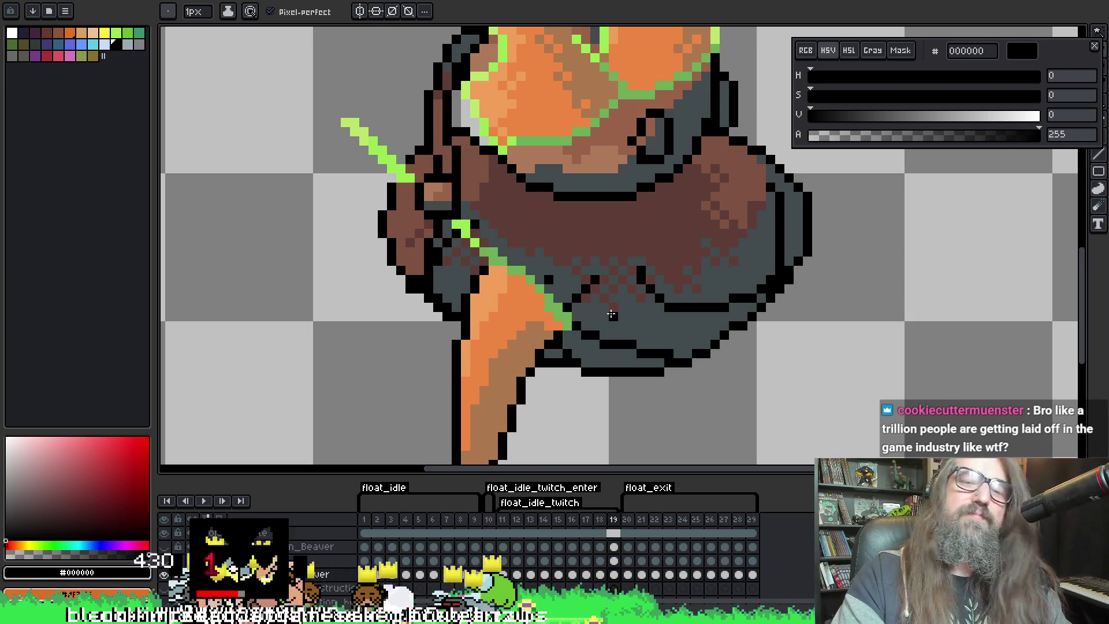
pyautogui.press('Left')
pyautogui.press('Left')
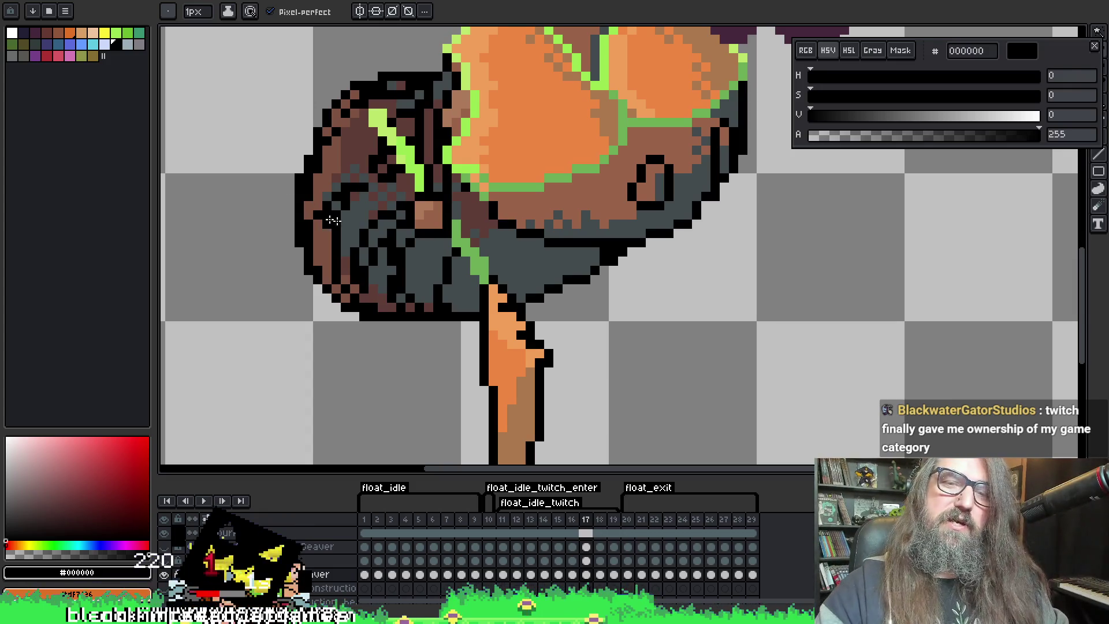
# Paint #6dae57 green strap pixels down the leg edge, then pick the leg's orange #f19f5a
pyautogui.keyDown('alt'); pyautogui.click(491, 272); pyautogui.keyUp('alt')
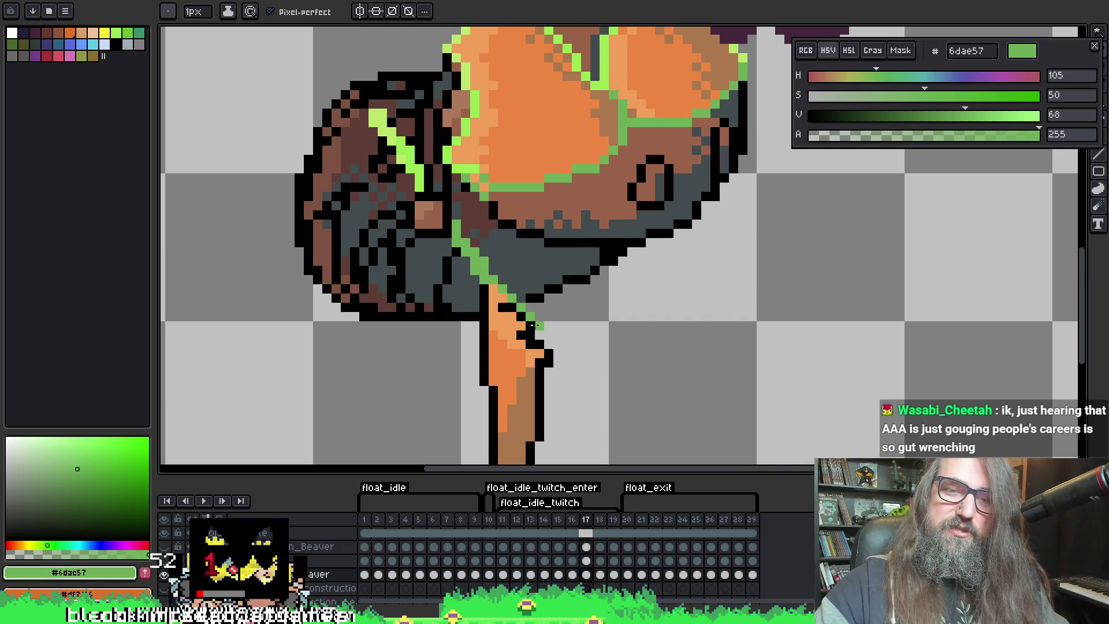
pyautogui.click(544, 334)
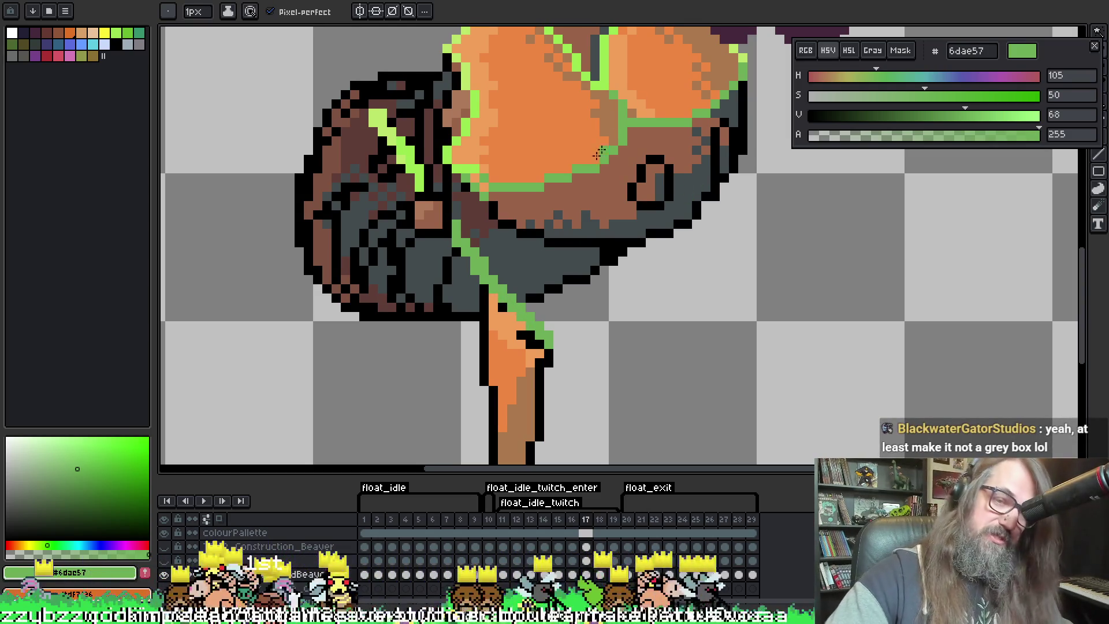
pyautogui.press('alt')
pyautogui.keyDown('alt'); pyautogui.click(498, 311); pyautogui.keyUp('alt')
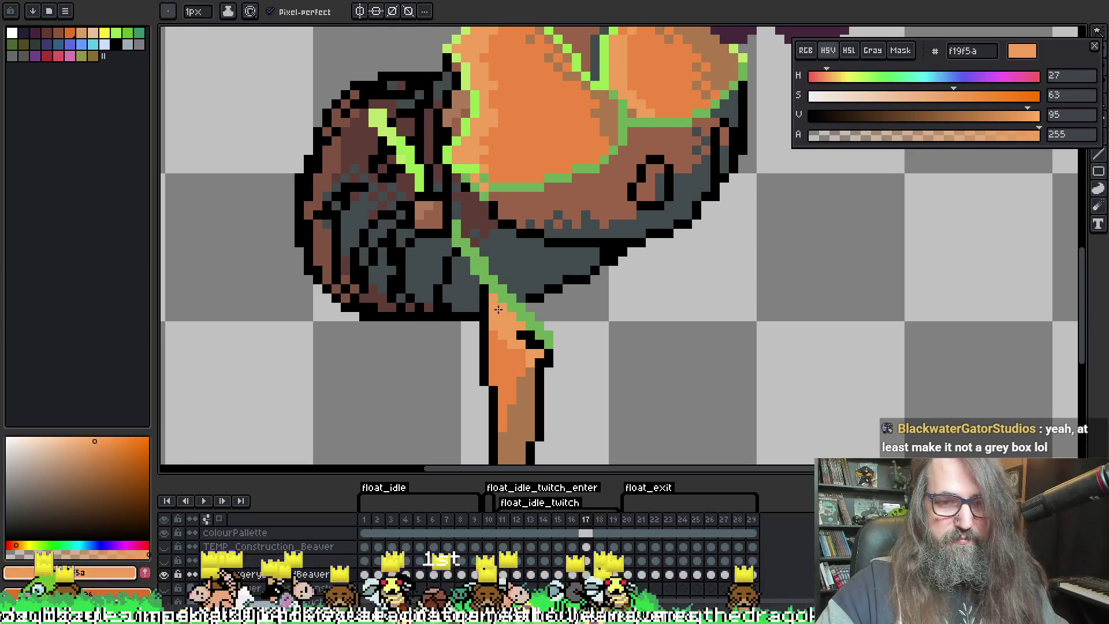
# Paint the black edge pixel orange and move to frame 18
pyautogui.click(535, 343)
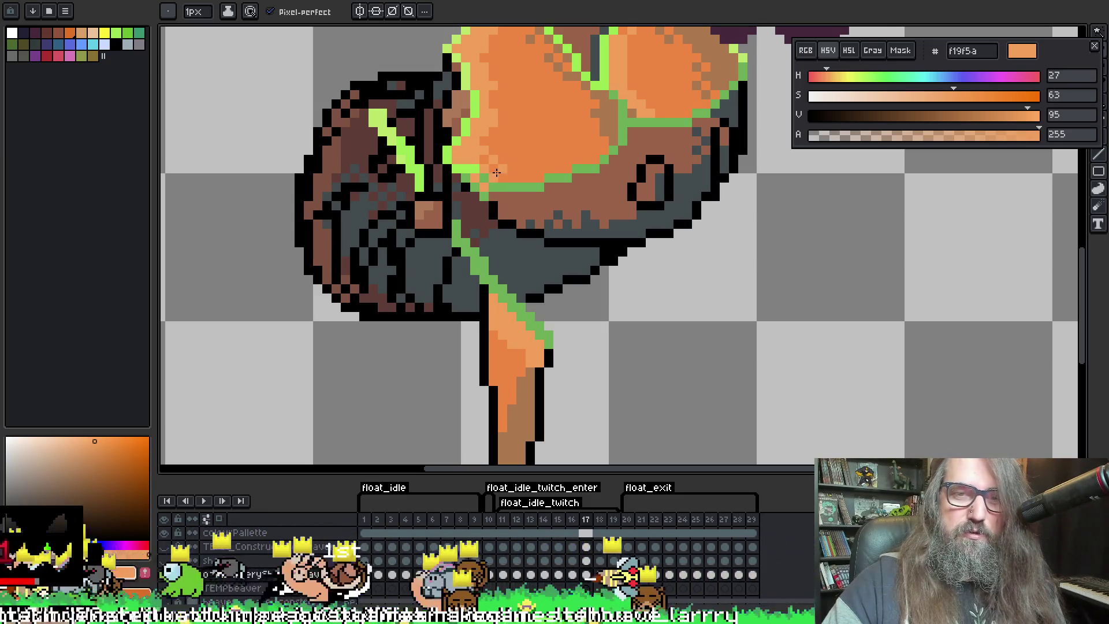
pyautogui.moveTo(497, 156)
pyautogui.mouseDown()
pyautogui.moveTo(501, 200)
pyautogui.moveTo(485, 231)
pyautogui.mouseUp()
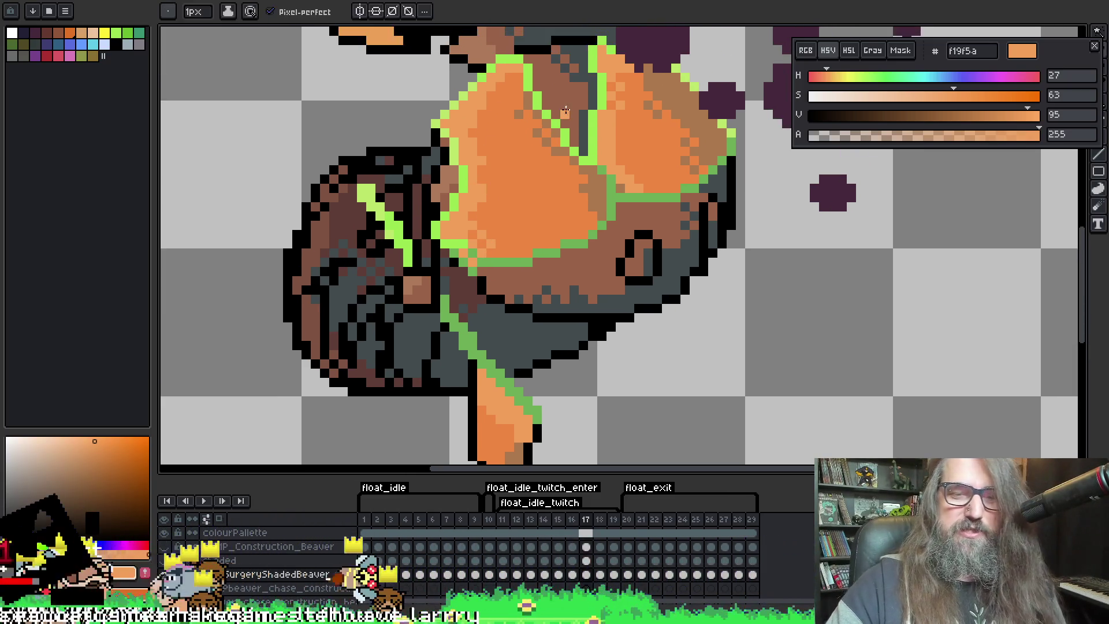
pyautogui.press('alt')
pyautogui.press('Right')
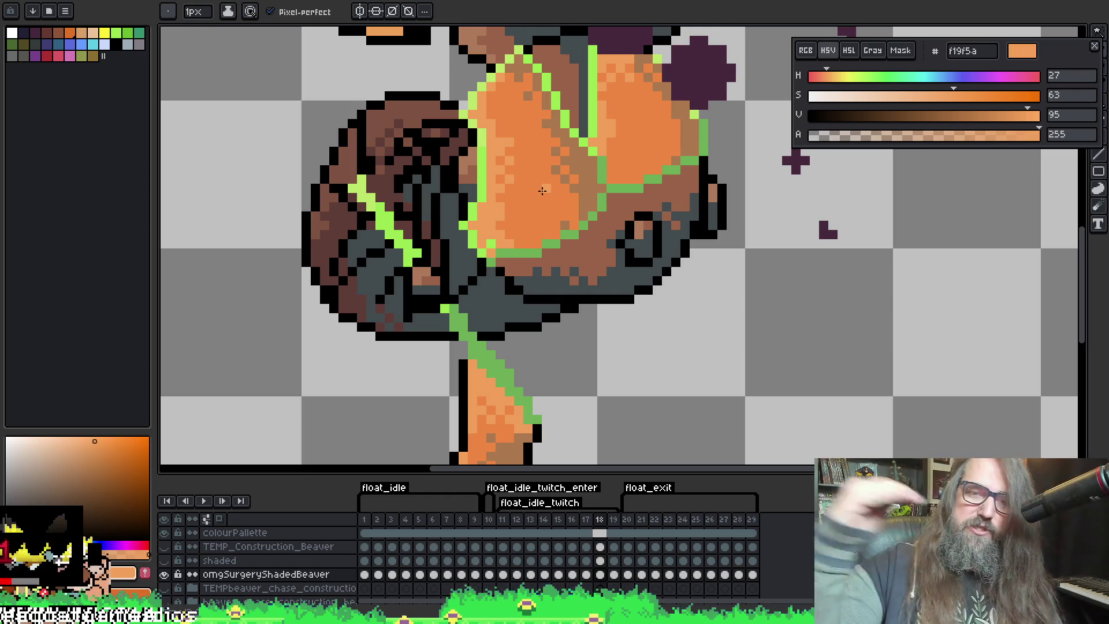
# Pick the darker belly orange #ed8742 and return to the pencil for shading
pyautogui.press('i')
pyautogui.moveTo(542, 200); pyautogui.dragTo(544, 241)
pyautogui.click(508, 255)
pyautogui.rightClick(538, 241)
pyautogui.press('Escape')
pyautogui.press('b')
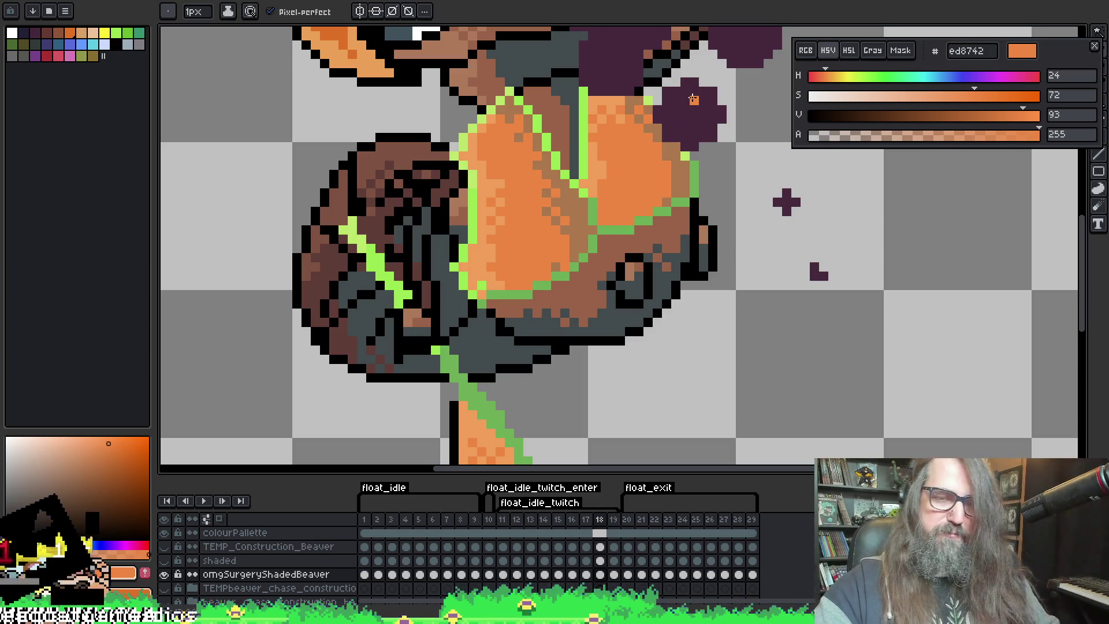
pyautogui.scroll(-3, 693, 99)
pyautogui.scroll(1, 599, 376)
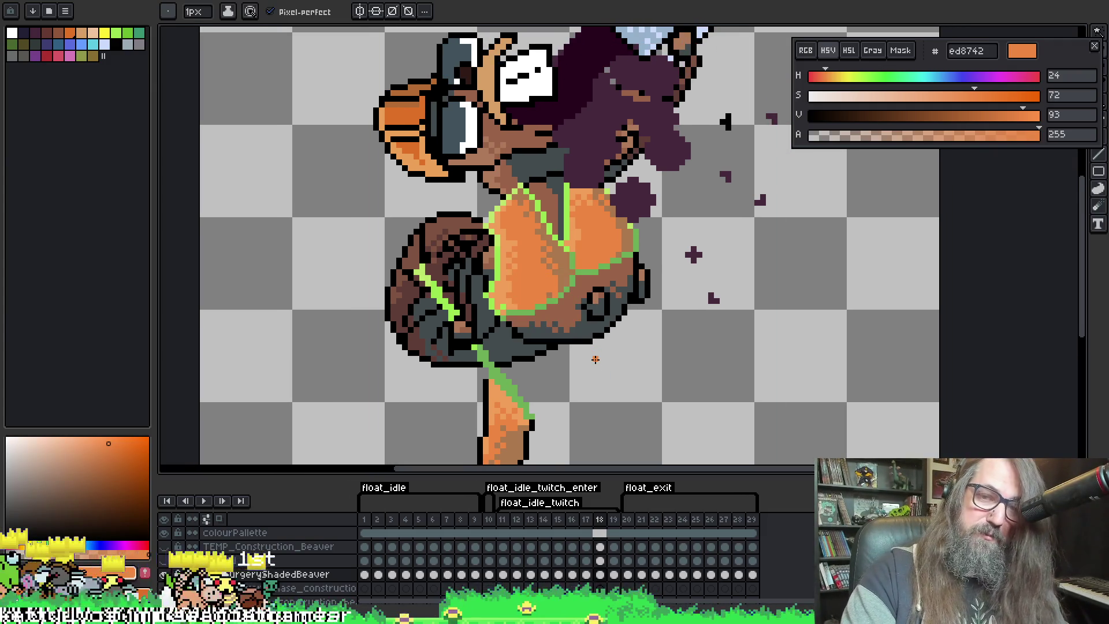
# Review the playback, pick the lighter chest orange #f19f5a, and save the sprite
pyautogui.press('Return')
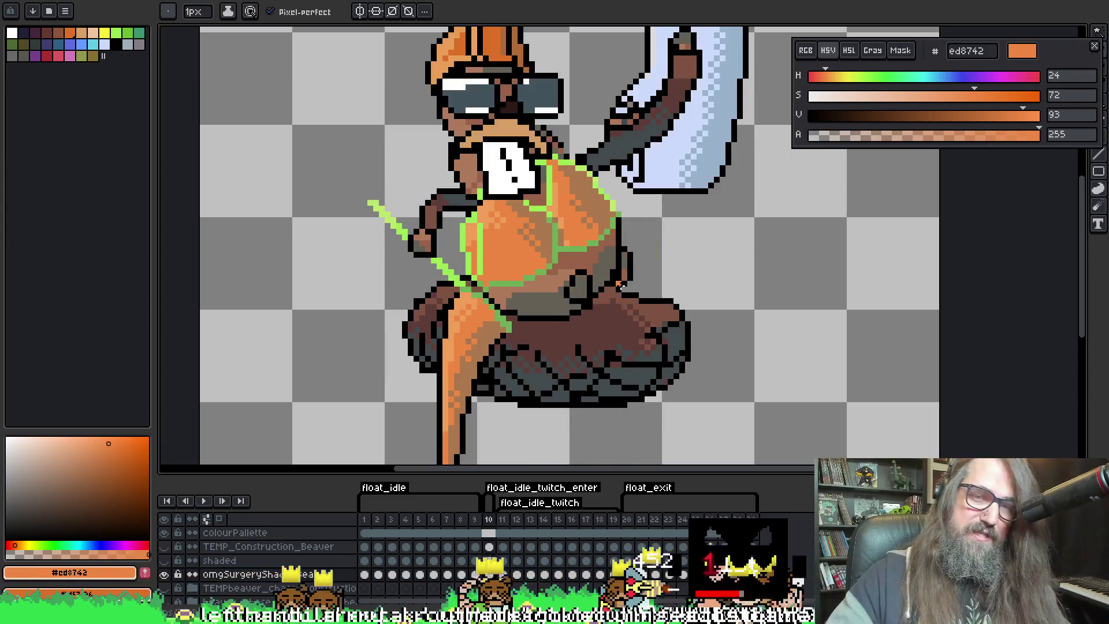
pyautogui.press('i')
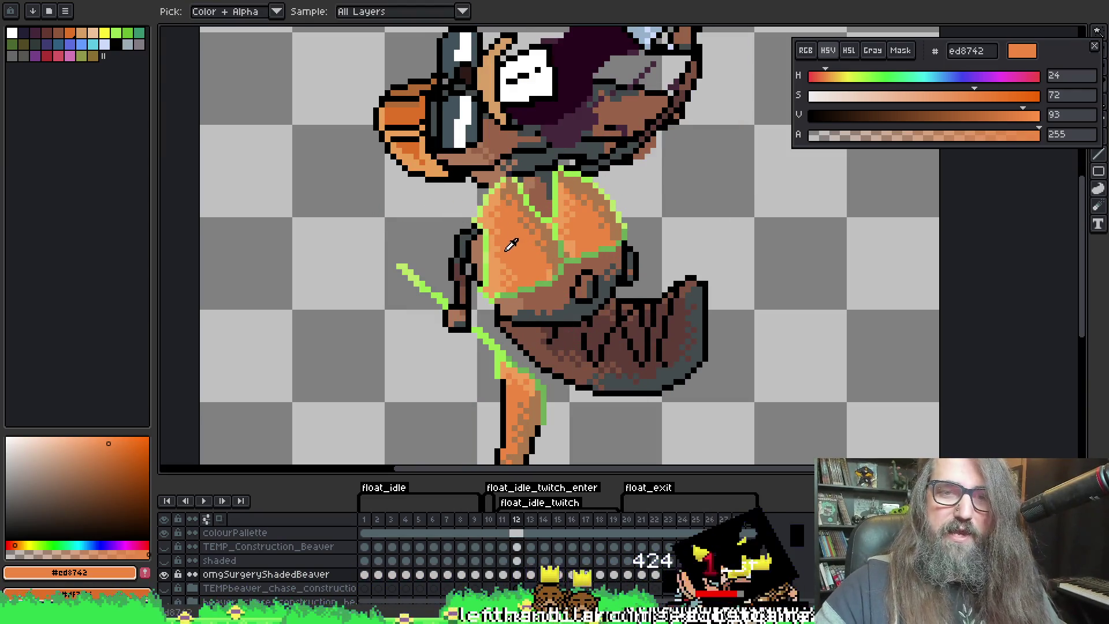
pyautogui.click(508, 248)
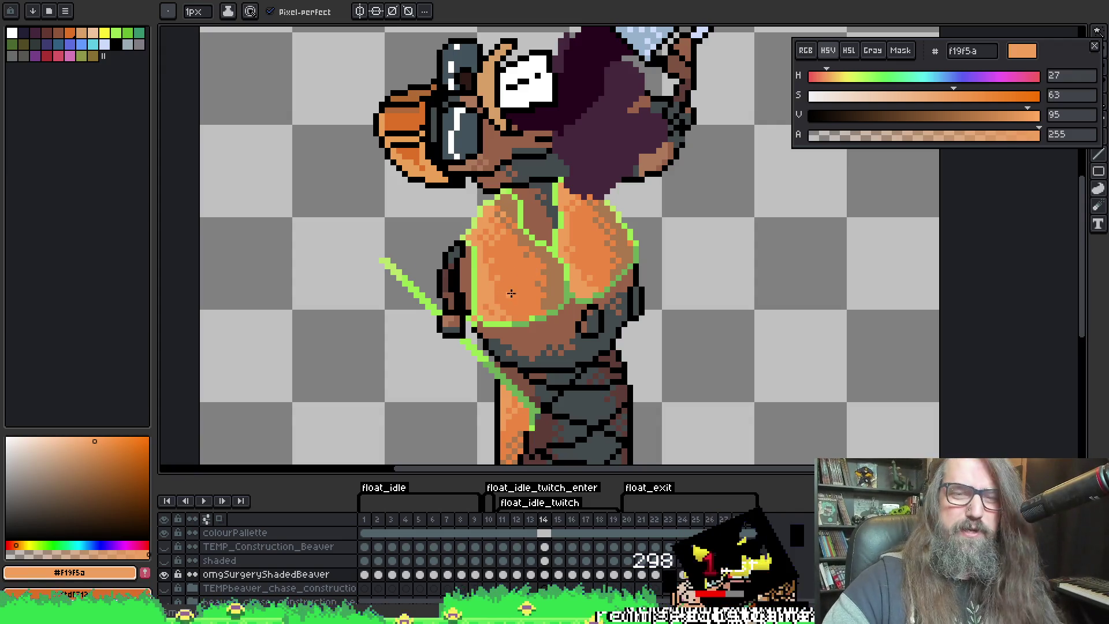
pyautogui.hotkey('ctrl', 's')
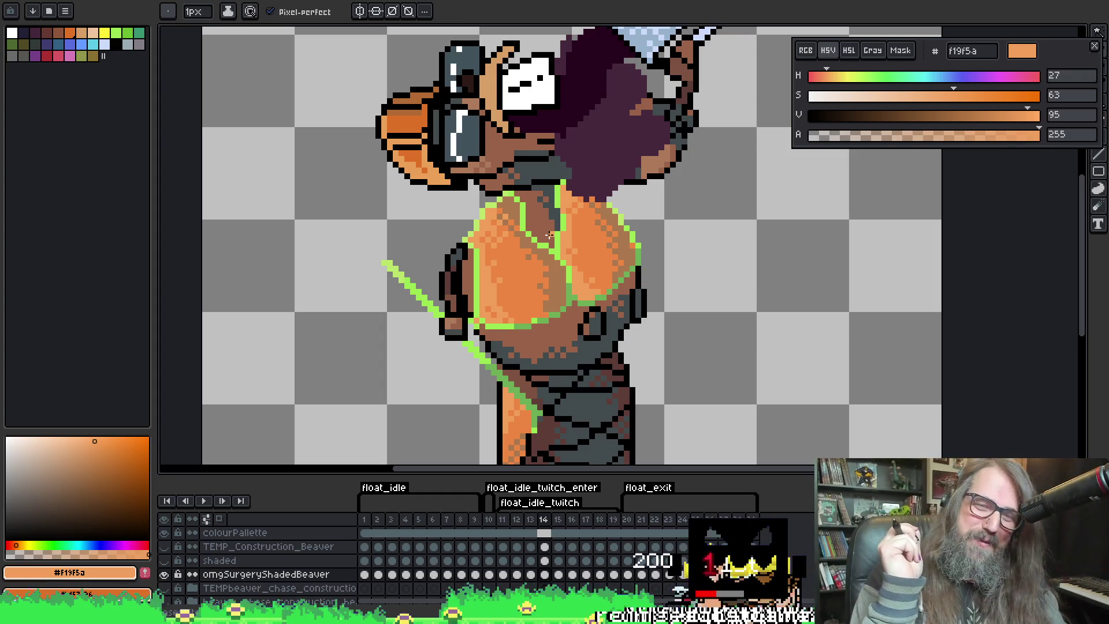
# Stop on frame 16, pick the darker orange #ed8742, and save again
pyautogui.press('Return')
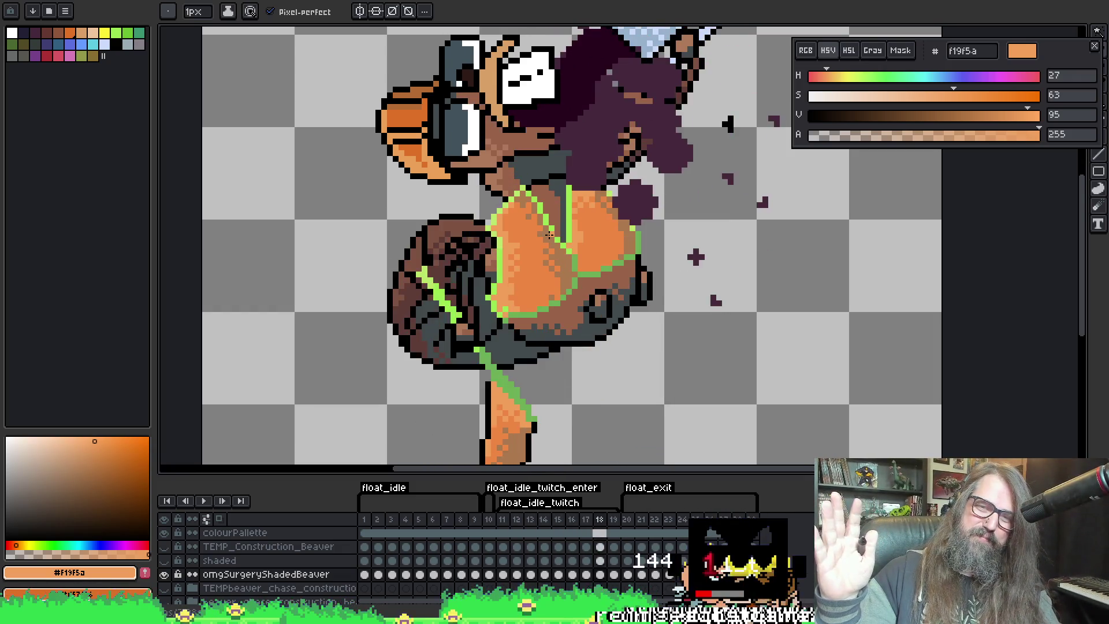
pyautogui.press('Return')
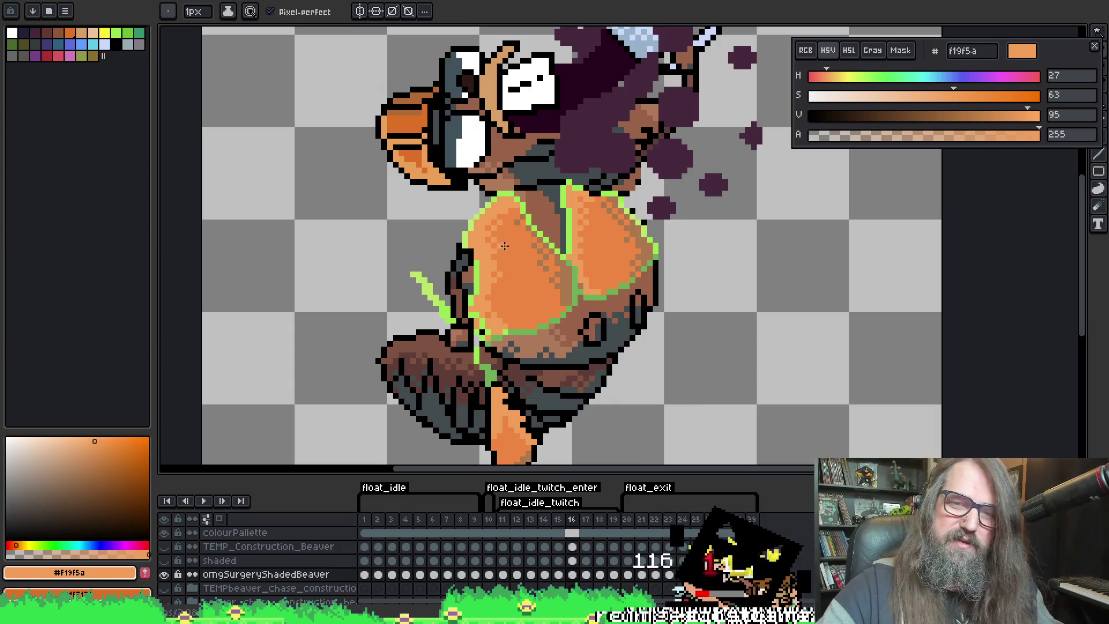
pyautogui.keyDown('alt'); pyautogui.click(506, 243); pyautogui.keyUp('alt')
pyautogui.hotkey('ctrl', 's')
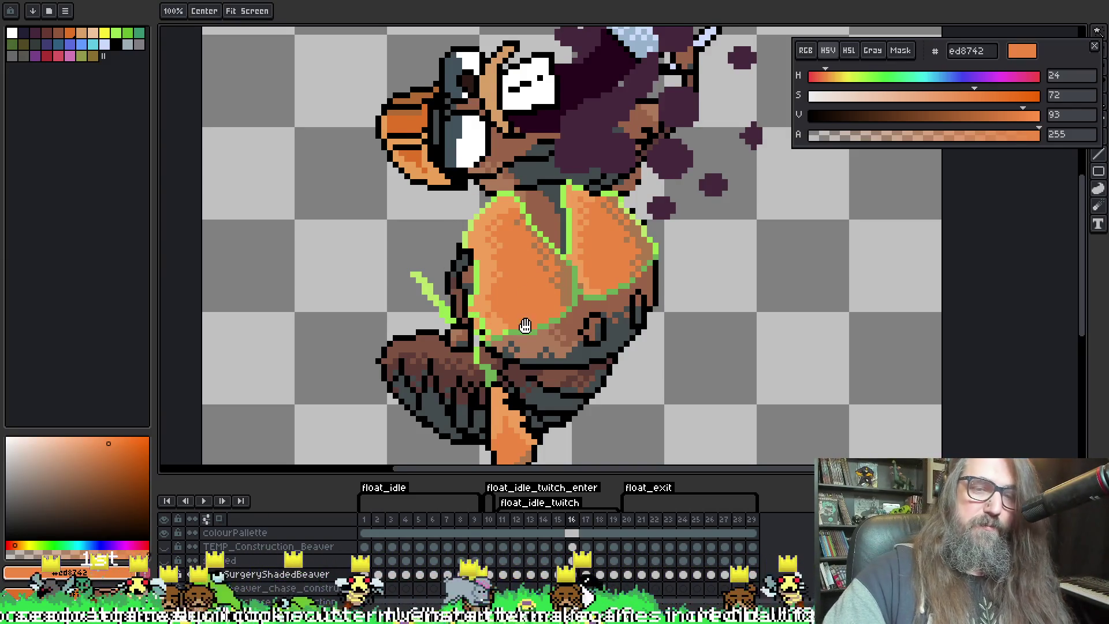
pyautogui.moveTo(507, 341); pyautogui.dragTo(499, 328)
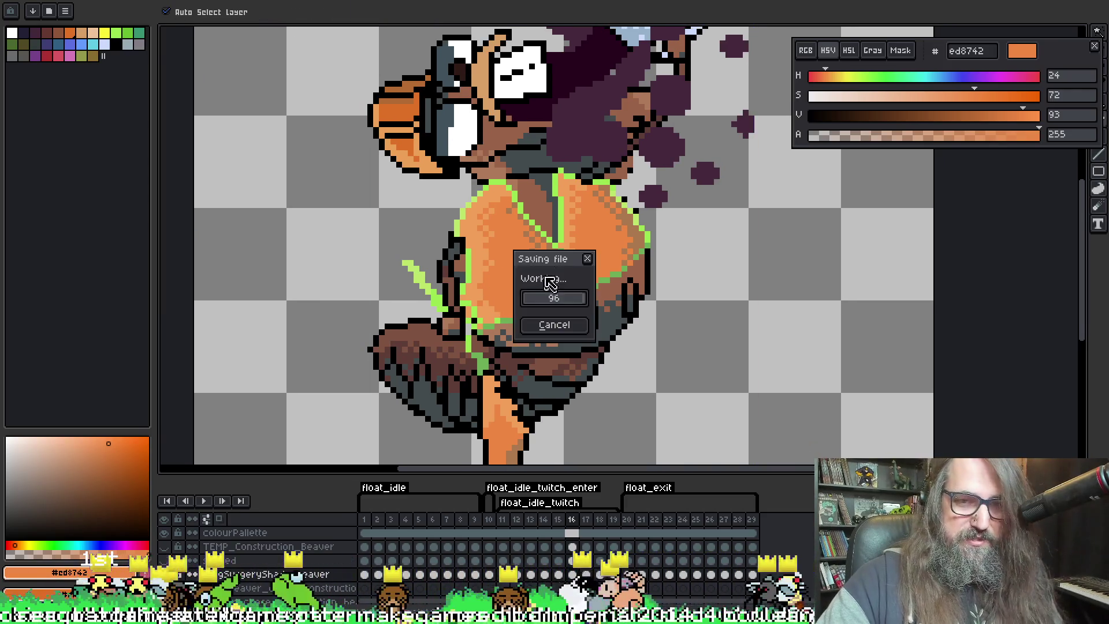
# Stop the animation on frame 13, sample black from the outline, and switch to the eraser
pyautogui.press('space')
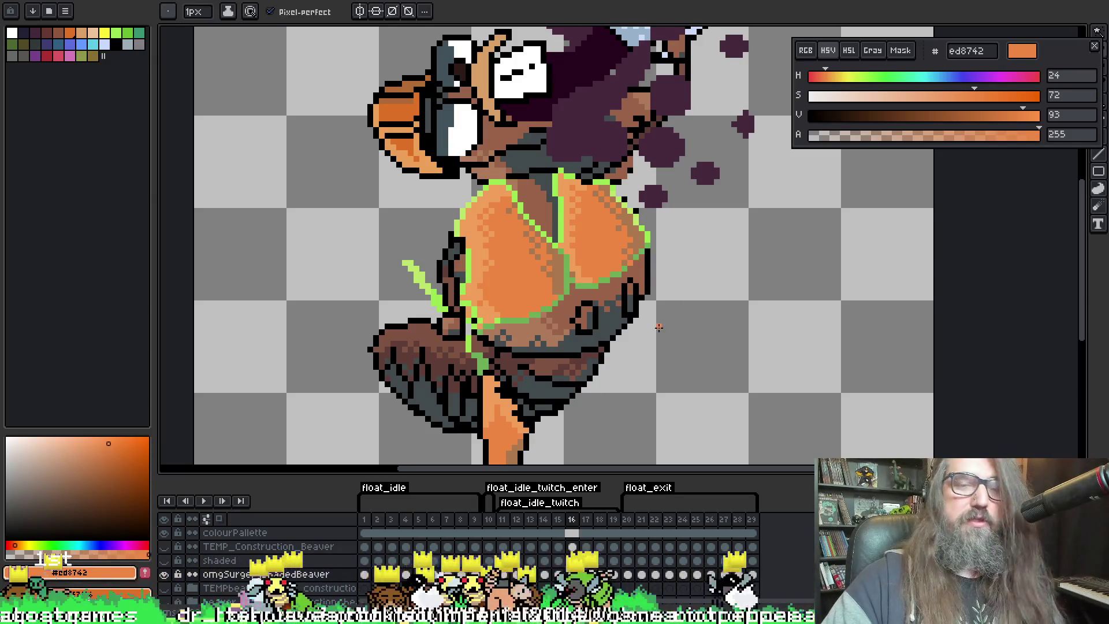
pyautogui.press('space')
pyautogui.moveTo(531, 297); pyautogui.dragTo(536, 317)
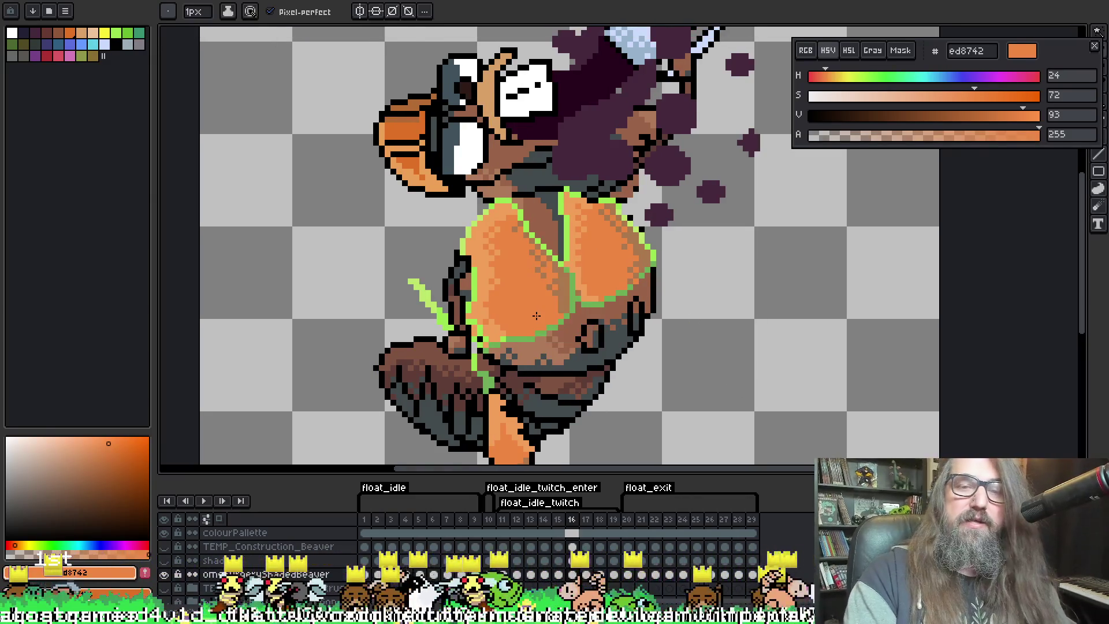
pyautogui.press('Return')
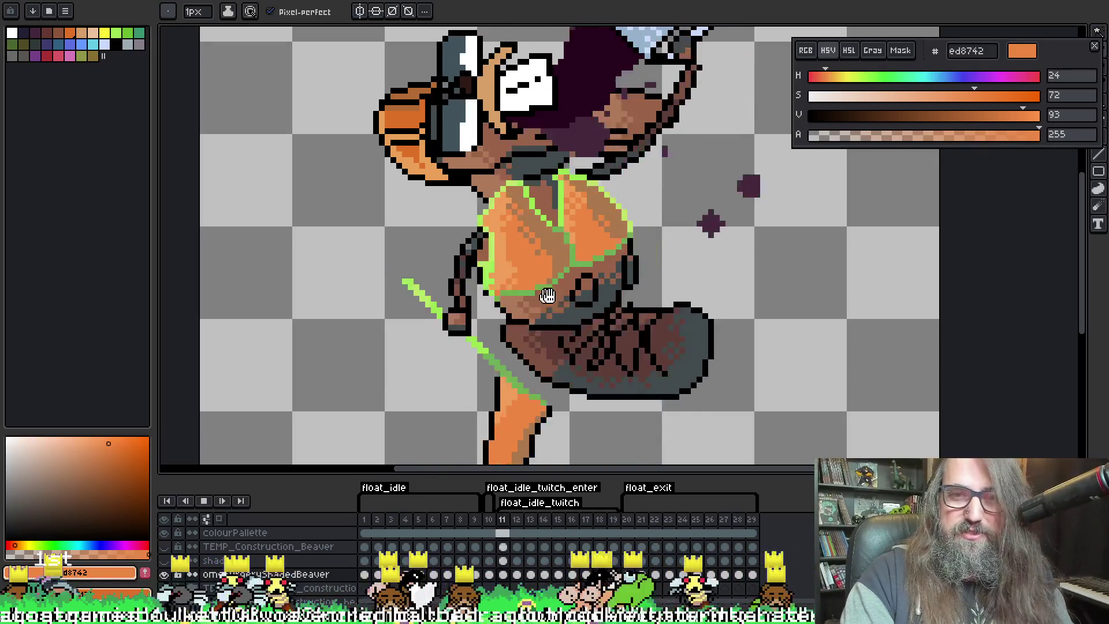
pyautogui.press('Return')
pyautogui.press('i')
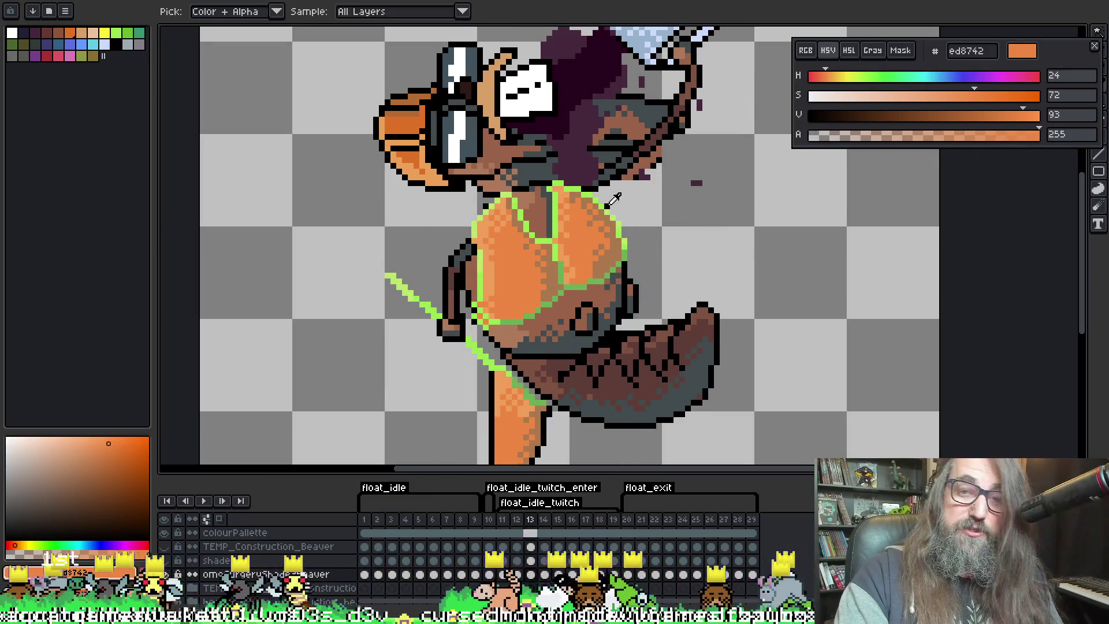
pyautogui.click(609, 203)
pyautogui.press('e')
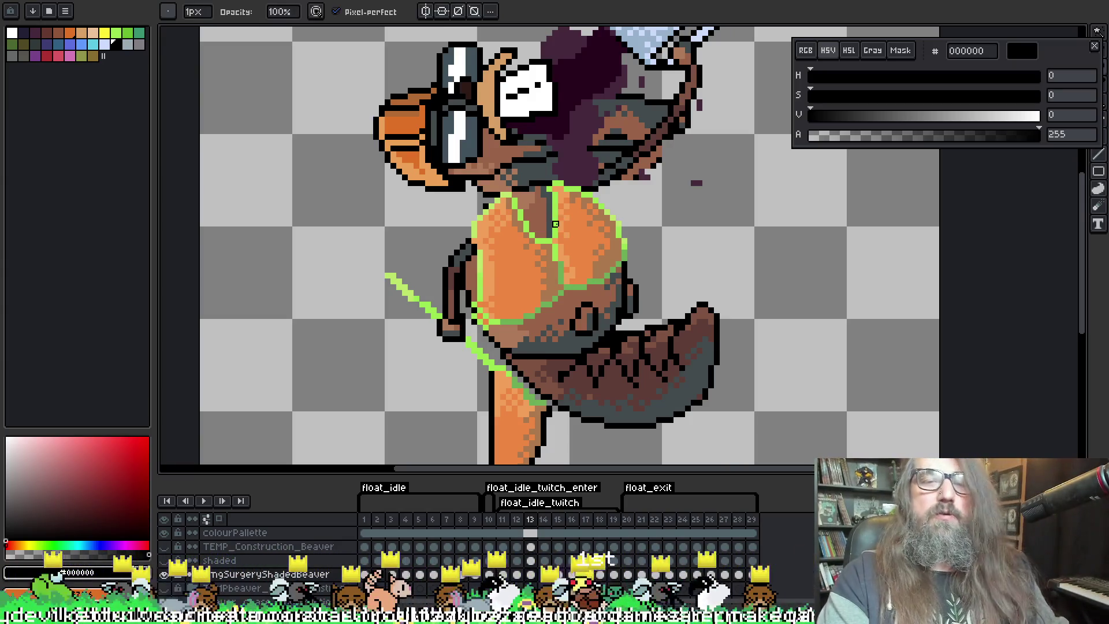
# Stop on frame 17 to pick brownish #aa784d, then replay and pick light orange #f19f5a
pyautogui.press('Return')
pyautogui.scroll(-1, 536, 302)
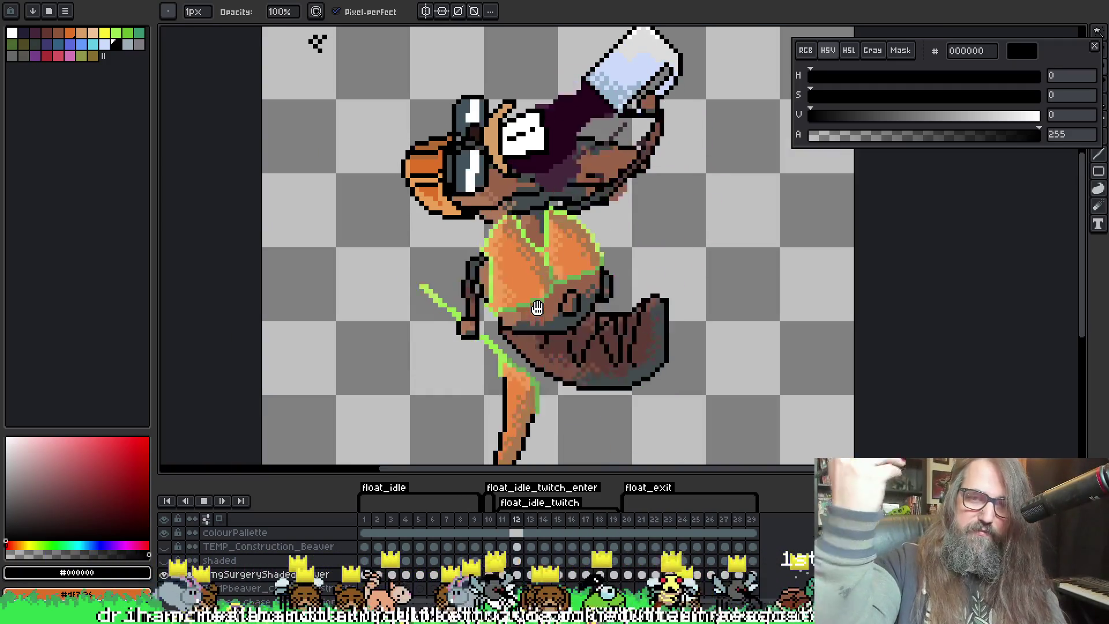
pyautogui.press('Return')
pyautogui.press('i')
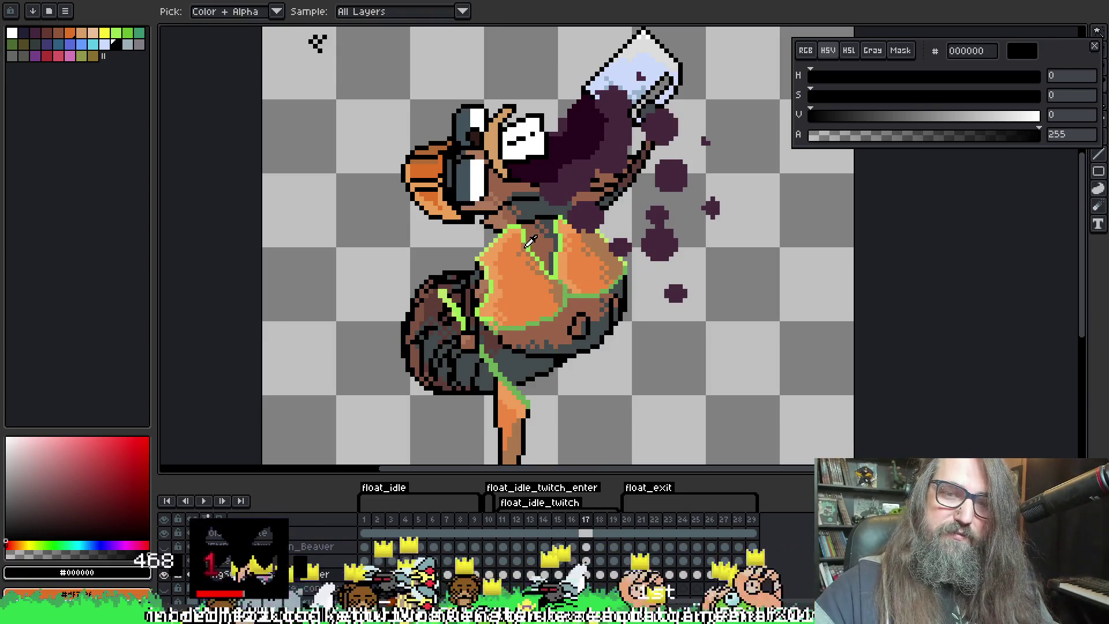
pyautogui.click(530, 242)
pyautogui.press('b')
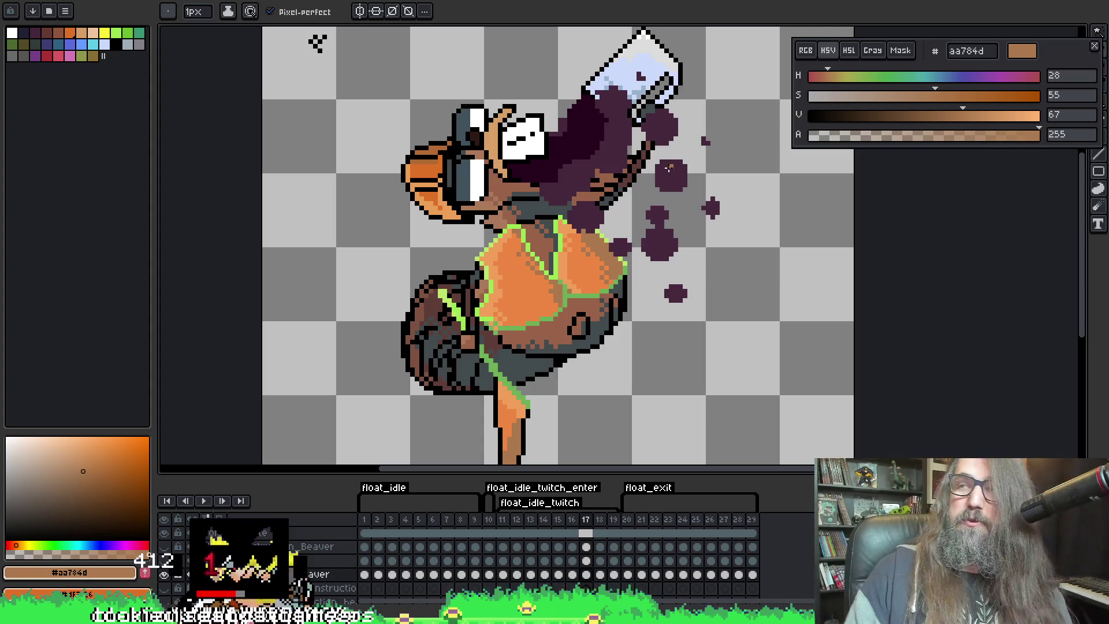
pyautogui.press('Return')
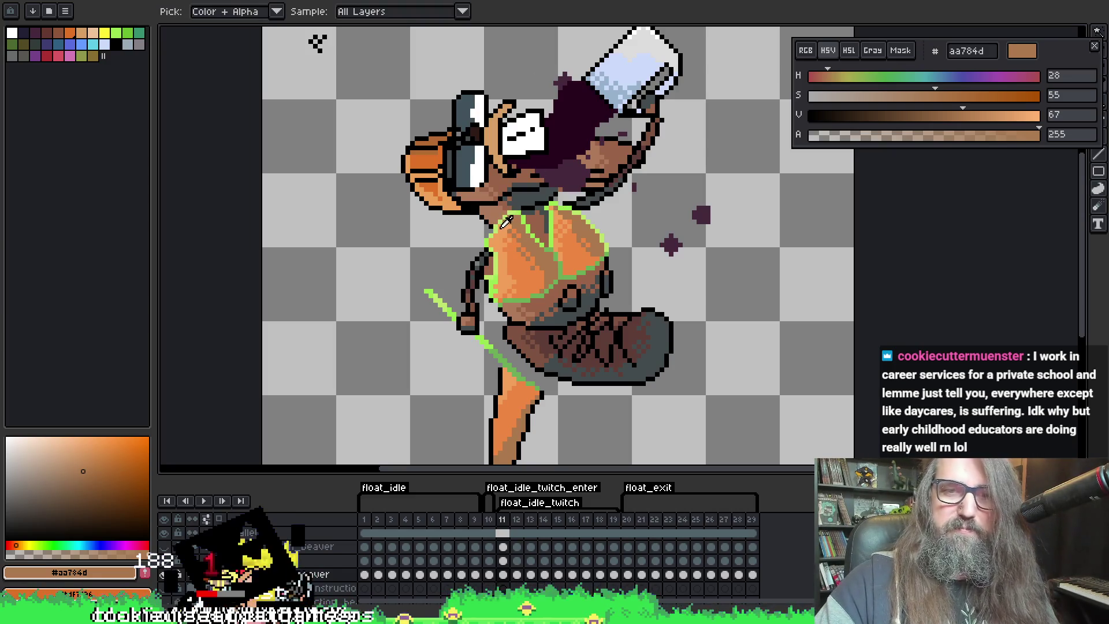
pyautogui.keyDown('alt'); pyautogui.click(510, 223); pyautogui.keyUp('alt')
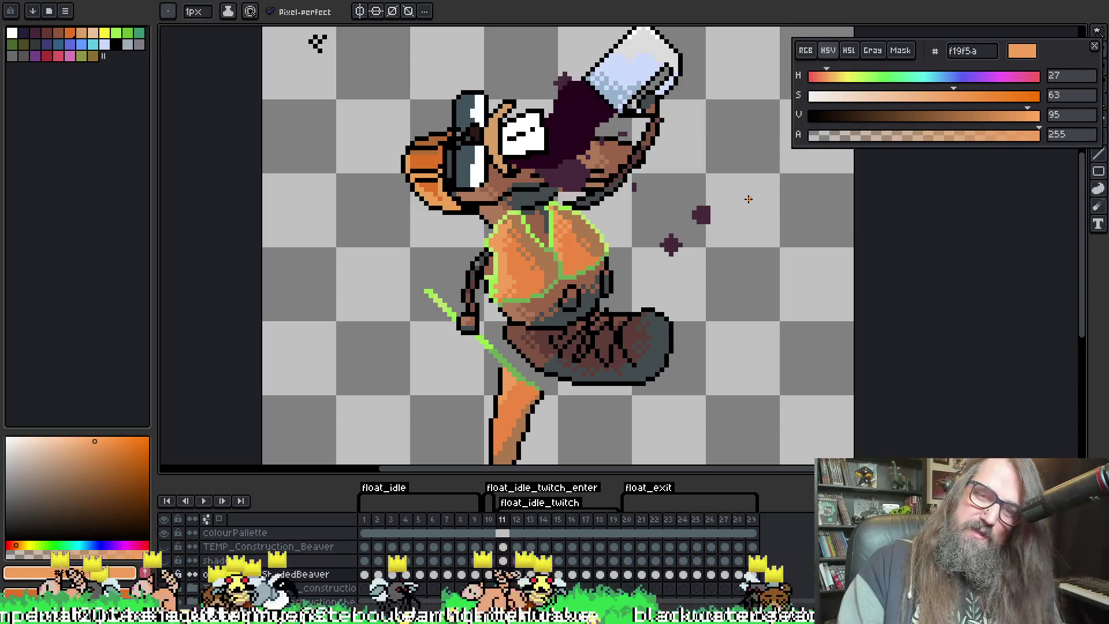
# Zoom and pan around the sprite, then pick the brownish orange #aa784d
pyautogui.scroll(-1, 560, 205)
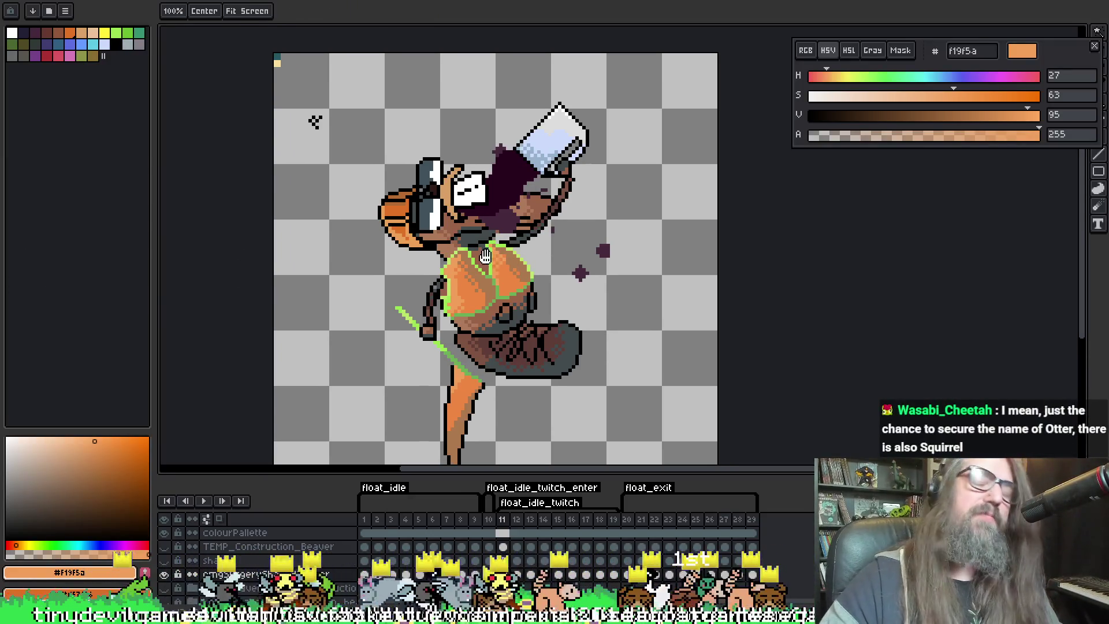
pyautogui.scroll(2, 510, 250)
pyautogui.scroll(-1, 510, 250)
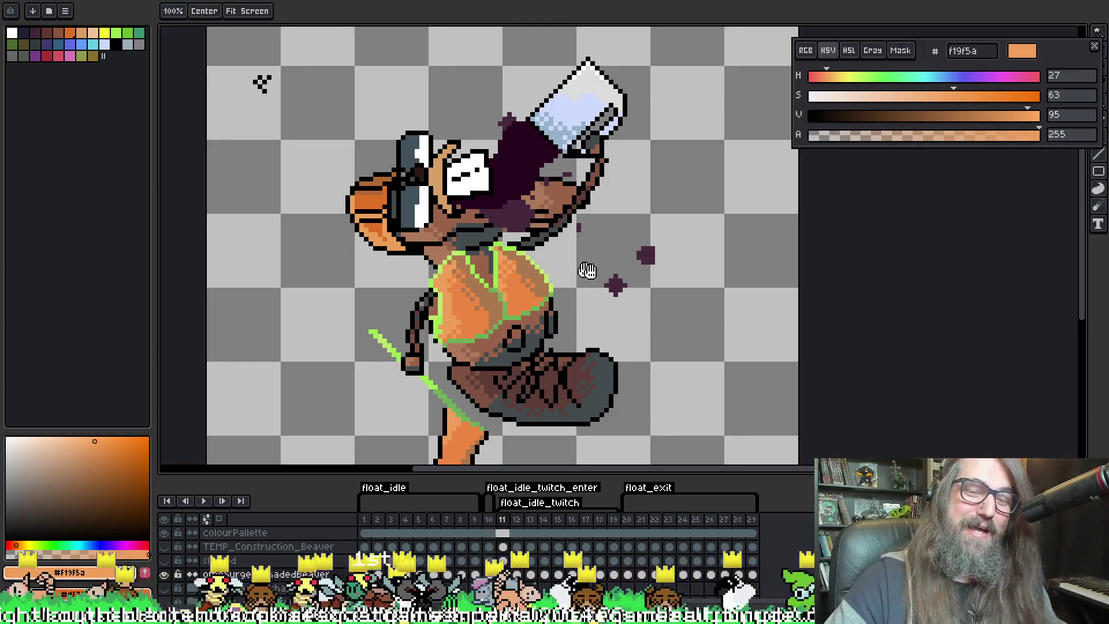
pyautogui.moveTo(596, 254); pyautogui.dragTo(574, 242)
pyautogui.keyDown('alt'); pyautogui.click(473, 279); pyautogui.keyUp('alt')
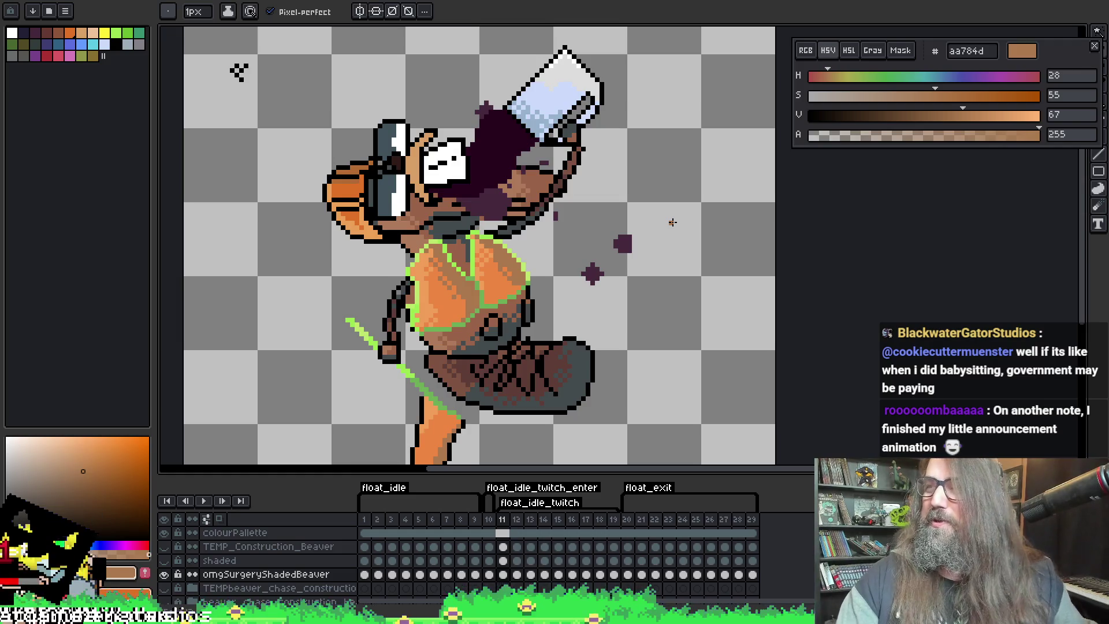
# Replay the animation and stop it on frame 13
pyautogui.press('space')
pyautogui.moveTo(712, 317); pyautogui.dragTo(740, 271)
pyautogui.press('Return')
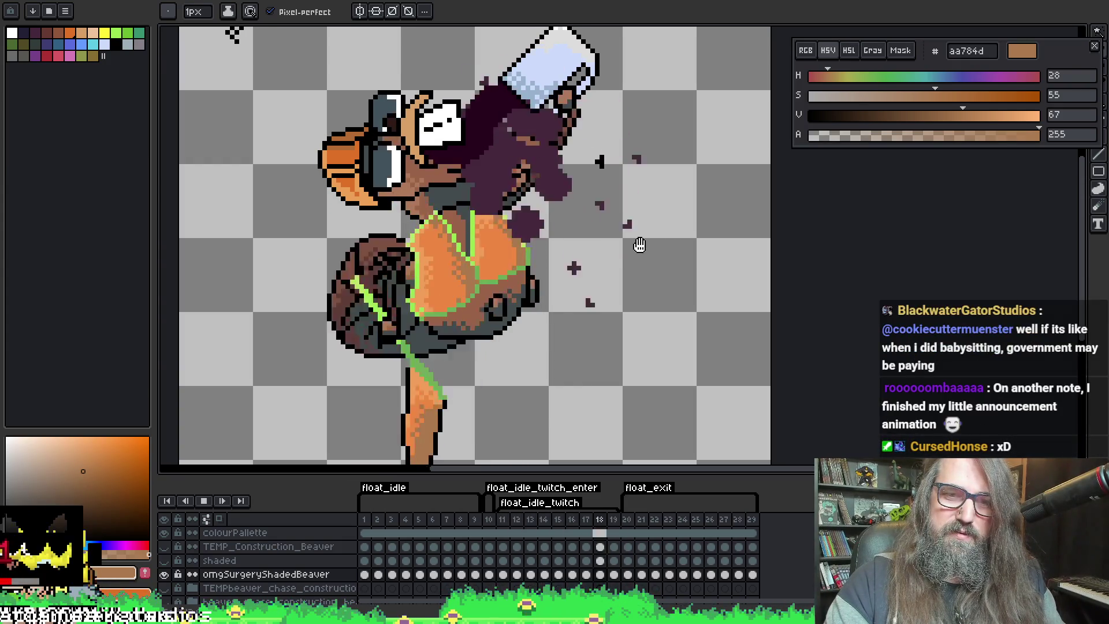
pyautogui.press('Return')
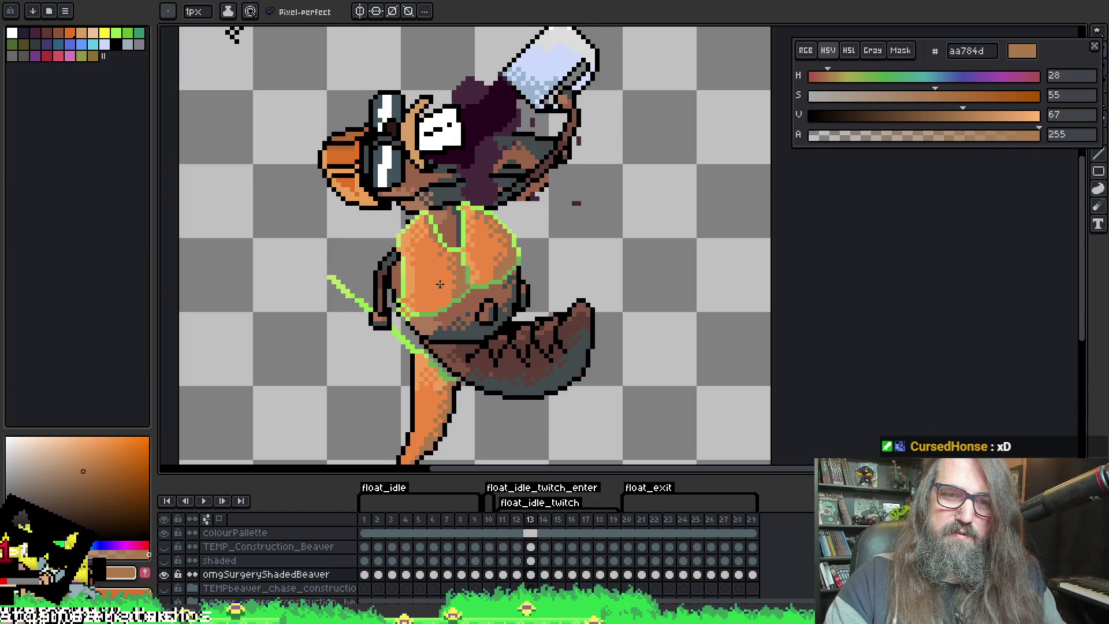
pyautogui.scroll(1, 399, 281)
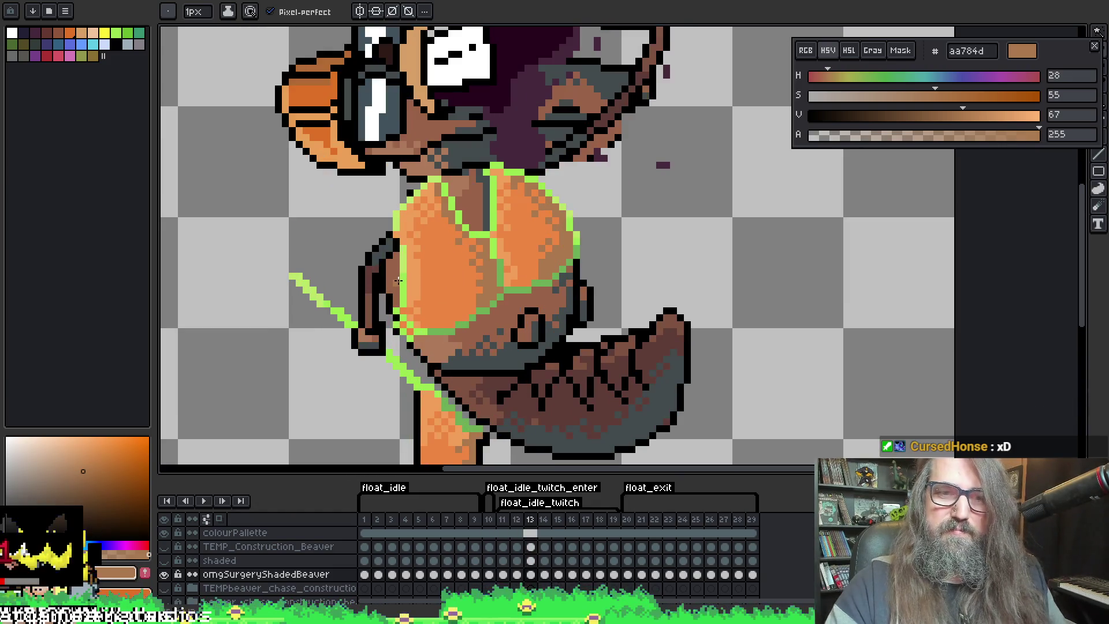
# Alternate eyedropper picks between the light #f19f5a and mid torso oranges on frame 12
pyautogui.keyDown('alt'); pyautogui.click(416, 275); pyautogui.keyUp('alt')
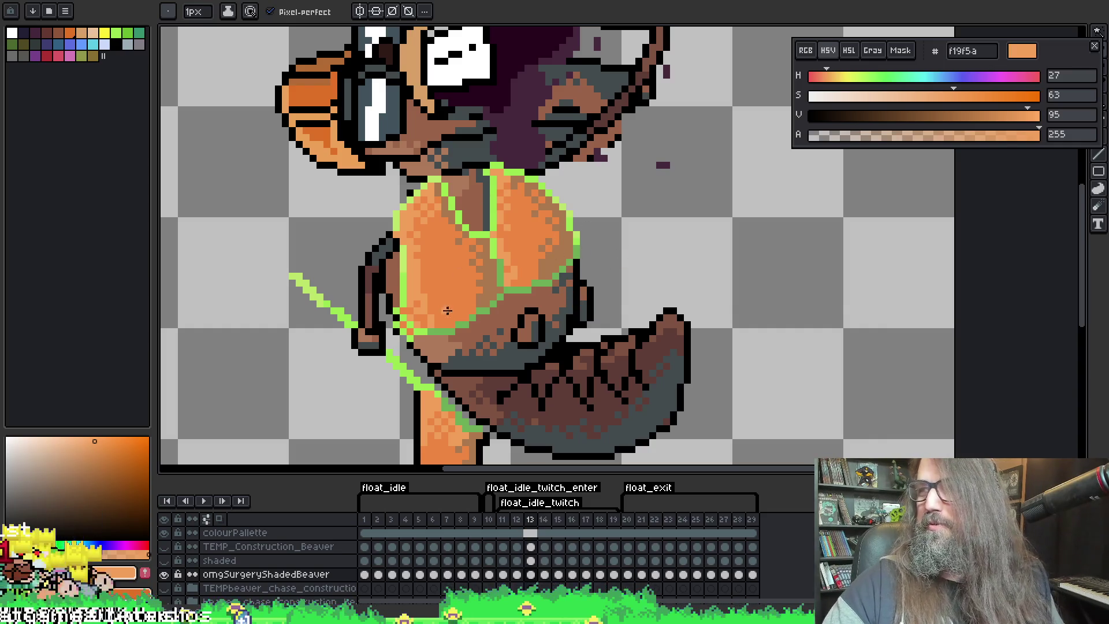
pyautogui.press('alt')
pyautogui.keyDown('alt'); pyautogui.click(426, 308); pyautogui.keyUp('alt')
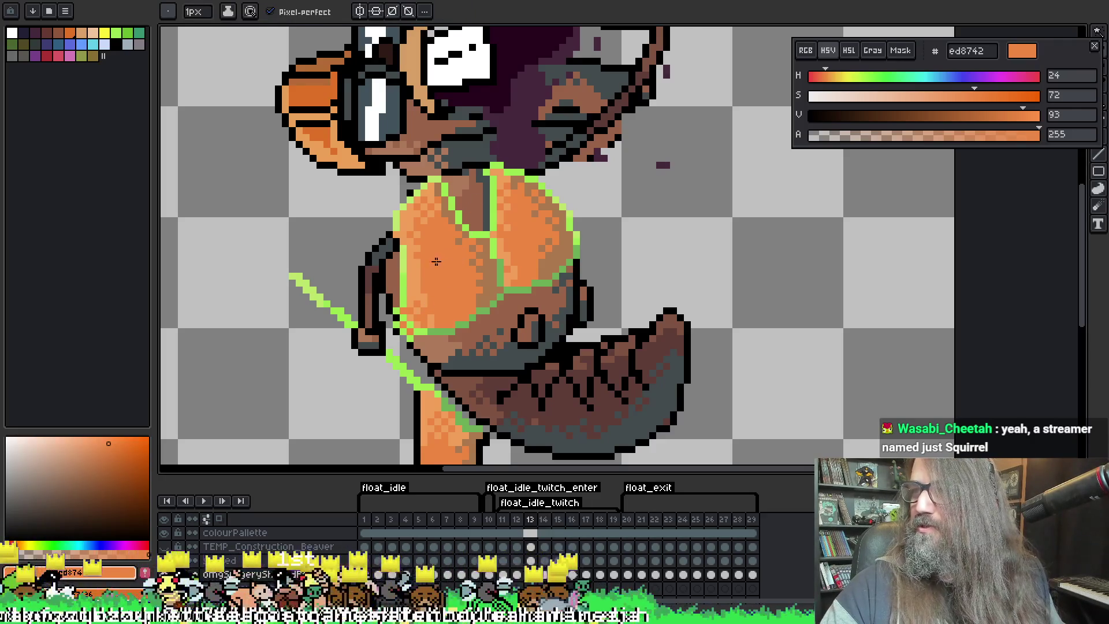
pyautogui.press('alt')
pyautogui.keyDown('alt'); pyautogui.click(417, 292); pyautogui.keyUp('alt')
pyautogui.press('alt')
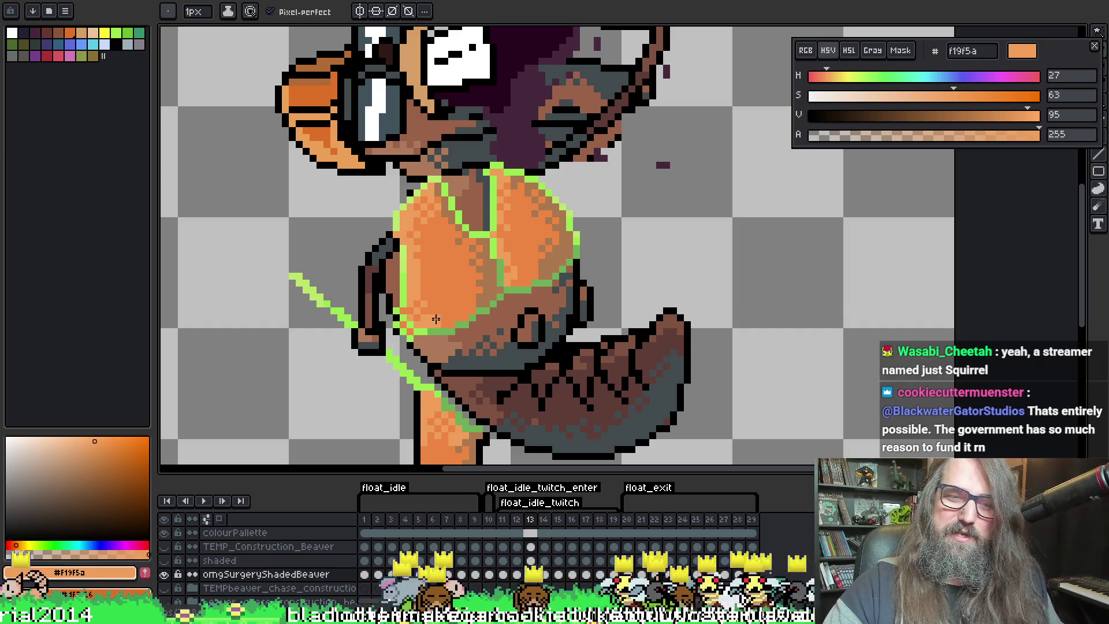
# Return to the pencil and preview the frame 12 torso shading in playback
pyautogui.rightClick(516, 240)
pyautogui.press('Escape')
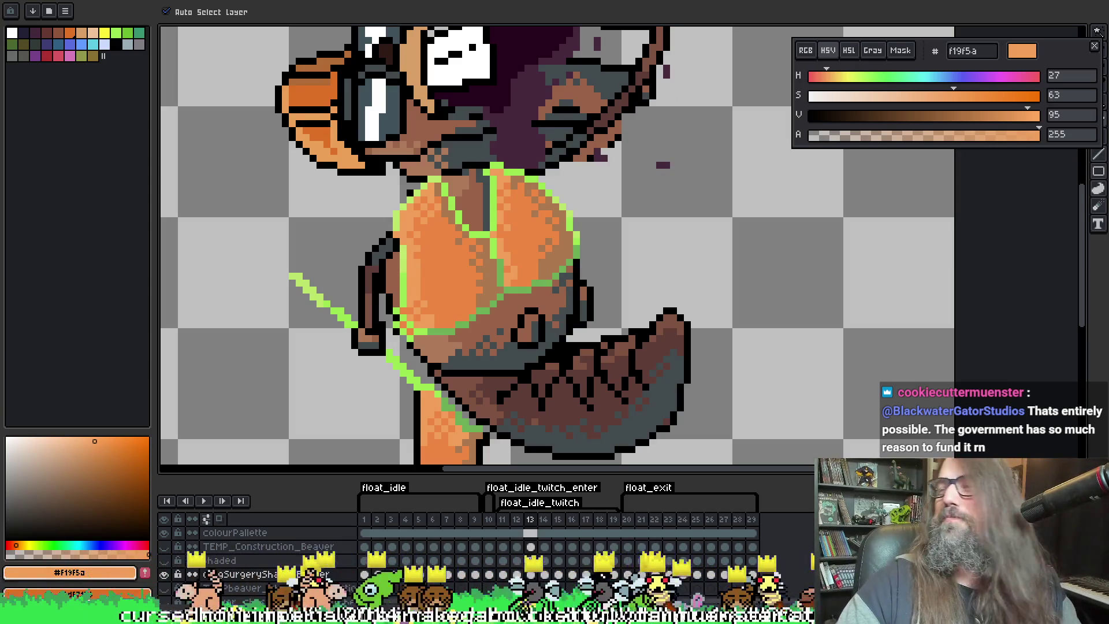
pyautogui.press('b')
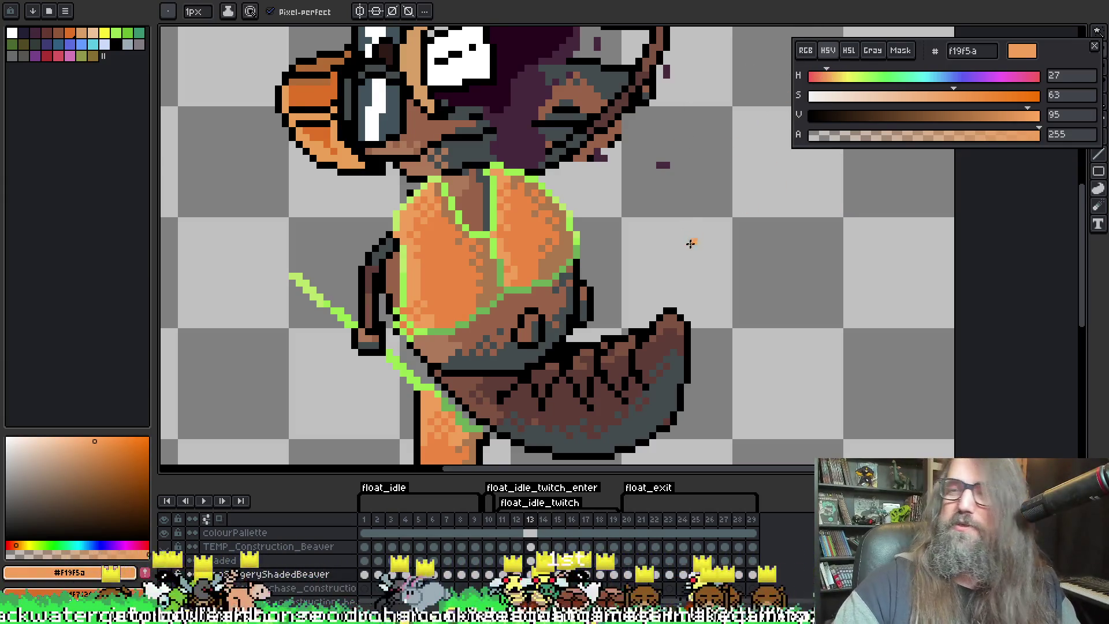
pyautogui.press('Return')
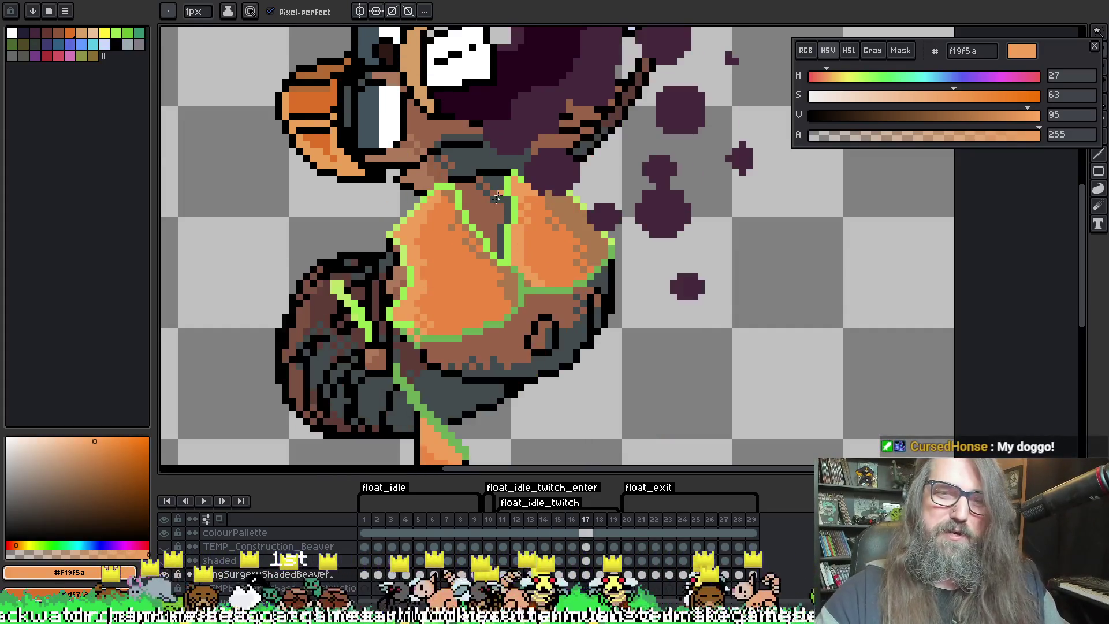
pyautogui.press('alt')
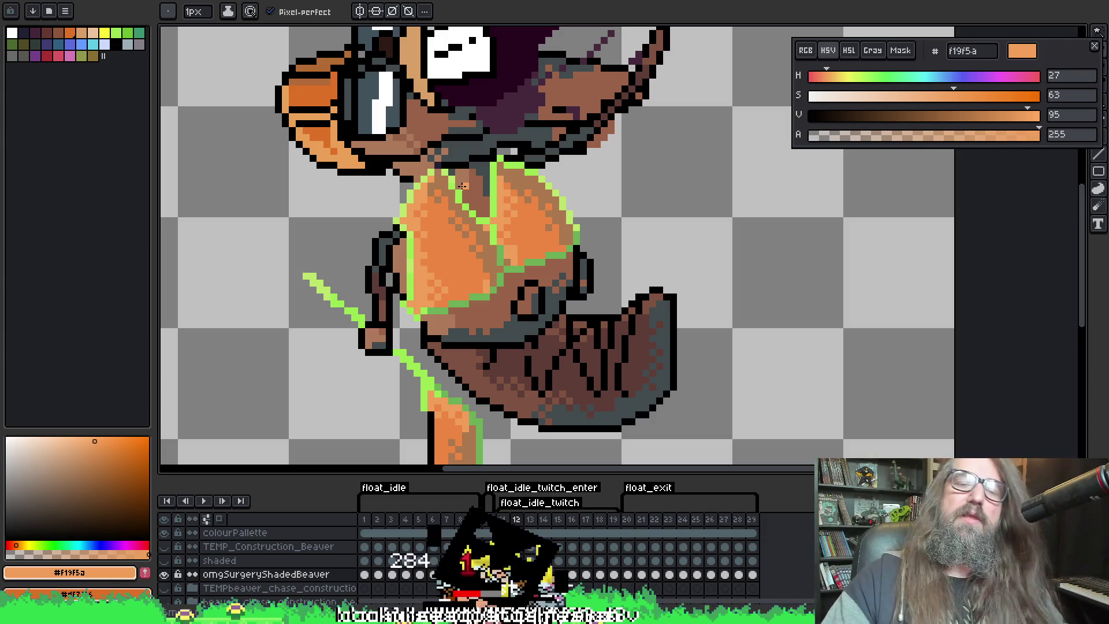
# Shade frame 12's torso using the sampled mid and lighter oranges
pyautogui.press('i')
pyautogui.moveTo(508, 250); pyautogui.dragTo(534, 283)
pyautogui.press('b')
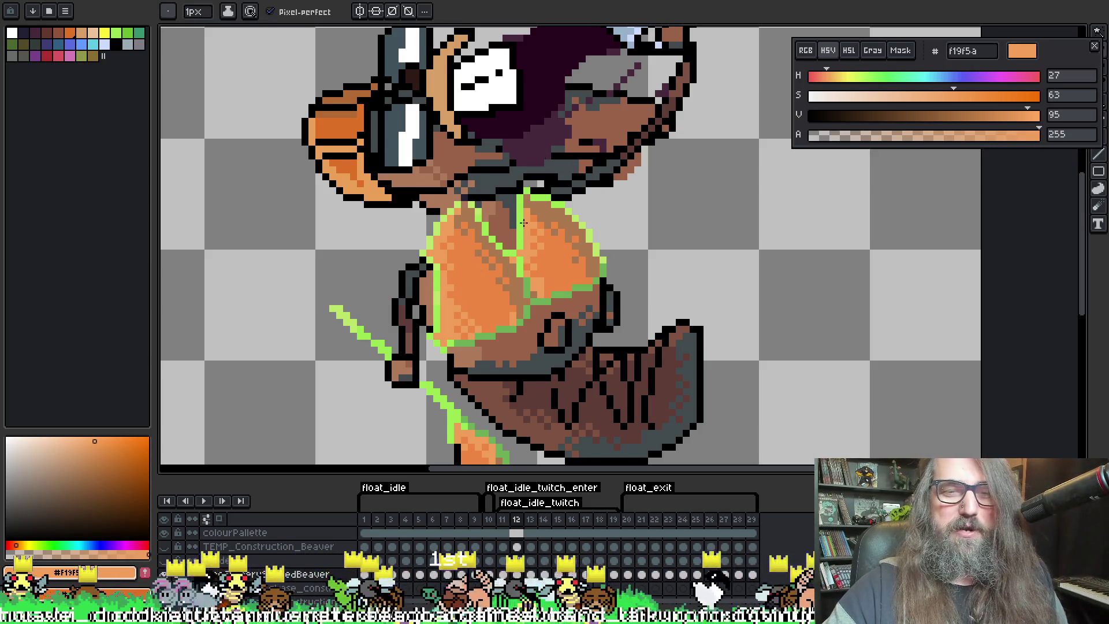
pyautogui.keyDown('alt'); pyautogui.click(495, 270); pyautogui.keyUp('alt')
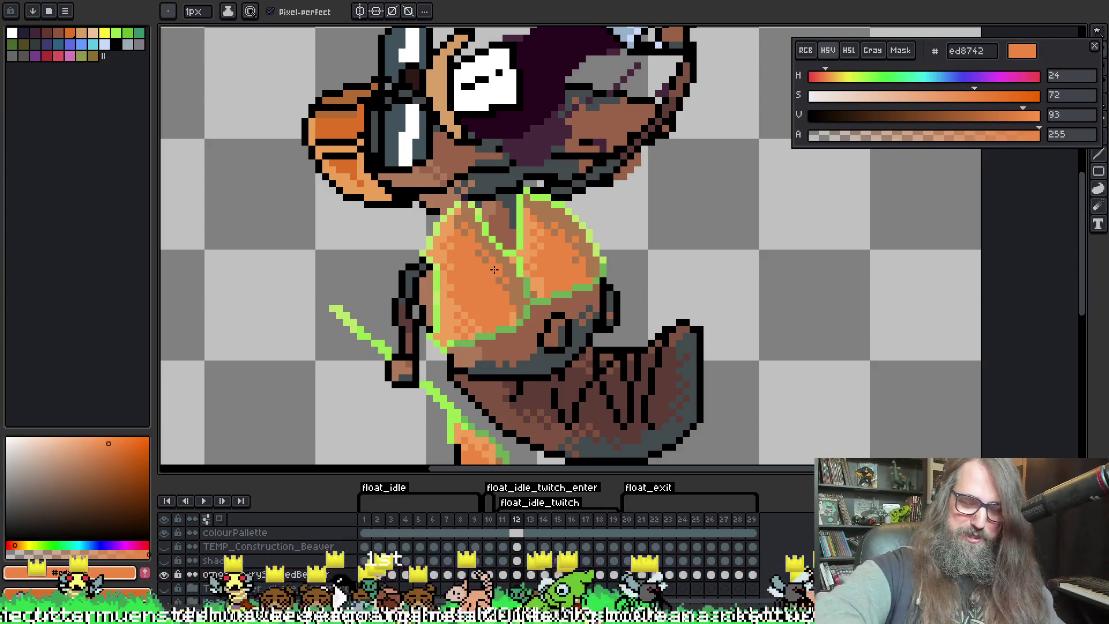
pyautogui.keyDown('alt'); pyautogui.click(453, 307); pyautogui.keyUp('alt')
# Shade frame 13's torso, sampling the green strap colour and the lighter orange
pyautogui.press('Right')
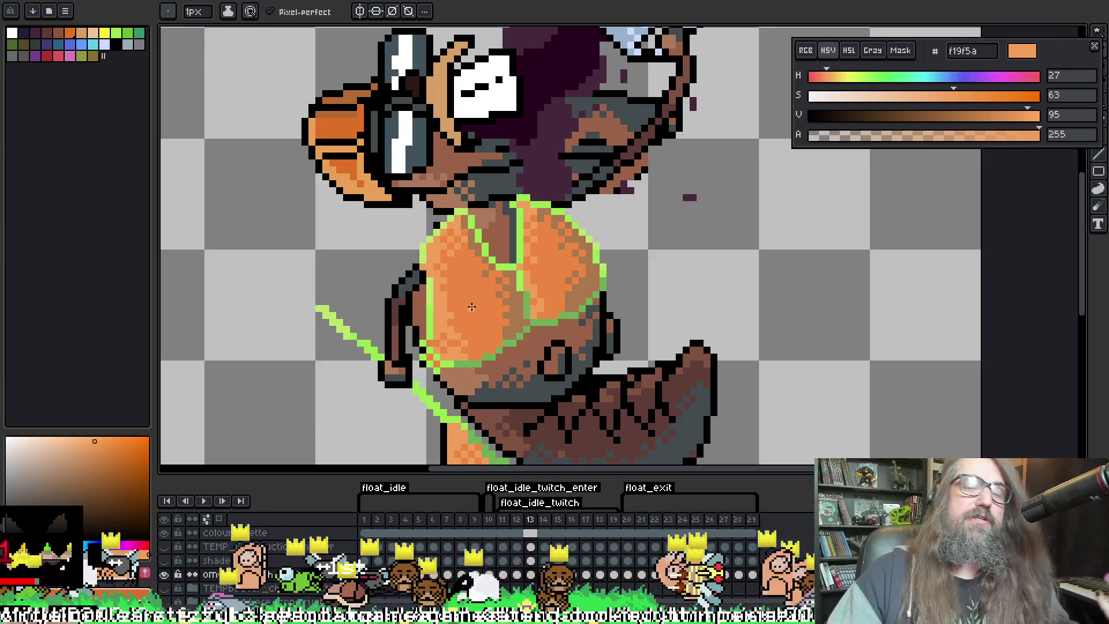
pyautogui.moveTo(466, 309); pyautogui.dragTo(482, 276)
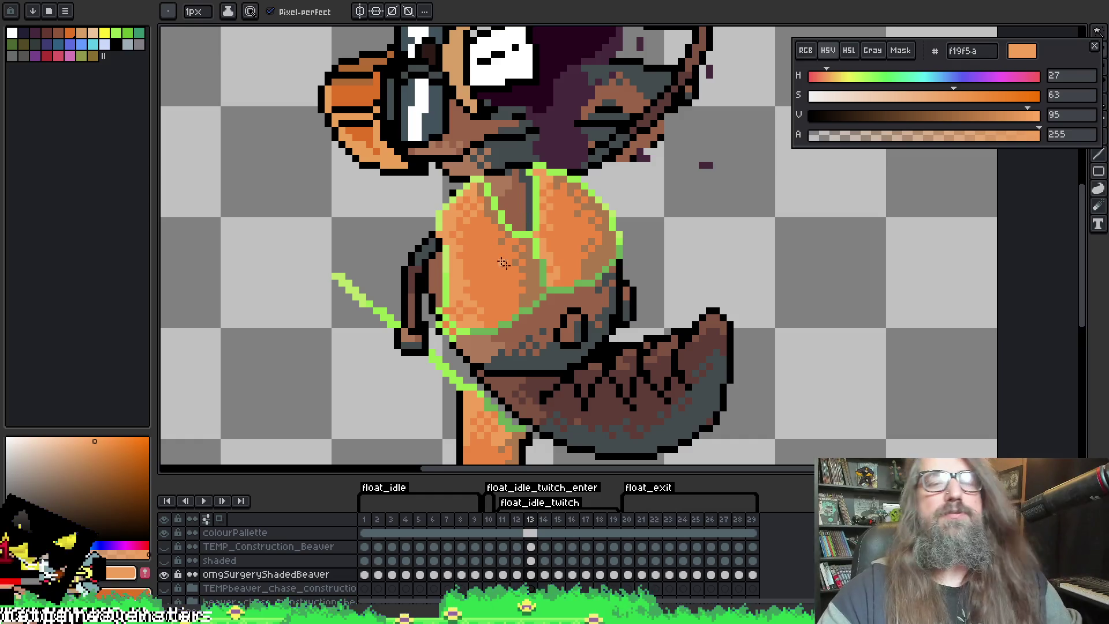
pyautogui.moveTo(562, 288); pyautogui.dragTo(579, 262)
pyautogui.press('i')
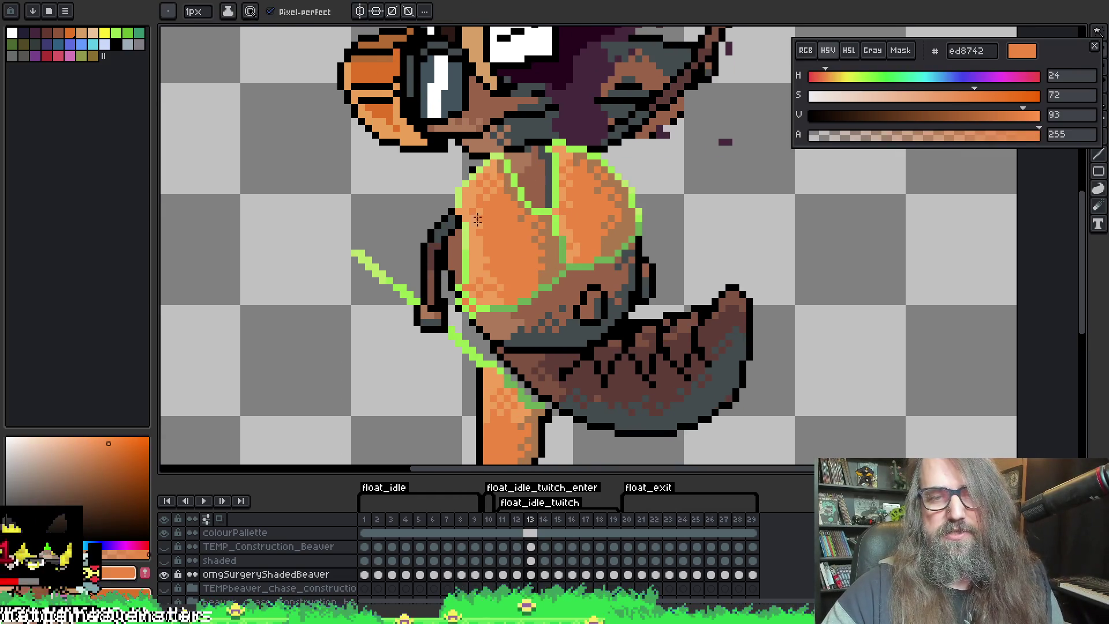
pyautogui.press('b')
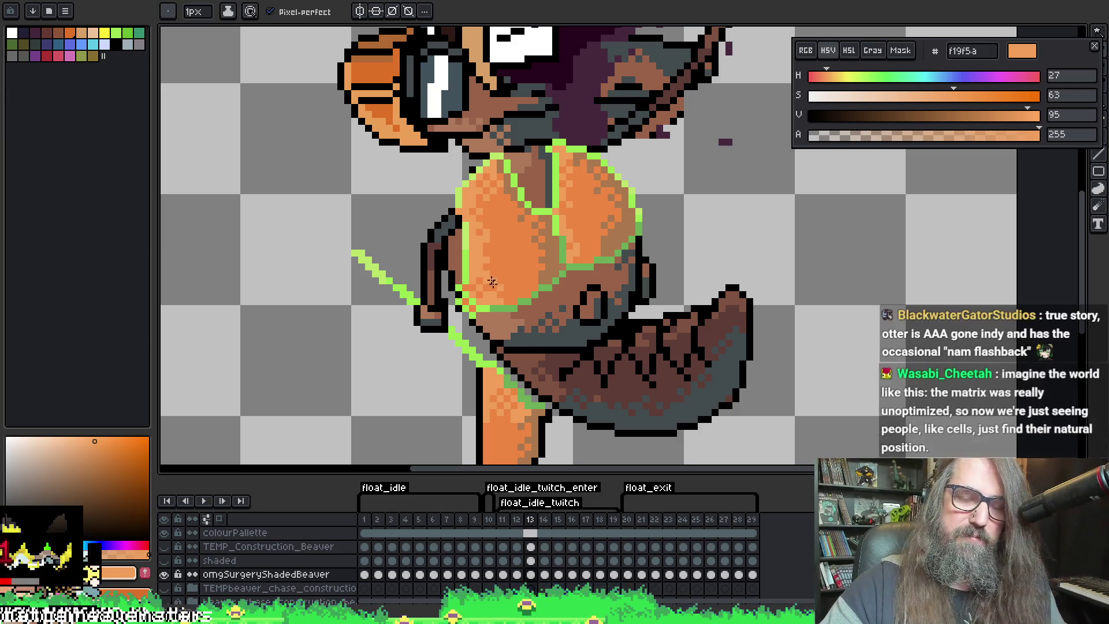
pyautogui.moveTo(554, 230); pyautogui.dragTo(546, 231)
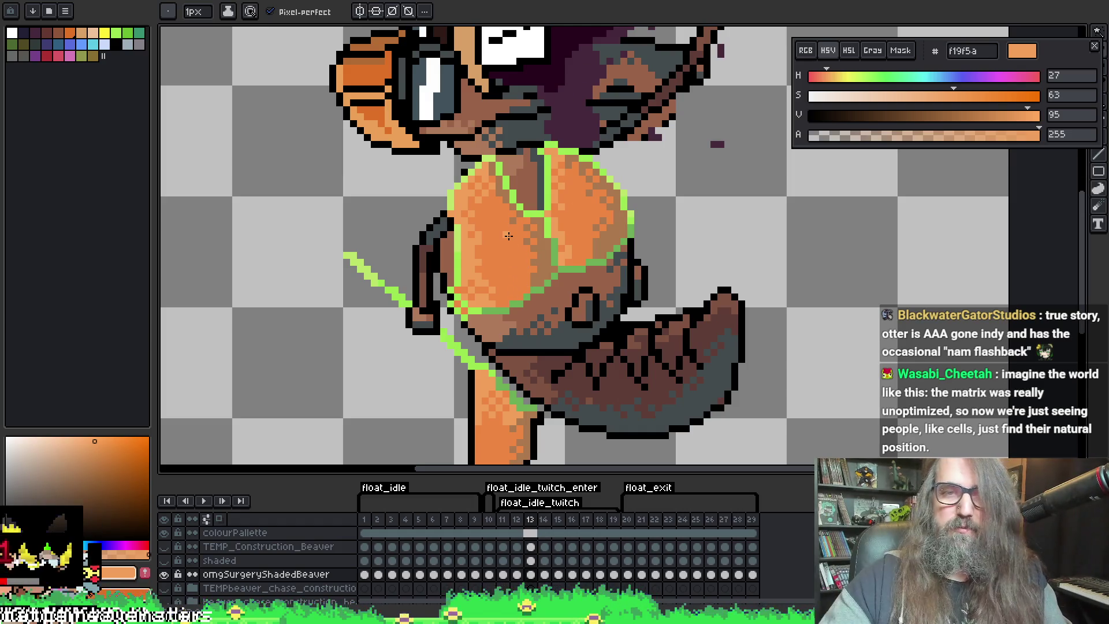
pyautogui.keyDown('alt'); pyautogui.click(452, 212); pyautogui.keyUp('alt')
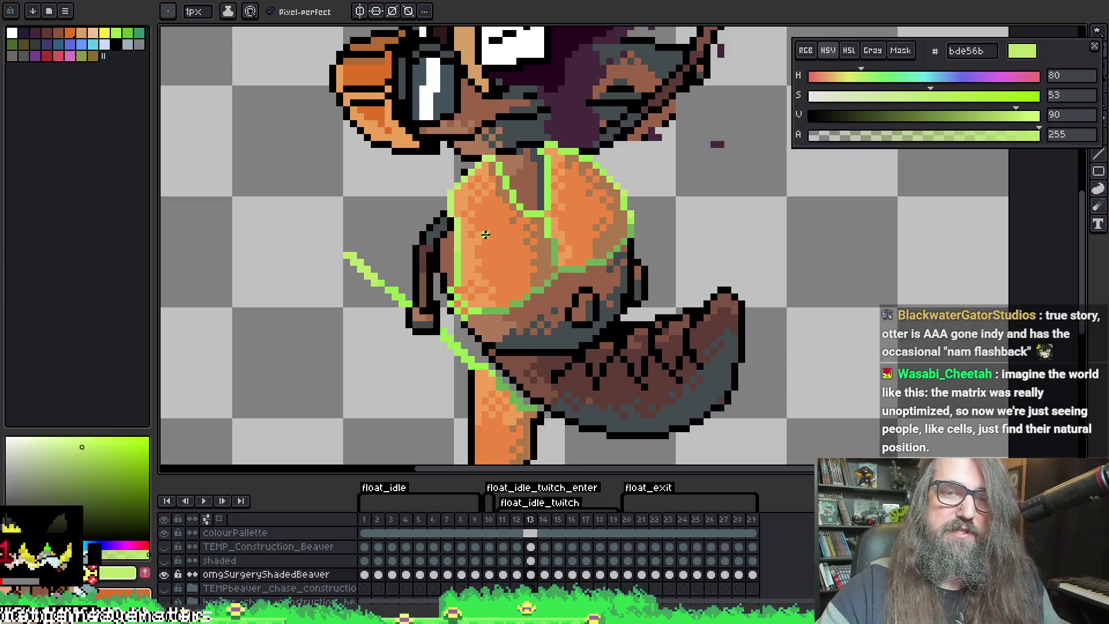
pyautogui.keyDown('alt'); pyautogui.click(477, 243); pyautogui.keyUp('alt')
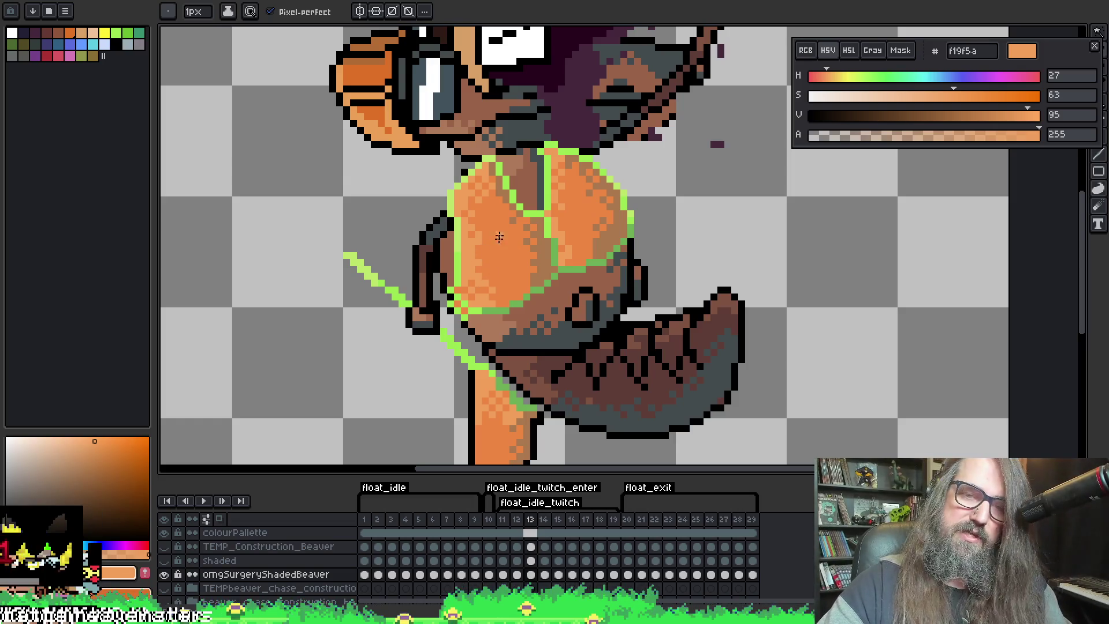
# Shade the chest on frame 15, alternating mid and light oranges, then advance playback
pyautogui.press('Right')
pyautogui.press('Right')
pyautogui.press('Right')
pyautogui.press('Left')
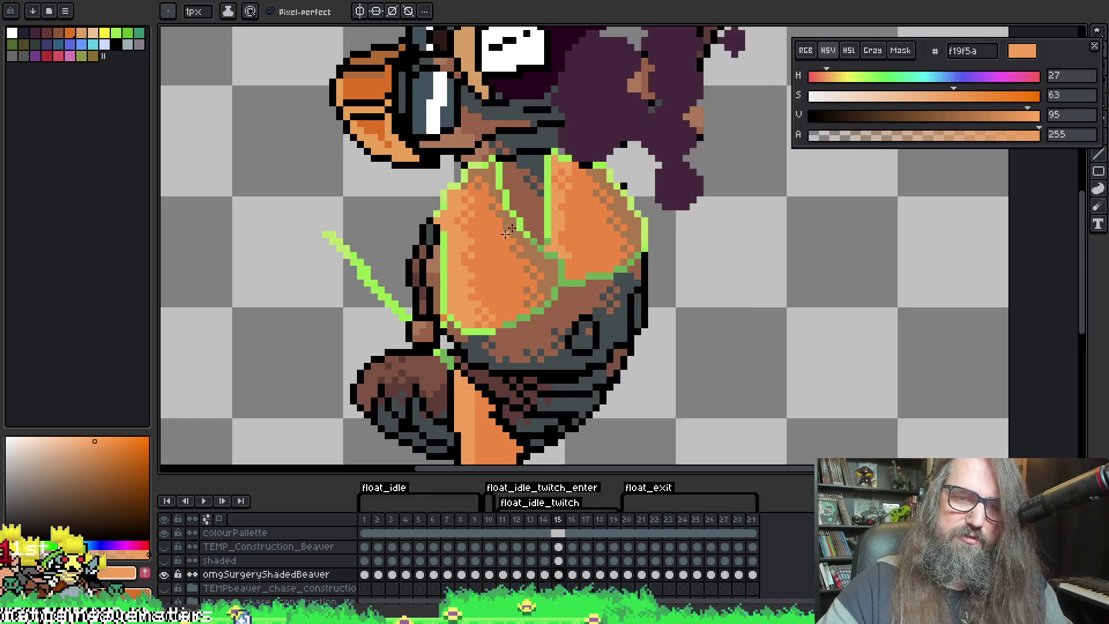
pyautogui.press('alt')
pyautogui.press('alt')
pyautogui.press('alt')
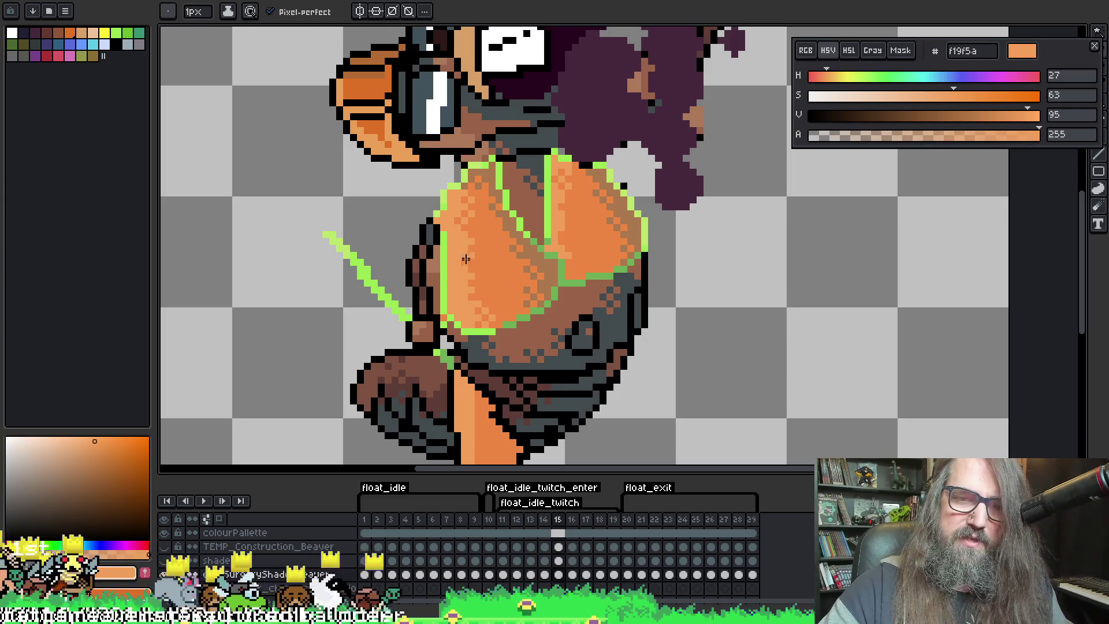
pyautogui.keyDown('alt'); pyautogui.click(472, 253); pyautogui.keyUp('alt')
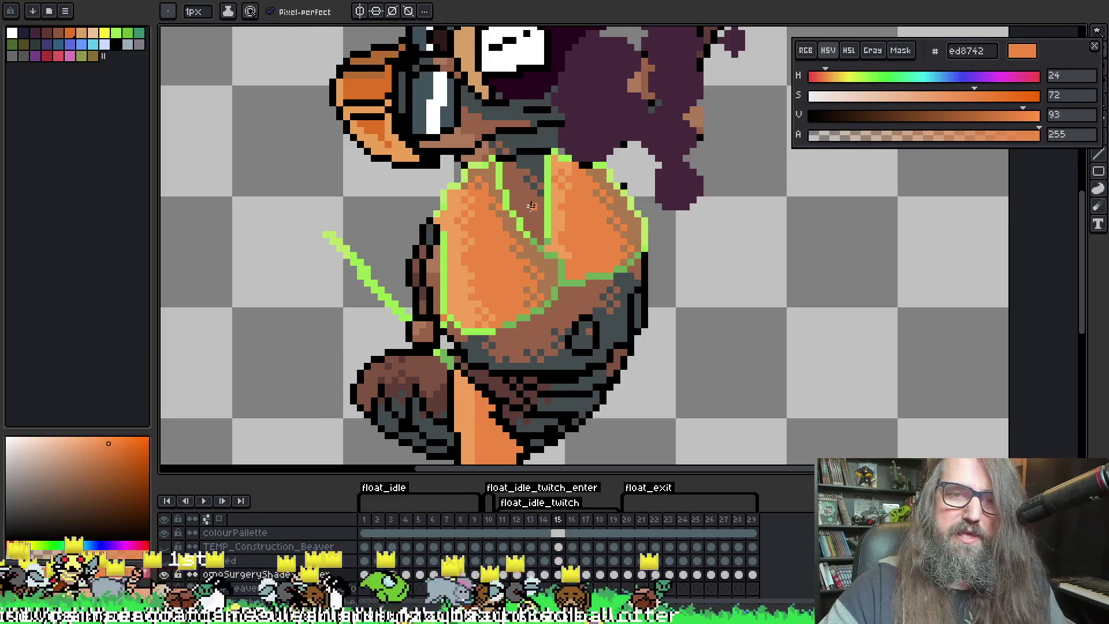
pyautogui.keyDown('alt'); pyautogui.click(459, 258); pyautogui.keyUp('alt')
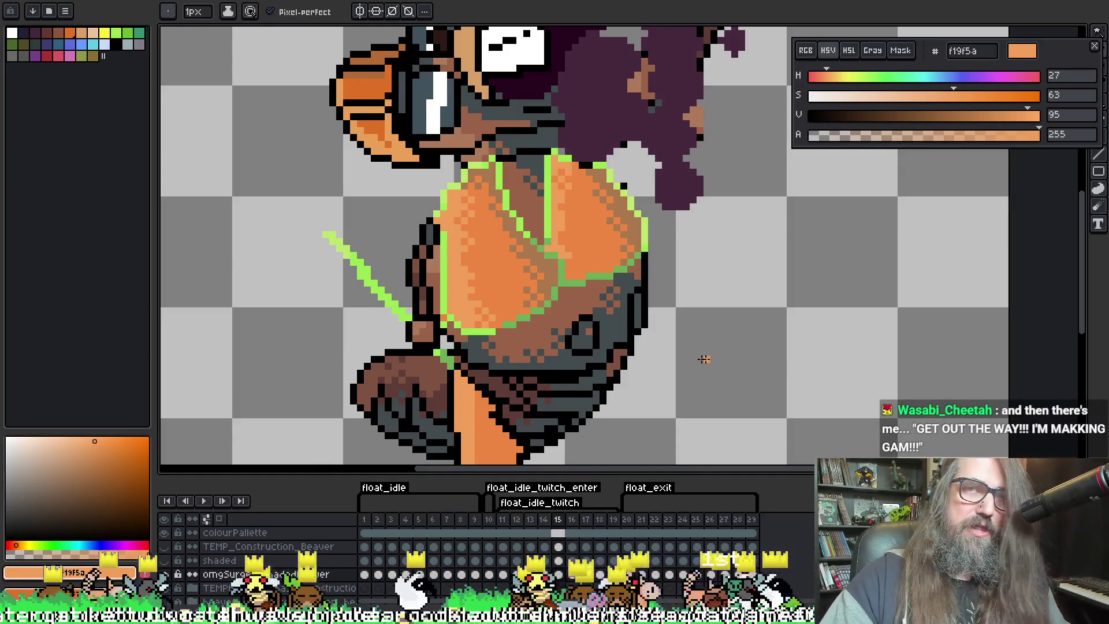
pyautogui.moveTo(543, 260); pyautogui.dragTo(587, 263)
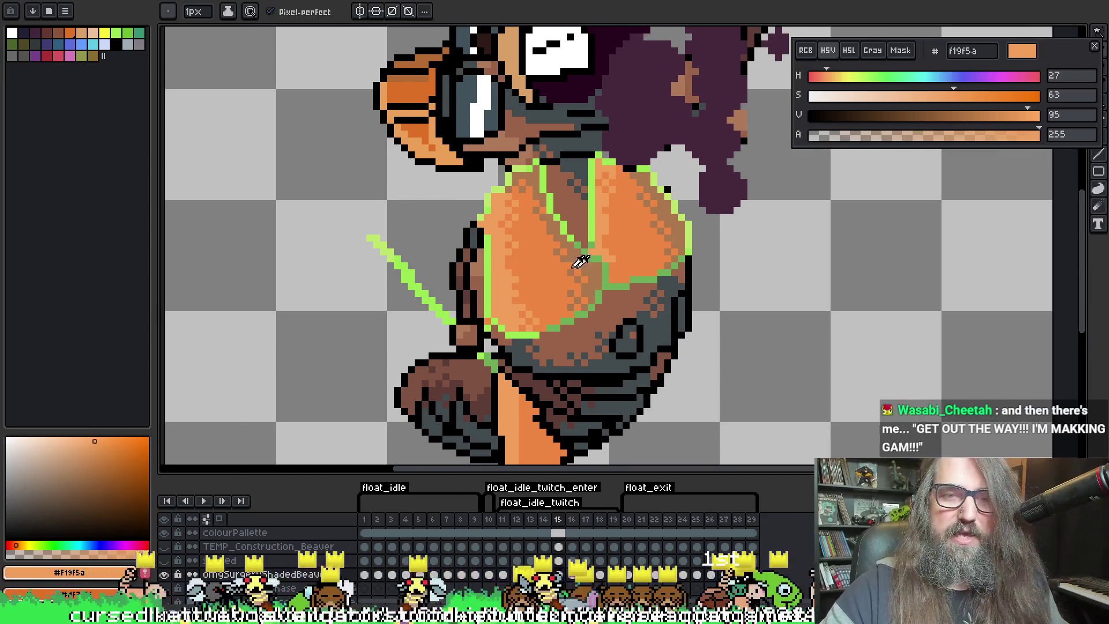
pyautogui.keyDown('alt'); pyautogui.click(566, 234); pyautogui.keyUp('alt')
pyautogui.press('Return')
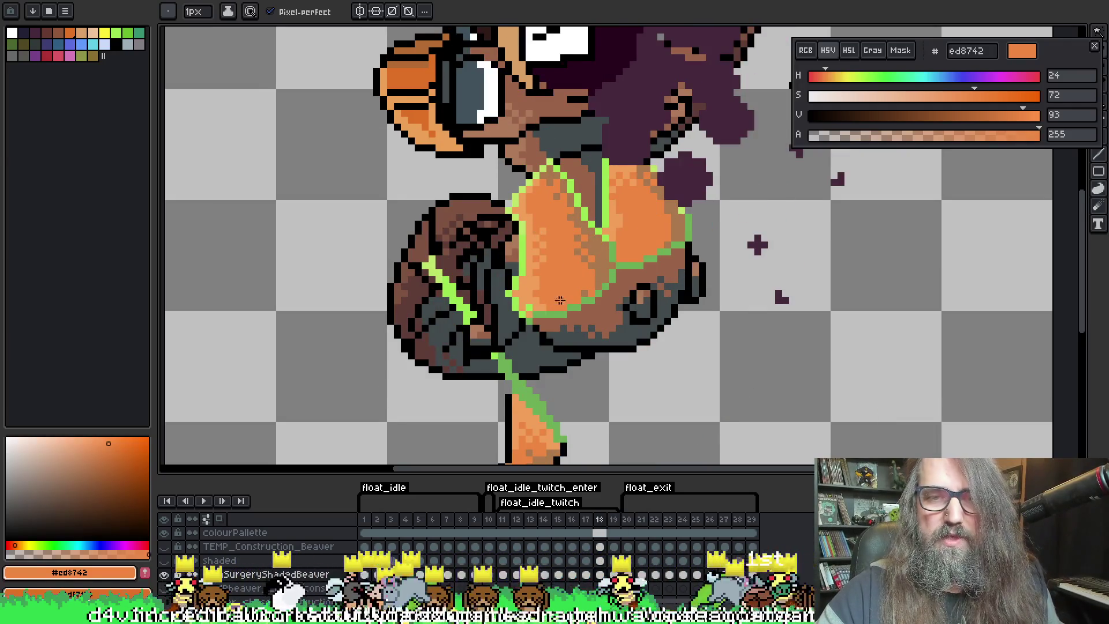
pyautogui.rightClick(560, 300)
pyautogui.press('Escape')
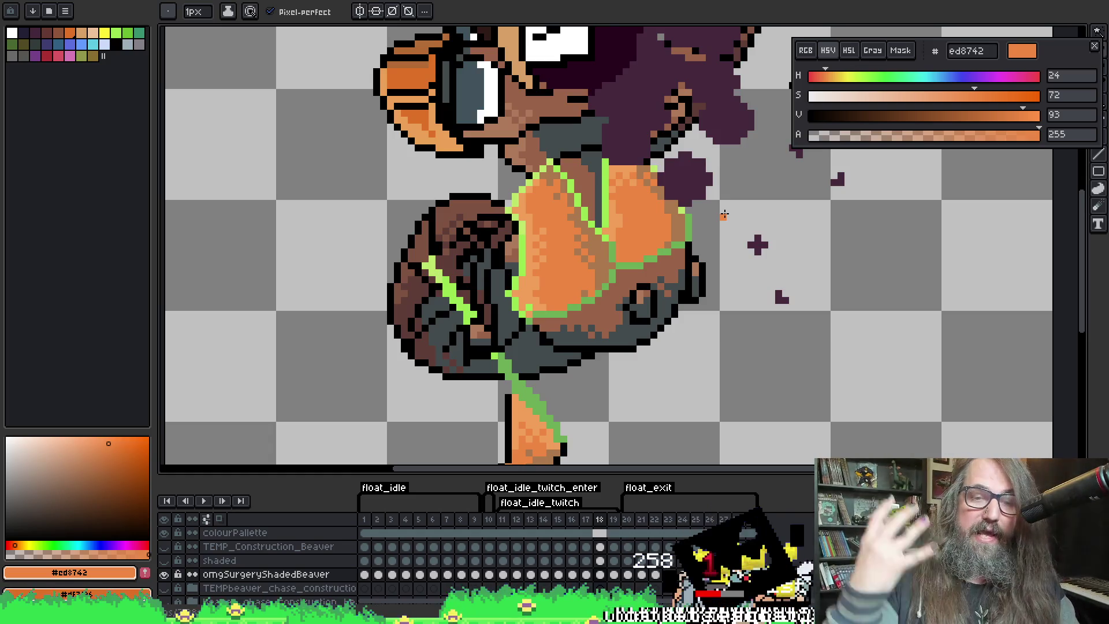
pyautogui.moveTo(615, 160)
pyautogui.mouseDown()
pyautogui.moveTo(499, 192)
pyautogui.moveTo(554, 214)
pyautogui.mouseUp()
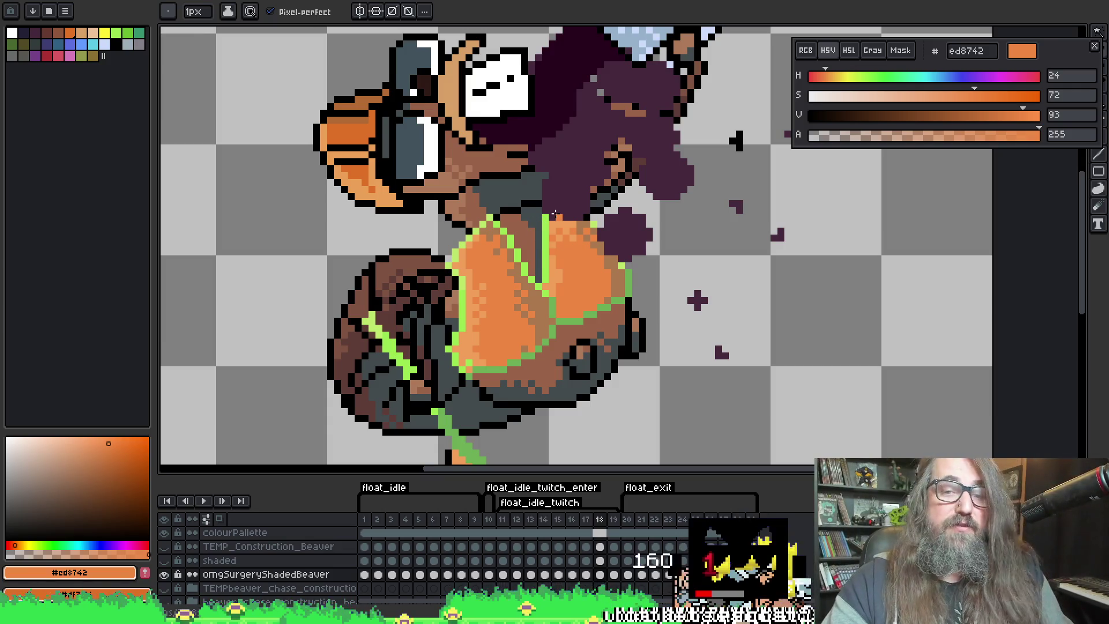
pyautogui.press('Return')
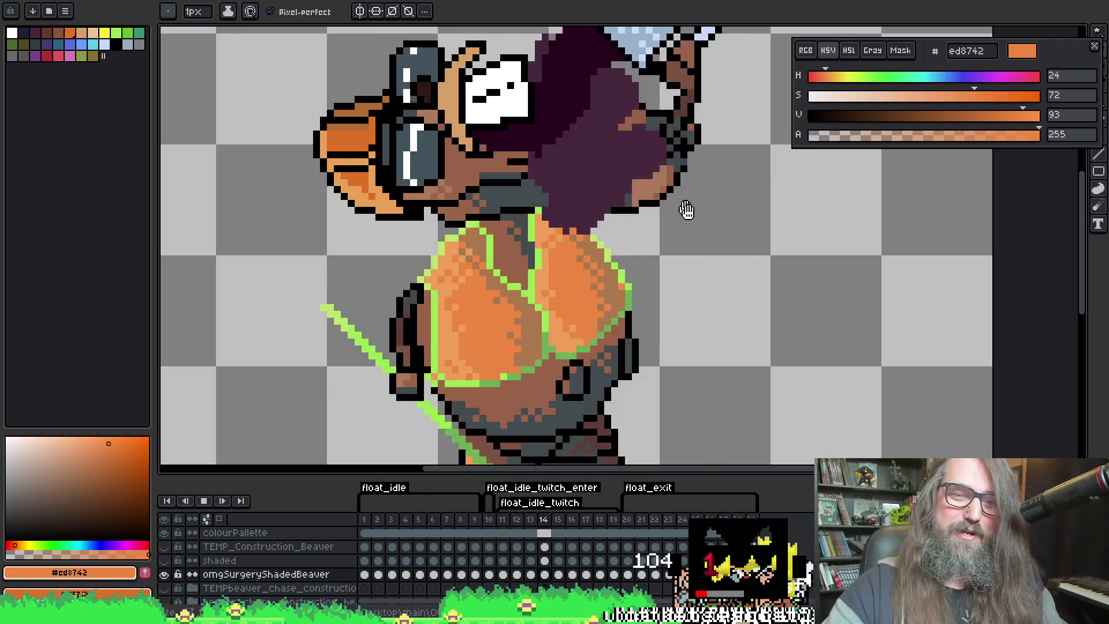
# Replay the animation a few times and land on frame 11
pyautogui.press('Return')
pyautogui.press('Return')
pyautogui.press('Return')
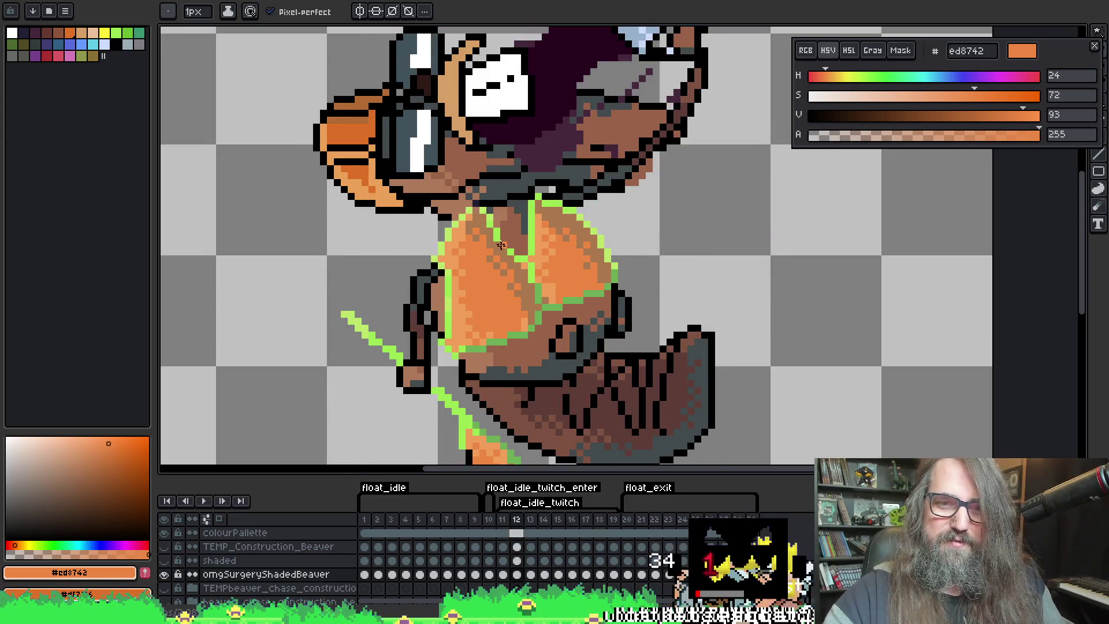
pyautogui.press('Return')
pyautogui.press('Return')
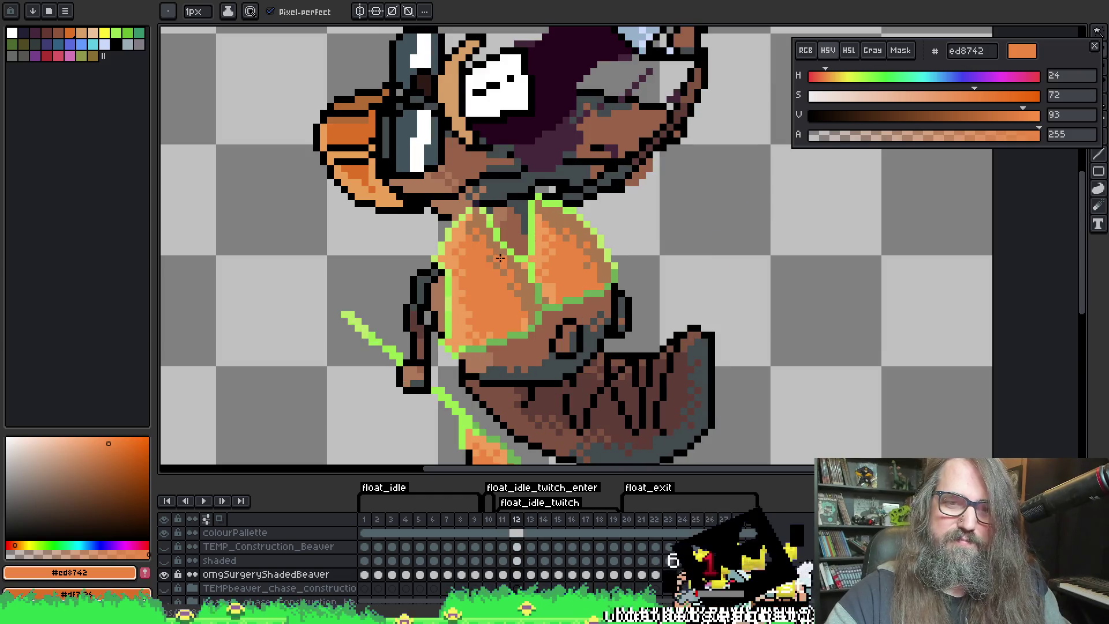
pyautogui.press('Return')
pyautogui.press('Return')
pyautogui.press('Left')
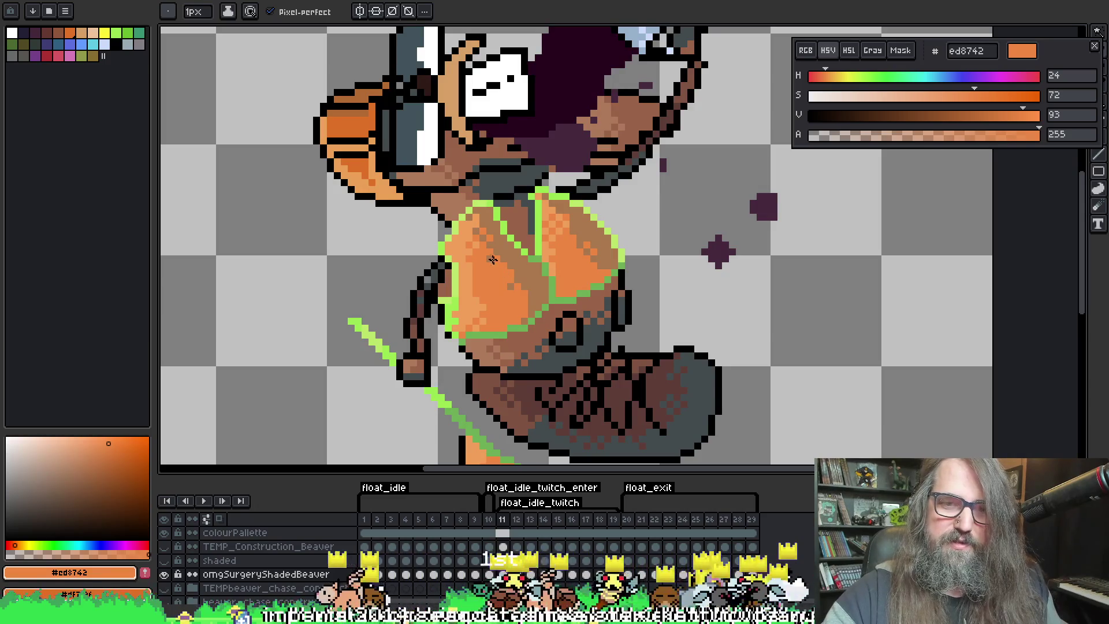
# Shade frame 11's torso with sampled brown and mid orange, then pick light orange #f19f5a
pyautogui.keyDown('alt'); pyautogui.click(504, 250); pyautogui.keyUp('alt')
pyautogui.keyDown('alt'); pyautogui.click(503, 242); pyautogui.keyUp('alt')
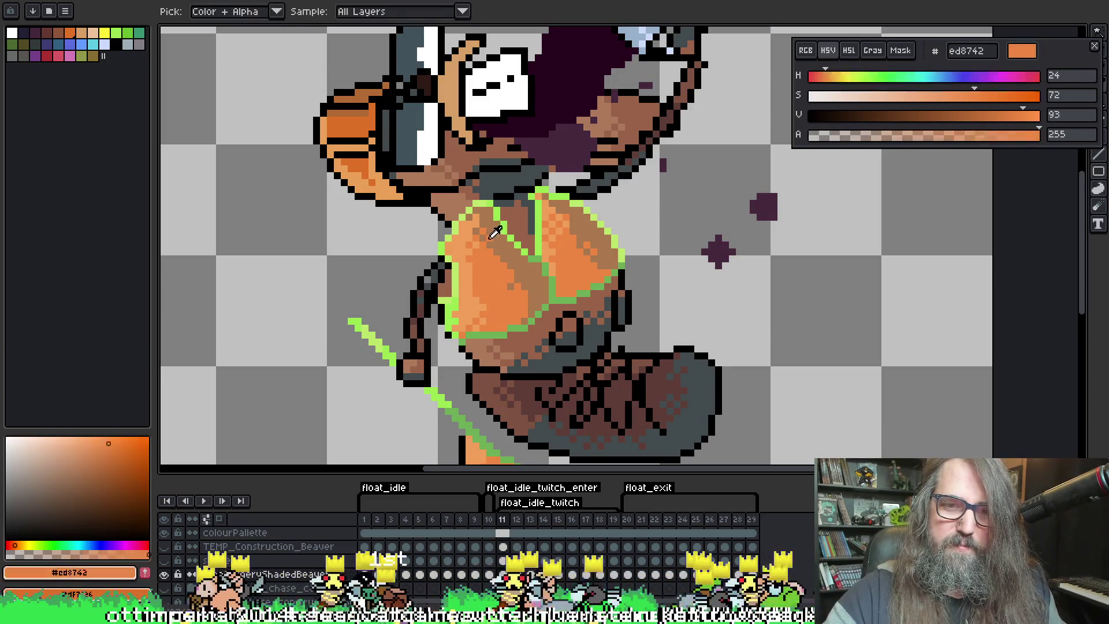
pyautogui.keyDown('alt'); pyautogui.click(500, 247); pyautogui.keyUp('alt')
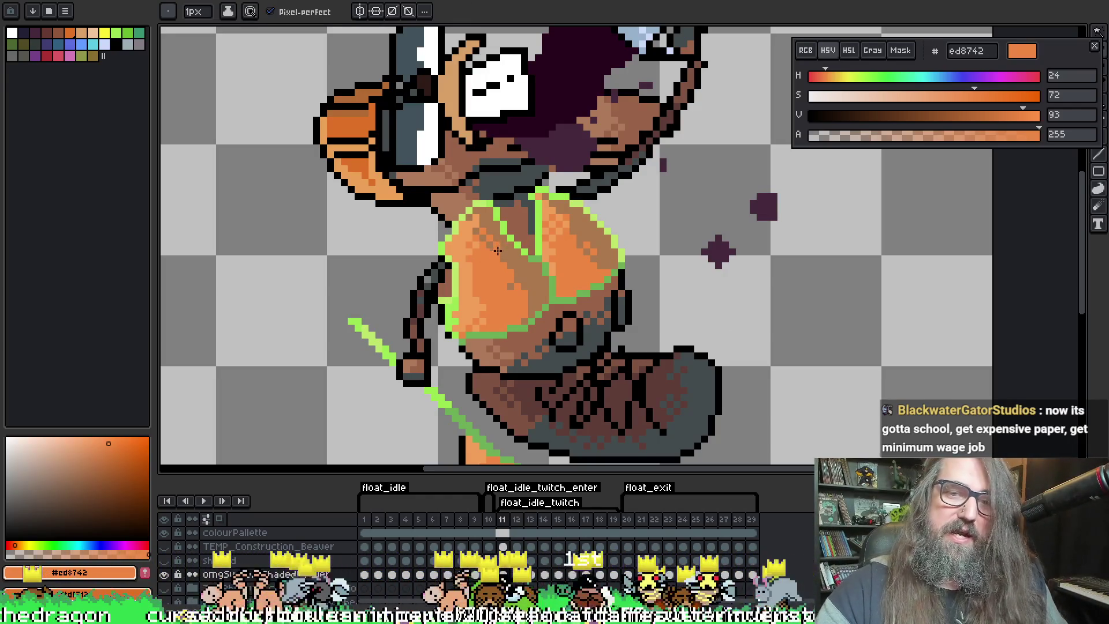
pyautogui.press('alt')
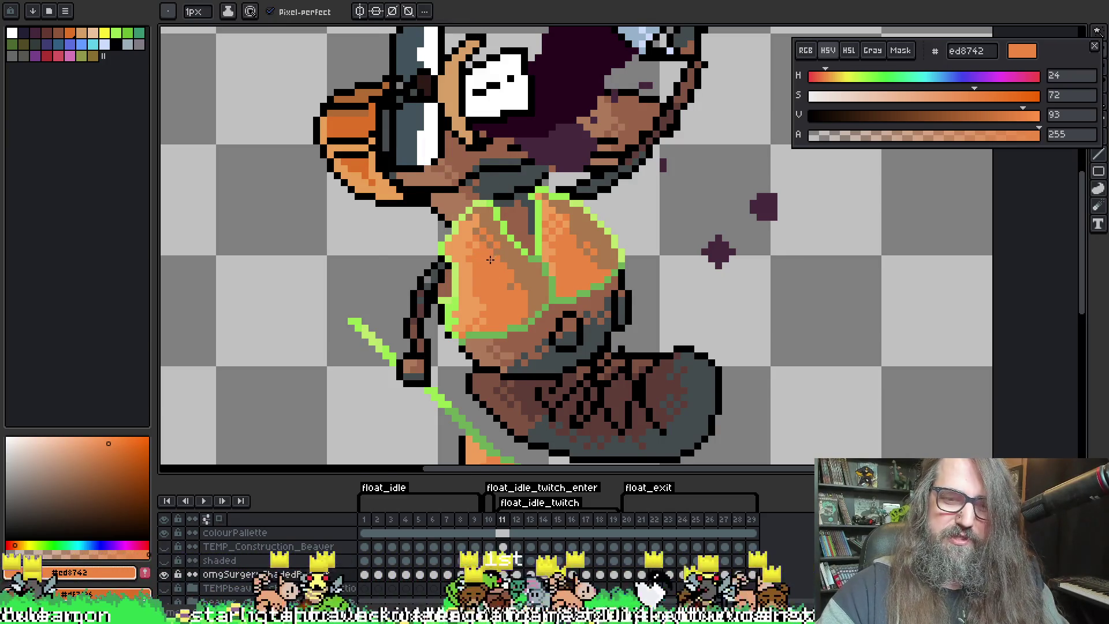
pyautogui.press('Right')
pyautogui.press('Right')
pyautogui.press('Right')
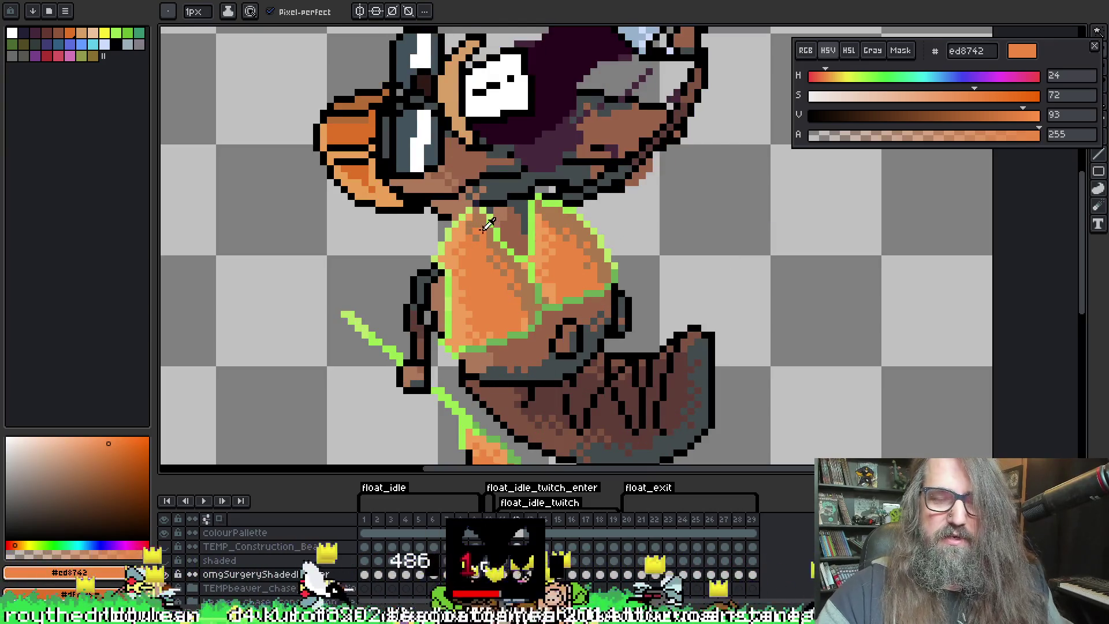
pyautogui.keyDown('alt'); pyautogui.click(473, 220); pyautogui.keyUp('alt')
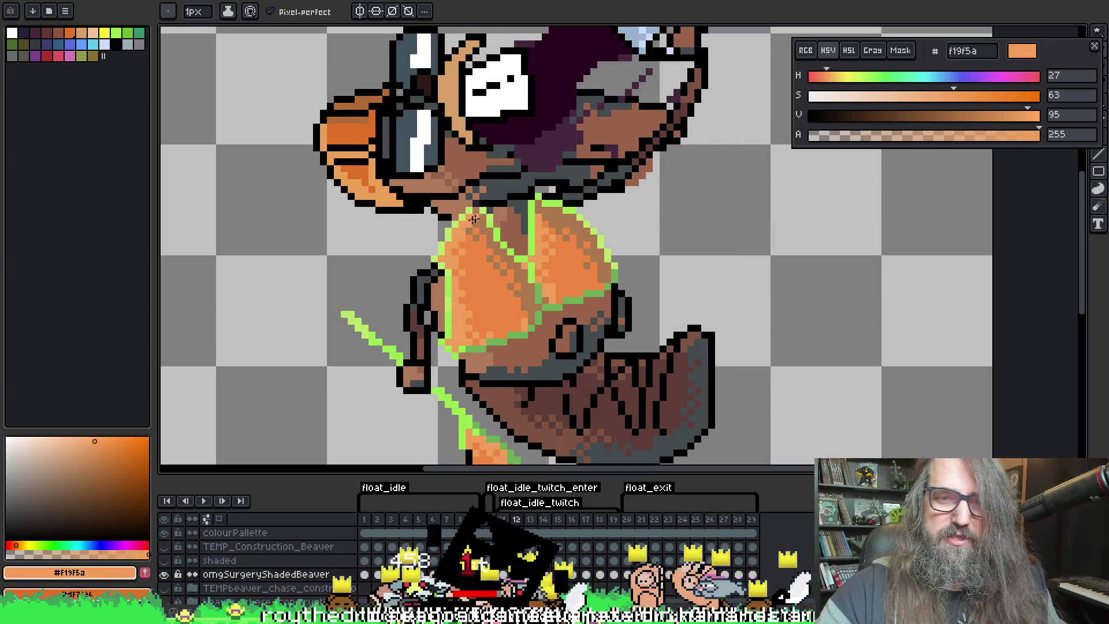
pyautogui.keyDown('alt'); pyautogui.click(475, 227); pyautogui.keyUp('alt')
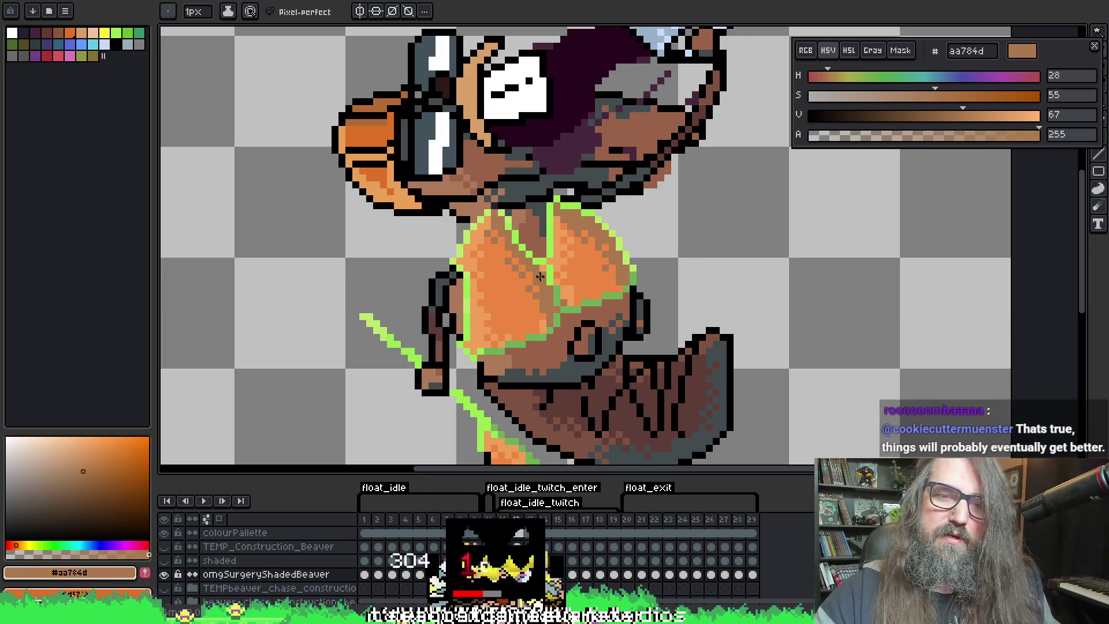
pyautogui.keyDown('alt'); pyautogui.click(483, 302); pyautogui.keyUp('alt')
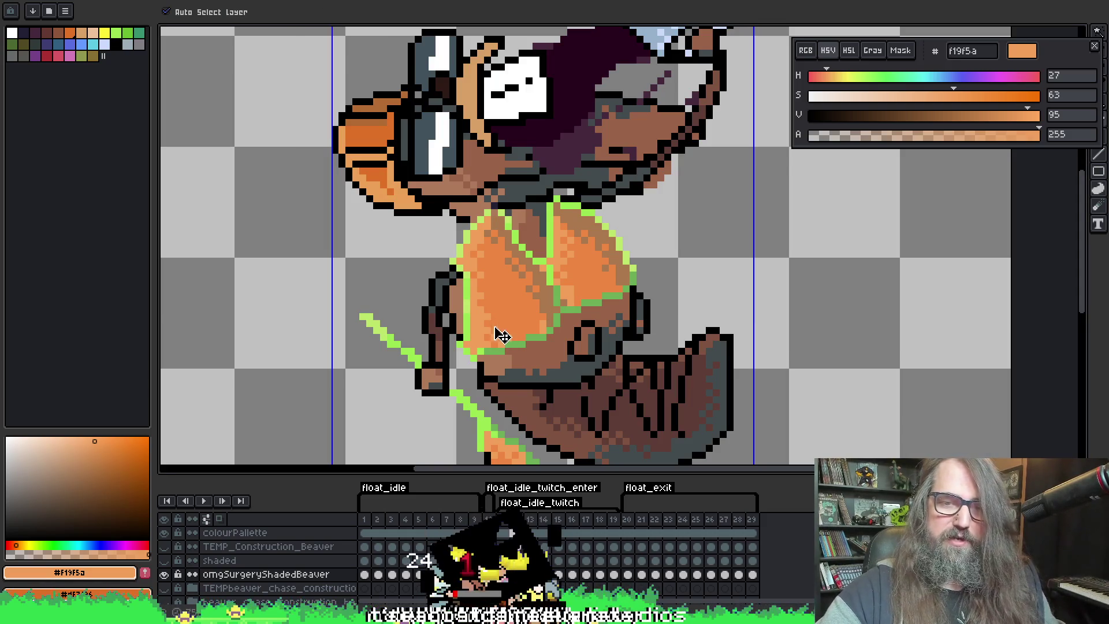
pyautogui.keyDown('alt'); pyautogui.click(516, 306); pyautogui.keyUp('alt')
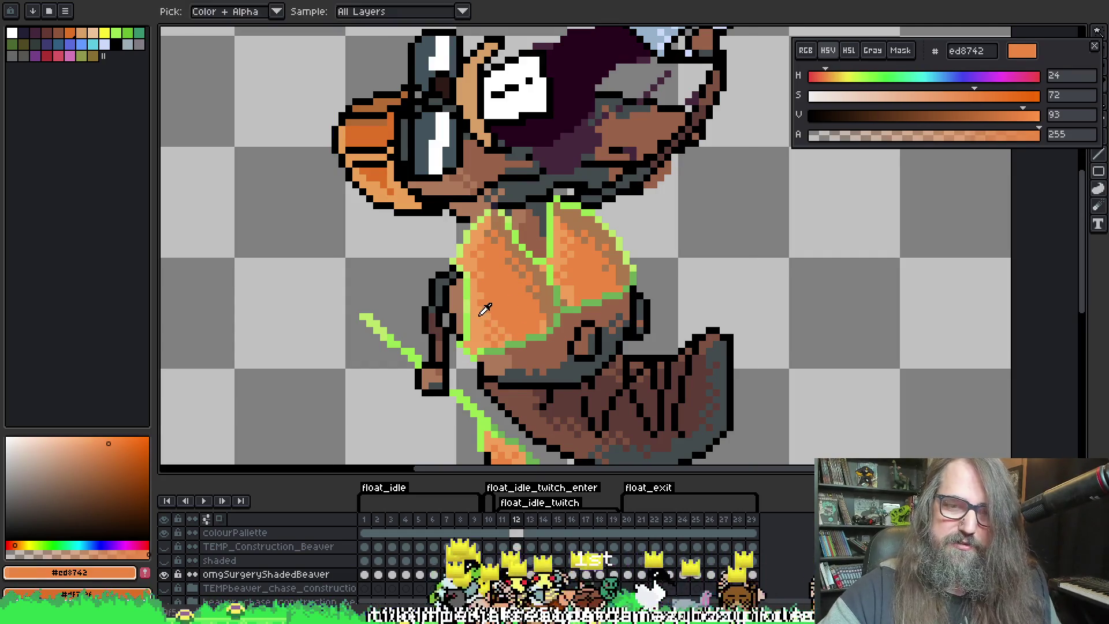
pyautogui.keyDown('alt'); pyautogui.click(483, 306); pyautogui.keyUp('alt')
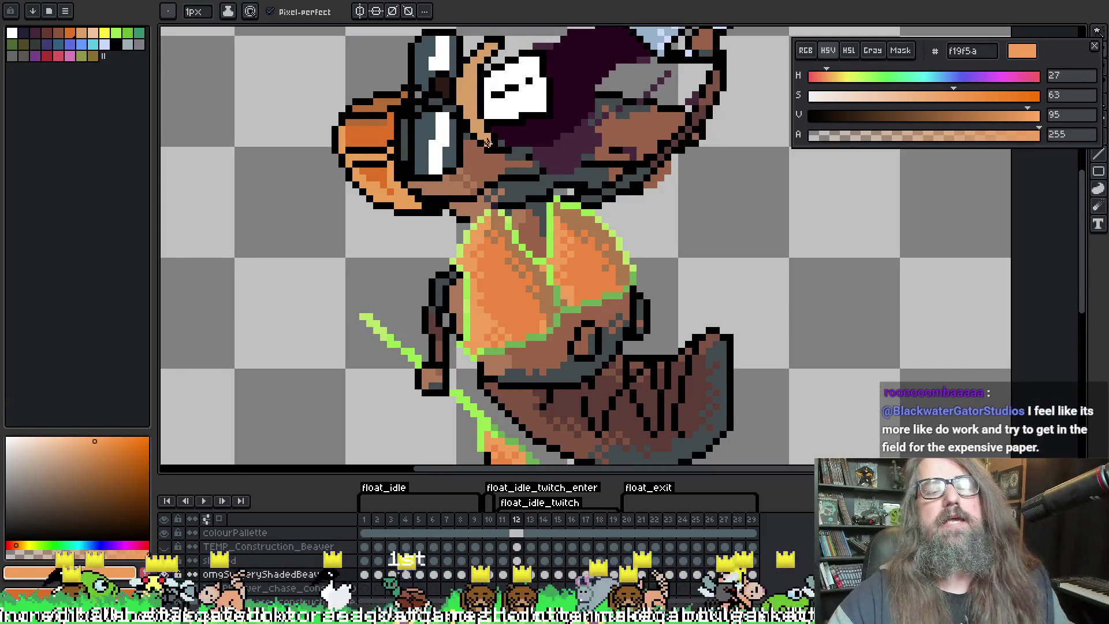
pyautogui.keyDown('alt'); pyautogui.click(497, 280); pyautogui.keyUp('alt')
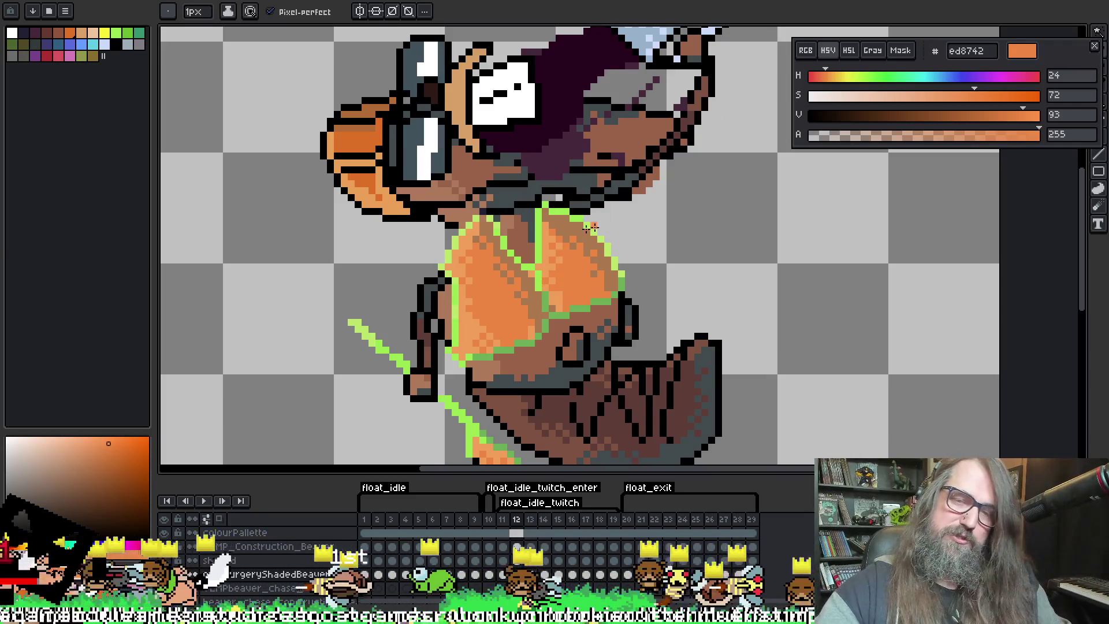
pyautogui.keyDown('alt'); pyautogui.click(530, 287); pyautogui.keyUp('alt')
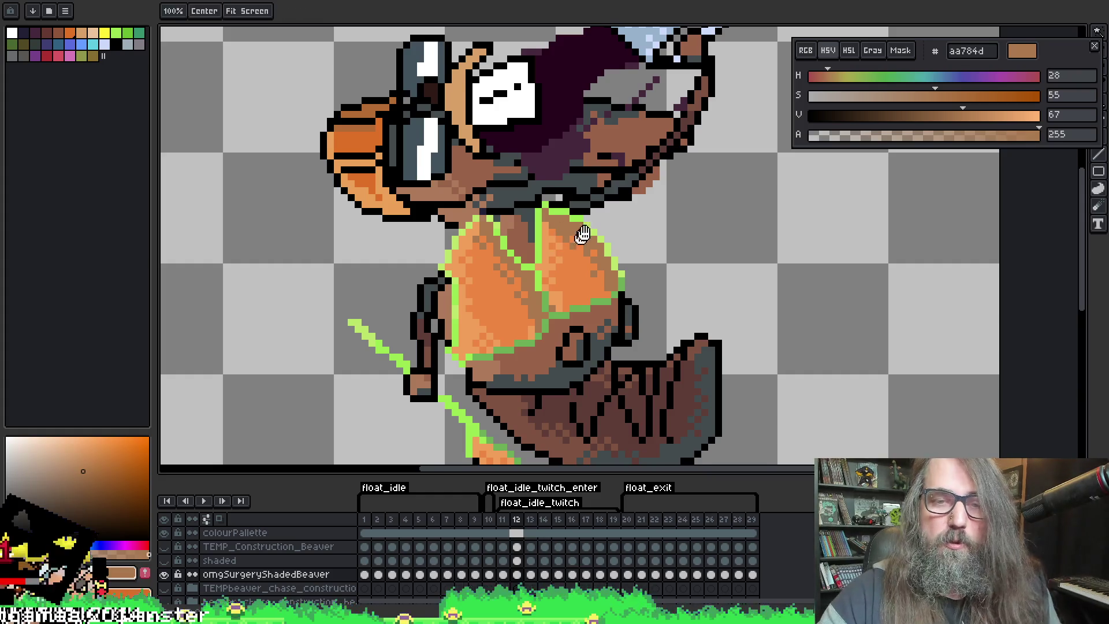
# Play and stop the animation, then compare neighbouring frames to check the chest shading
pyautogui.press('Return')
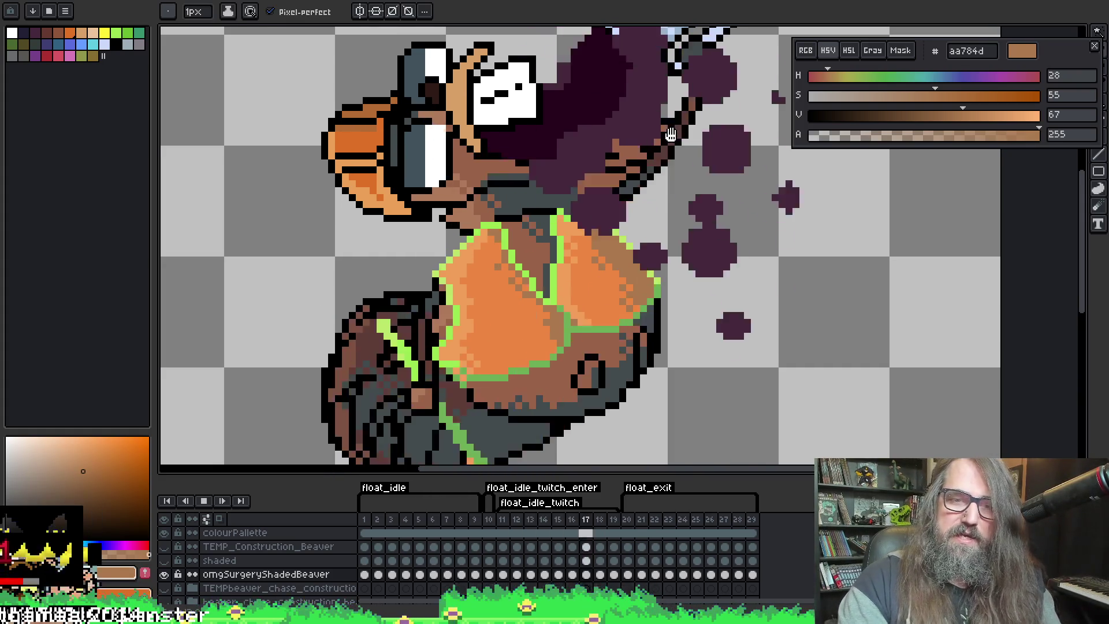
pyautogui.scroll(-3, 578, 322)
pyautogui.scroll(1, 552, 320)
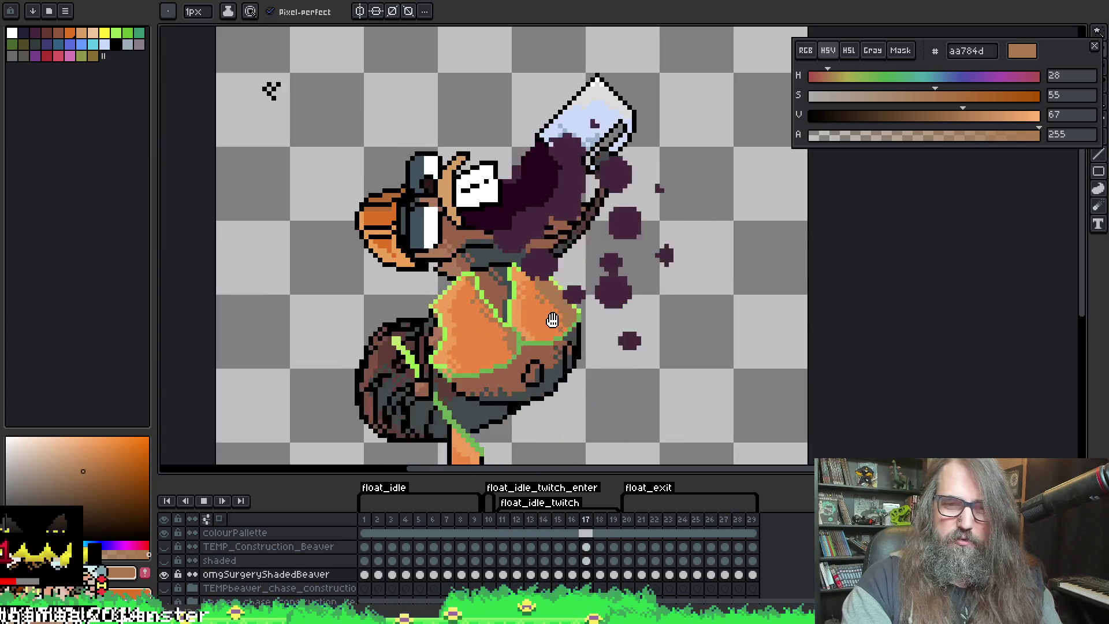
pyautogui.press('Return')
pyautogui.press('Right')
pyautogui.press('Left')
pyautogui.press('Left')
pyautogui.press('Right')
pyautogui.press('Right')
pyautogui.scroll(1, 485, 337)
pyautogui.scroll(2, 484, 336)
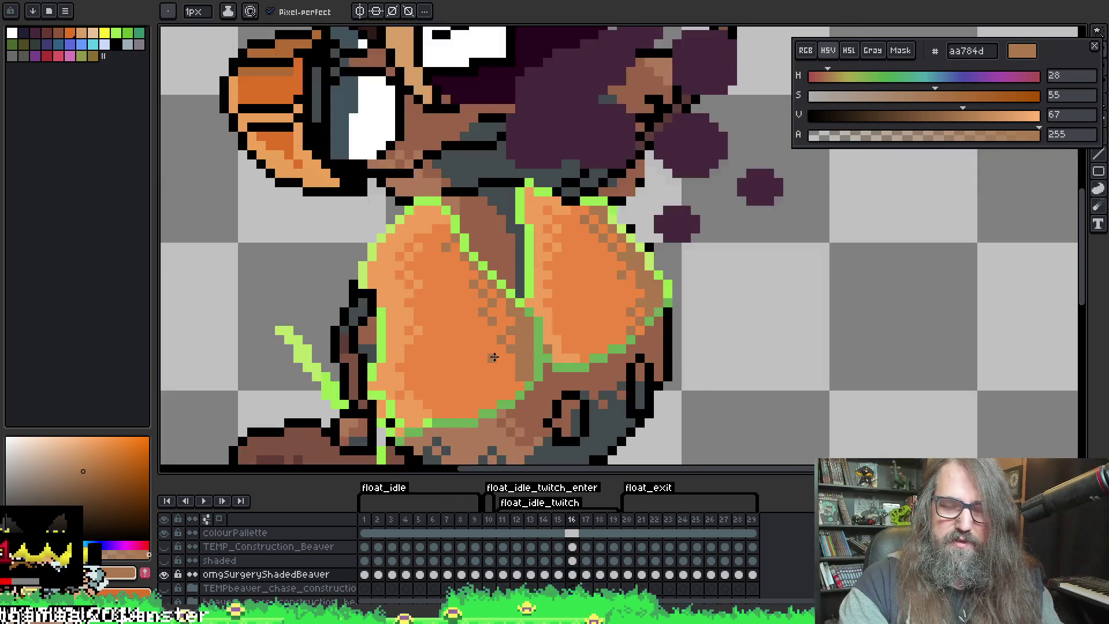
# Zoom in on the chest across frames 13–15 and sample the mid orange and brown shades
pyautogui.press('space')
pyautogui.press('Right')
pyautogui.press('i')
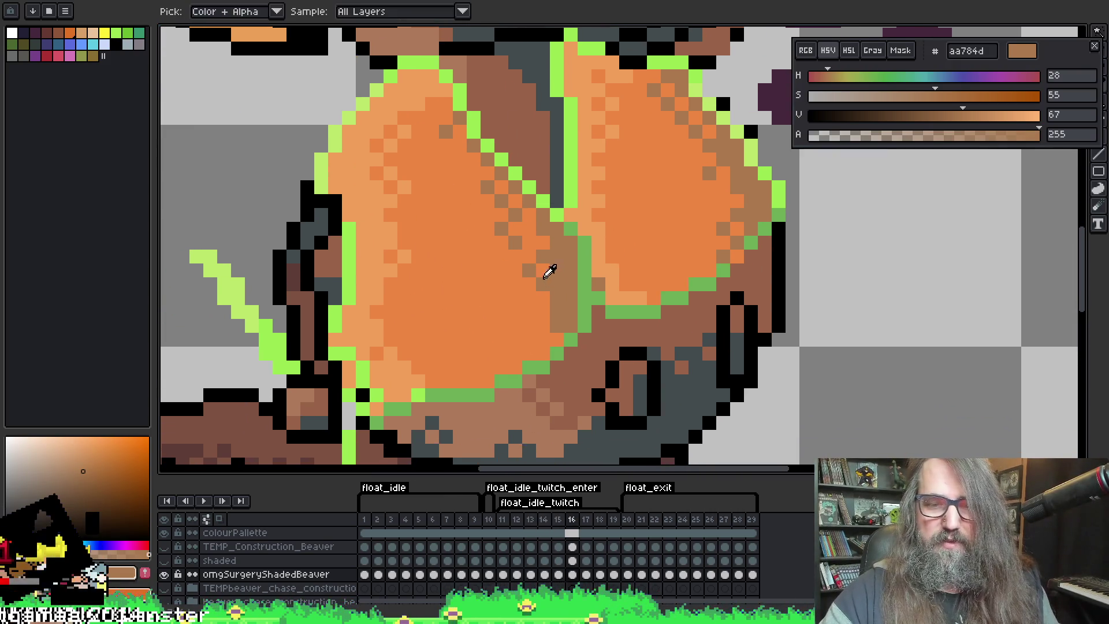
pyautogui.press('b')
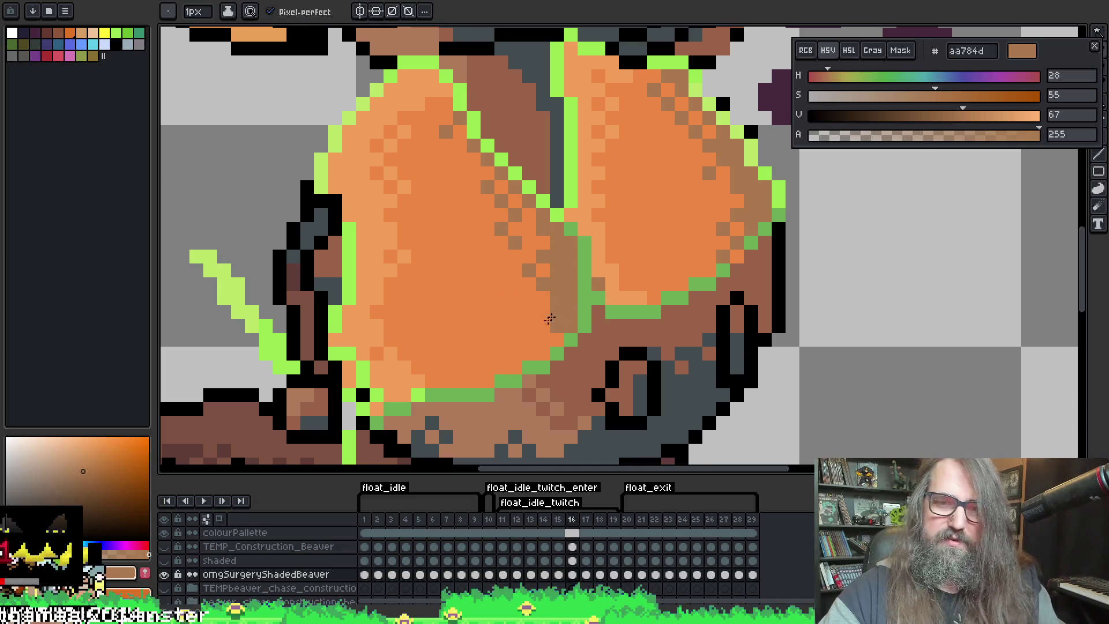
pyautogui.press('Left')
pyautogui.press('Left')
pyautogui.press('Left')
pyautogui.press('Right')
pyautogui.press('Right')
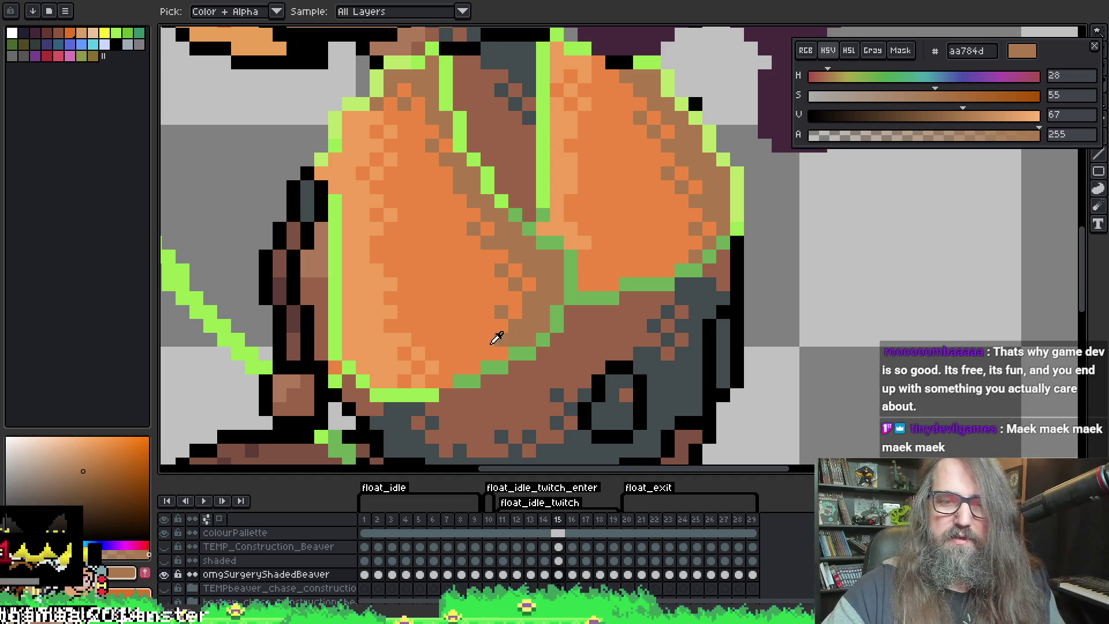
pyautogui.keyDown('alt'); pyautogui.click(495, 333); pyautogui.keyUp('alt')
pyautogui.keyDown('alt'); pyautogui.click(521, 326); pyautogui.keyUp('alt')
# Step through frames 16–17, replay the animation, and save the sprite with Ctrl+S
pyautogui.press('Right')
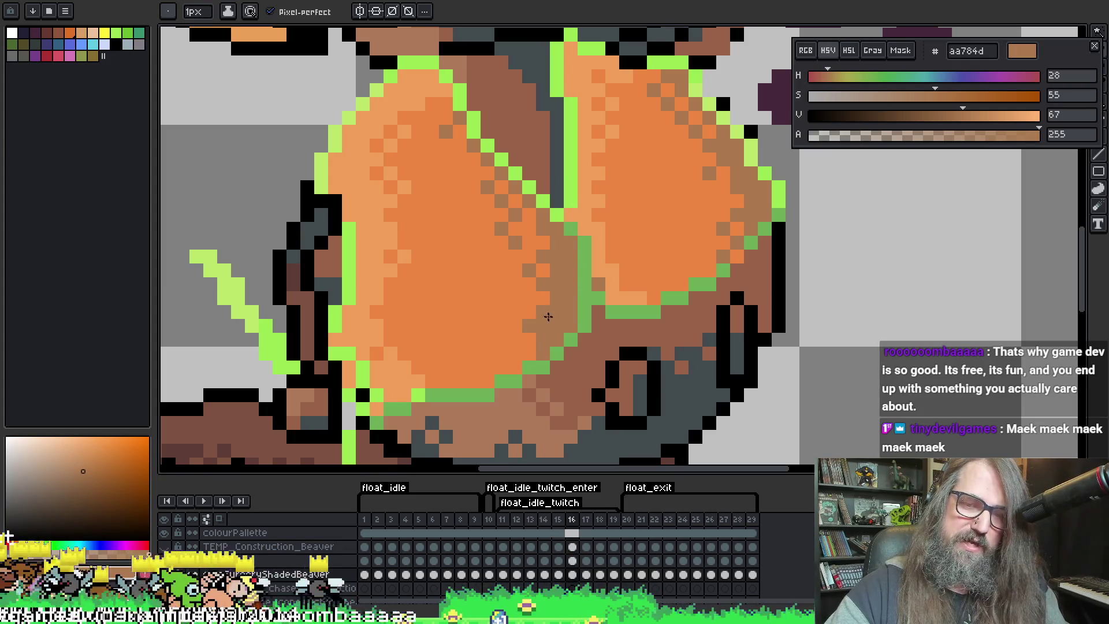
pyautogui.press('Right')
pyautogui.press('Right')
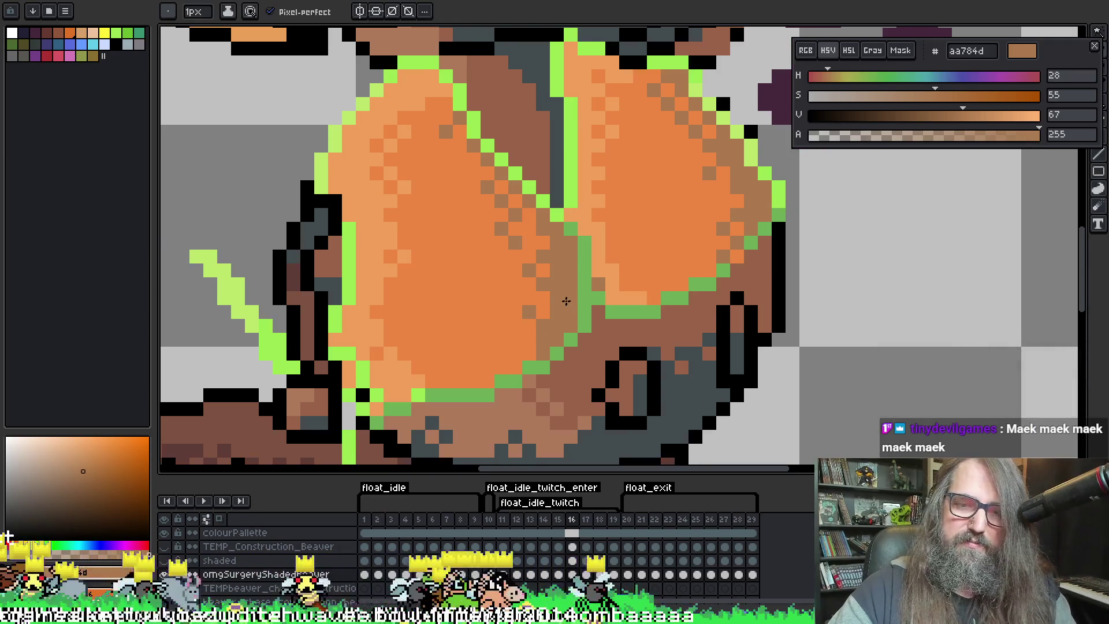
pyautogui.press('Left')
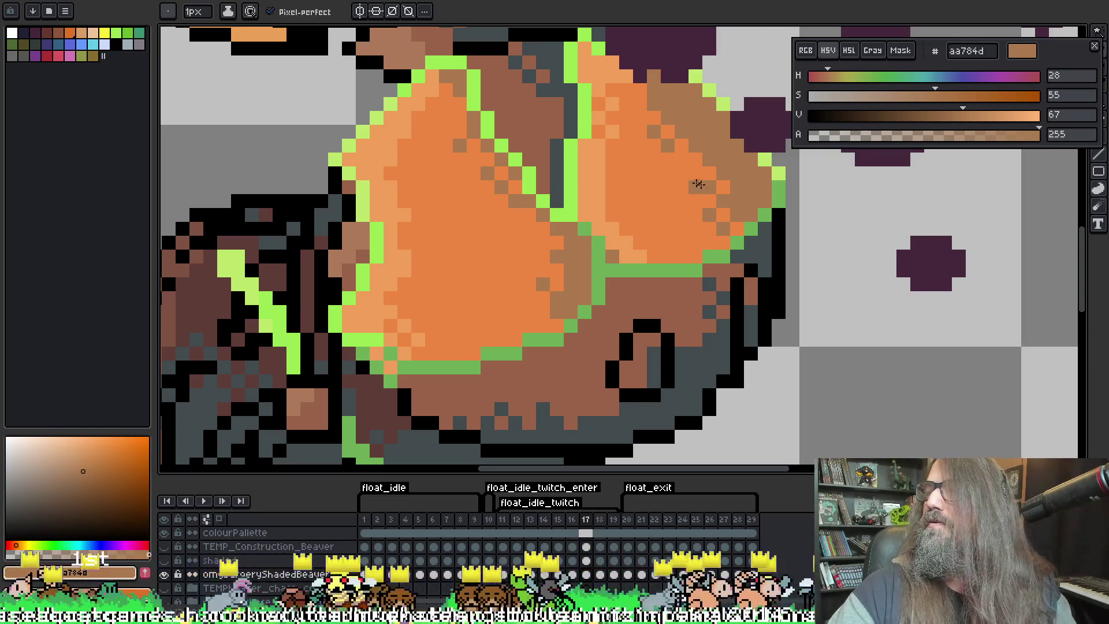
pyautogui.press('Return')
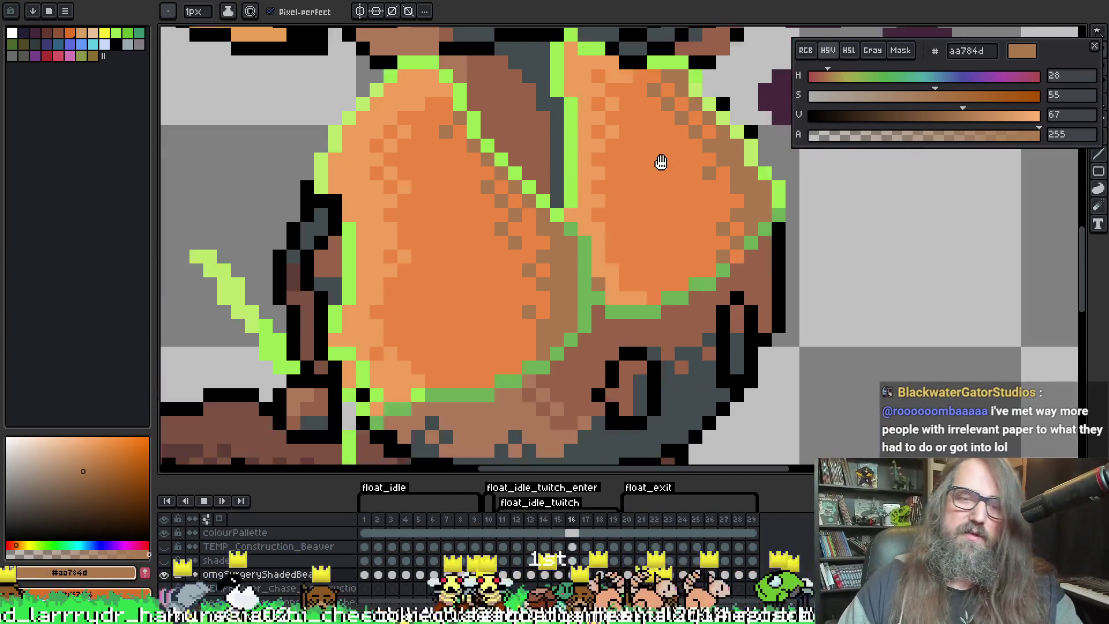
pyautogui.press('Return')
pyautogui.hotkey('ctrl', 's')
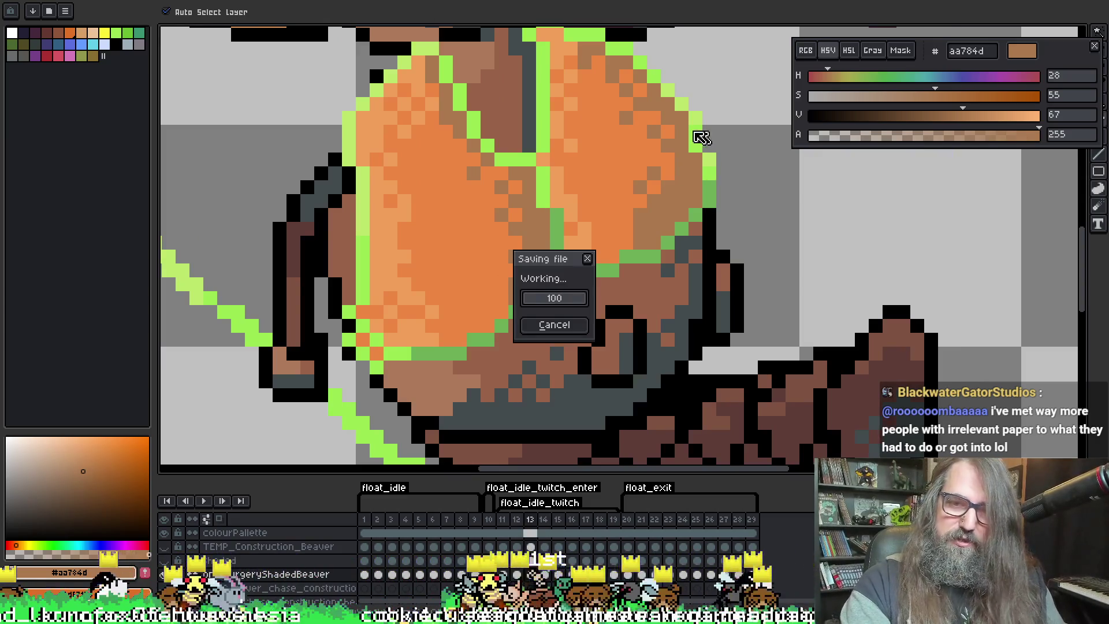
# On frame 13, repaint a stray brown belly pixel in mid chest orange and undo a trial brown pixel
pyautogui.scroll(-1, 618, 186)
pyautogui.scroll(1, 589, 225)
pyautogui.scroll(1, 589, 225)
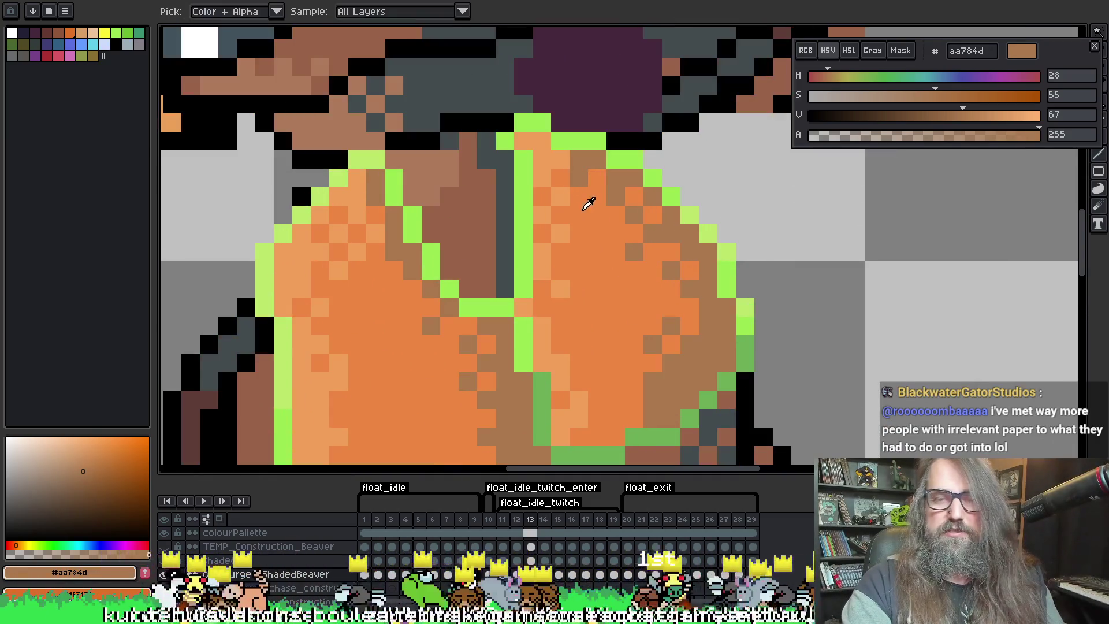
pyautogui.keyDown('alt'); pyautogui.click(588, 182); pyautogui.keyUp('alt')
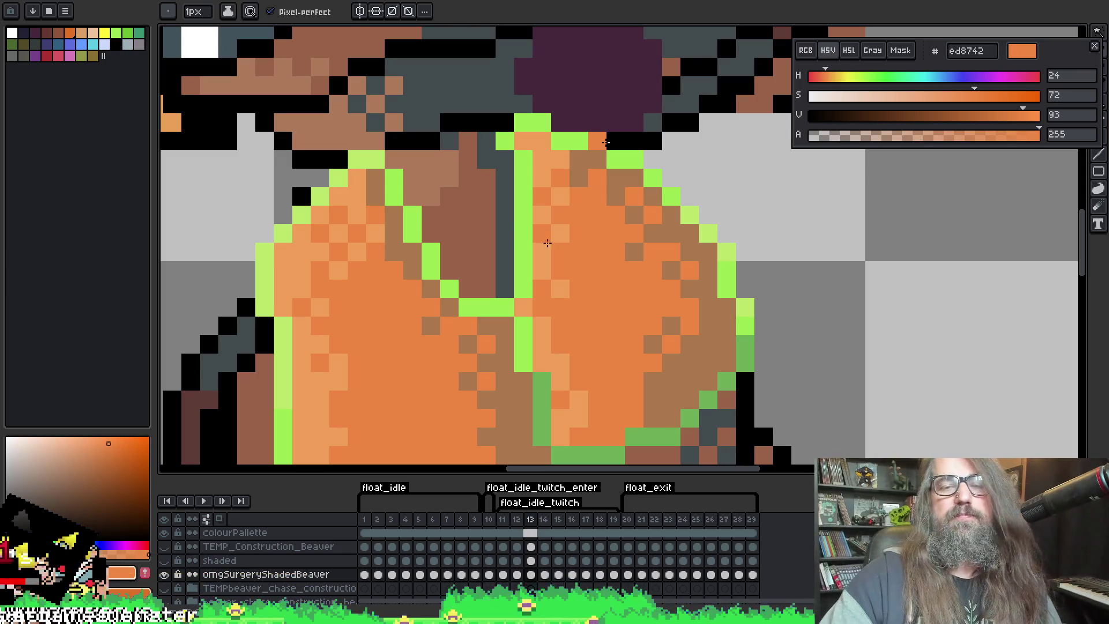
pyautogui.moveTo(570, 214); pyautogui.dragTo(551, 242)
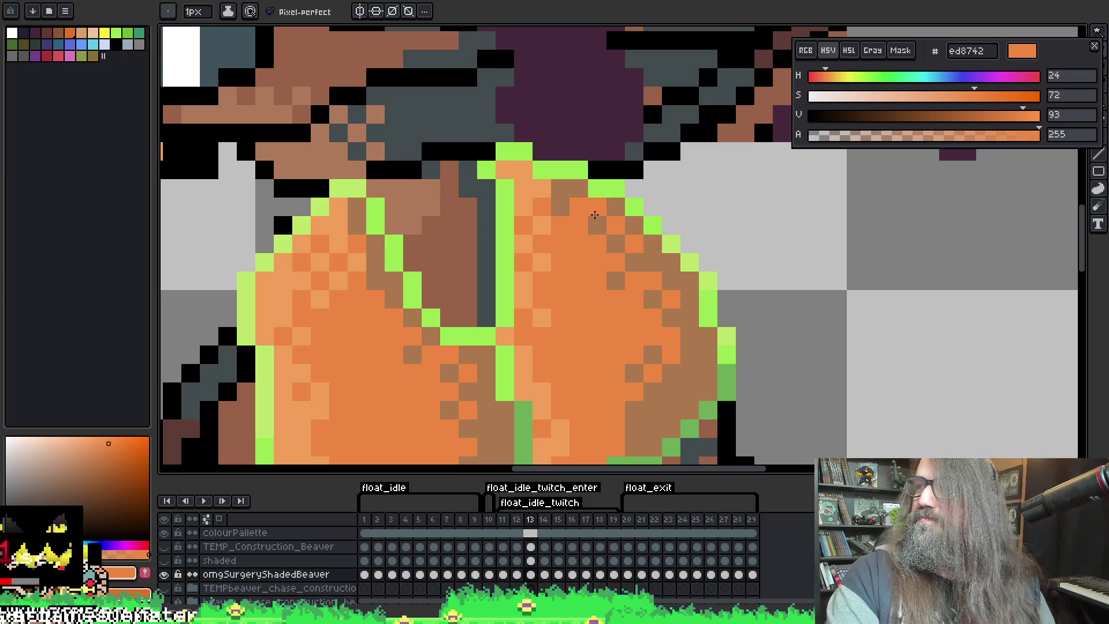
pyautogui.click(623, 282)
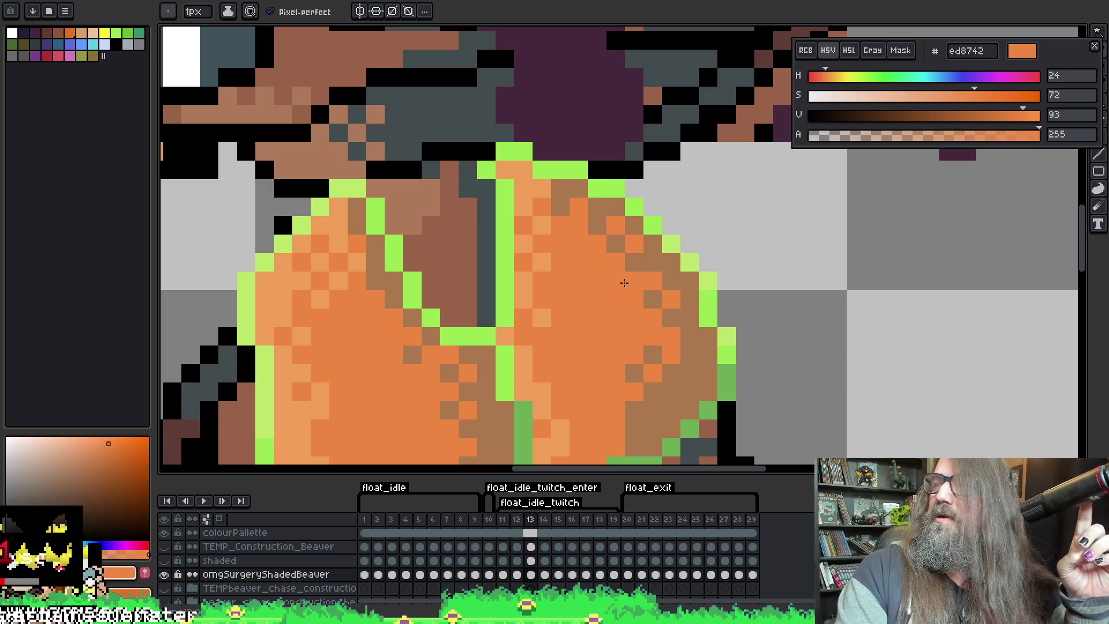
pyautogui.scroll(-2, 585, 282)
pyautogui.moveTo(459, 310); pyautogui.dragTo(427, 298)
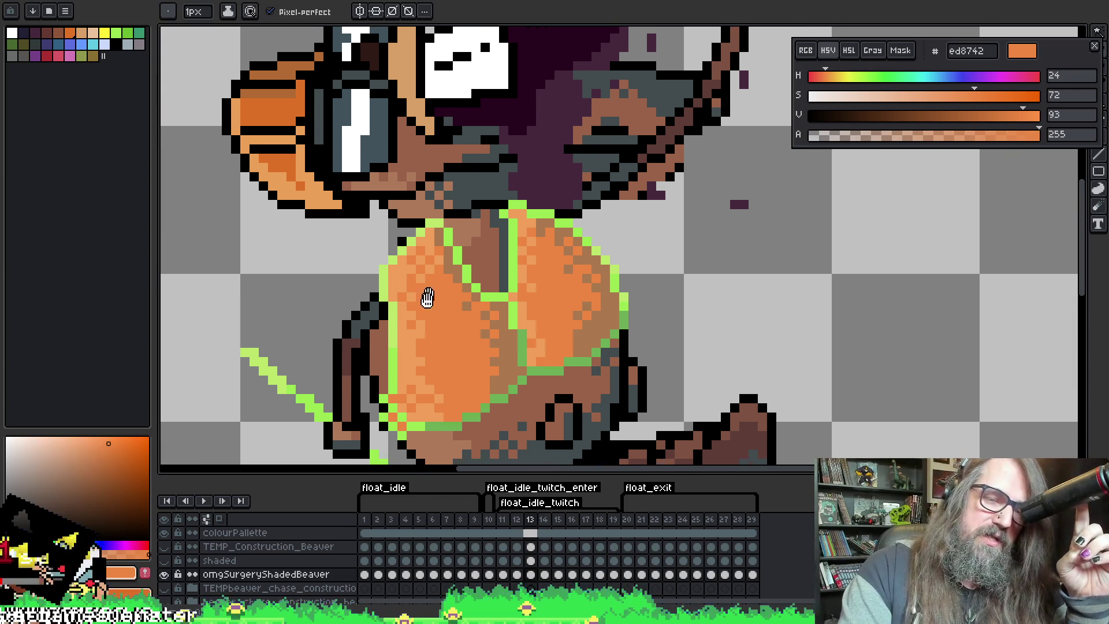
pyautogui.scroll(2, 427, 298)
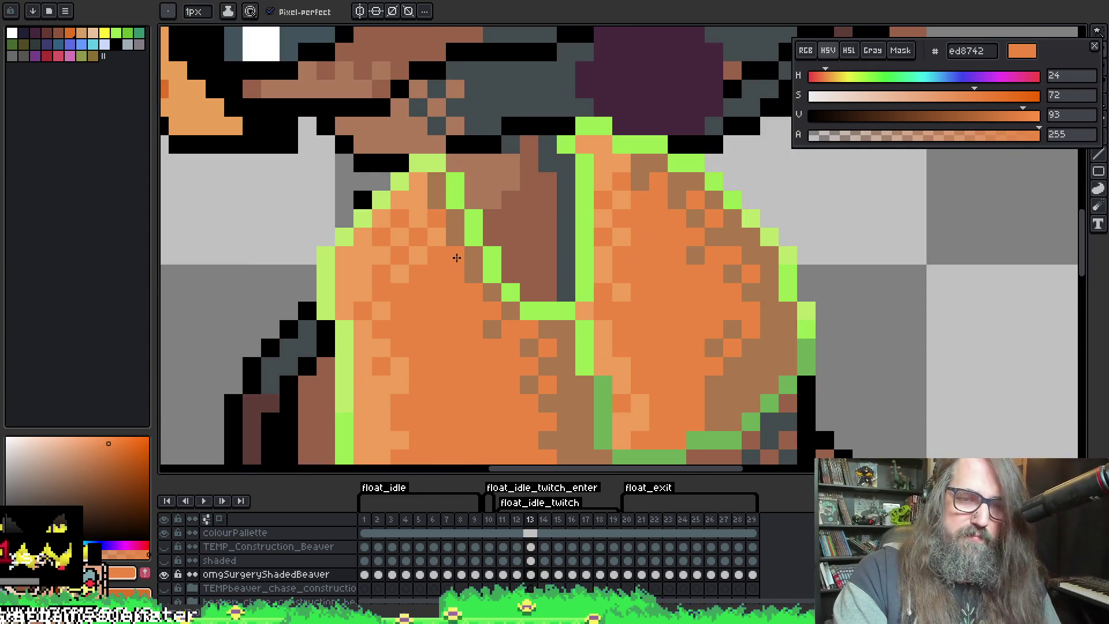
pyautogui.keyDown('alt'); pyautogui.click(472, 256); pyautogui.keyUp('alt')
pyautogui.click(455, 292)
pyautogui.hotkey('ctrl', 'z')
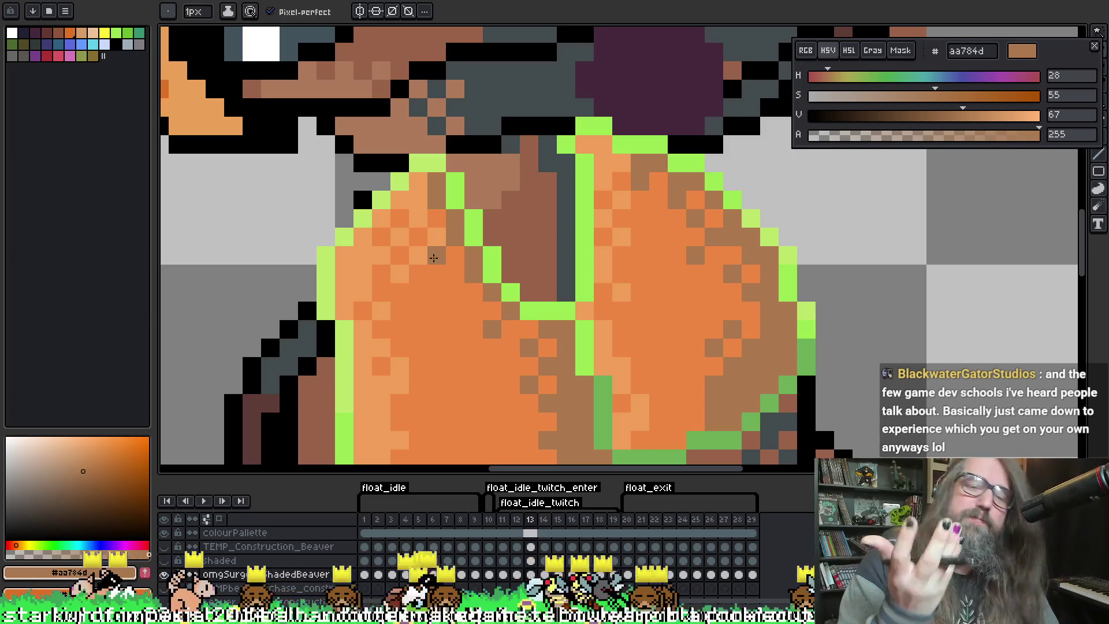
# Move through frames 14–17 and add darker brown shading along the belly's lower edge
pyautogui.moveTo(445, 296); pyautogui.dragTo(446, 280)
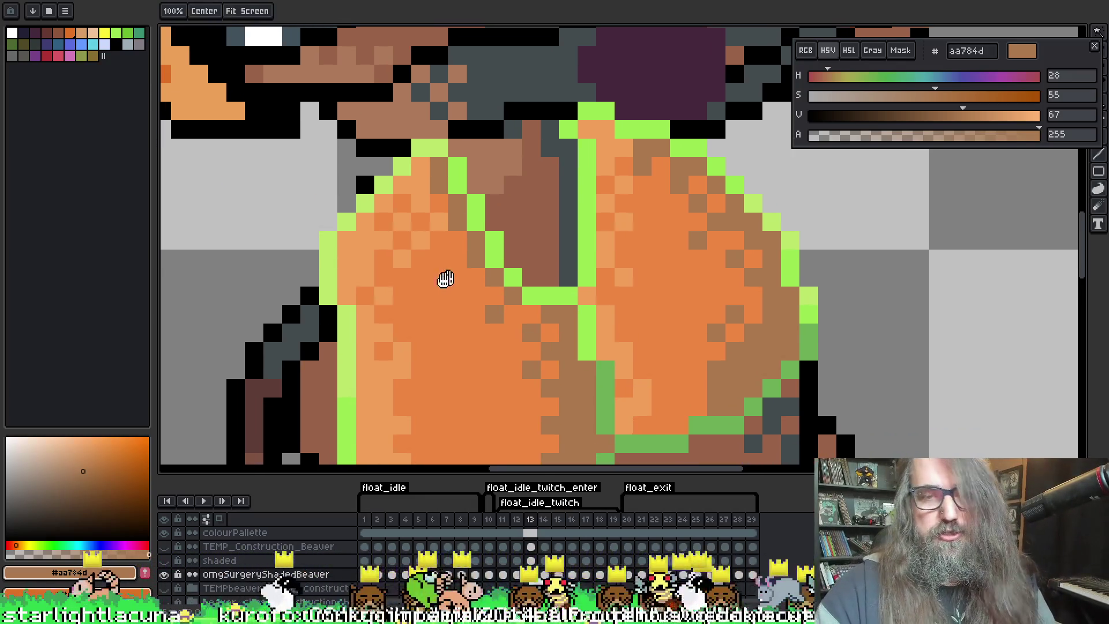
pyautogui.moveTo(614, 354)
pyautogui.mouseDown()
pyautogui.moveTo(540, 229)
pyautogui.moveTo(640, 223)
pyautogui.mouseUp()
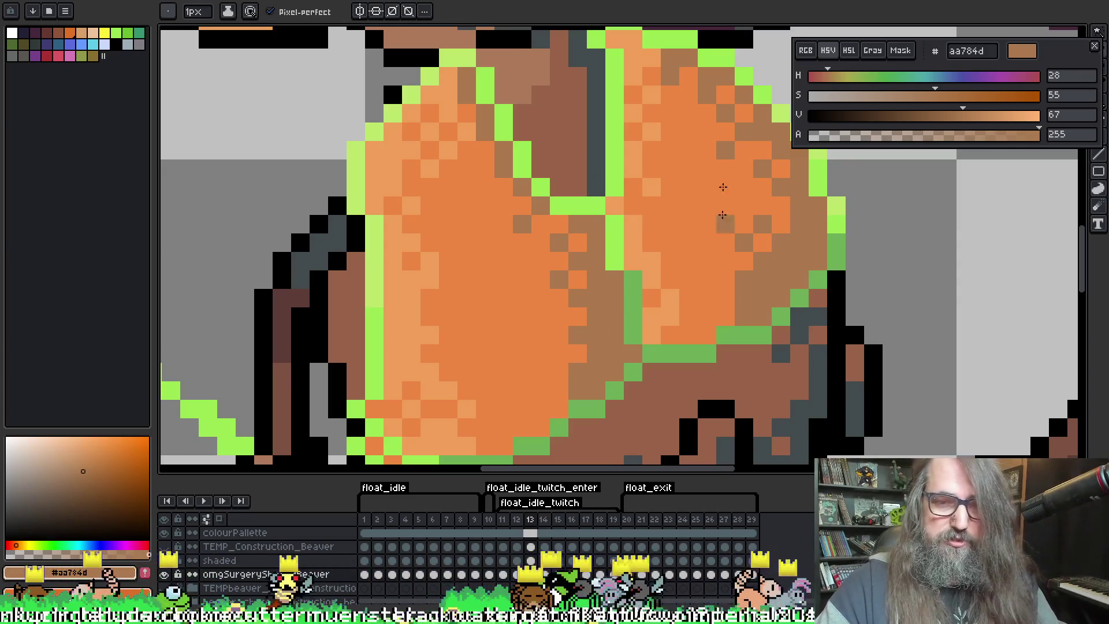
pyautogui.press('Right')
pyautogui.moveTo(708, 291)
pyautogui.mouseDown()
pyautogui.moveTo(648, 277)
pyautogui.moveTo(649, 217)
pyautogui.mouseUp()
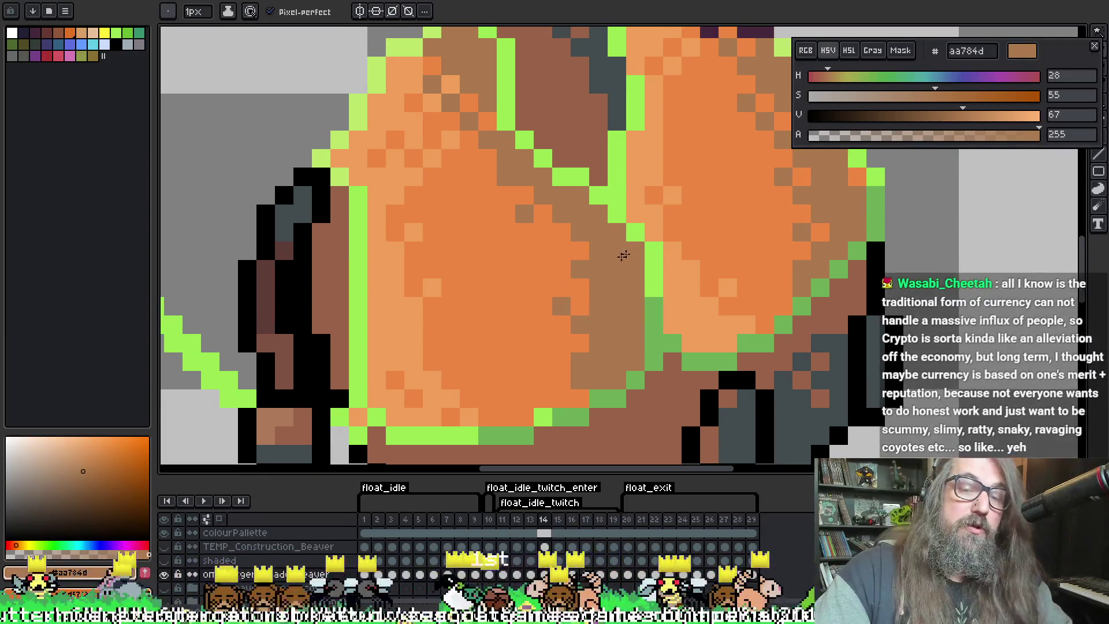
pyautogui.press('Right')
pyautogui.press('Right')
pyautogui.press('Left')
pyautogui.press('Right')
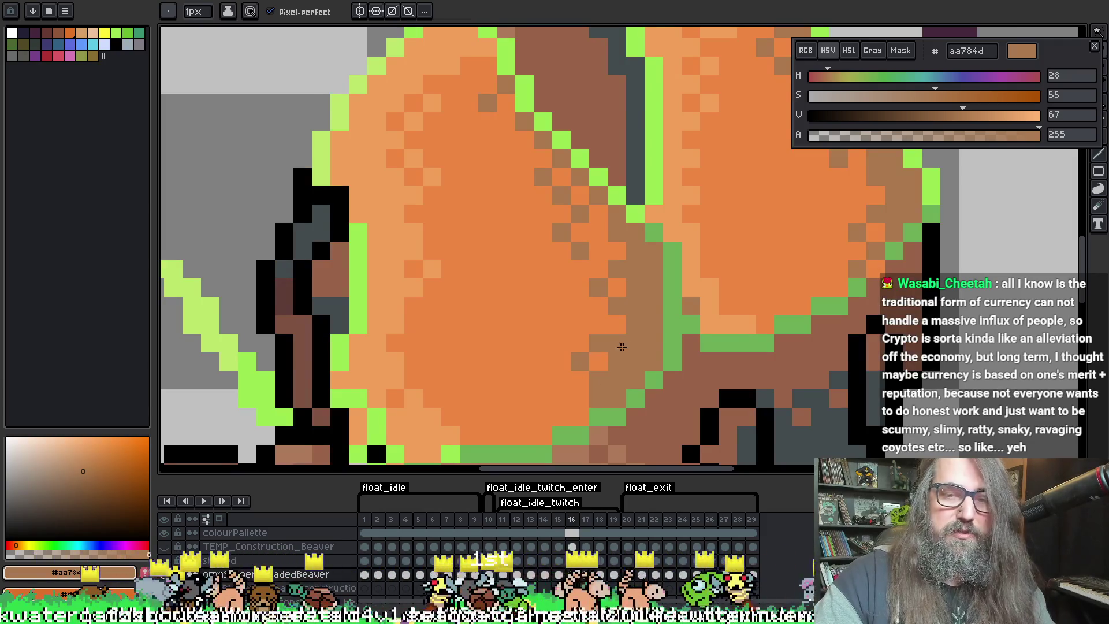
pyautogui.press('Right')
pyautogui.moveTo(622, 362); pyautogui.dragTo(599, 324)
# On frame 19, swap two belly pixels between brown and orange and compare with frame 18
pyautogui.press('Right')
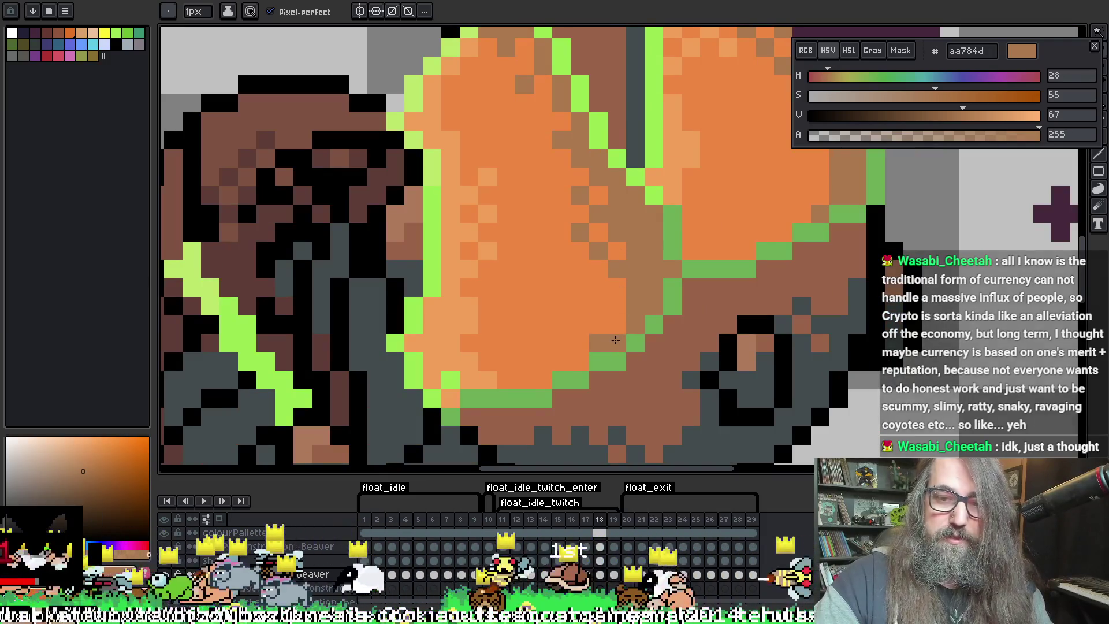
pyautogui.press('Right')
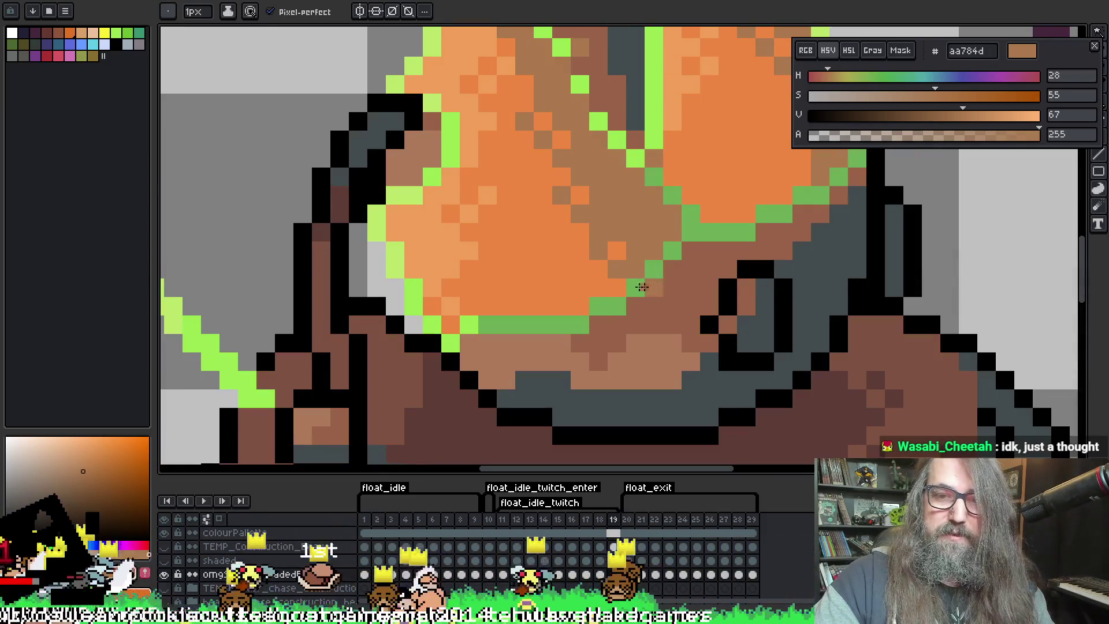
pyautogui.rightClick(598, 268)
pyautogui.click(579, 266)
pyautogui.press('Left')
pyautogui.press('Right')
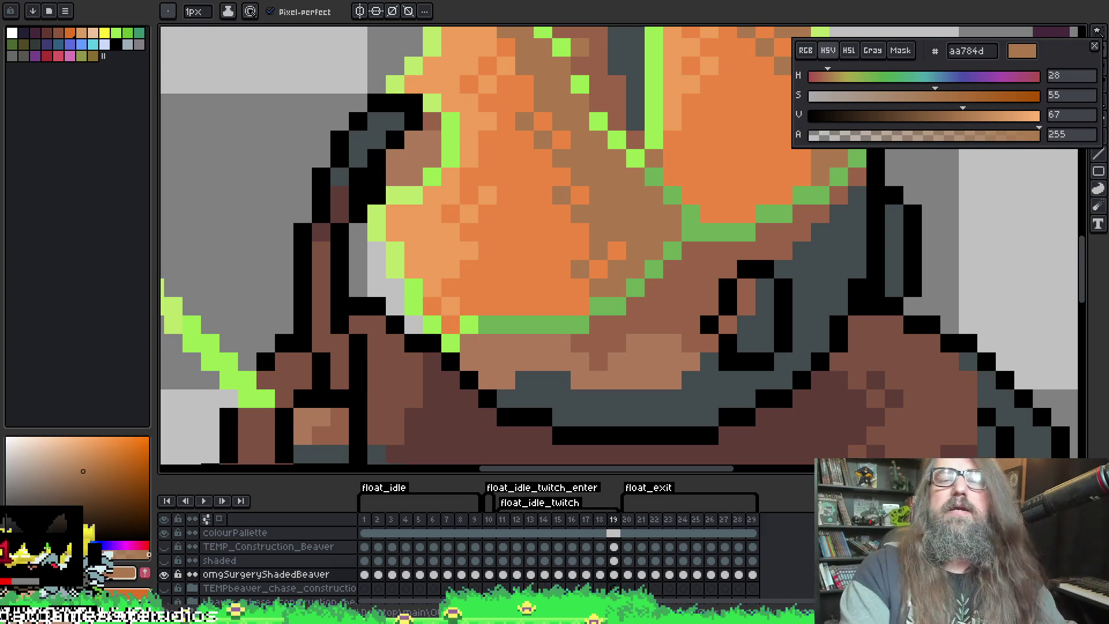
pyautogui.scroll(-2, 569, 335)
pyautogui.scroll(1, 575, 382)
# Undo the last stroke and eyedrop the light green #99e550 strap colour from the chest
pyautogui.hotkey('ctrl', 'z')
pyautogui.press('i')
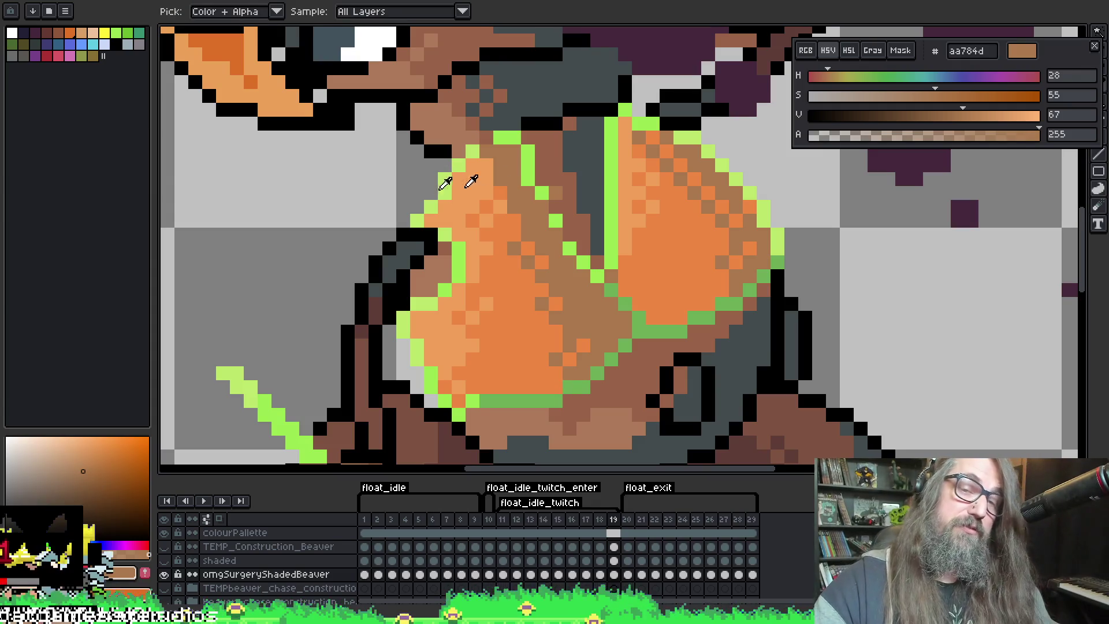
pyautogui.click(549, 194)
pyautogui.click(559, 183)
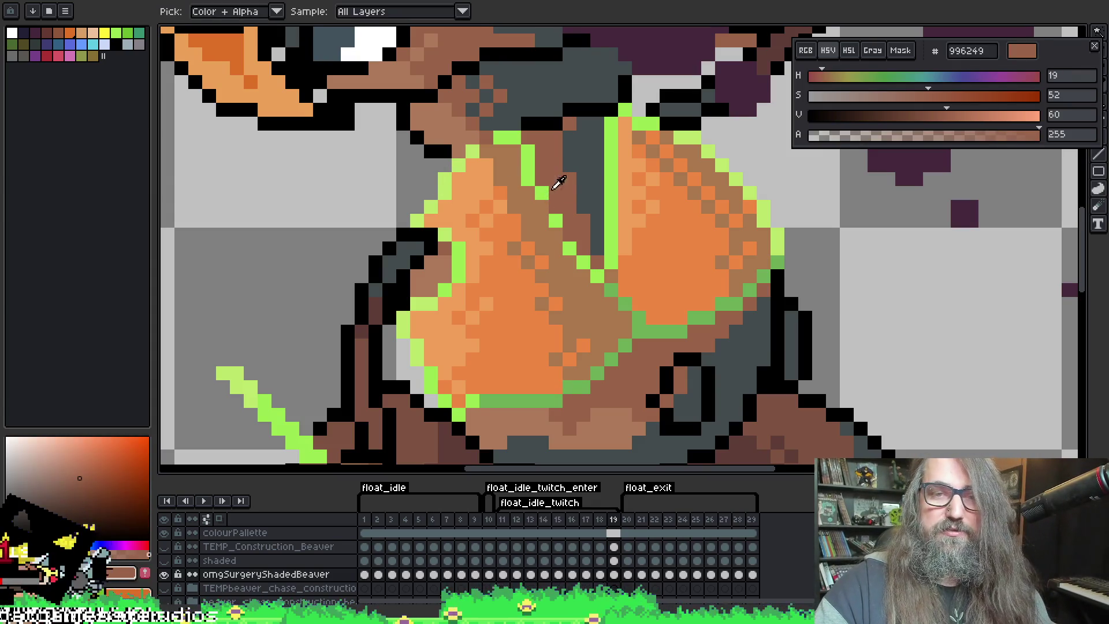
pyautogui.click(552, 197)
pyautogui.press('b')
# Save the sprite file and shift the view of the whole beaver slightly
pyautogui.press('ctrl')
pyautogui.press('ctrl')
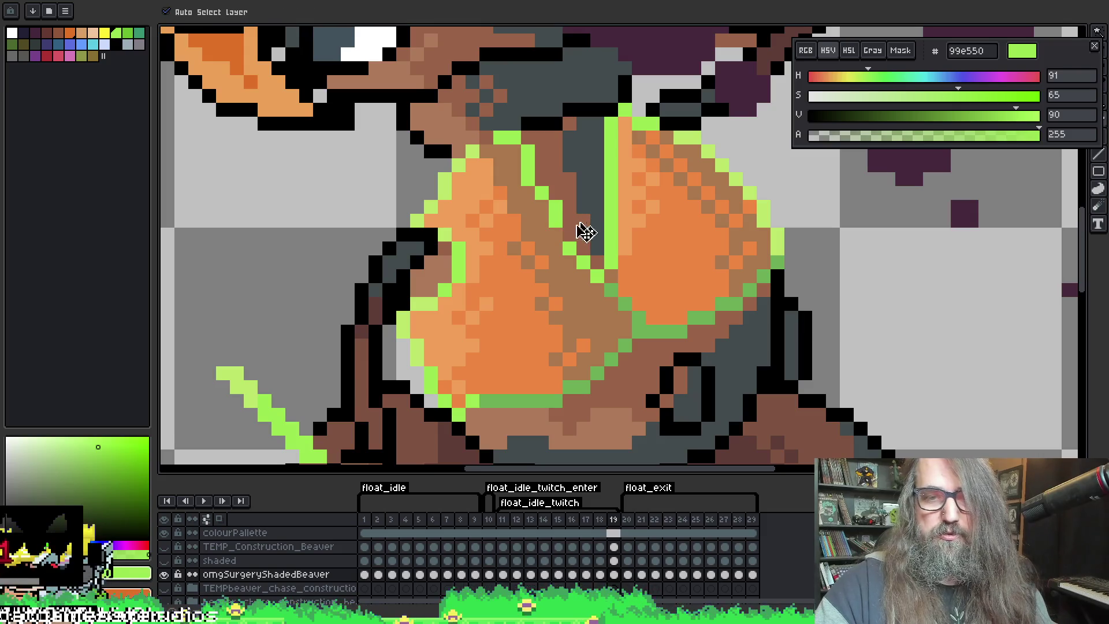
pyautogui.hotkey('ctrl', 's')
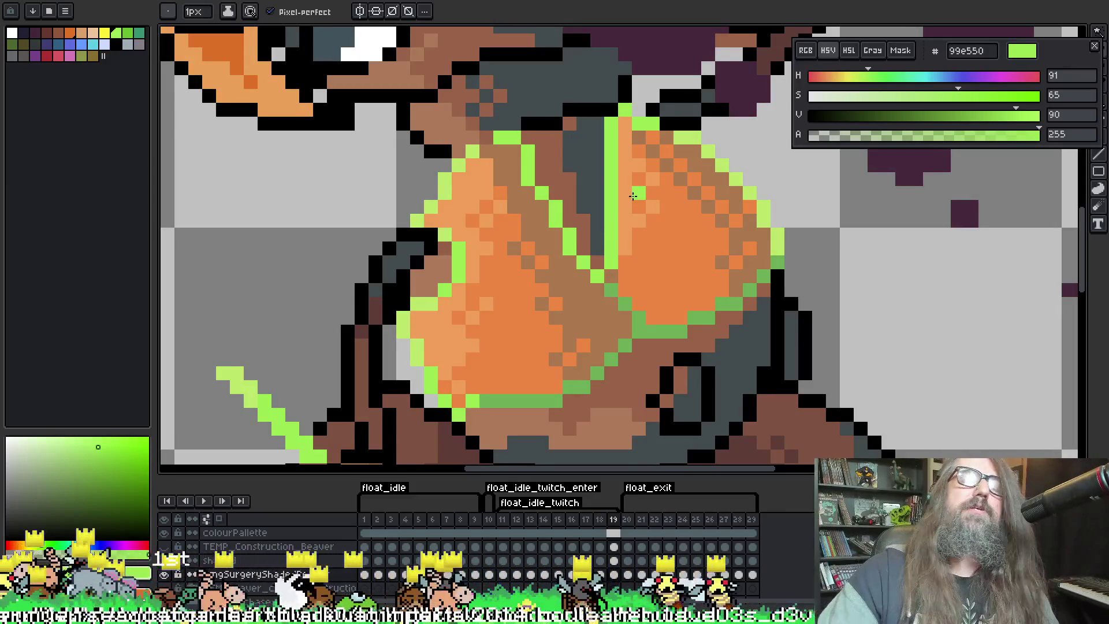
pyautogui.scroll(-6, 542, 213)
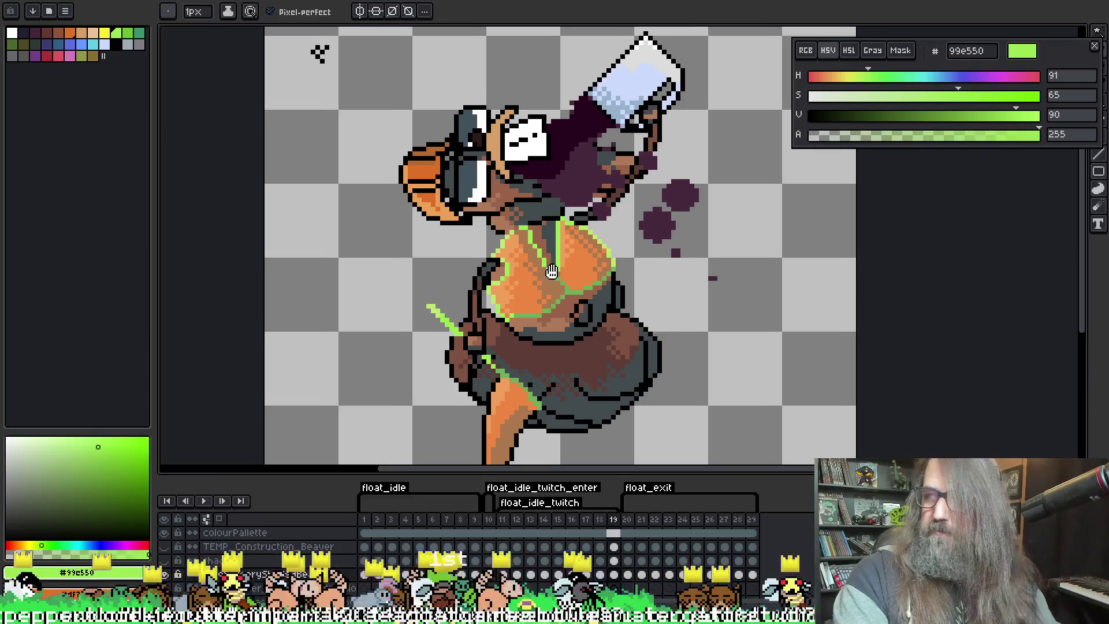
pyautogui.moveTo(537, 276); pyautogui.dragTo(547, 265)
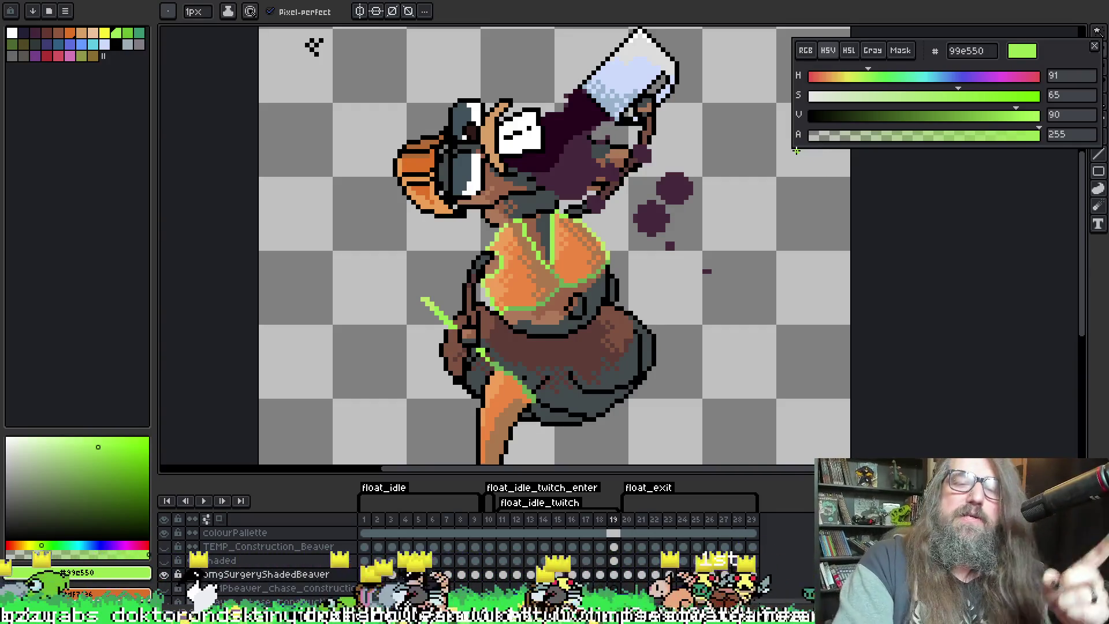
pyautogui.scroll(-1, 719, 156)
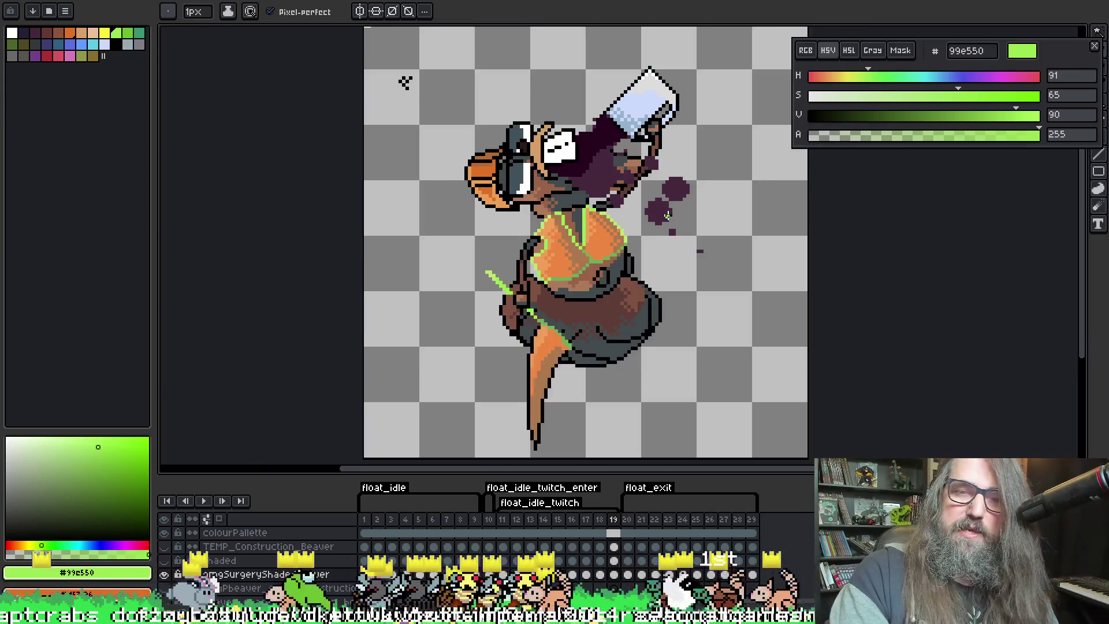
# Step forward, play and stop the animation on frame 17, and centre the view on the chest
pyautogui.press('Right')
pyautogui.rightClick(597, 237)
pyautogui.press('Escape')
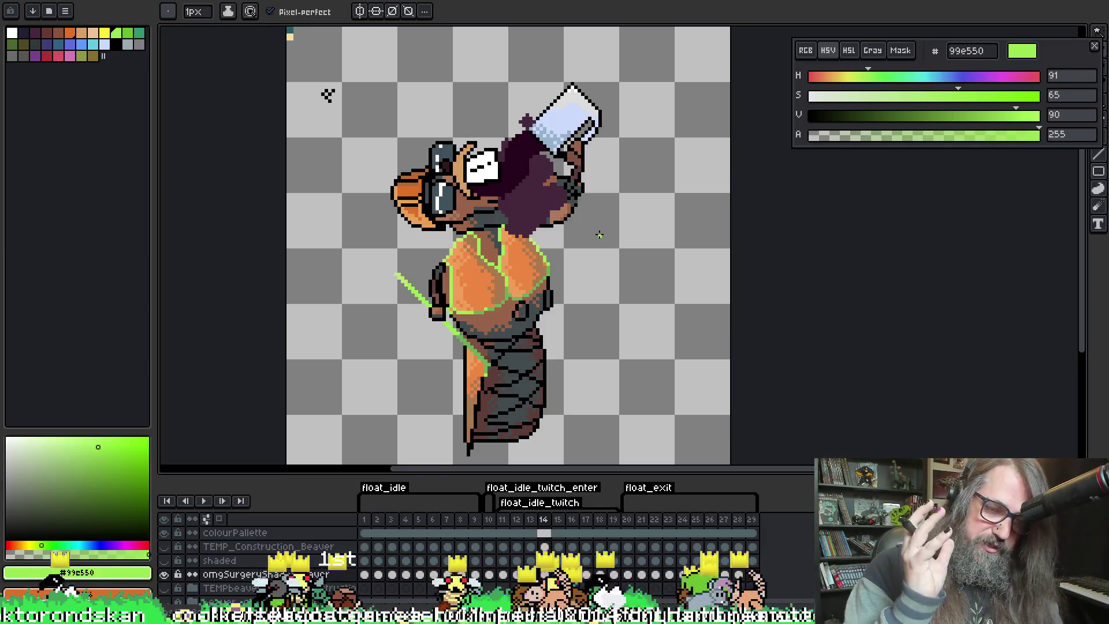
pyautogui.press('Return')
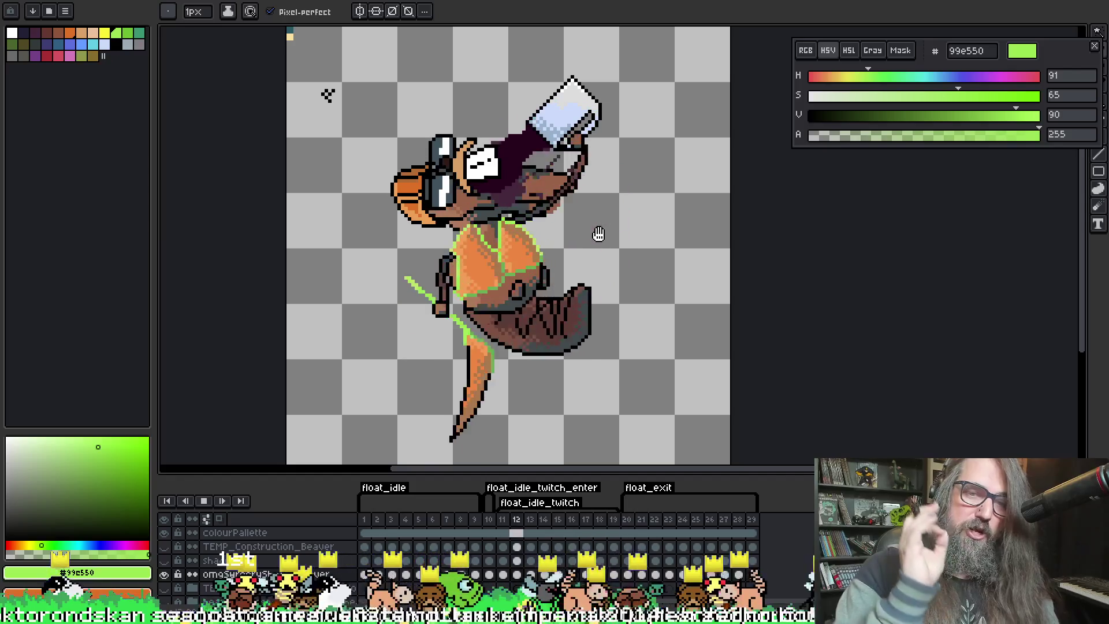
pyautogui.press('Return')
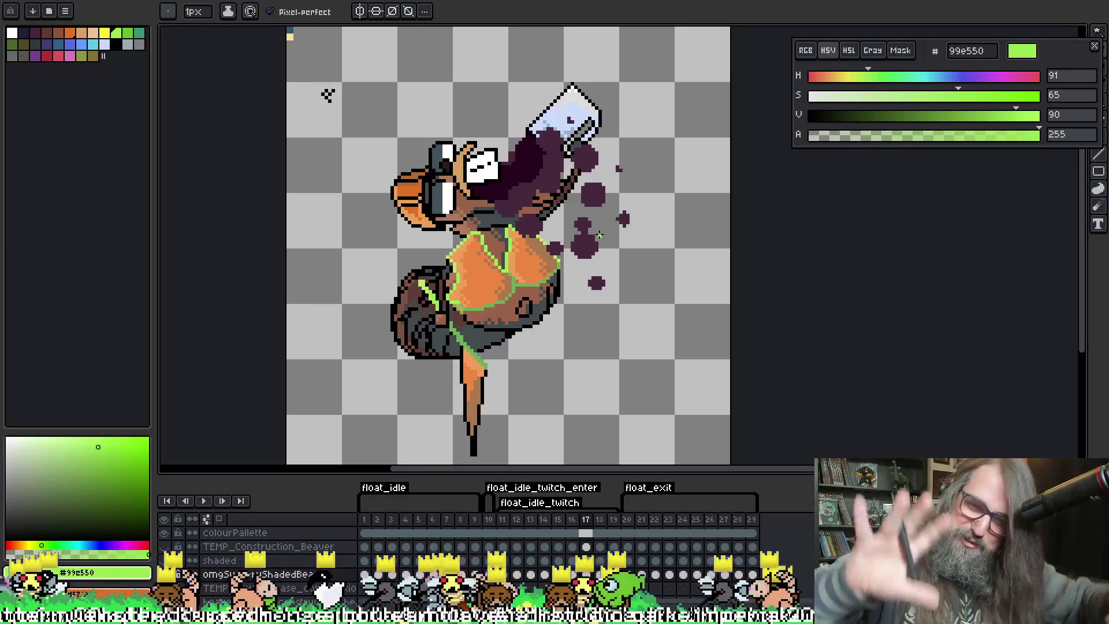
pyautogui.scroll(2, 488, 219)
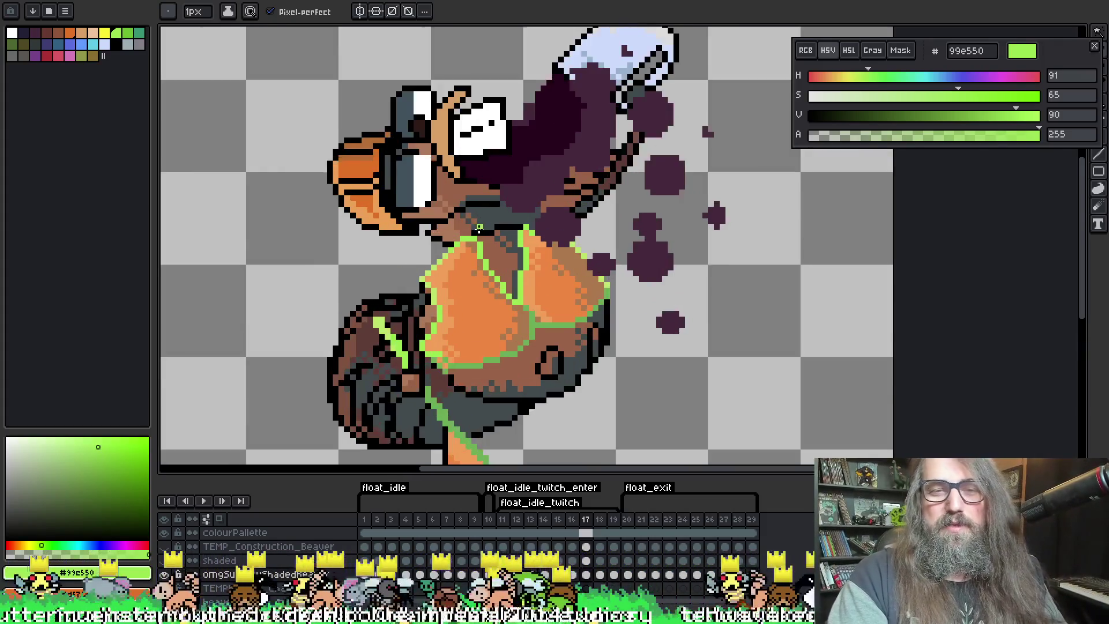
pyautogui.scroll(-1, 470, 332)
pyautogui.moveTo(471, 331); pyautogui.dragTo(453, 258)
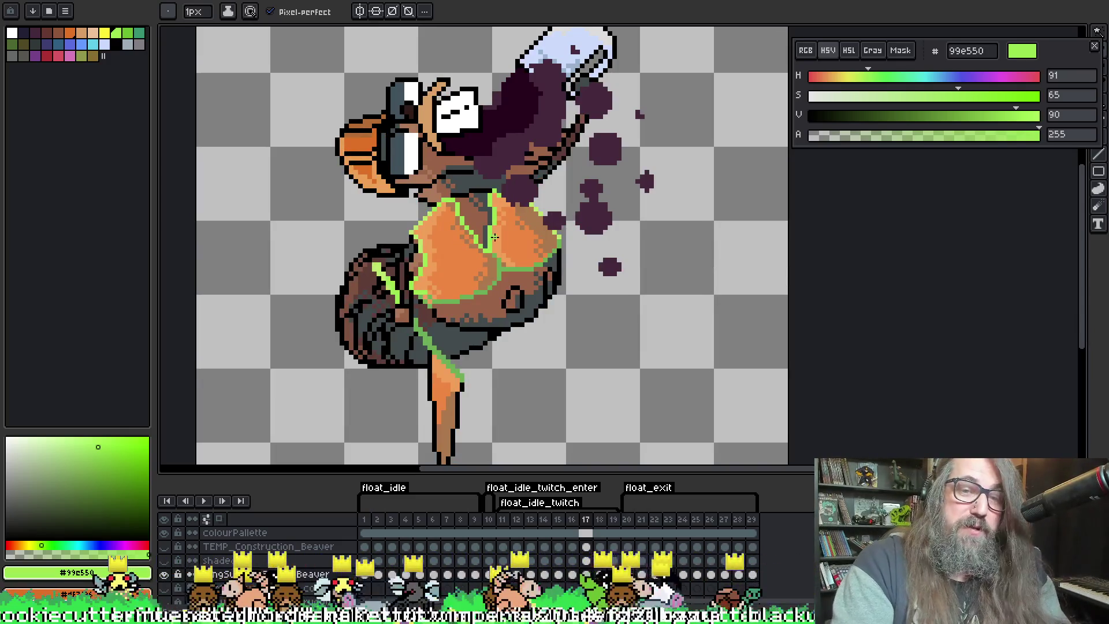
# Sample the chest's orange-brown and stop the animation playback on frame 11
pyautogui.press('i')
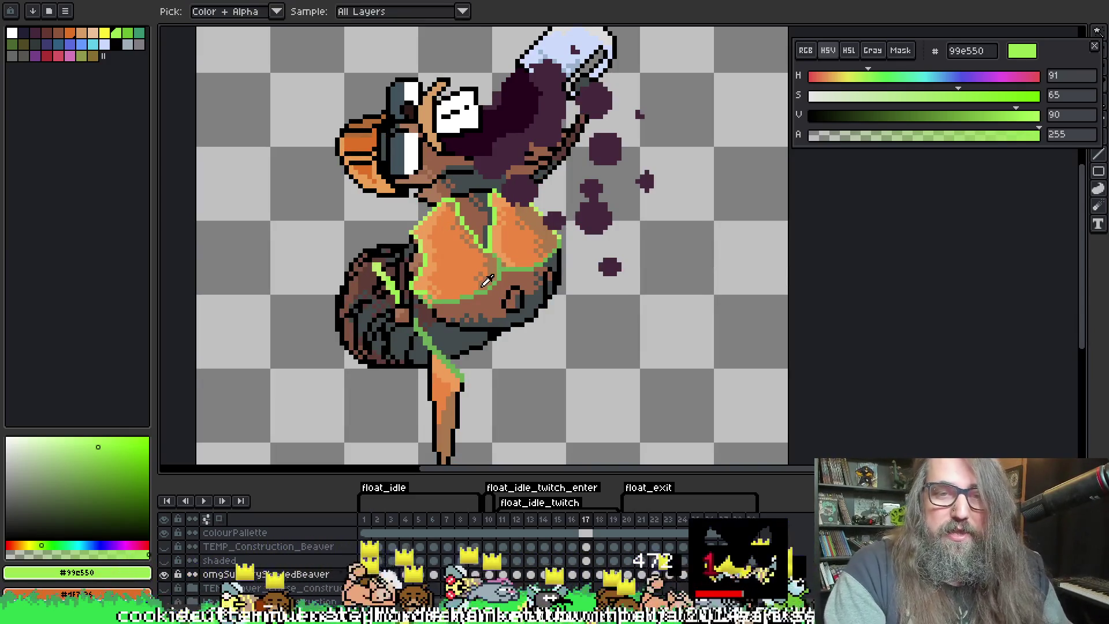
pyautogui.click(483, 280)
pyautogui.press('b')
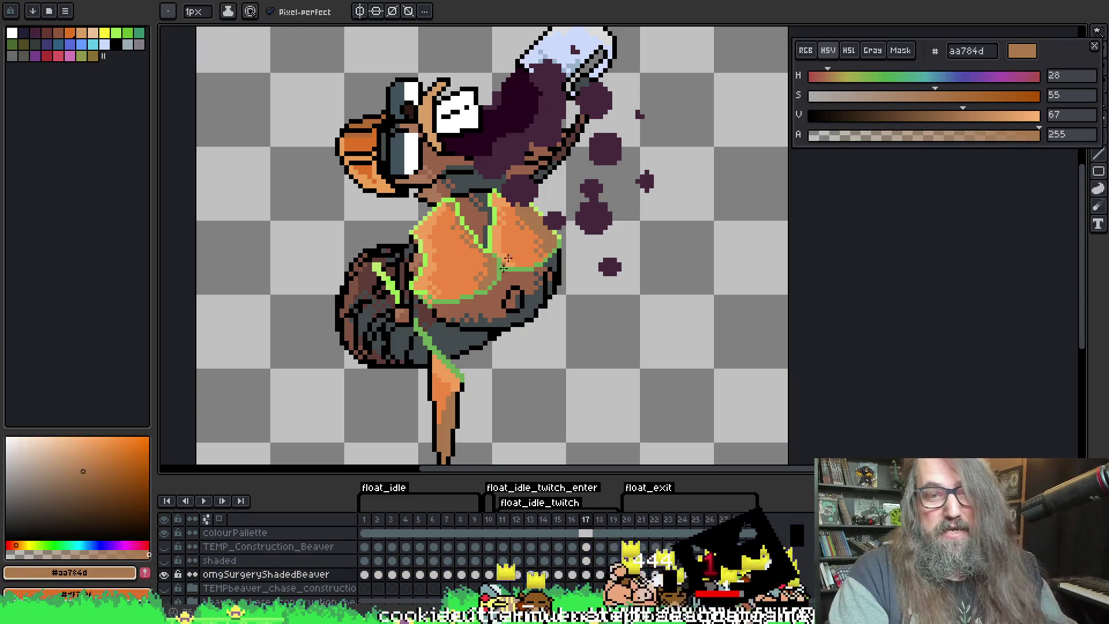
pyautogui.press('Right')
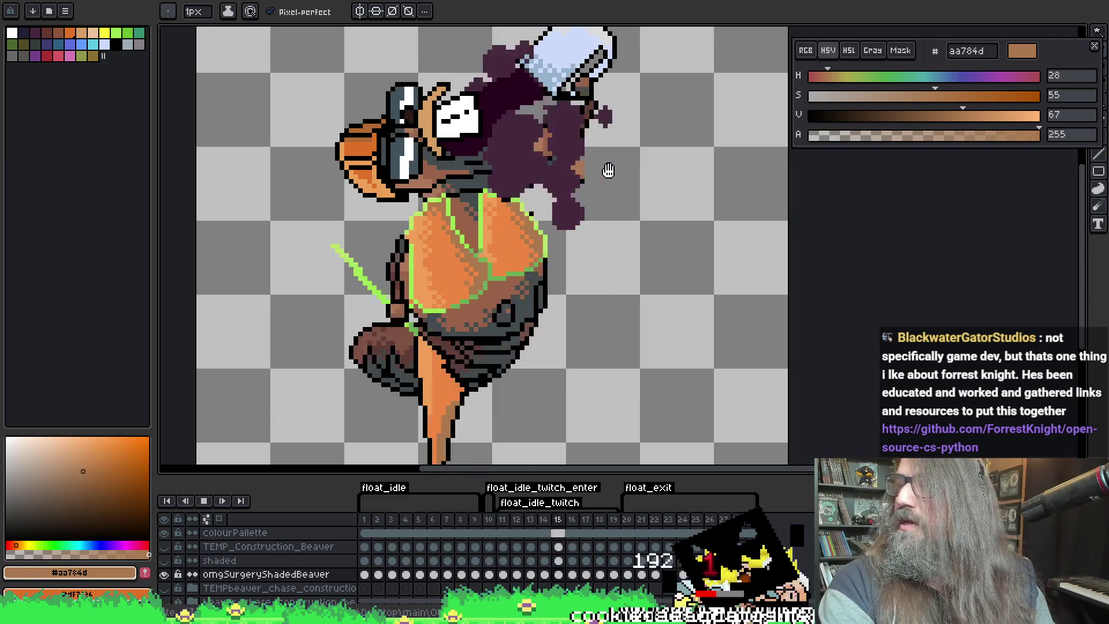
pyautogui.press('Return')
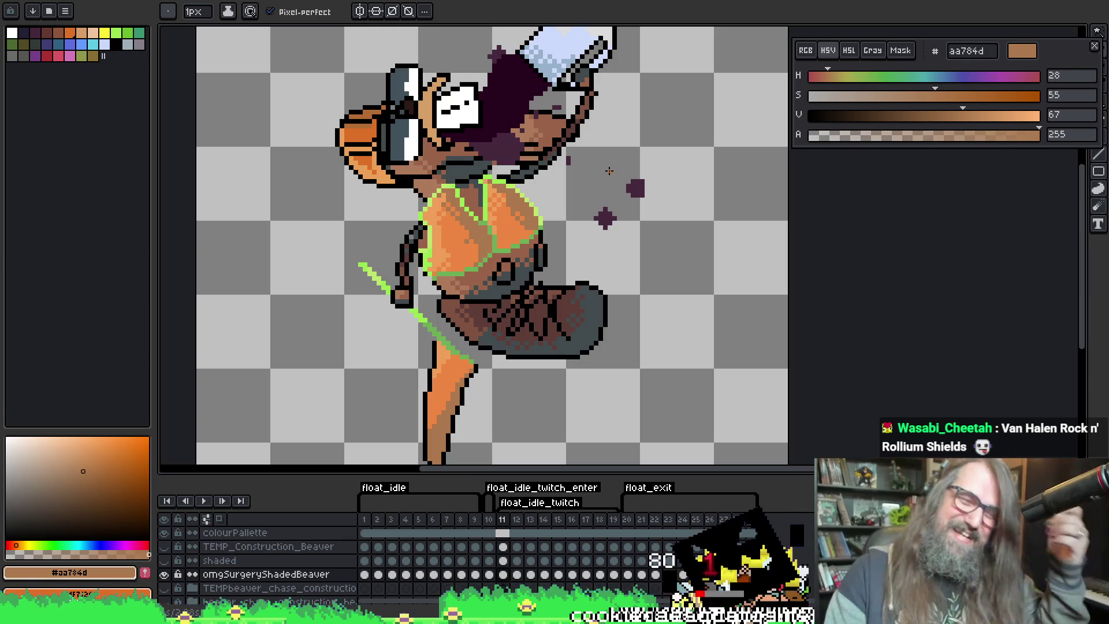
# Eyedrop the light orange, green strap and orange-brown chest colours, then step to the next frame
pyautogui.press('i')
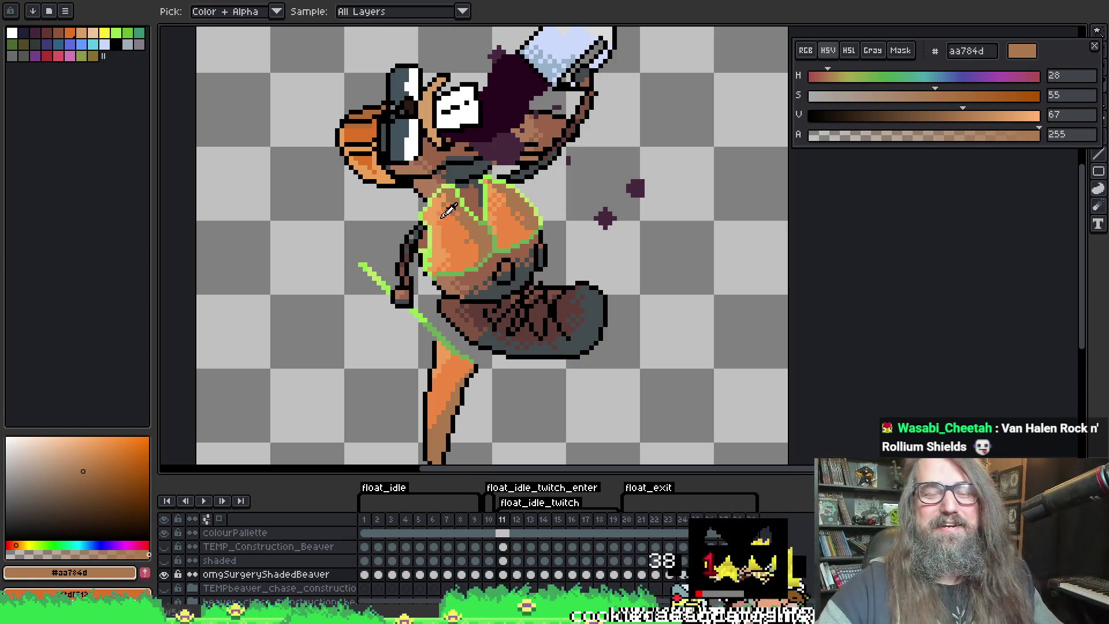
pyautogui.click(431, 254)
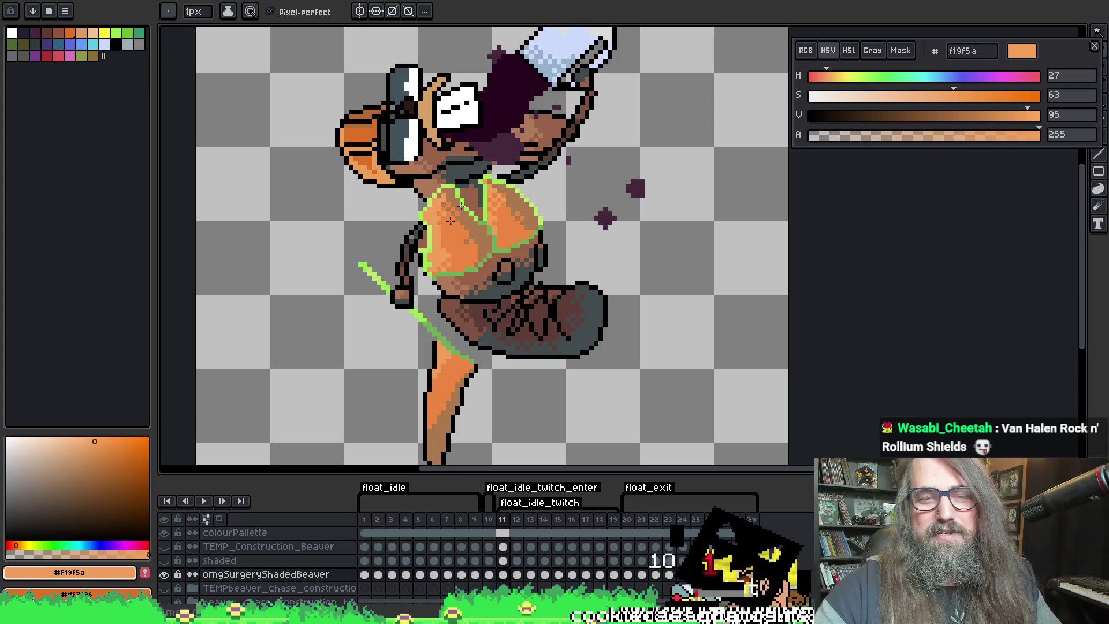
pyautogui.press('i')
pyautogui.click(496, 246)
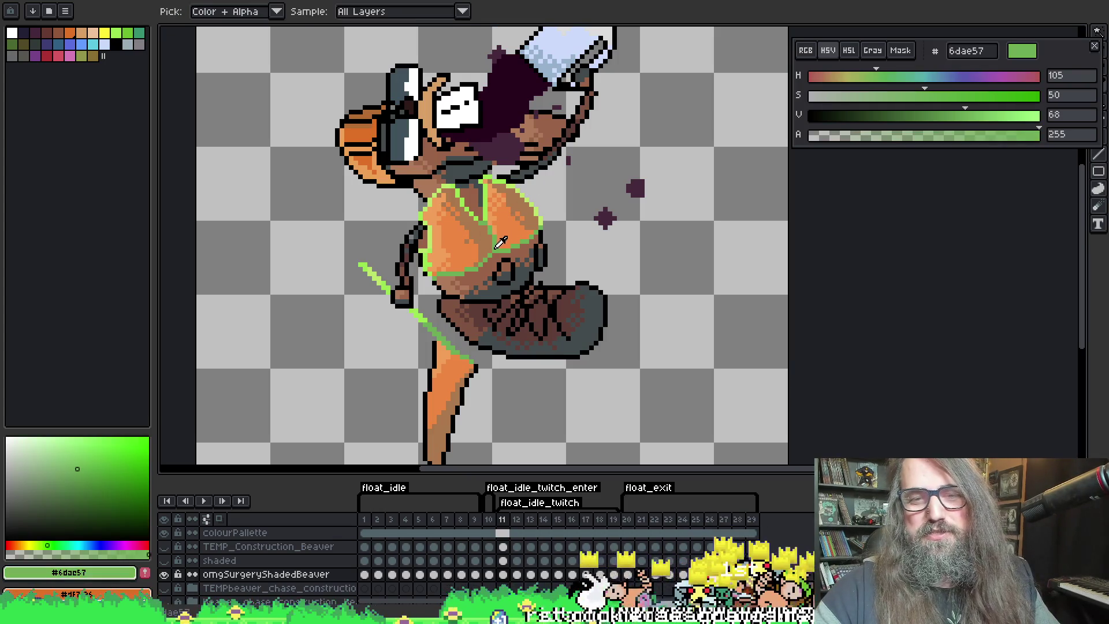
pyautogui.press('i')
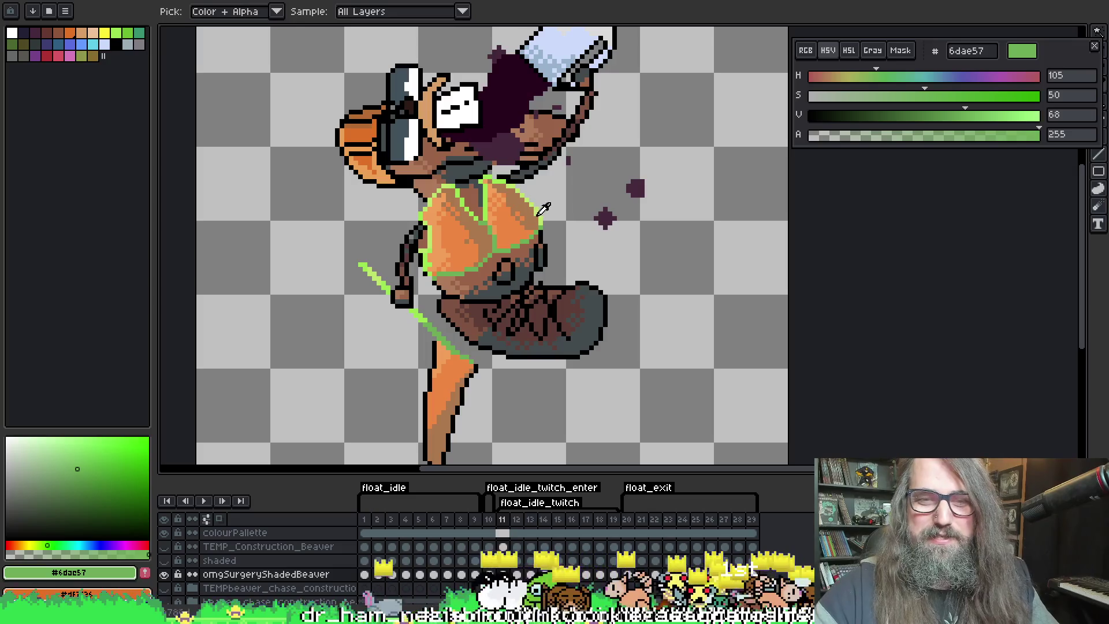
pyautogui.click(487, 266)
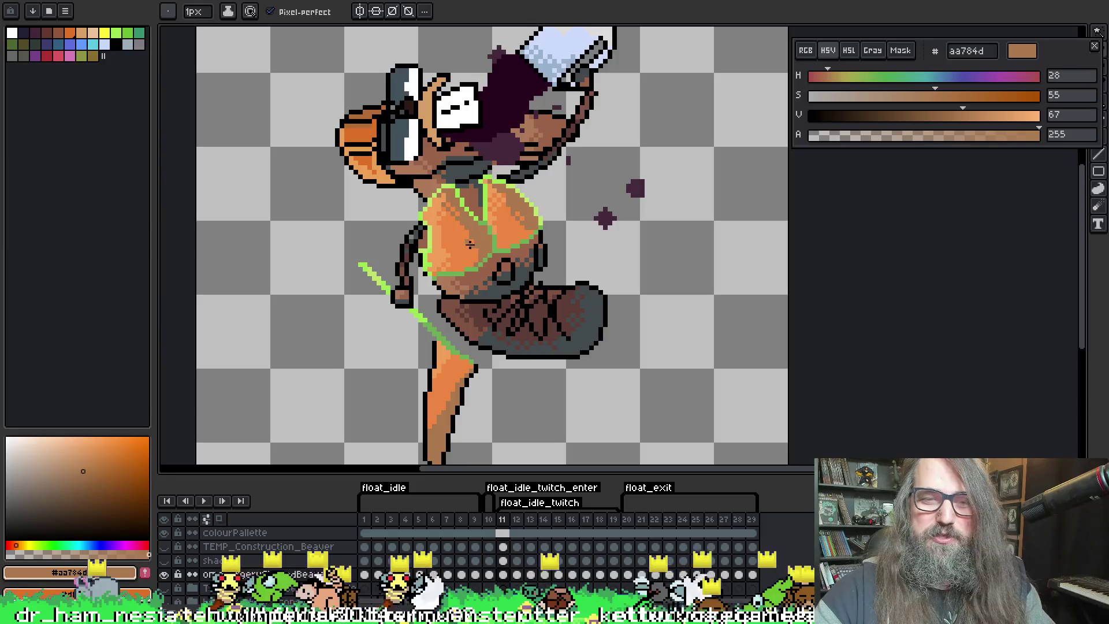
pyautogui.press('.')
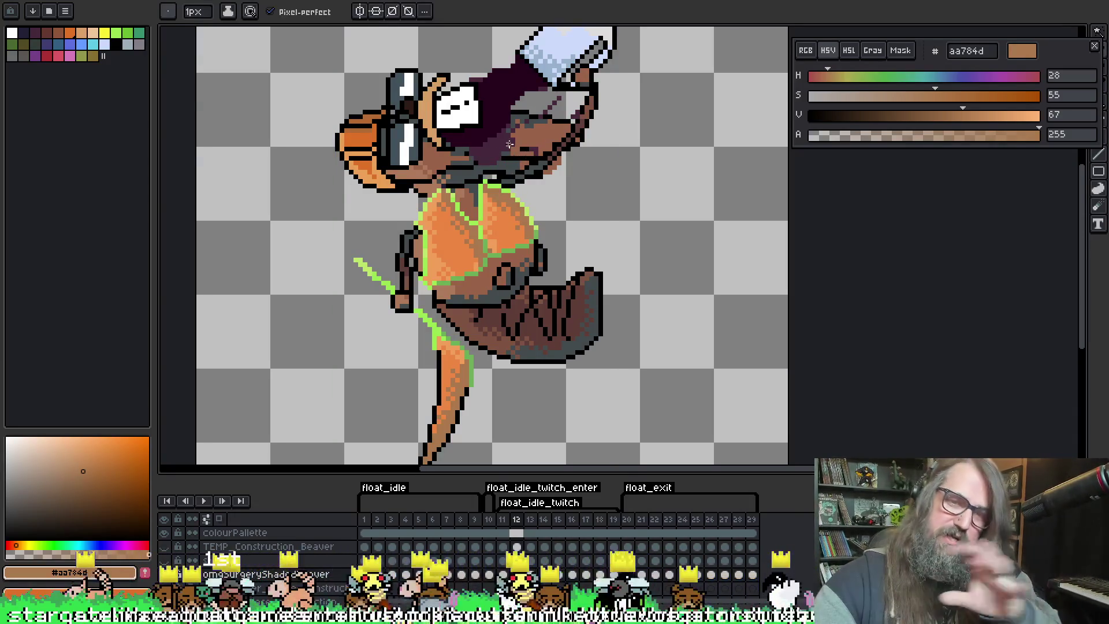
# Centre the beaver, play and stop the animation, and sample the bright belly orange and orange-brown chest
pyautogui.press('space')
pyautogui.moveTo(546, 238); pyautogui.dragTo(588, 242)
pyautogui.press('Return')
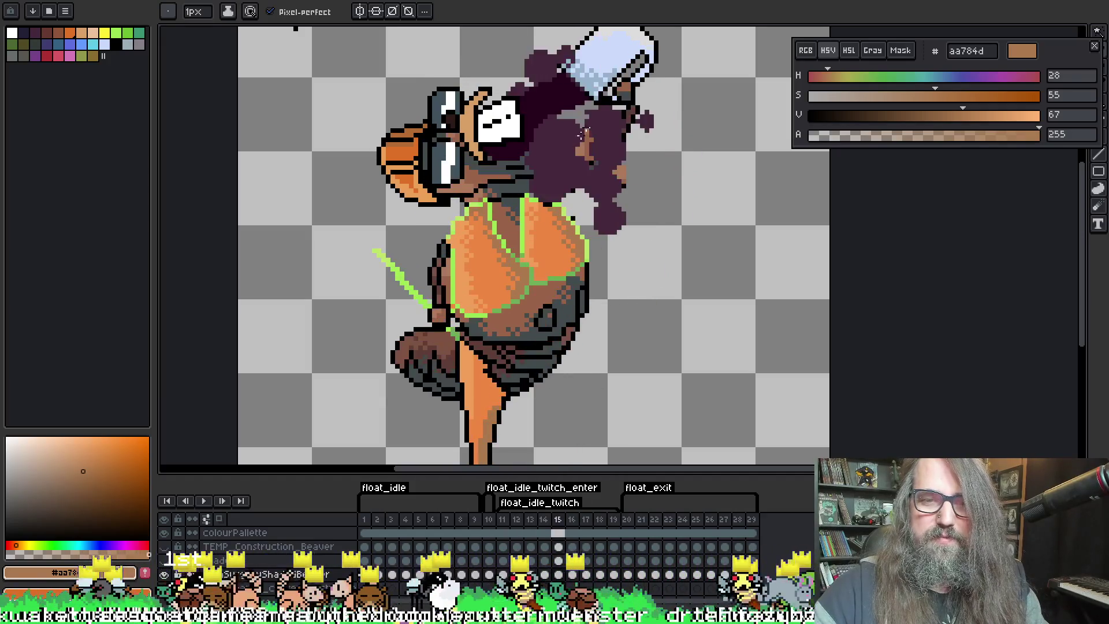
pyautogui.press('Return')
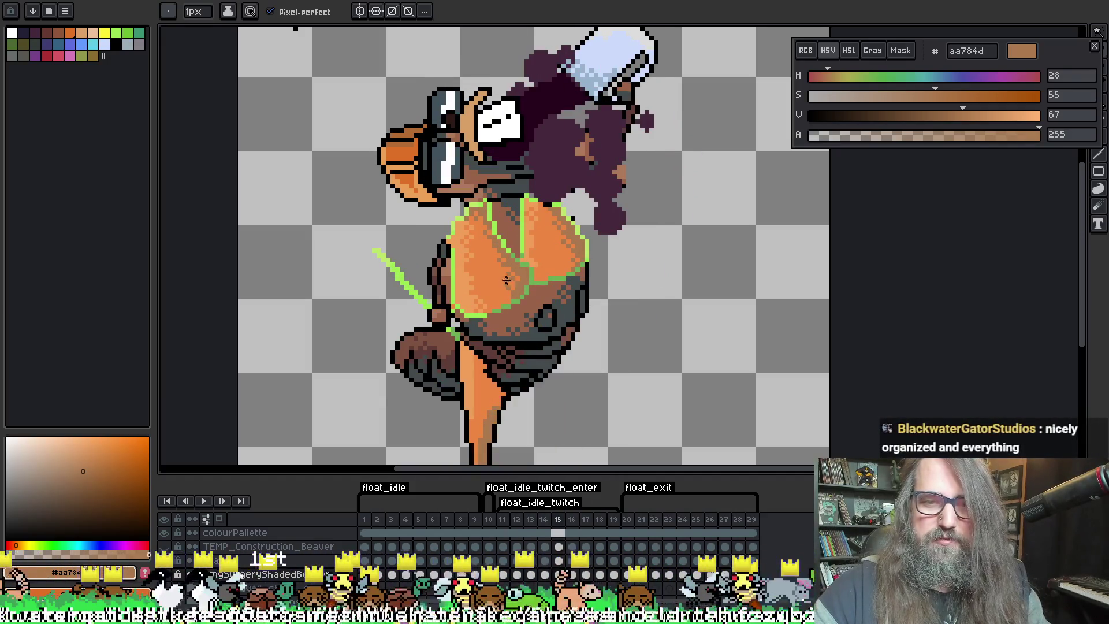
pyautogui.keyDown('alt'); pyautogui.click(508, 289); pyautogui.keyUp('alt')
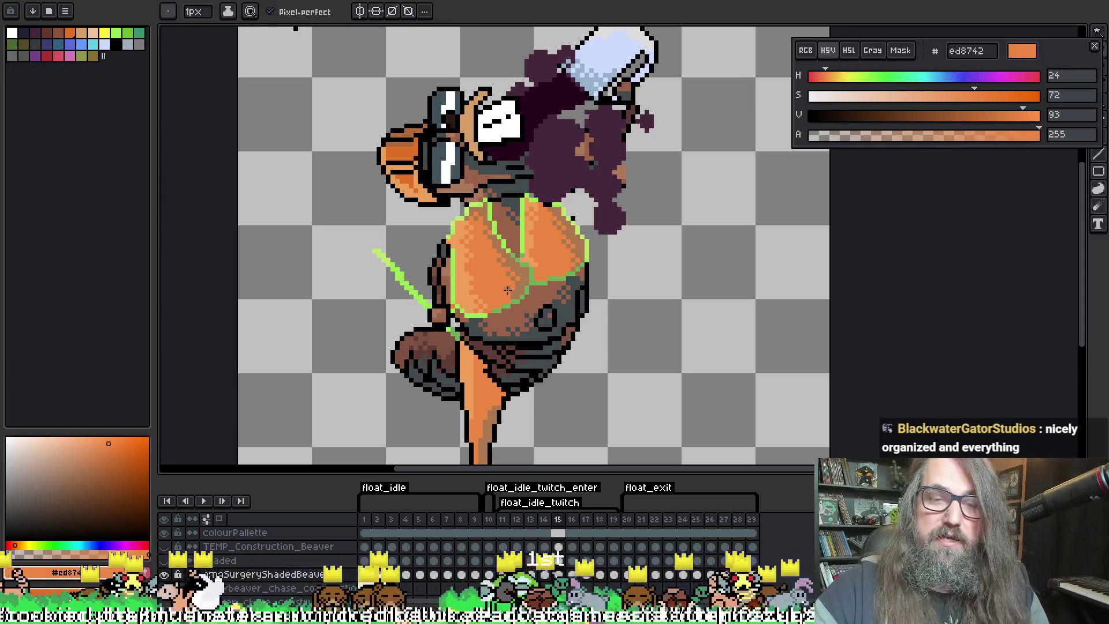
pyautogui.press('Right')
pyautogui.press('Right')
pyautogui.press('Right')
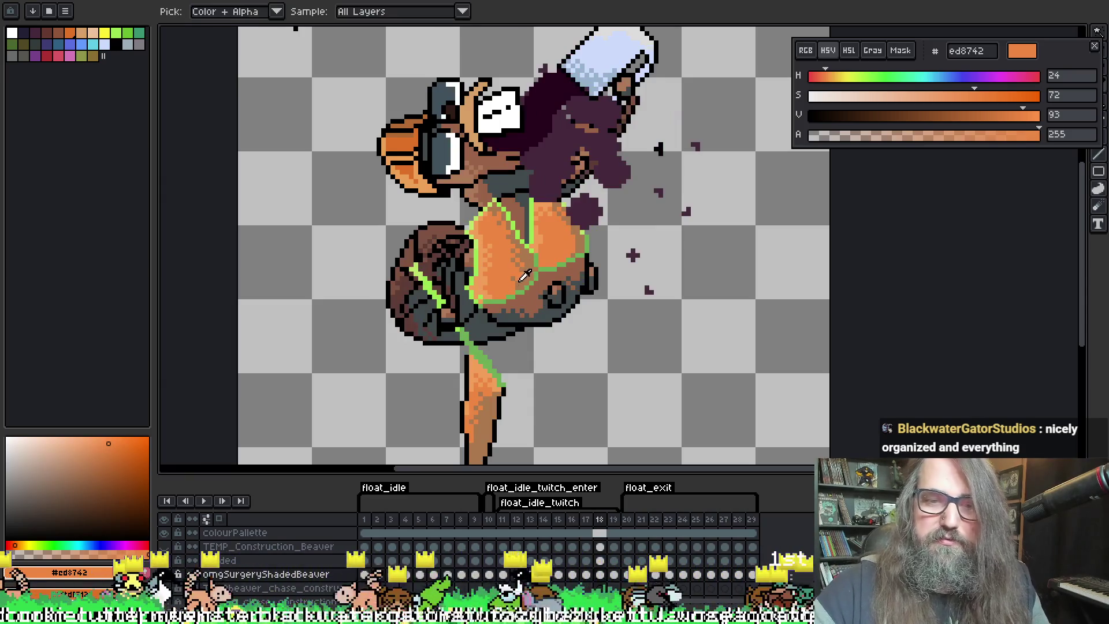
pyautogui.keyDown('alt'); pyautogui.click(529, 265); pyautogui.keyUp('alt')
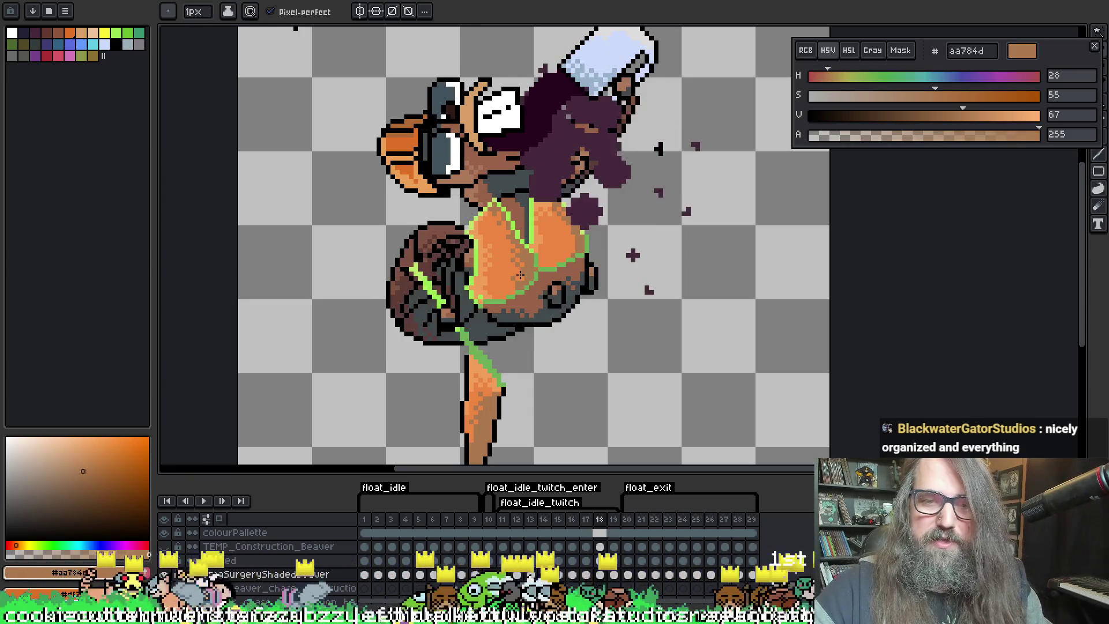
pyautogui.press('Right')
# Play the animation again and recentre the view on the sprite
pyautogui.press('Return')
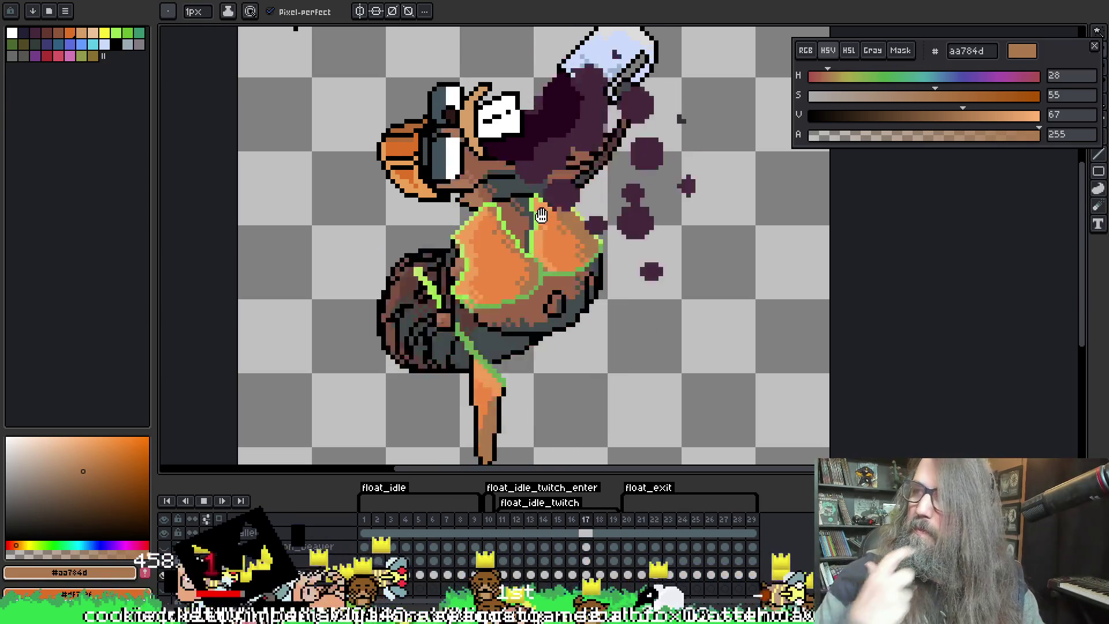
pyautogui.press('Return')
pyautogui.press('Return')
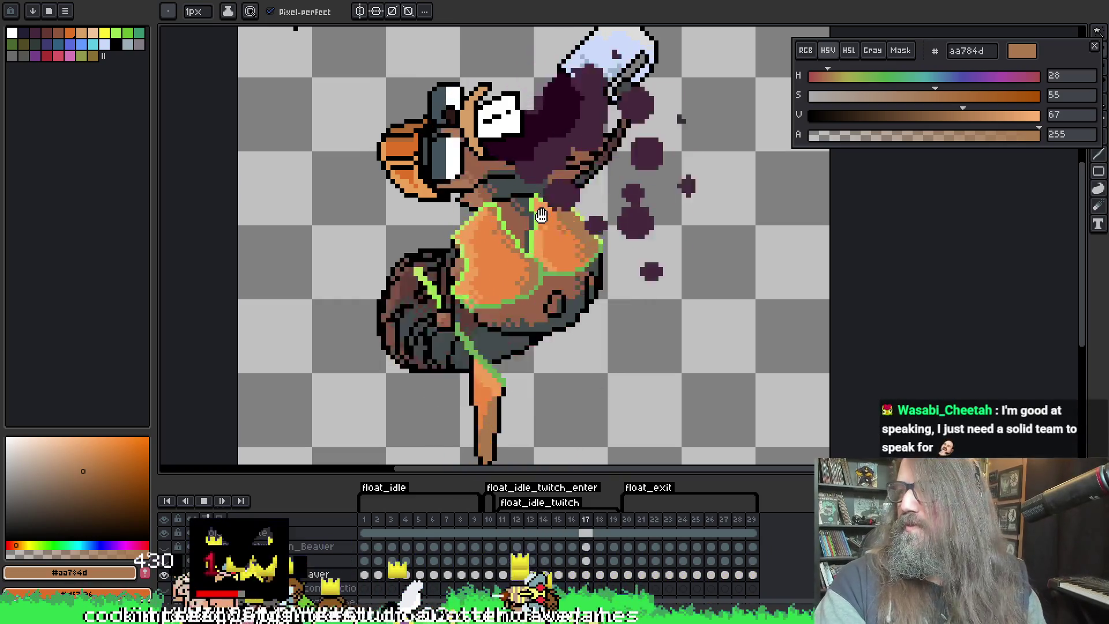
pyautogui.press('Return')
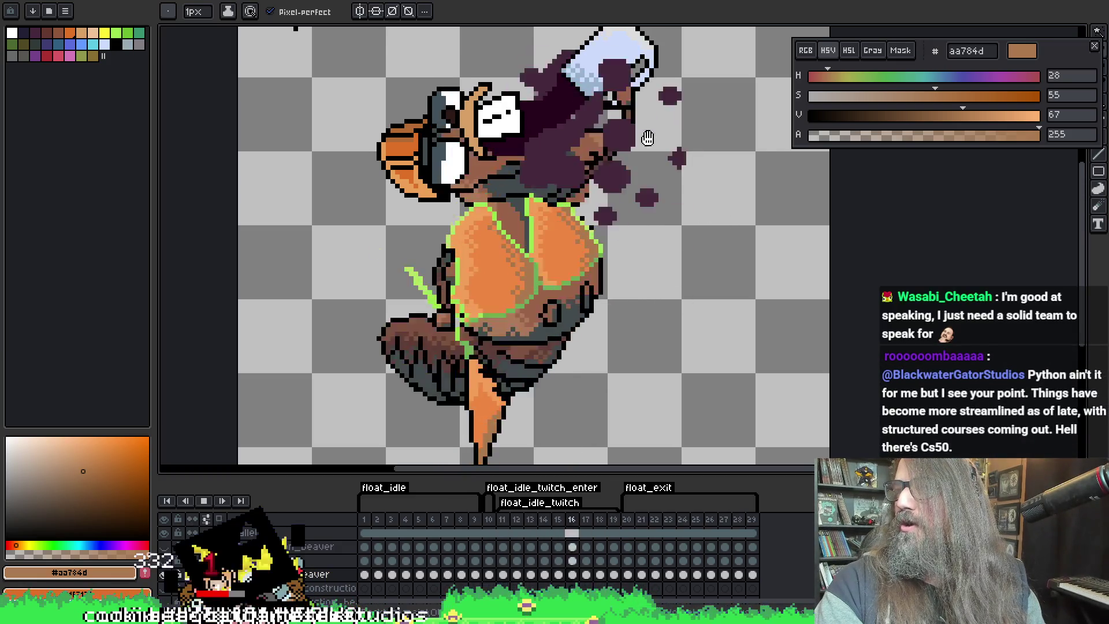
pyautogui.scroll(-1, 649, 137)
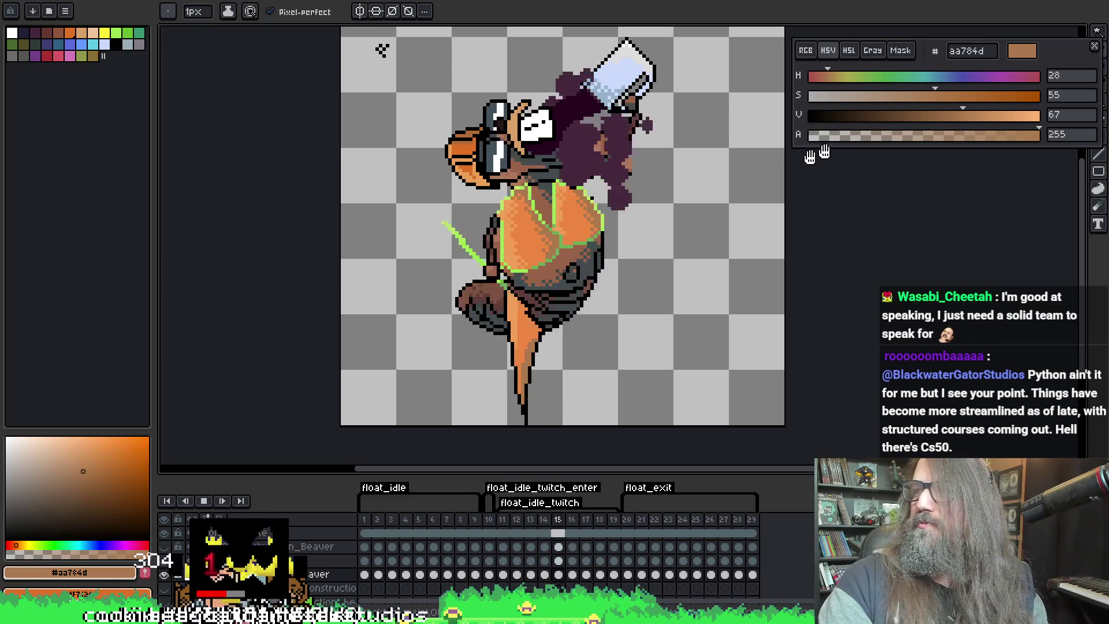
pyautogui.moveTo(805, 181); pyautogui.dragTo(787, 208)
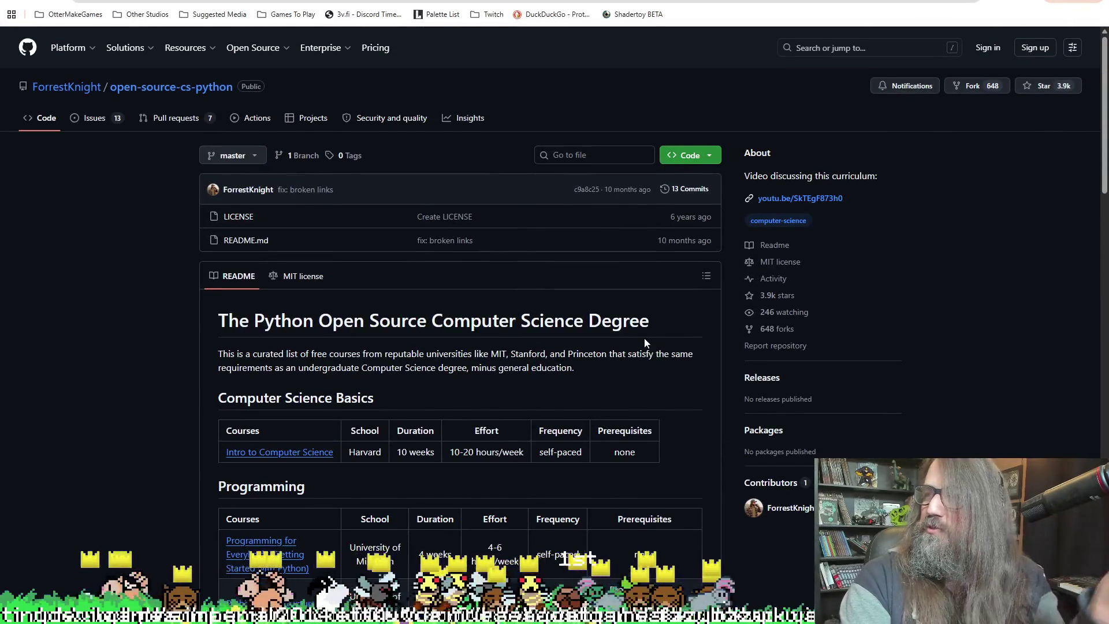
# Scroll through the README's Programming and Math course tables, then switch back to Aseprite
pyautogui.scroll(-1, 151, 385)
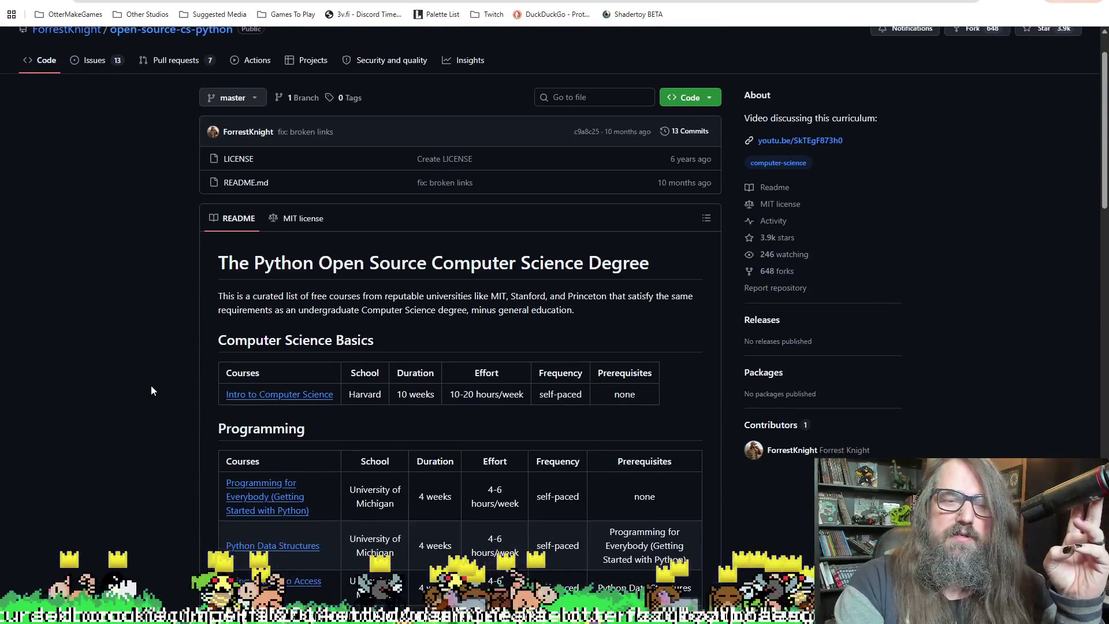
pyautogui.scroll(-3, 158, 348)
pyautogui.scroll(-1, 109, 351)
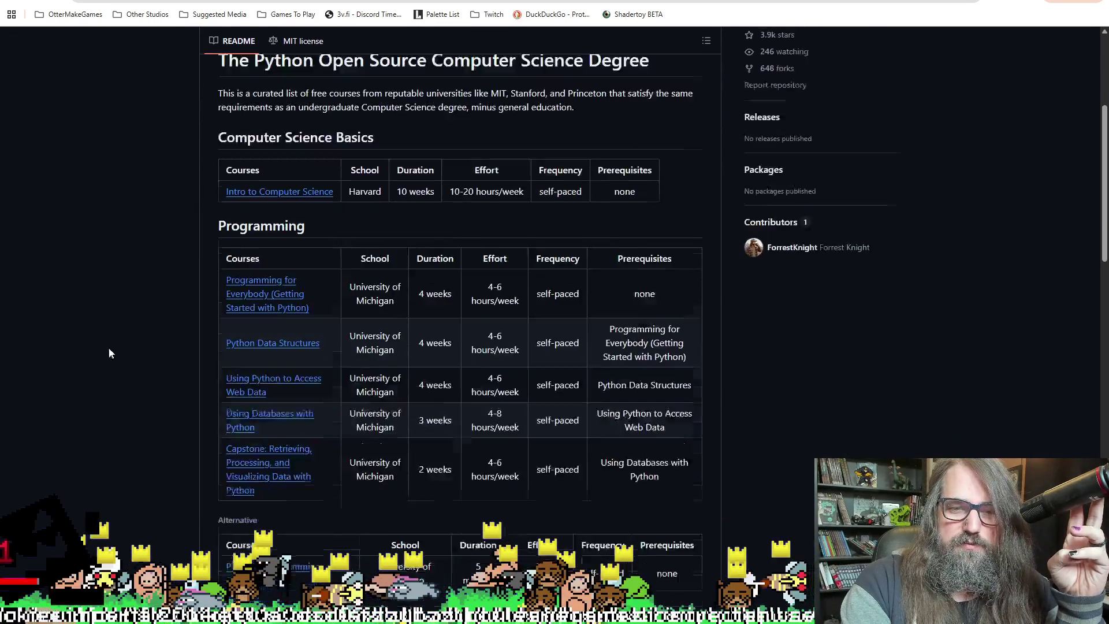
pyautogui.scroll(1, 206, 256)
pyautogui.scroll(2, 358, 268)
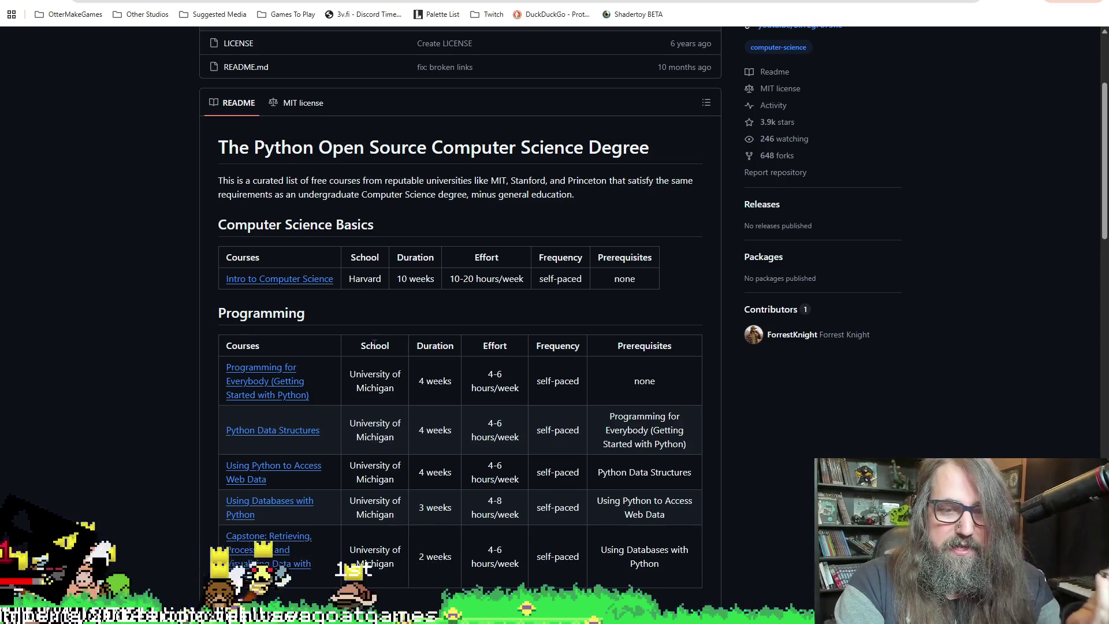
pyautogui.scroll(-1, 375, 300)
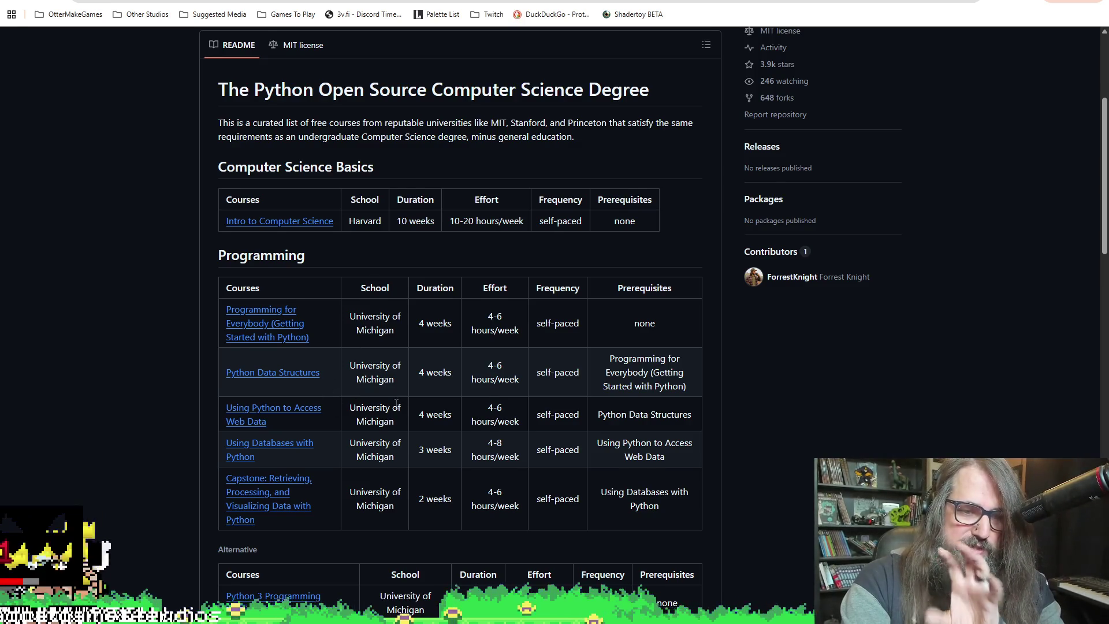
pyautogui.scroll(-7, 378, 377)
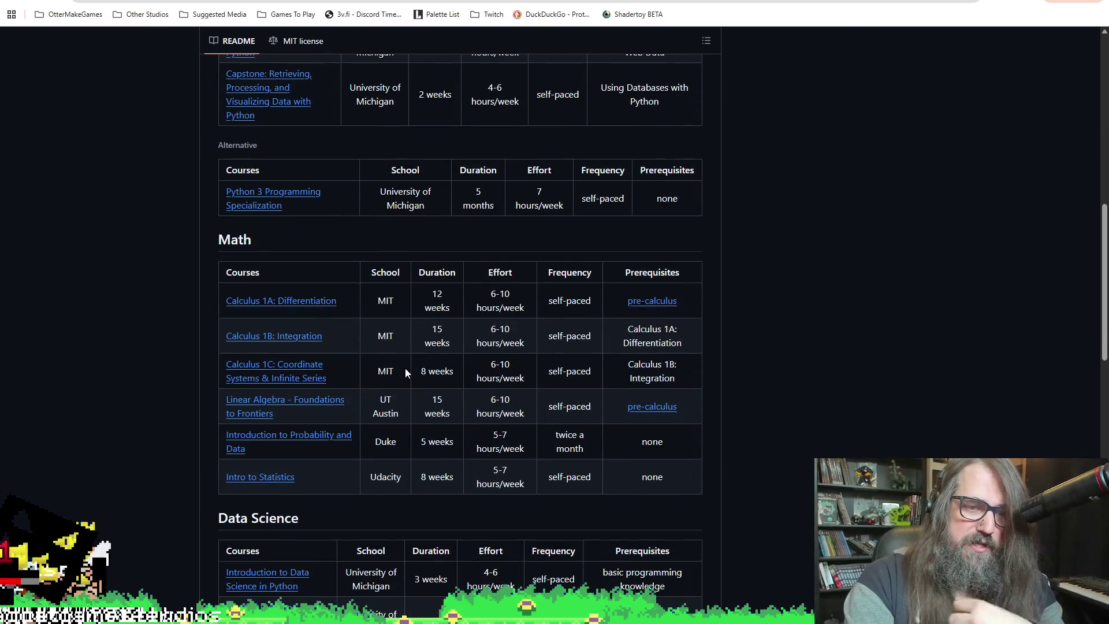
pyautogui.scroll(-4, 404, 369)
pyautogui.scroll(-5, 449, 362)
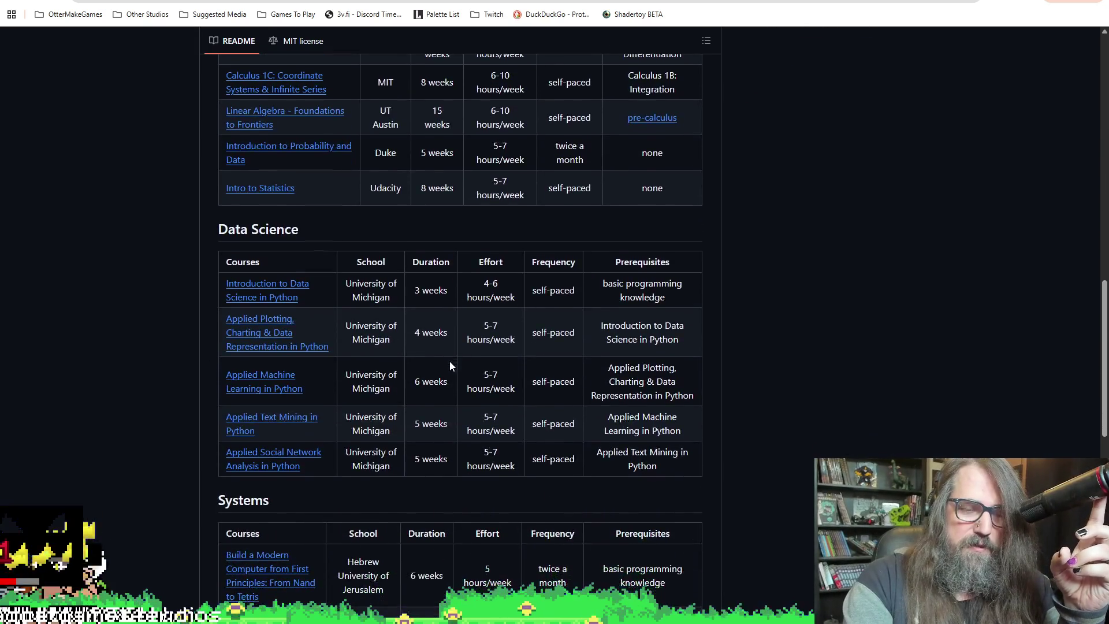
pyautogui.scroll(9, 397, 375)
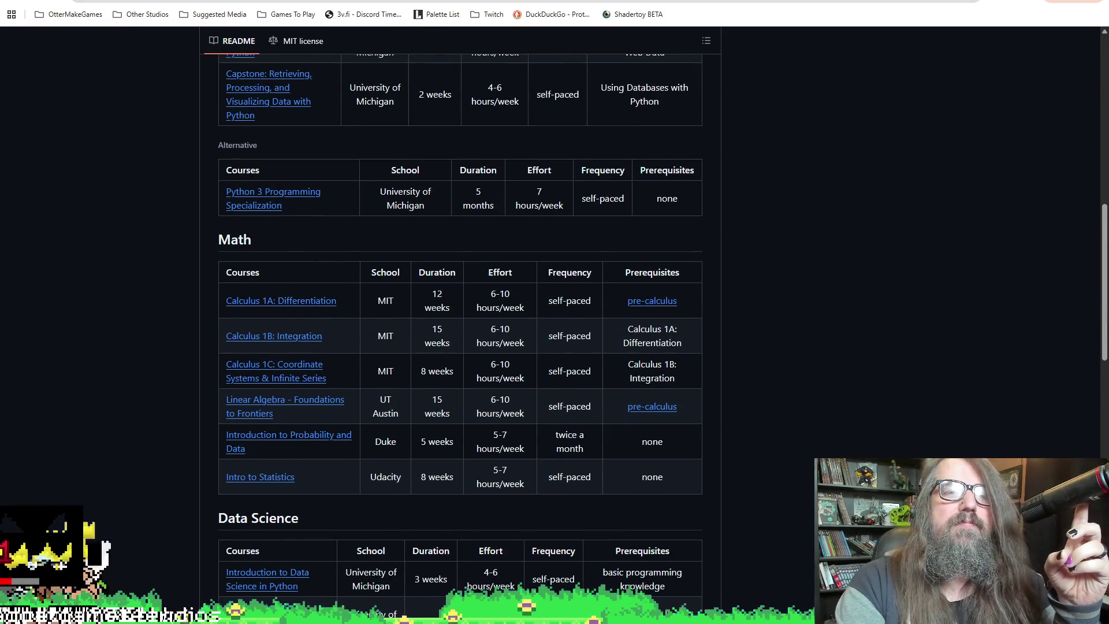
pyautogui.hotkey('alt', 'Tab')
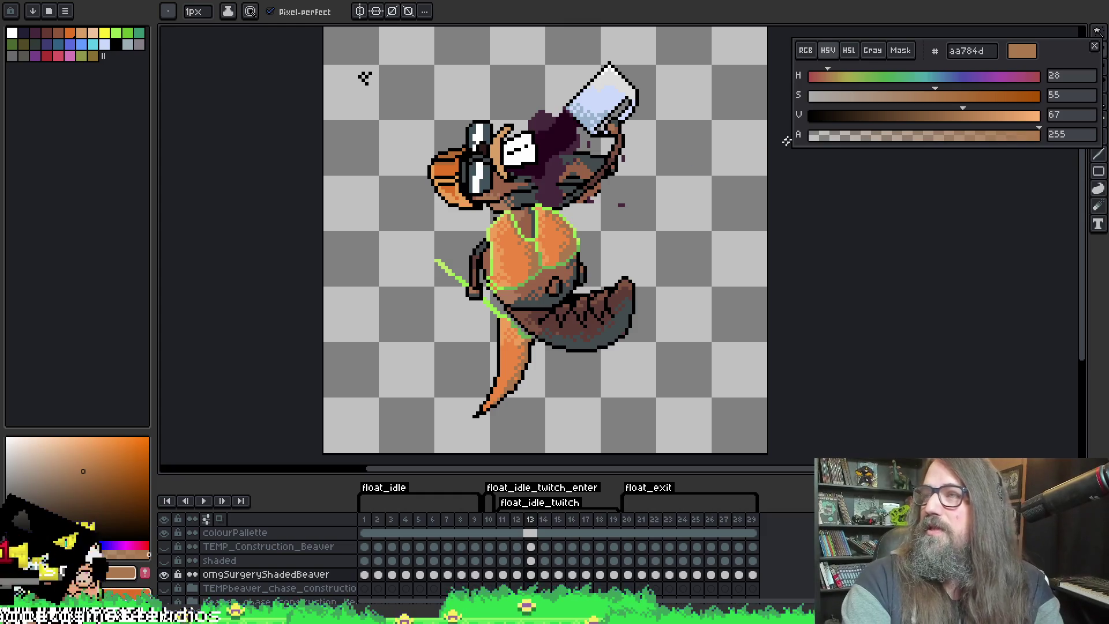
# Jump ahead, play and stop the animation, and eyedrop the torso orange #ed8742
pyautogui.press('Right')
pyautogui.press('Right')
pyautogui.press('Right')
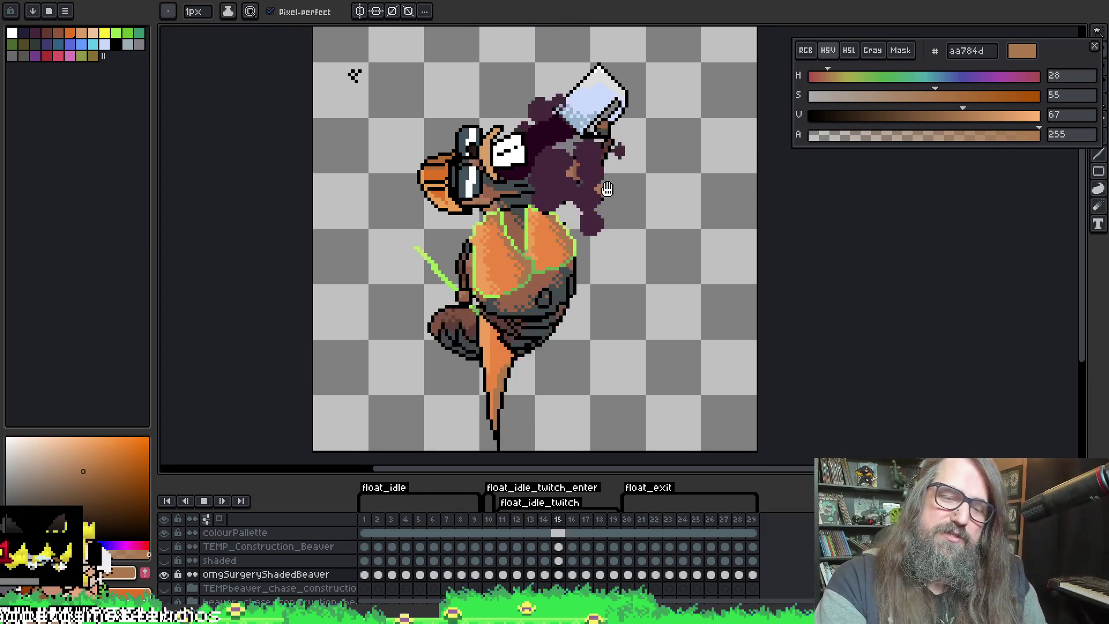
pyautogui.press('Return')
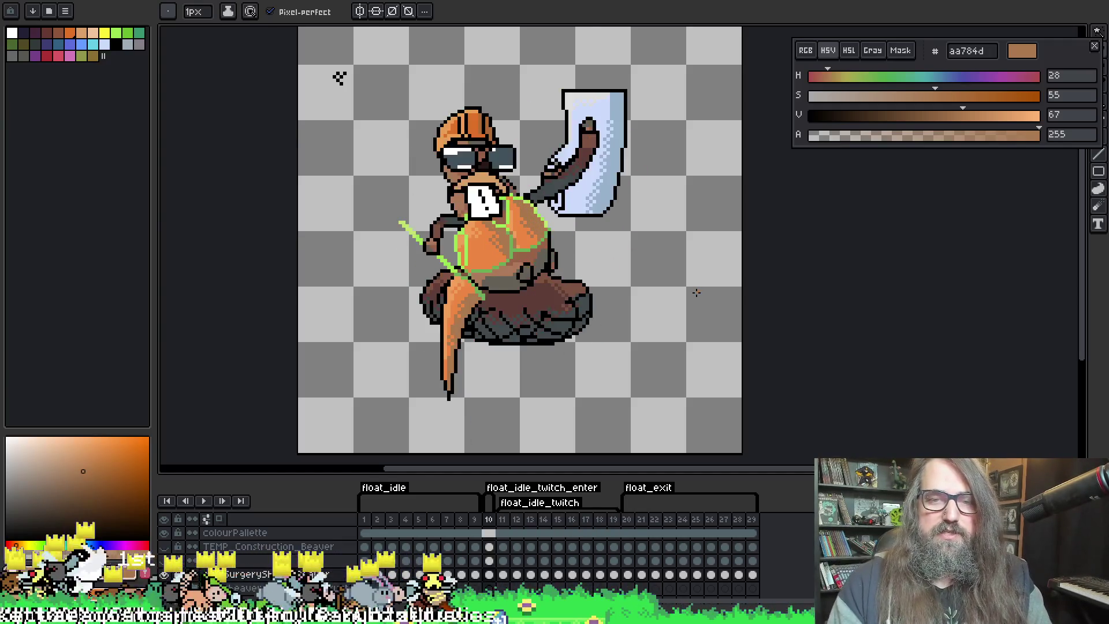
pyautogui.press('Return')
pyautogui.scroll(2, 428, 254)
pyautogui.scroll(1, 428, 254)
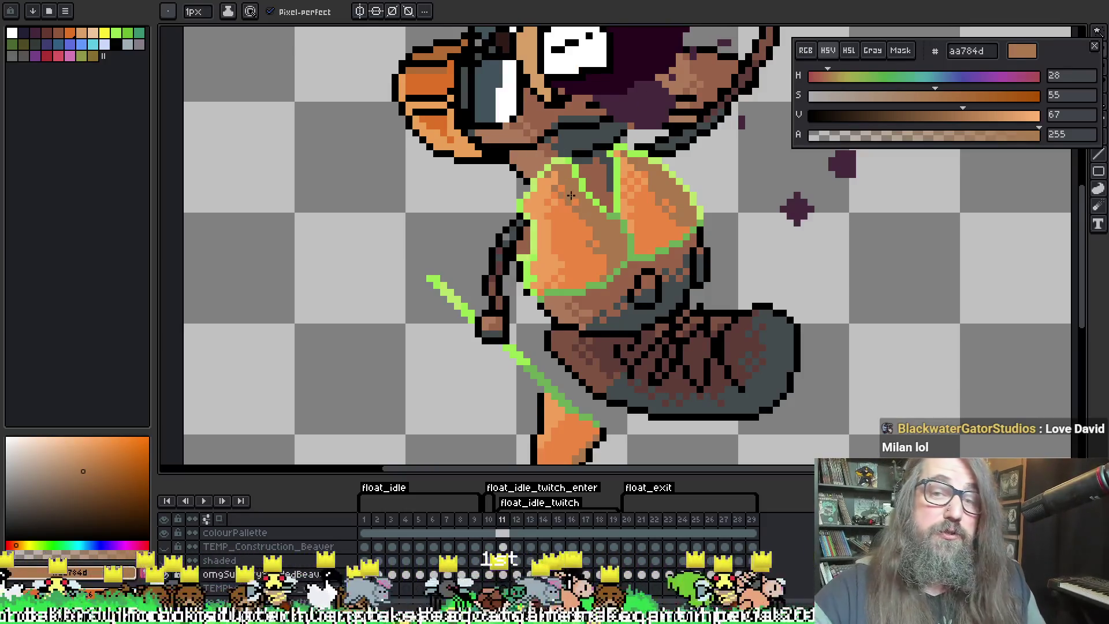
pyautogui.keyDown('alt'); pyautogui.click(587, 210); pyautogui.keyUp('alt')
# Compare frames 11 and 12, then centre the view on the beaver's torso
pyautogui.press('Left')
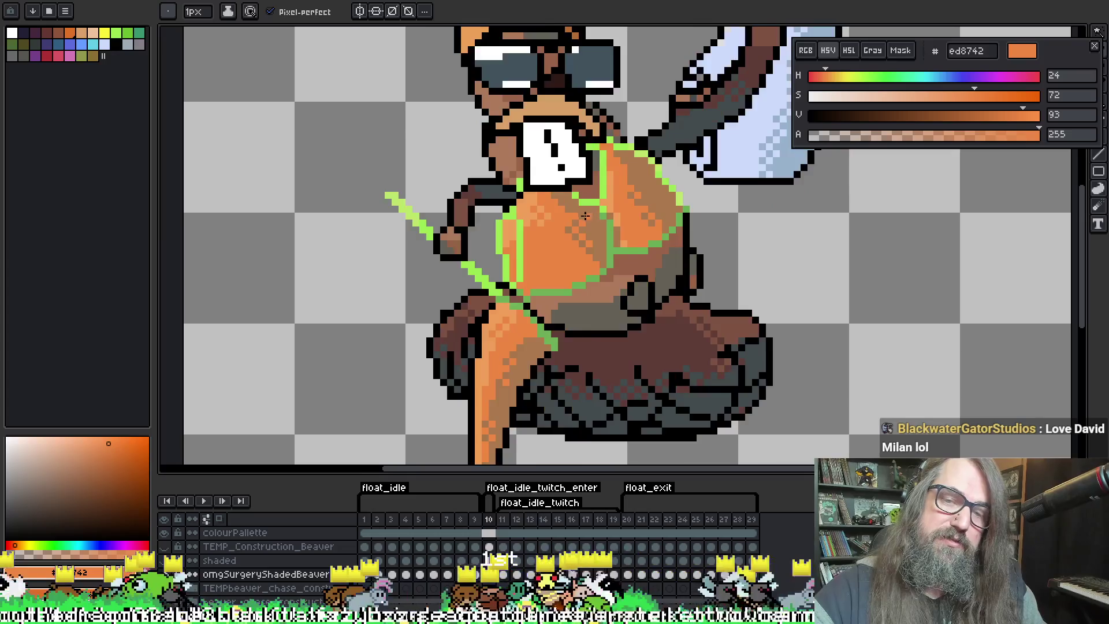
pyautogui.press('Right')
pyautogui.press('Right')
pyautogui.press('Left')
pyautogui.press('Left')
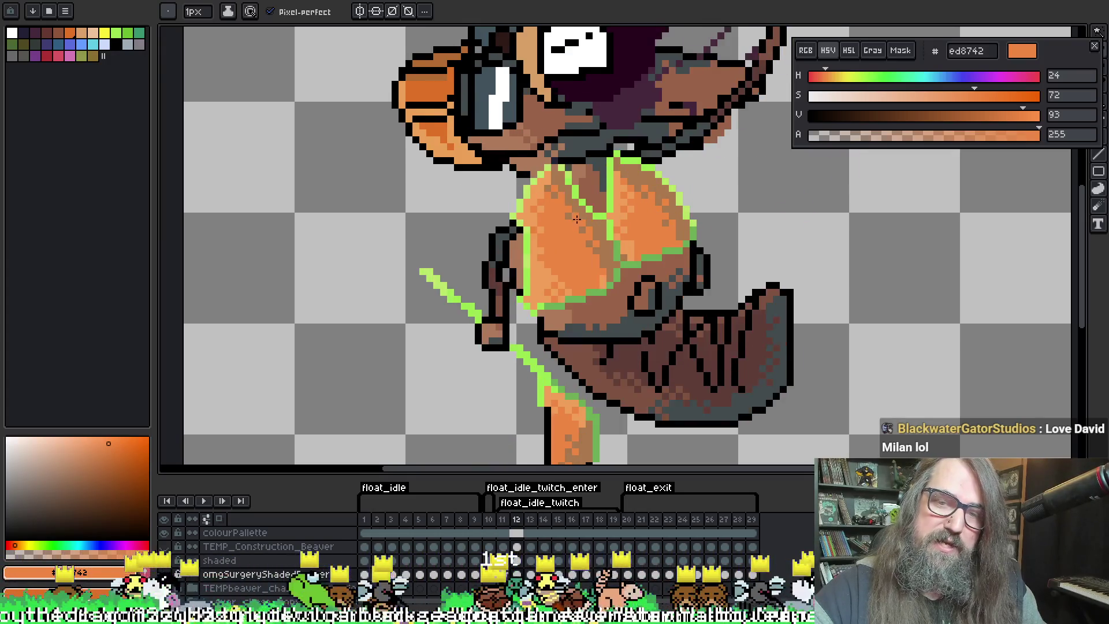
pyautogui.press('Right')
pyautogui.press('Left')
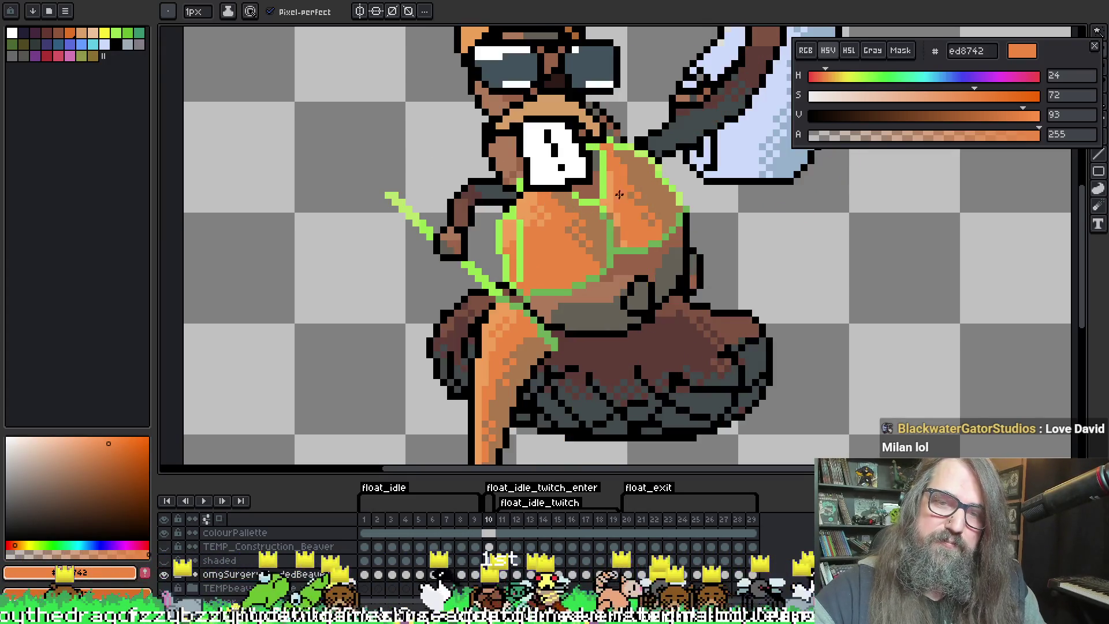
pyautogui.press('Right')
pyautogui.press('Right')
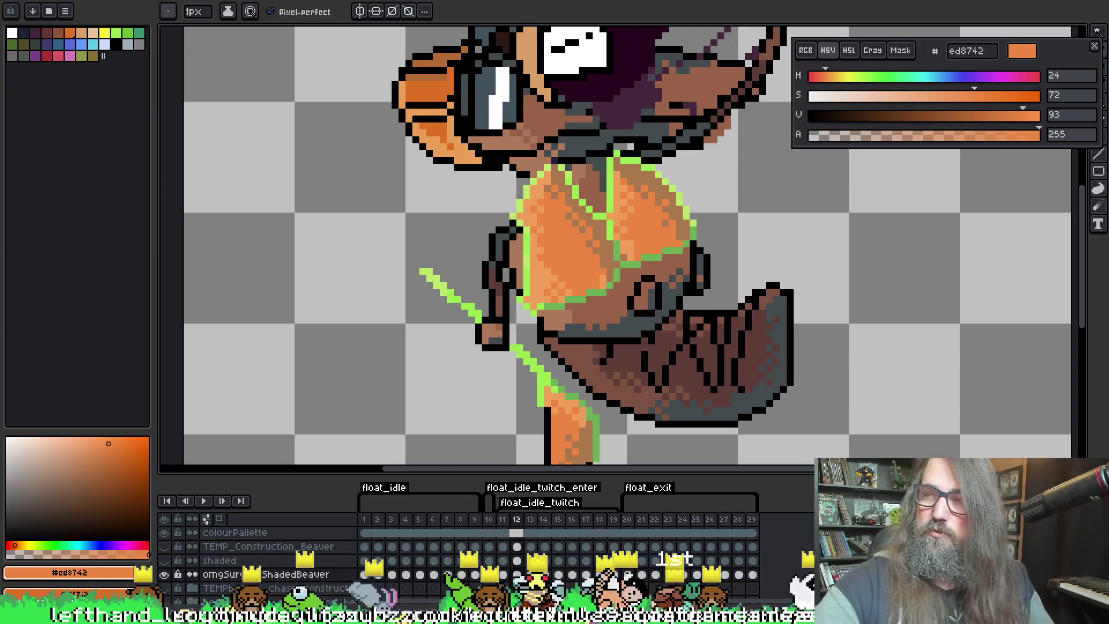
pyautogui.moveTo(648, 205); pyautogui.dragTo(603, 216)
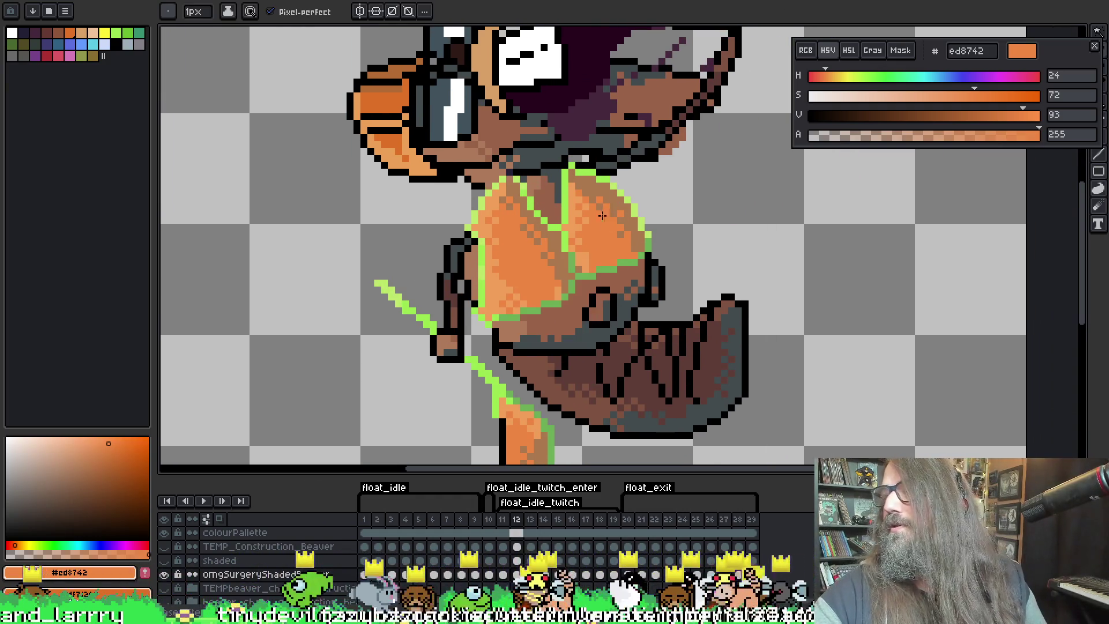
pyautogui.moveTo(599, 166); pyautogui.dragTo(598, 173)
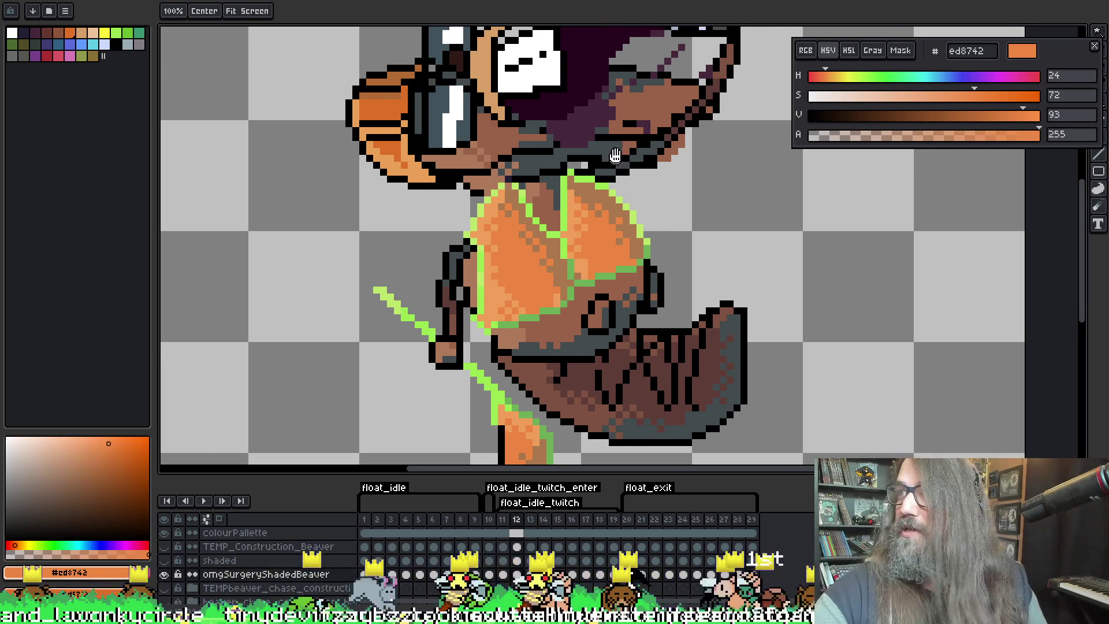
# Play the animation and reposition the view around the whole sprite
pyautogui.press('Return')
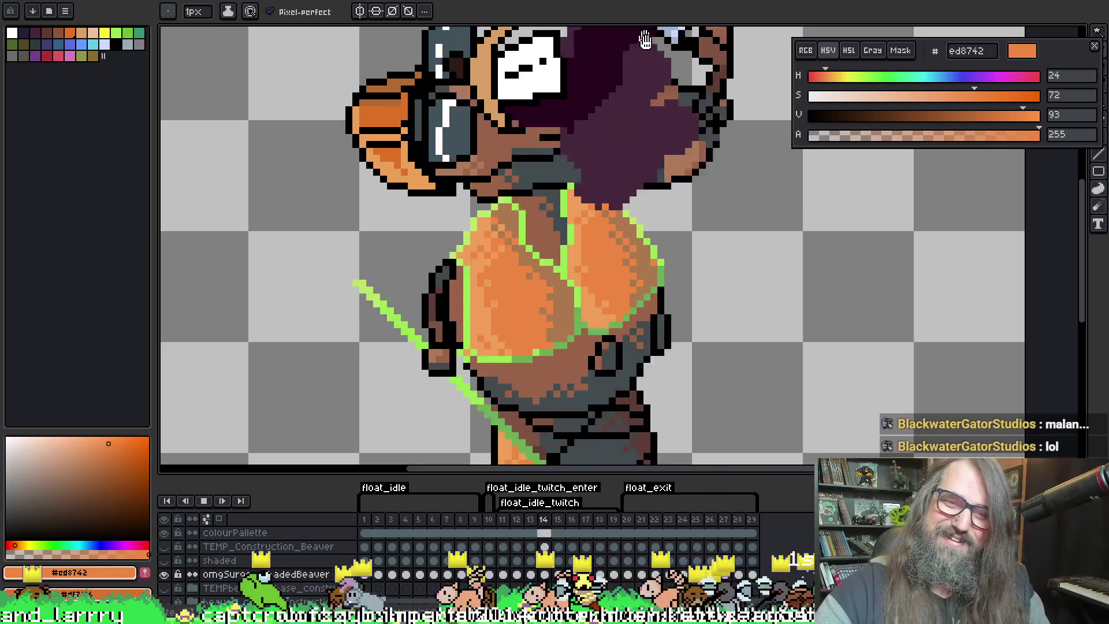
pyautogui.scroll(-2, 628, 65)
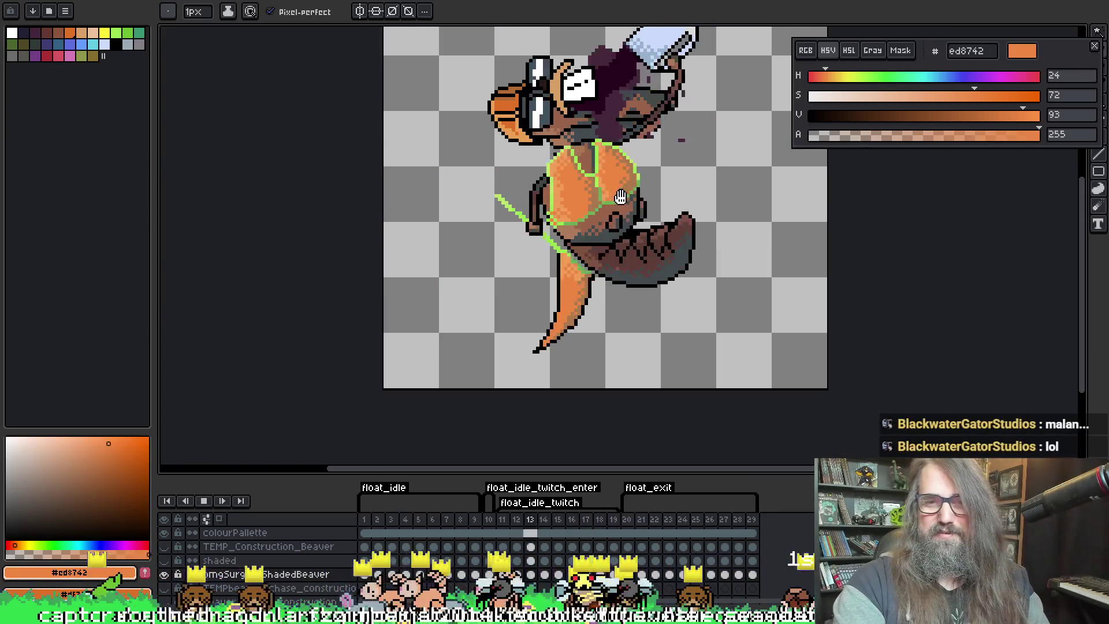
pyautogui.scroll(-1, 621, 196)
pyautogui.moveTo(621, 196); pyautogui.dragTo(543, 272)
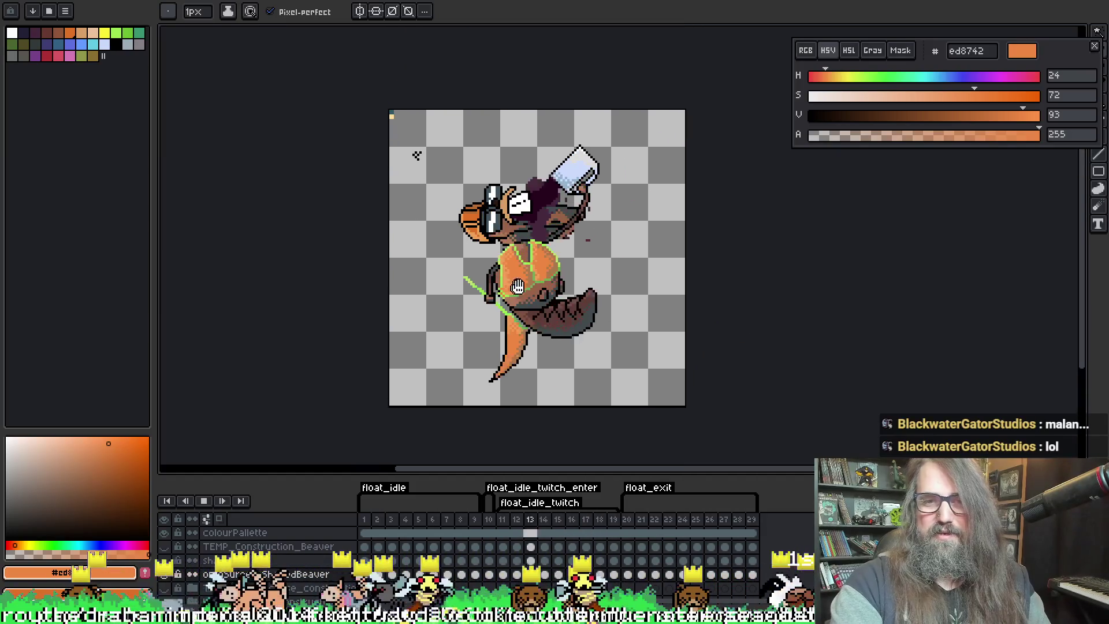
pyautogui.scroll(1, 541, 273)
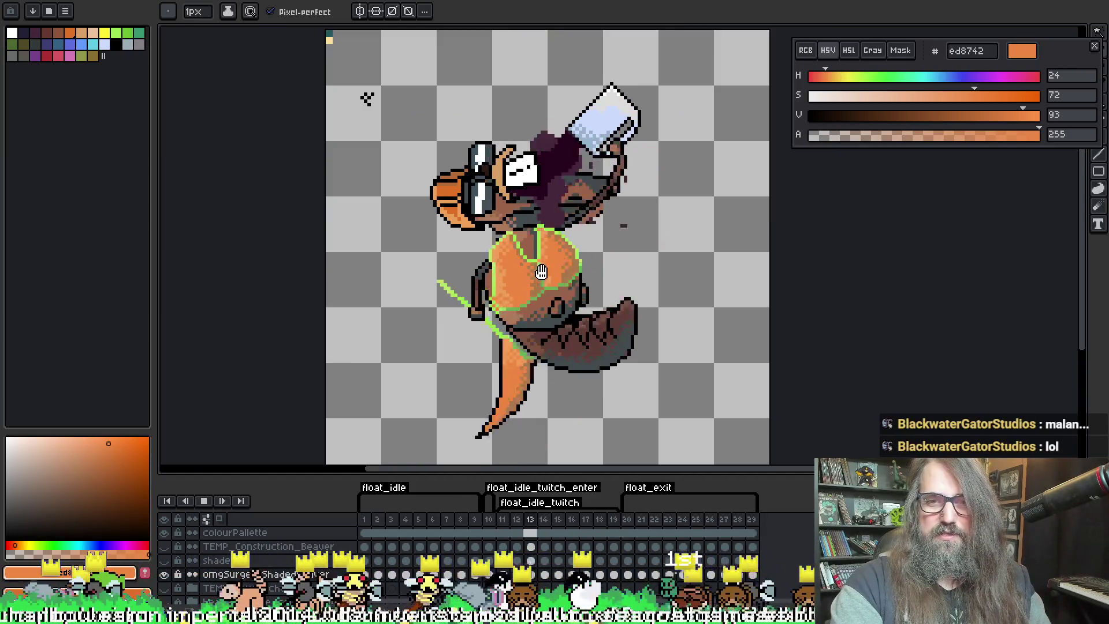
pyautogui.scroll(1, 572, 272)
pyautogui.scroll(-1, 699, 124)
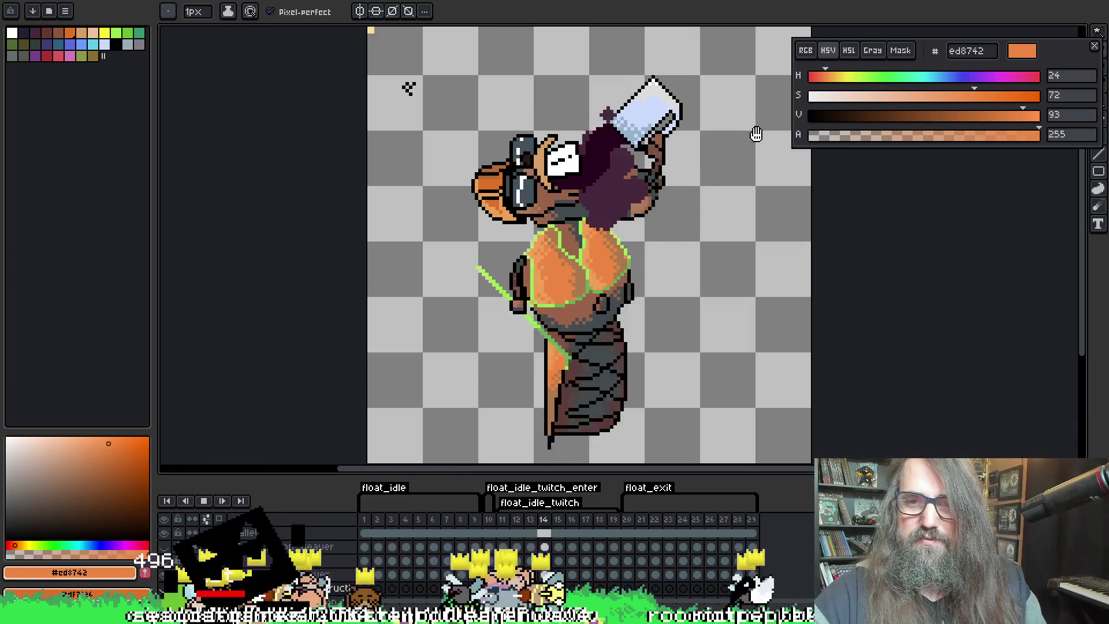
# Switch to the Eraser, step through frames 18–19, and play the animation until it stops on frame 28
pyautogui.press('e')
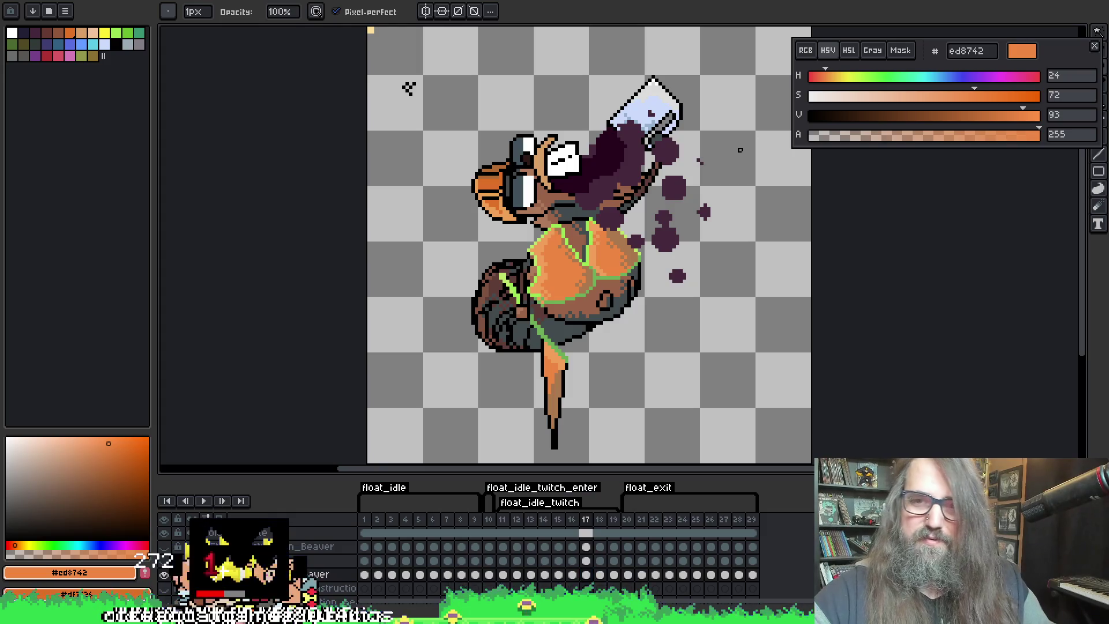
pyautogui.press('Right')
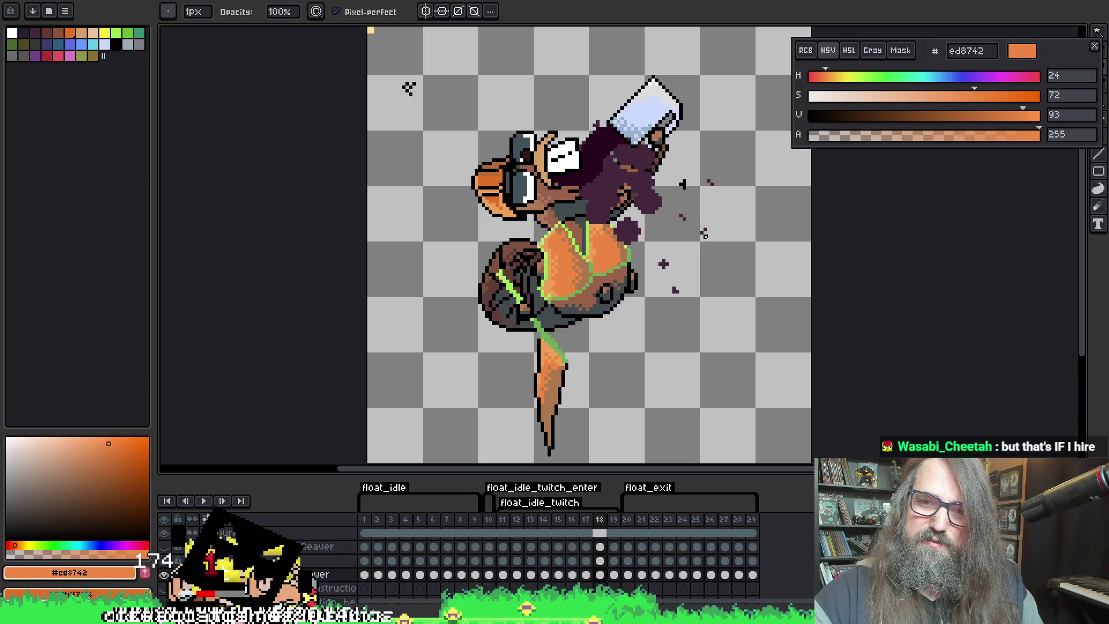
pyautogui.press('Right')
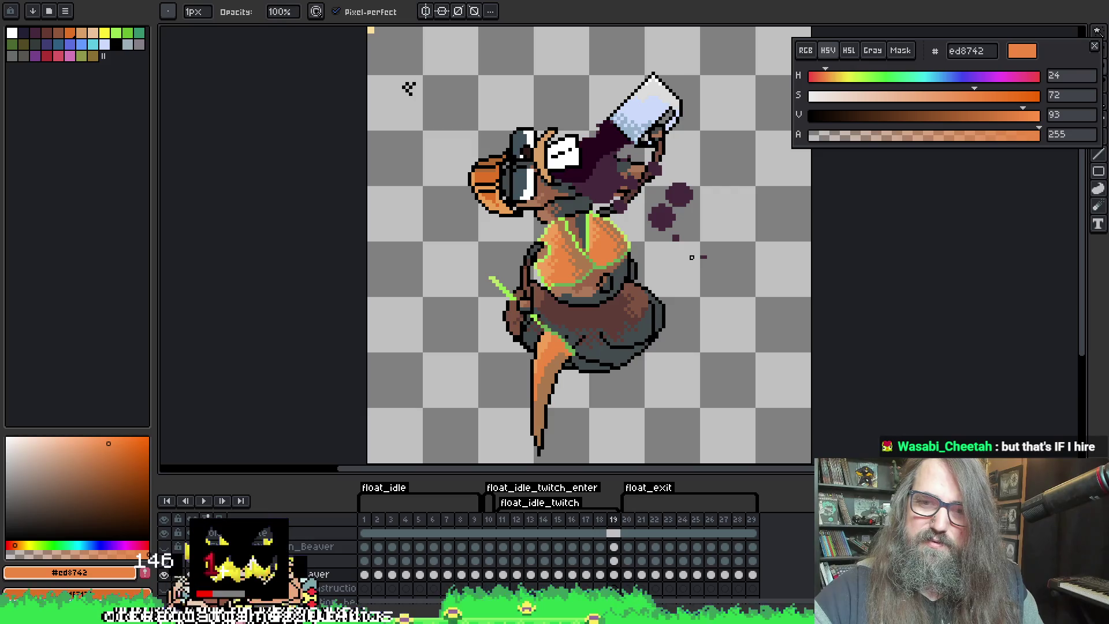
pyautogui.press('Return')
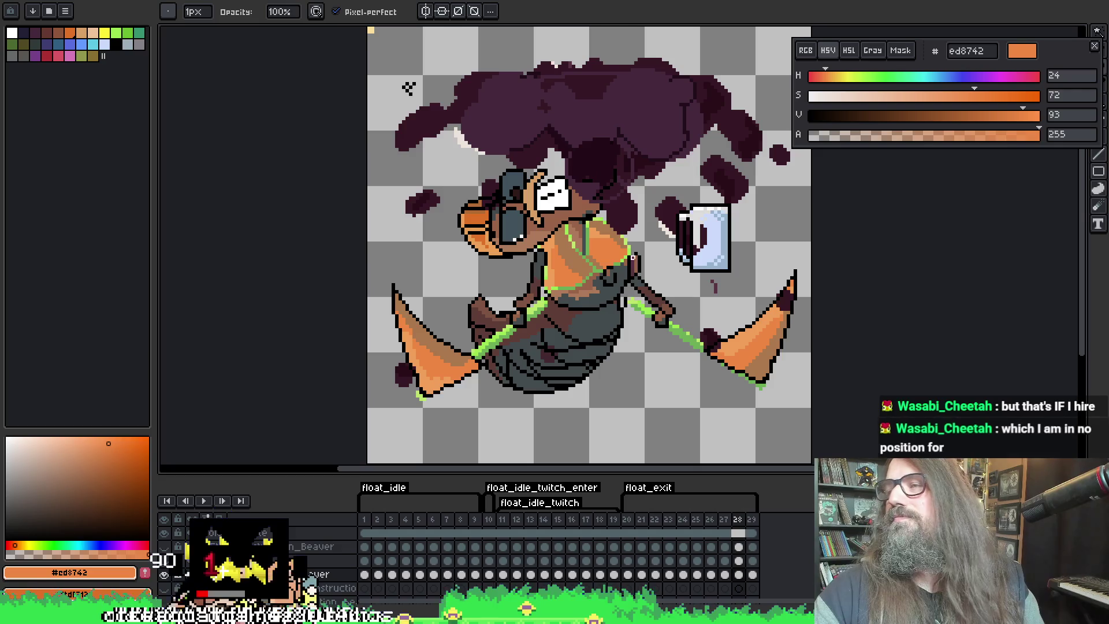
pyautogui.press('Return')
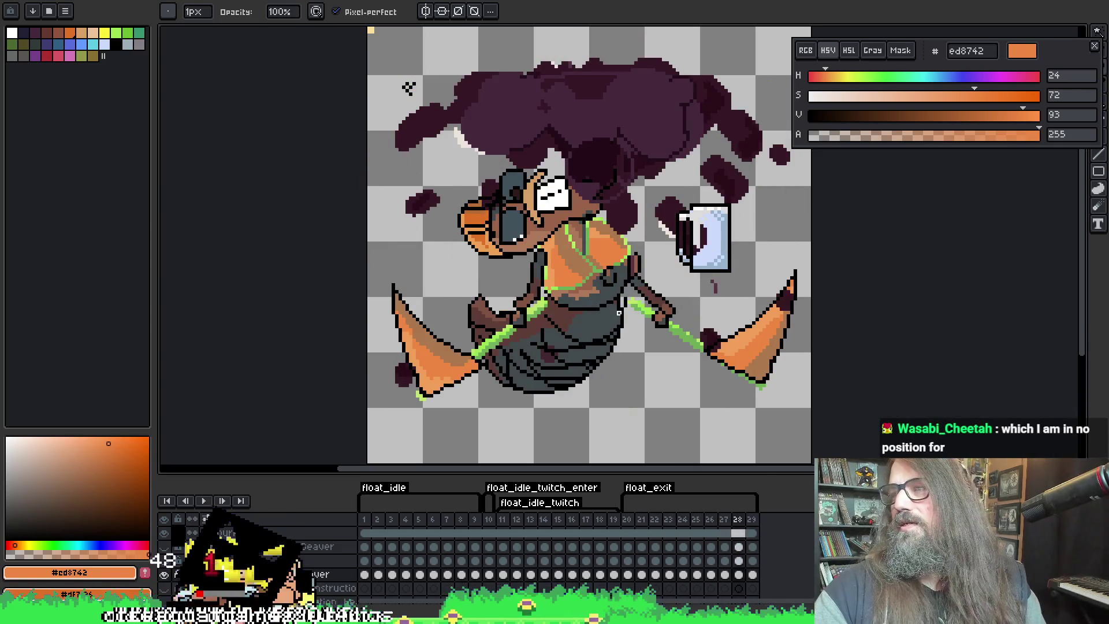
pyautogui.rightClick(514, 250)
pyautogui.press('Escape')
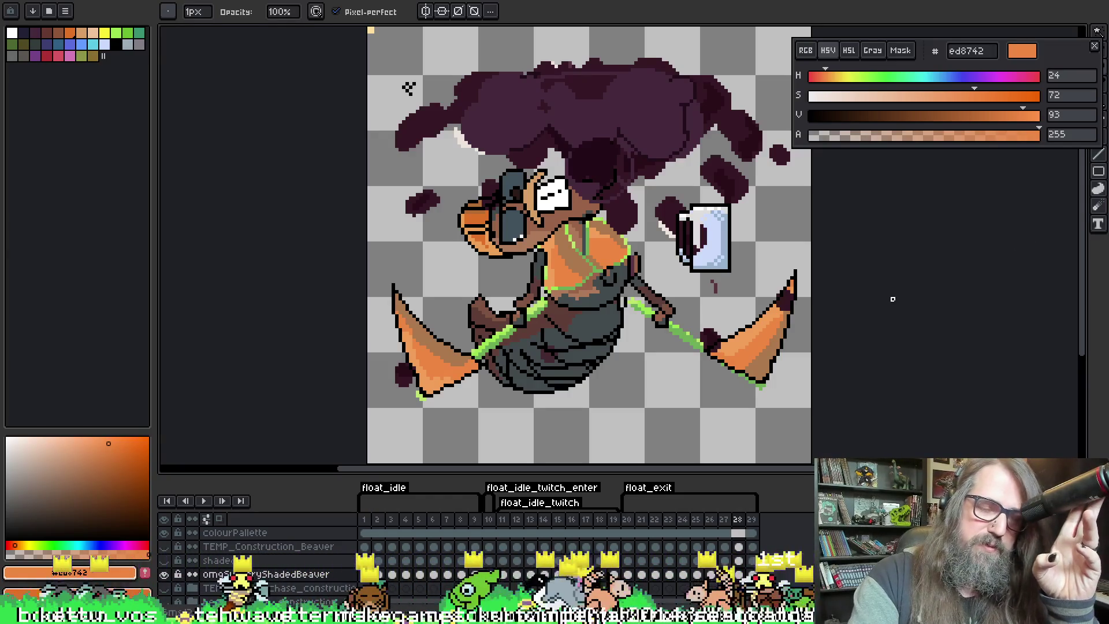
pyautogui.scroll(-1, 826, 288)
# Swap to the Move tool and back to the Pencil, jump to frame 20, then cancel the file browser
pyautogui.press('v')
pyautogui.rightClick(514, 250)
pyautogui.press('b')
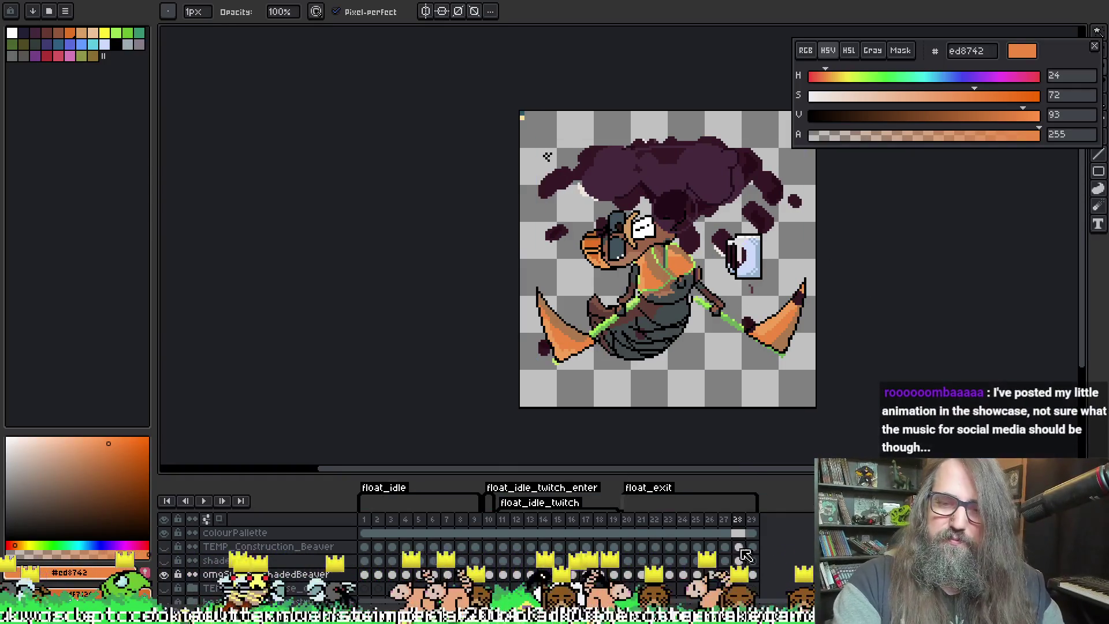
pyautogui.click(628, 574)
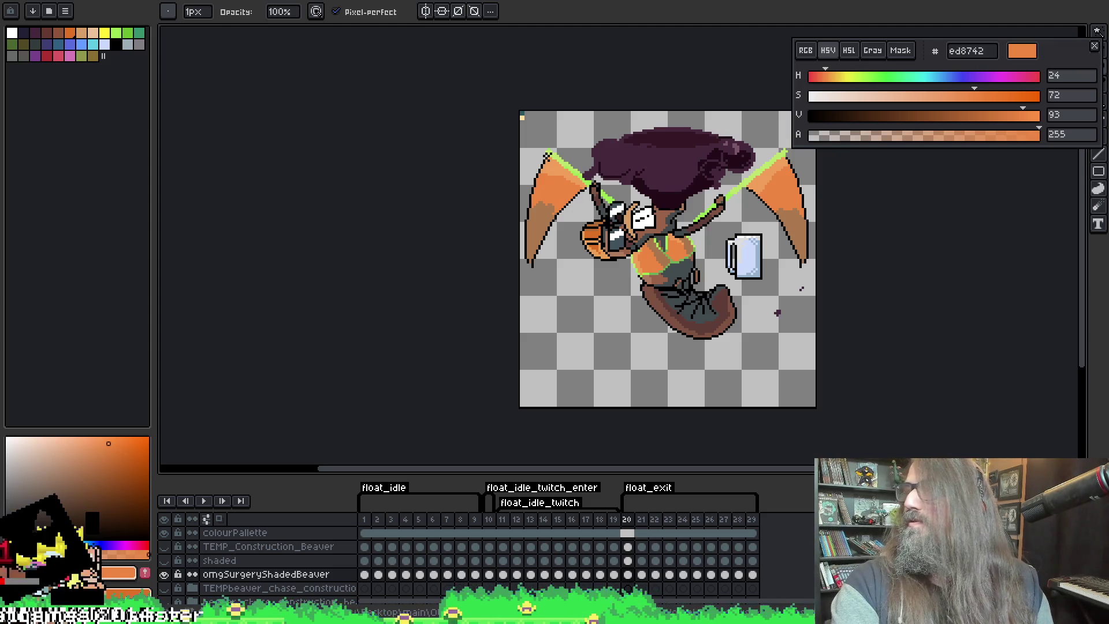
pyautogui.hotkey('ctrl', 'o')
pyautogui.press('Escape')
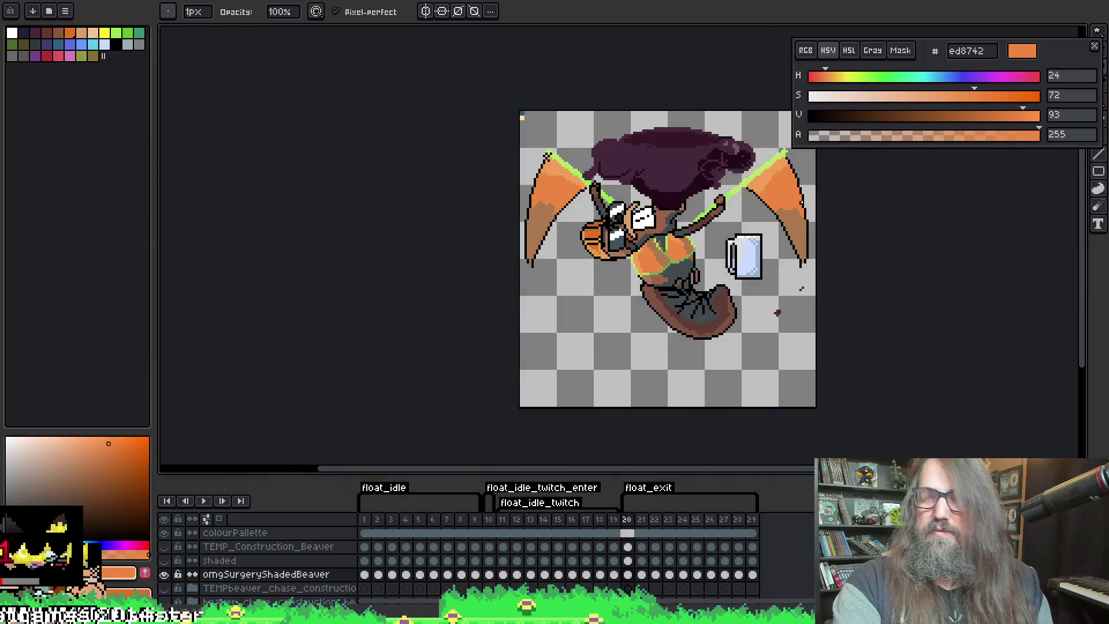
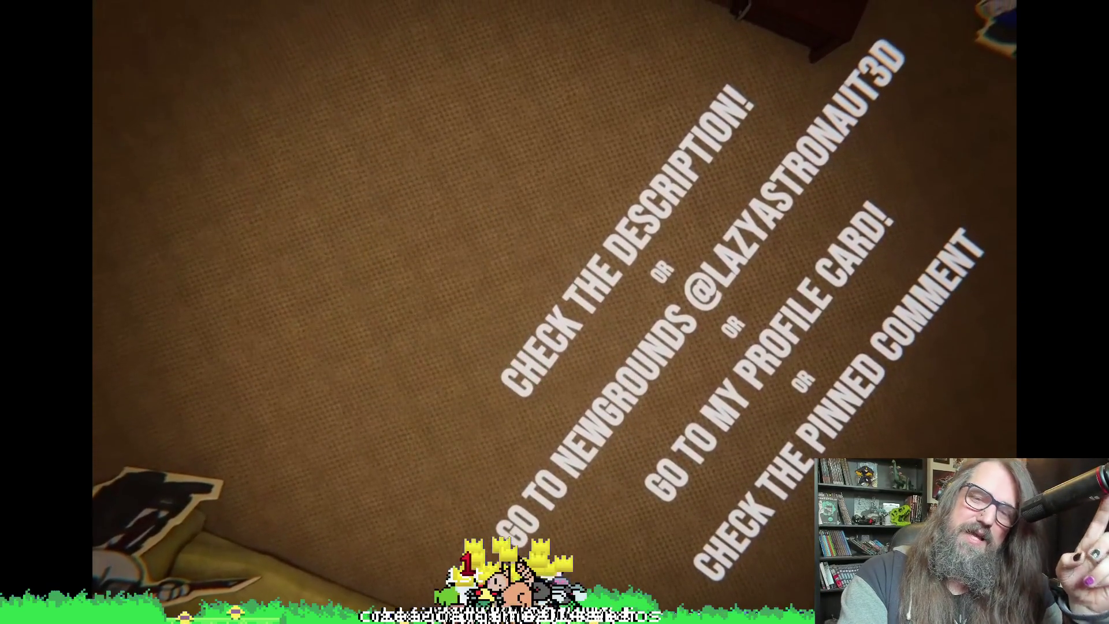
# Pause the VLC clip, exit fullscreen, and quit the player to get back to Aseprite
pyautogui.press('space')
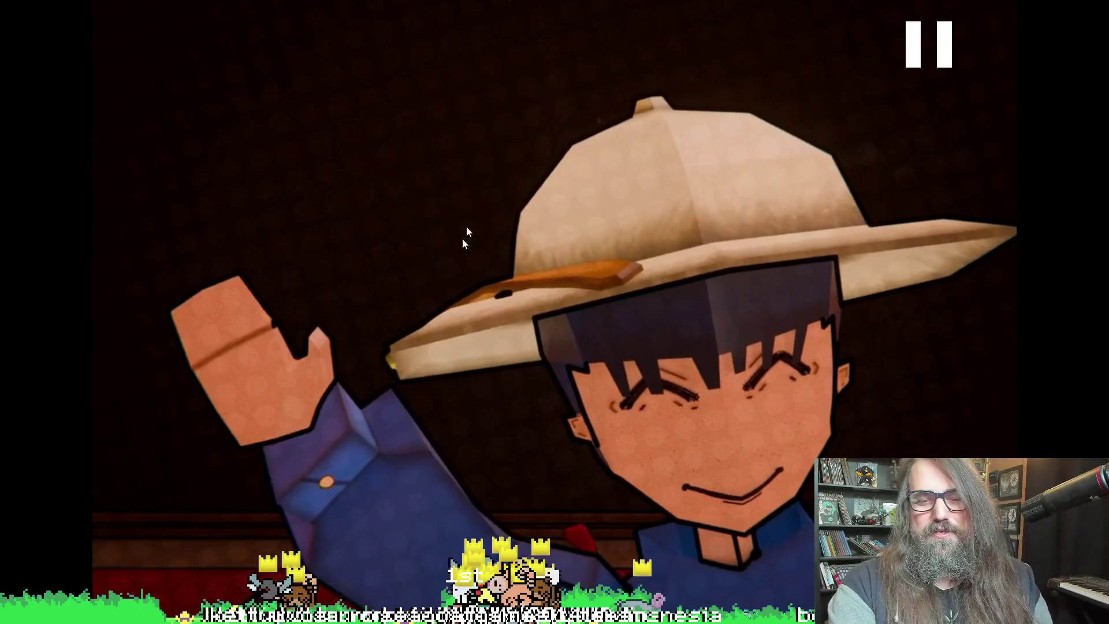
pyautogui.press('Escape')
pyautogui.hotkey('ctrl', 'q')
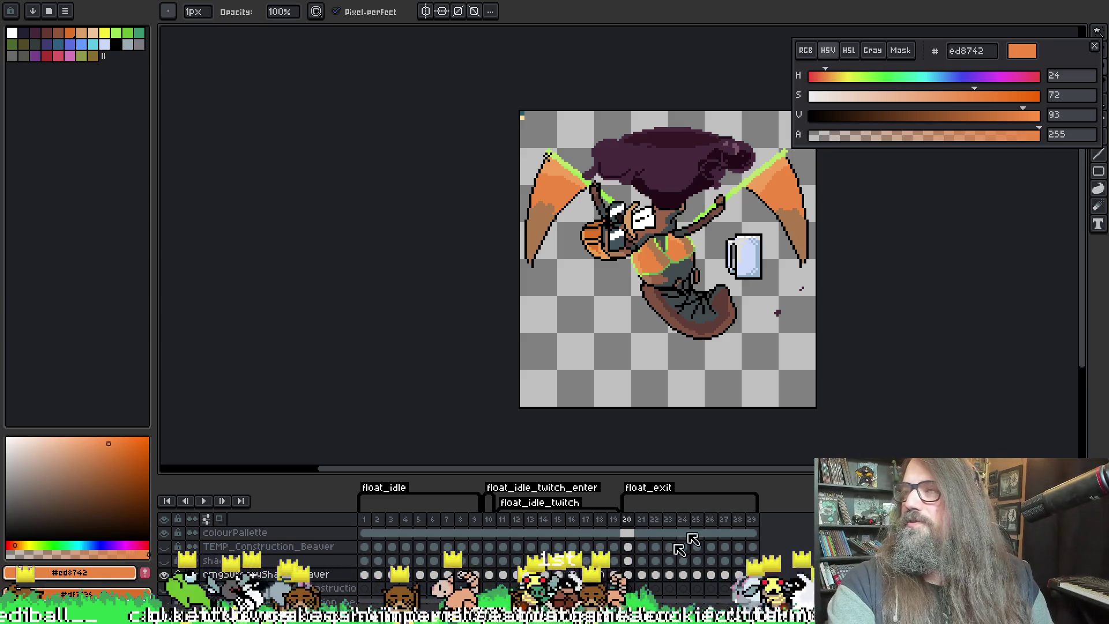
# Play the beaver animation from frame 11, stop on frame 20, then step to frame 21
pyautogui.moveTo(665, 468); pyautogui.dragTo(826, 466)
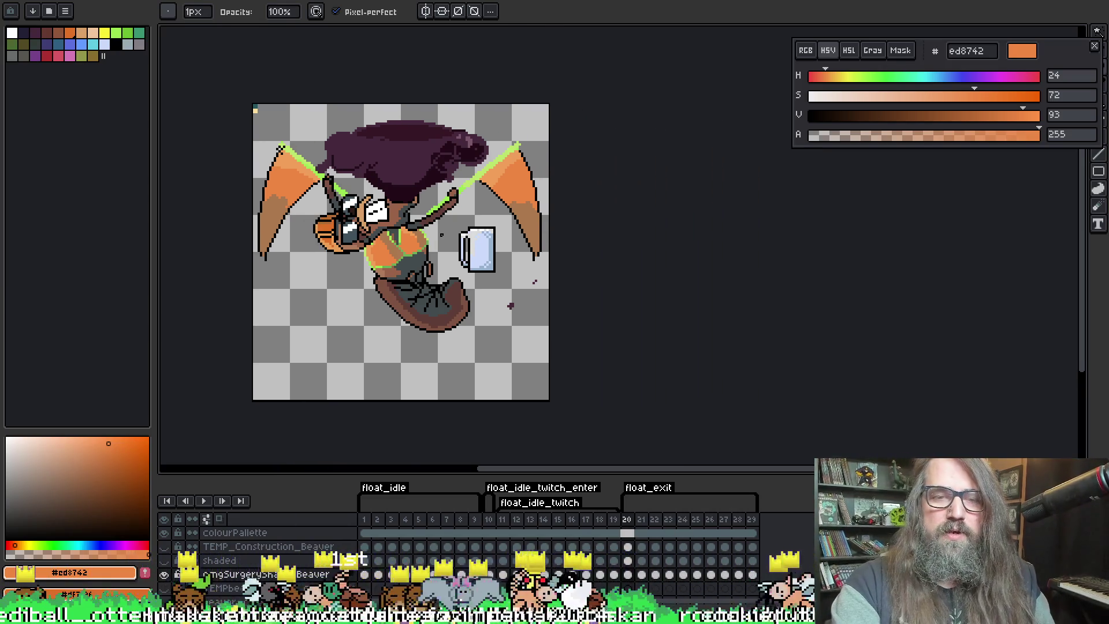
pyautogui.scroll(-1, 442, 233)
pyautogui.click(504, 521)
pyautogui.press('Return')
pyautogui.scroll(1, 435, 311)
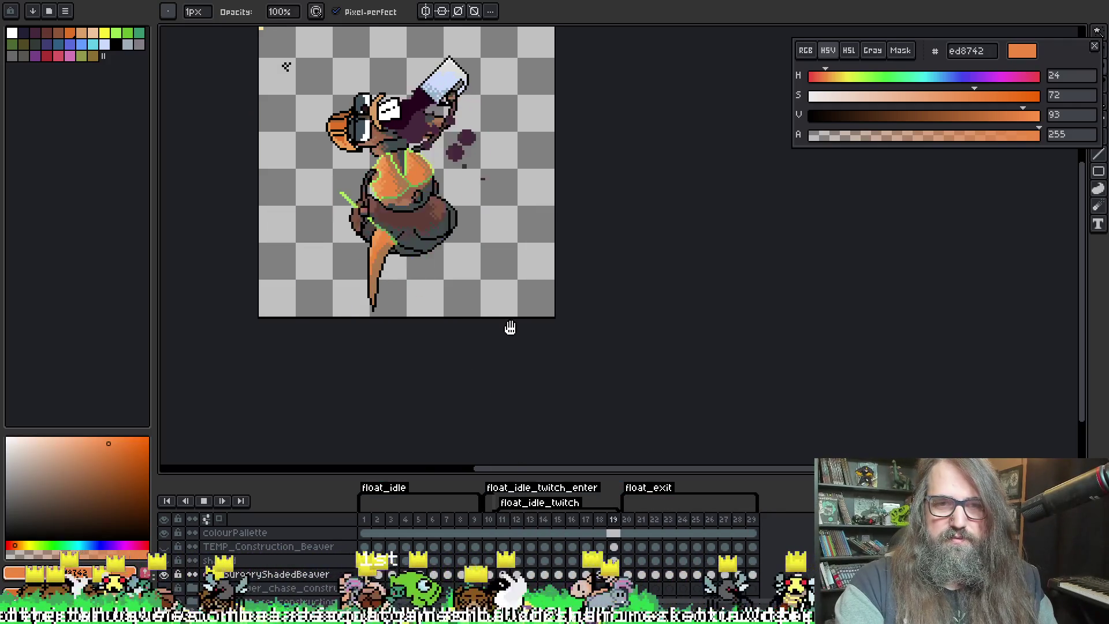
pyautogui.click(628, 521)
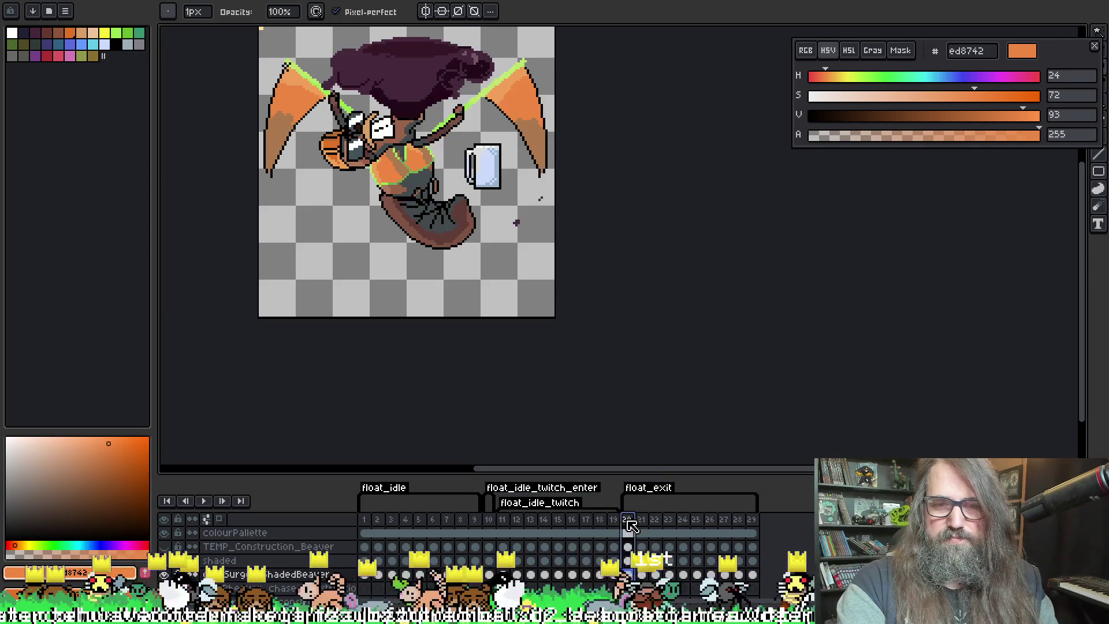
pyautogui.press('Right')
pyautogui.moveTo(443, 164); pyautogui.dragTo(479, 225)
pyautogui.press('b')
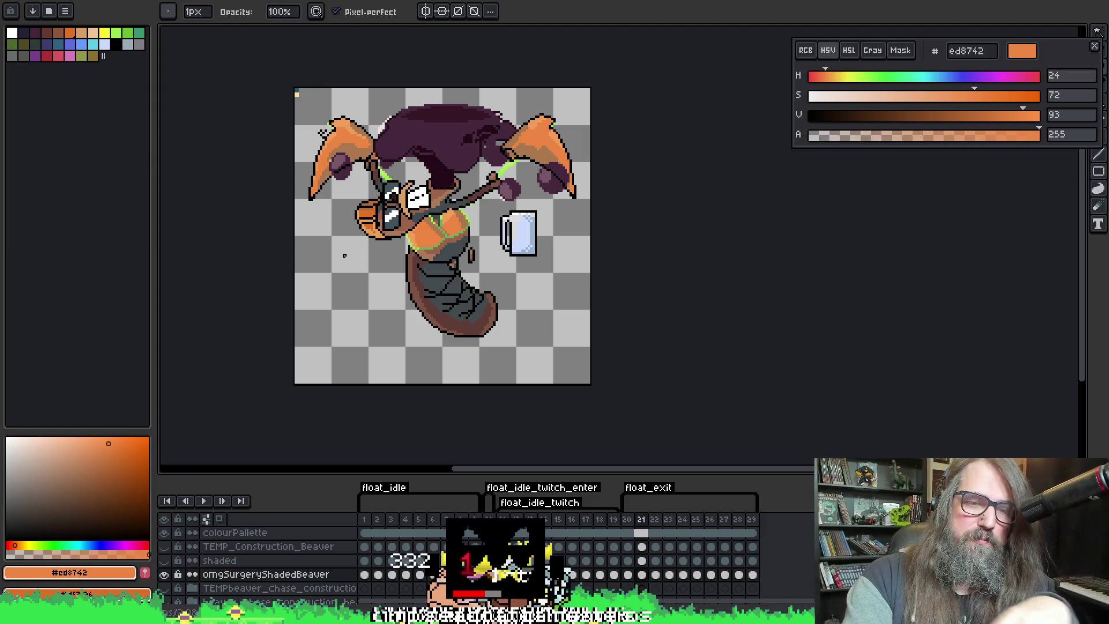
# Save the sprite file with File > Save
pyautogui.scroll(1, 371, 205)
pyautogui.scroll(-1, 425, 214)
pyautogui.moveTo(413, 226); pyautogui.dragTo(420, 239)
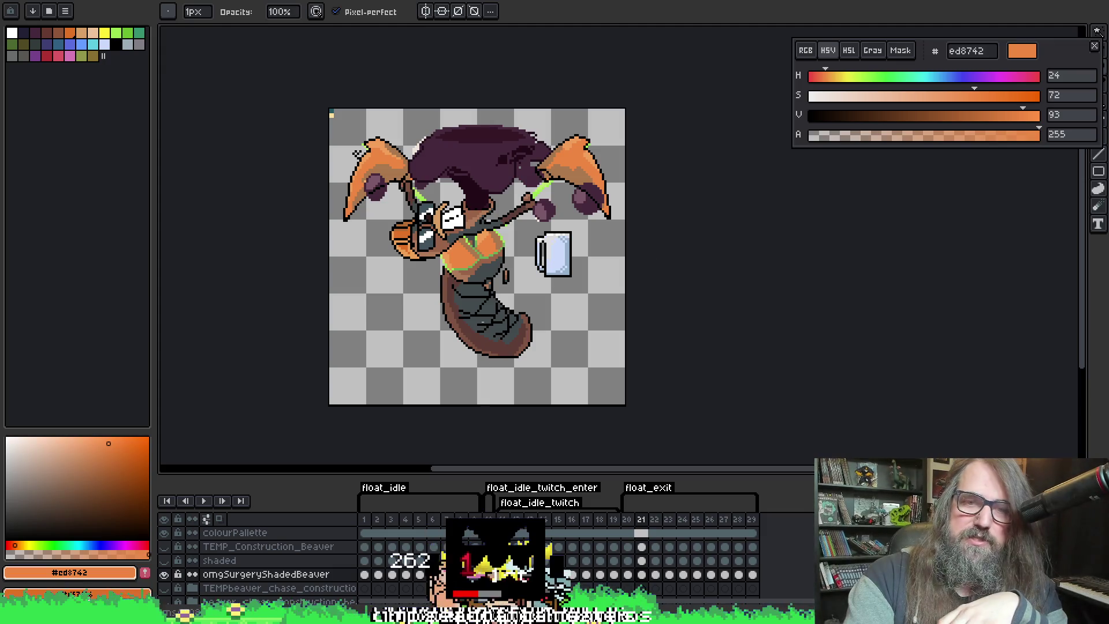
pyautogui.scroll(1, 460, 237)
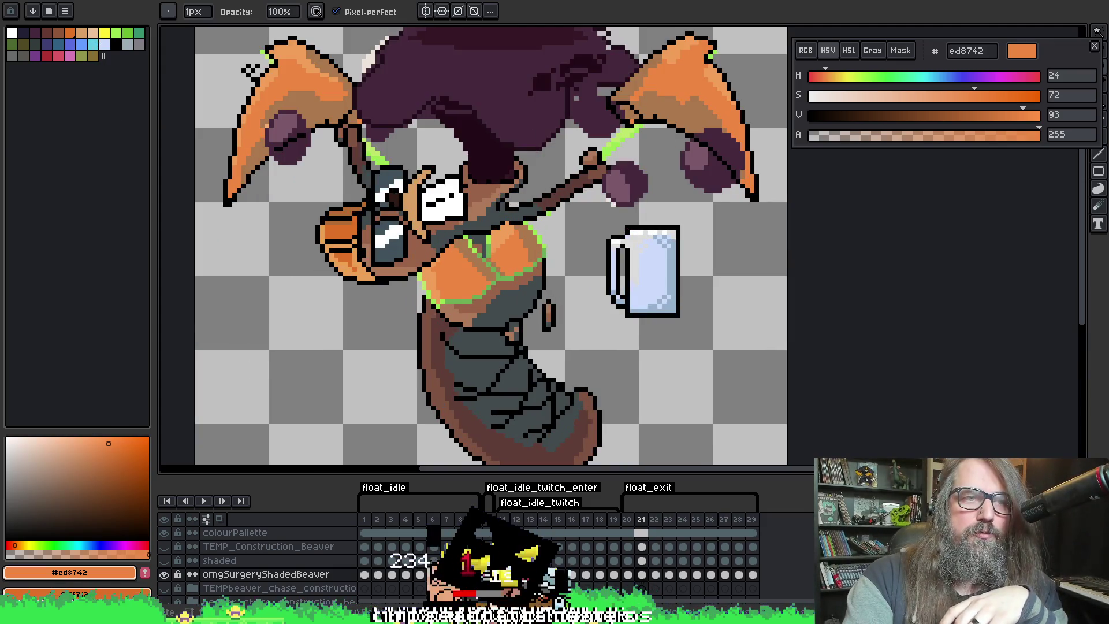
pyautogui.click(65, 11)
pyautogui.click(55, 39)
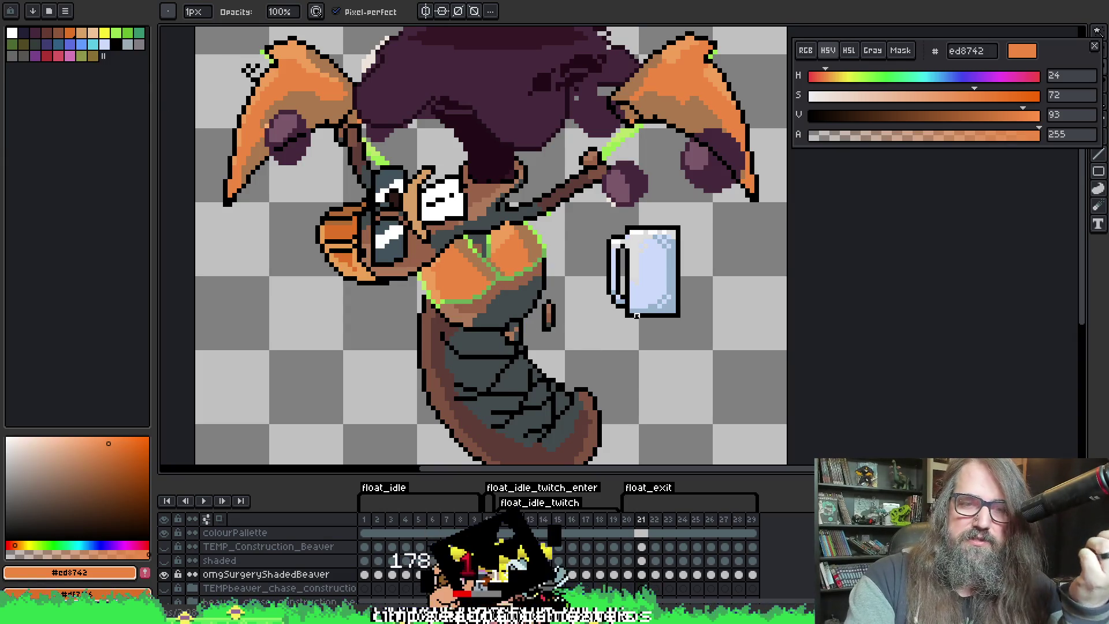
# Open the Preview window with F7 and show frame 20 with the tail in view
pyautogui.moveTo(651, 349); pyautogui.dragTo(676, 327)
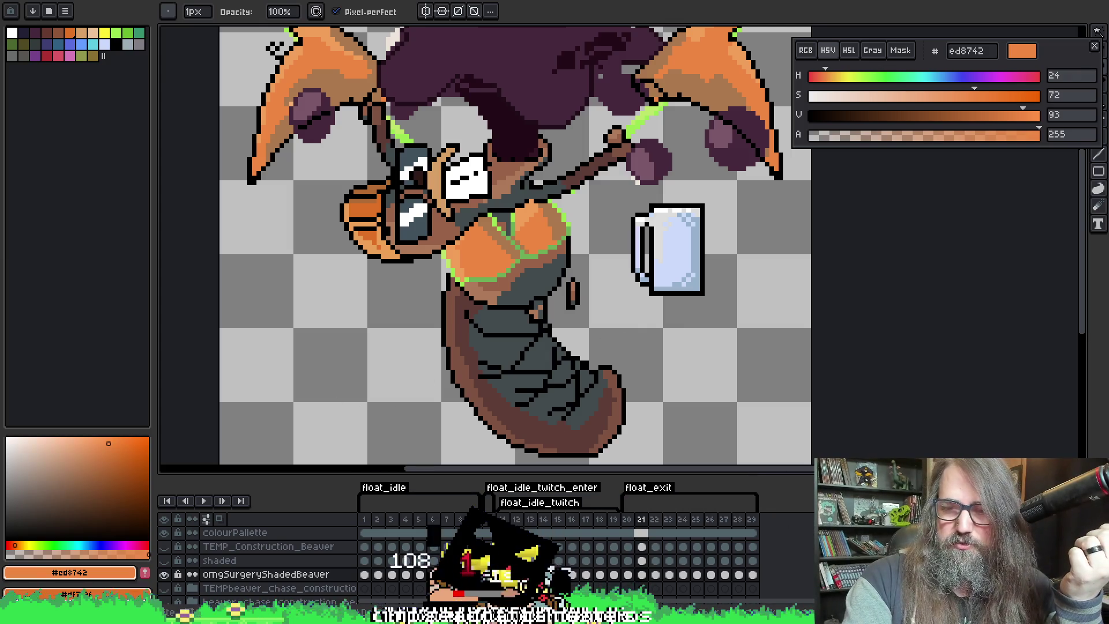
pyautogui.press('F7')
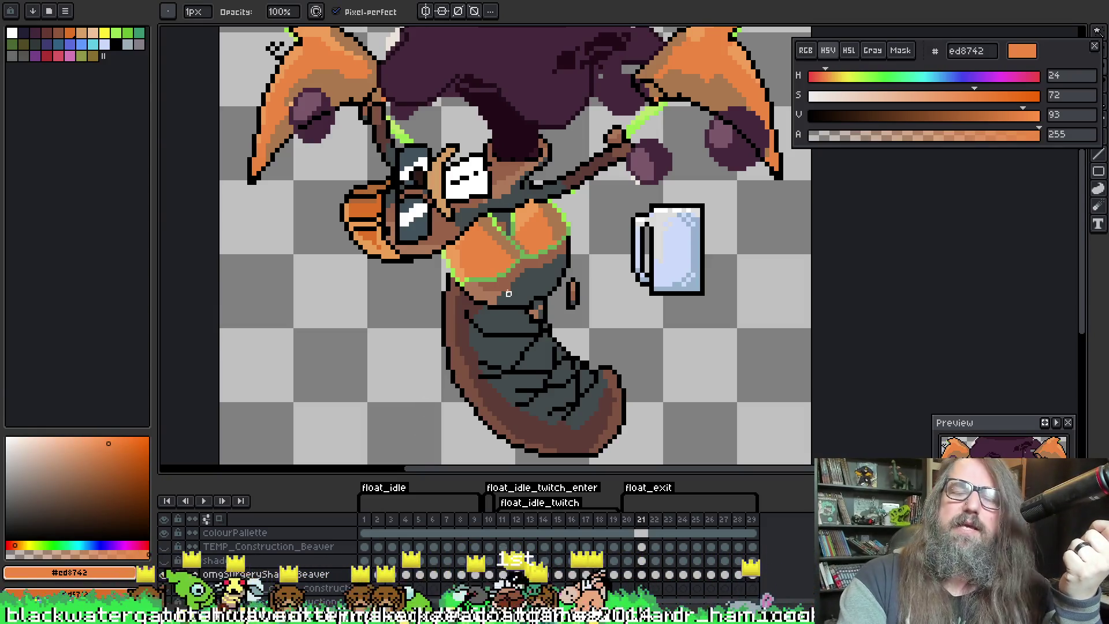
pyautogui.scroll(1, 473, 248)
pyautogui.scroll(-1, 498, 271)
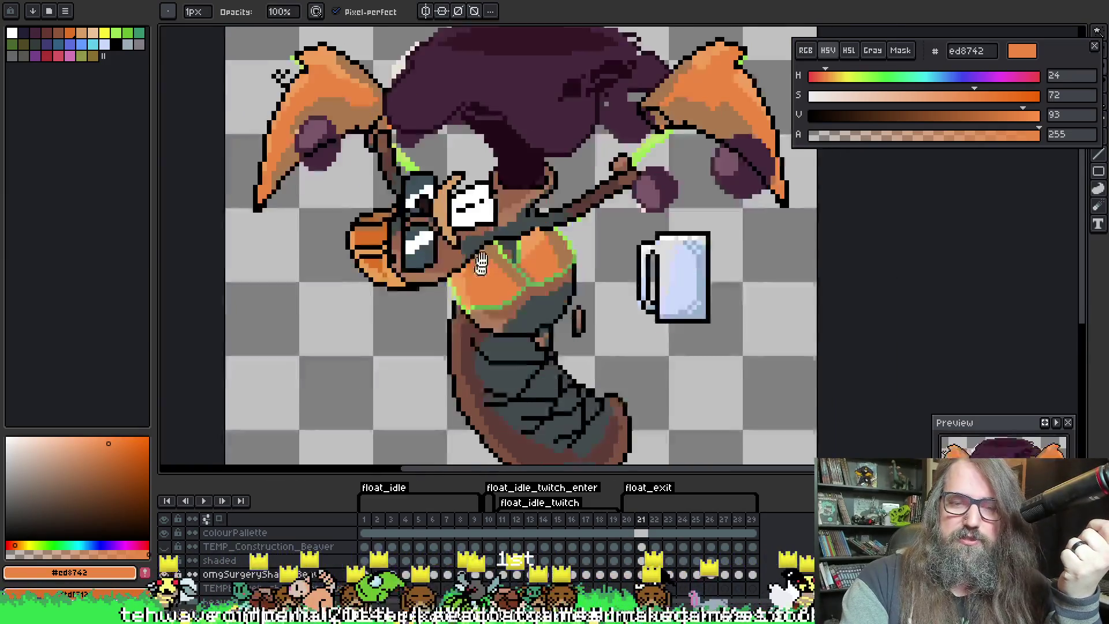
pyautogui.moveTo(498, 271); pyautogui.dragTo(486, 214)
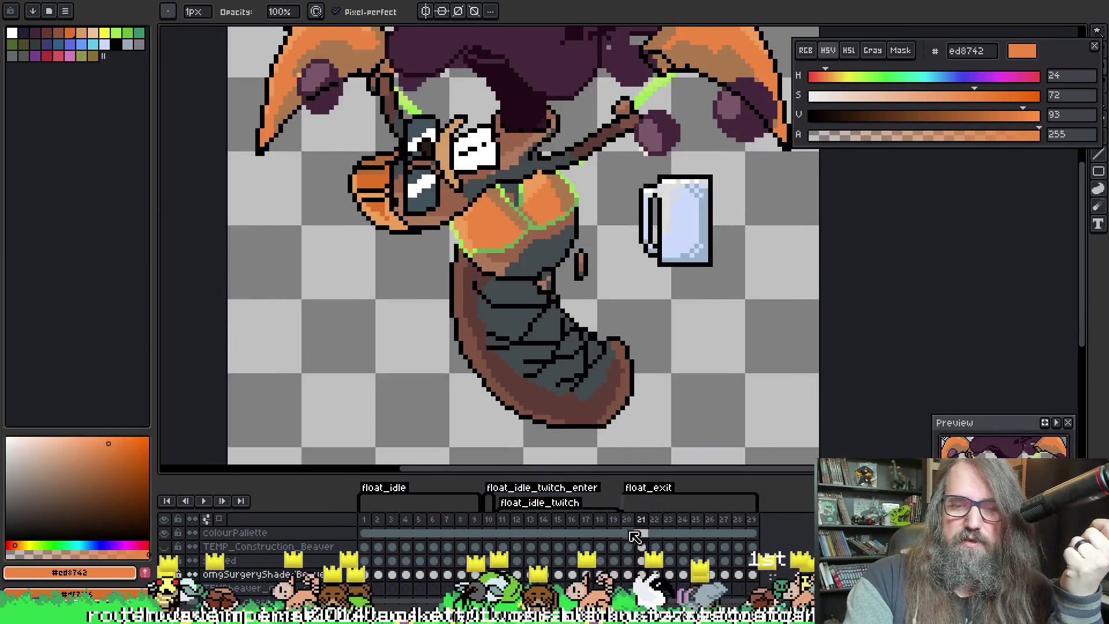
pyautogui.click(628, 519)
pyautogui.moveTo(388, 255)
pyautogui.mouseDown()
pyautogui.moveTo(426, 416)
pyautogui.moveTo(391, 357)
pyautogui.mouseUp()
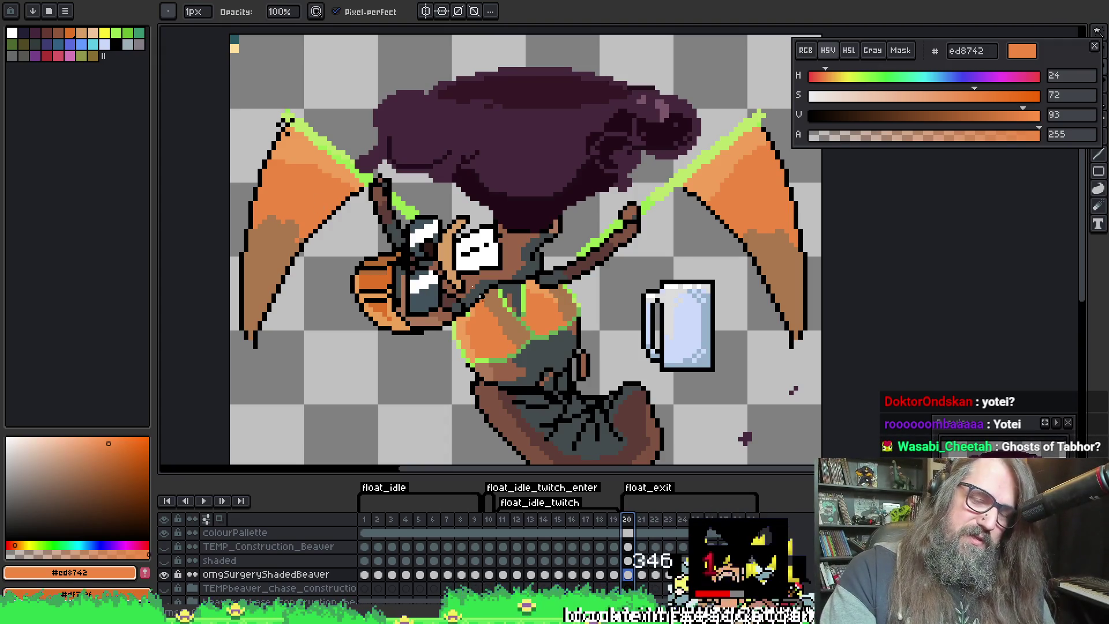
pyautogui.press('Left')
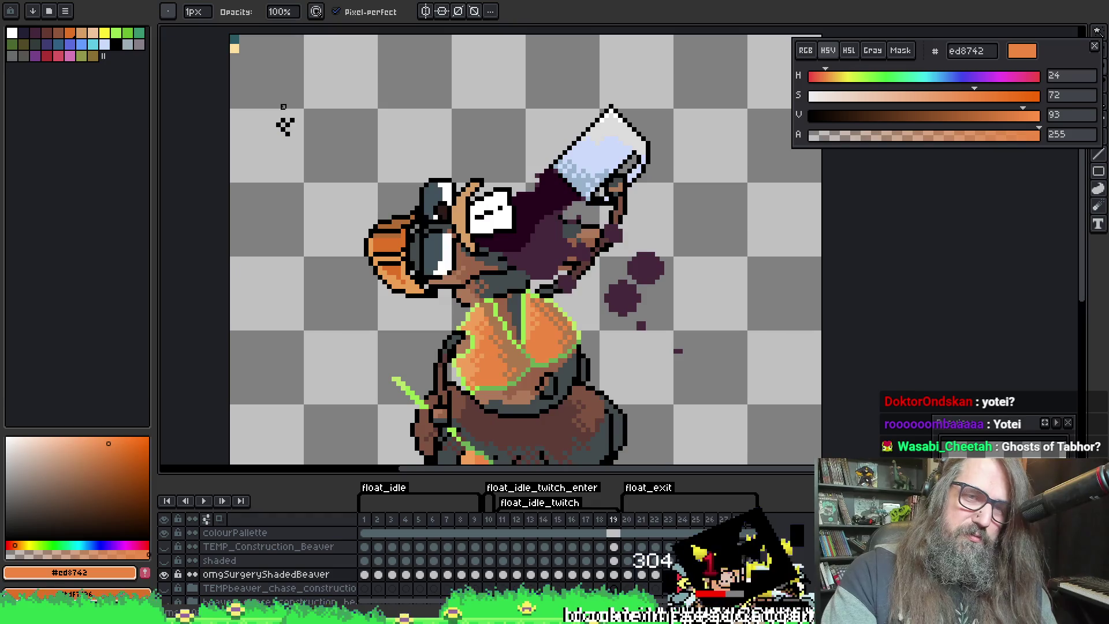
pyautogui.press('m')
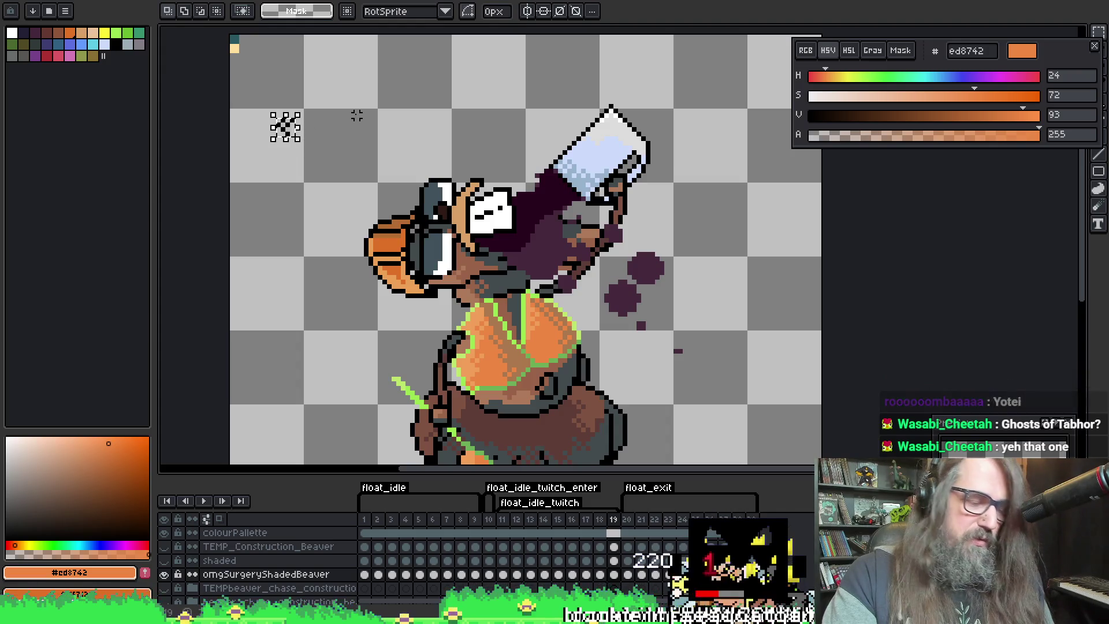
pyautogui.scroll(1, 287, 124)
pyautogui.scroll(1, 292, 113)
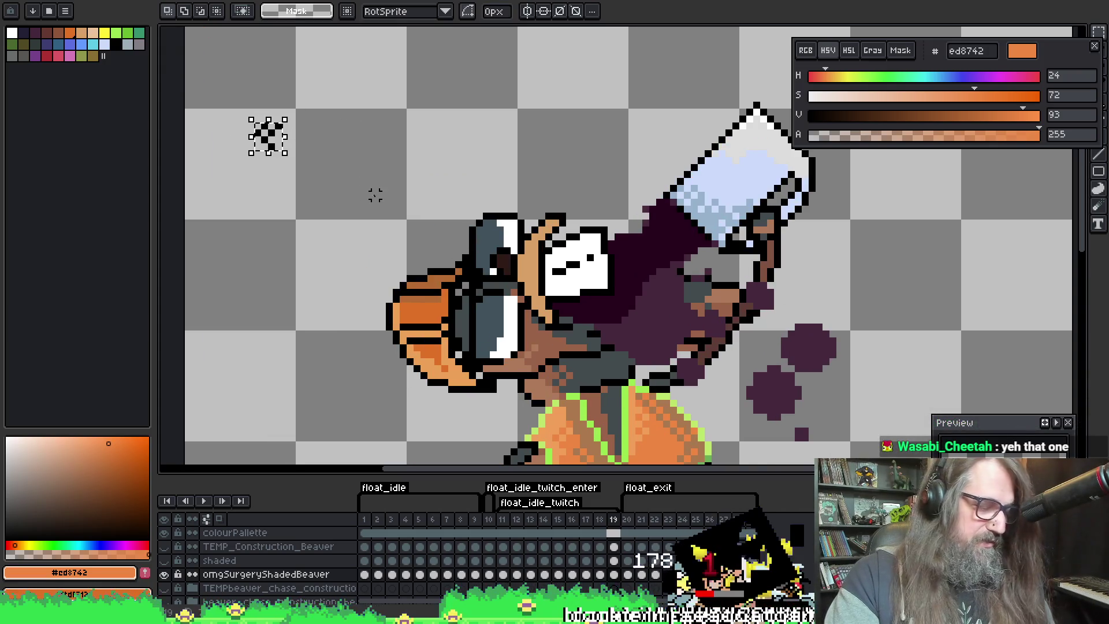
pyautogui.moveTo(379, 136); pyautogui.dragTo(389, 127)
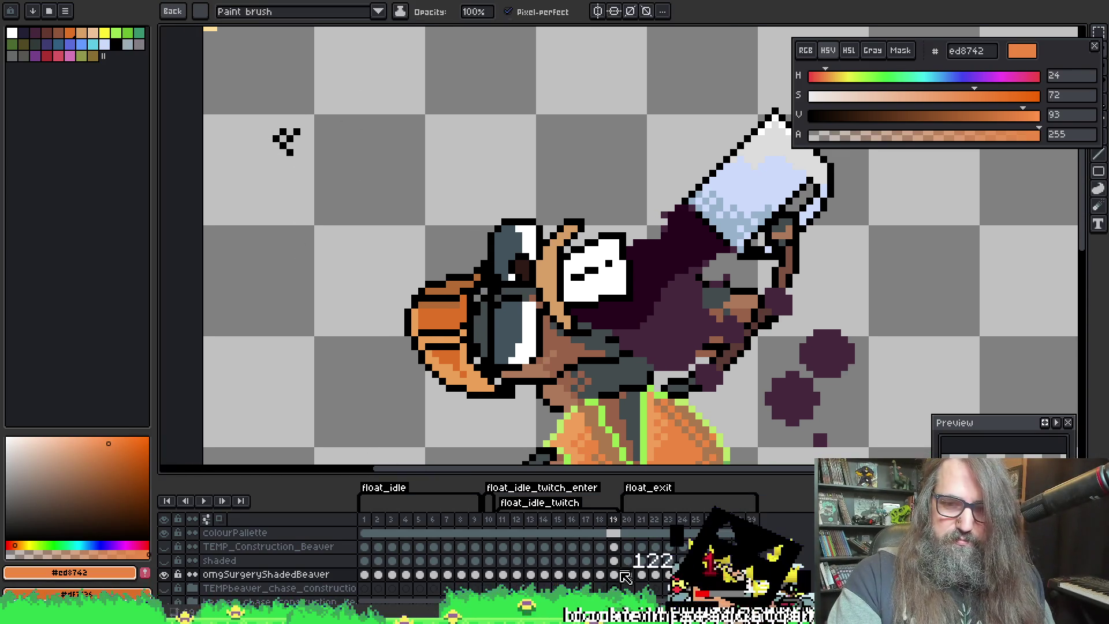
pyautogui.press('m')
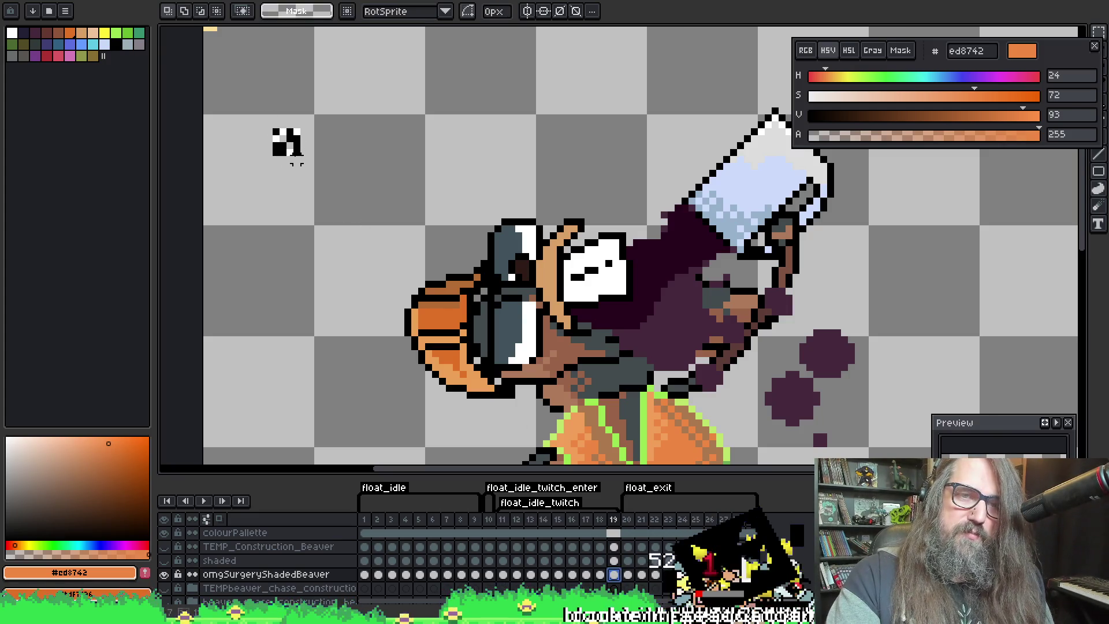
pyautogui.moveTo(296, 149); pyautogui.dragTo(304, 158)
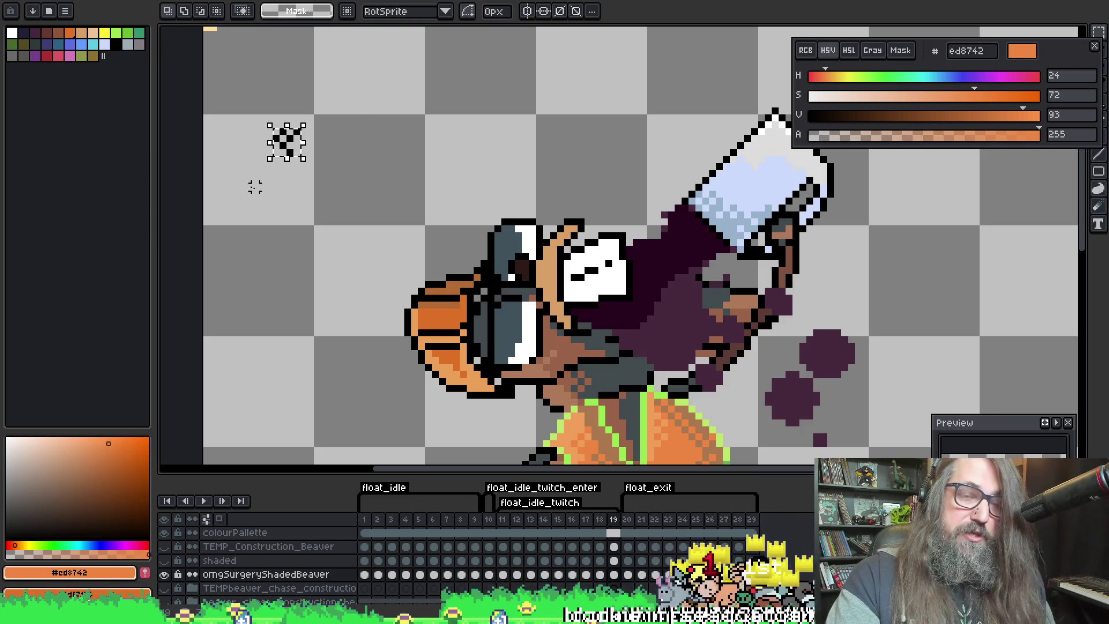
pyautogui.hotkey('ctrl', 'd')
pyautogui.press('b')
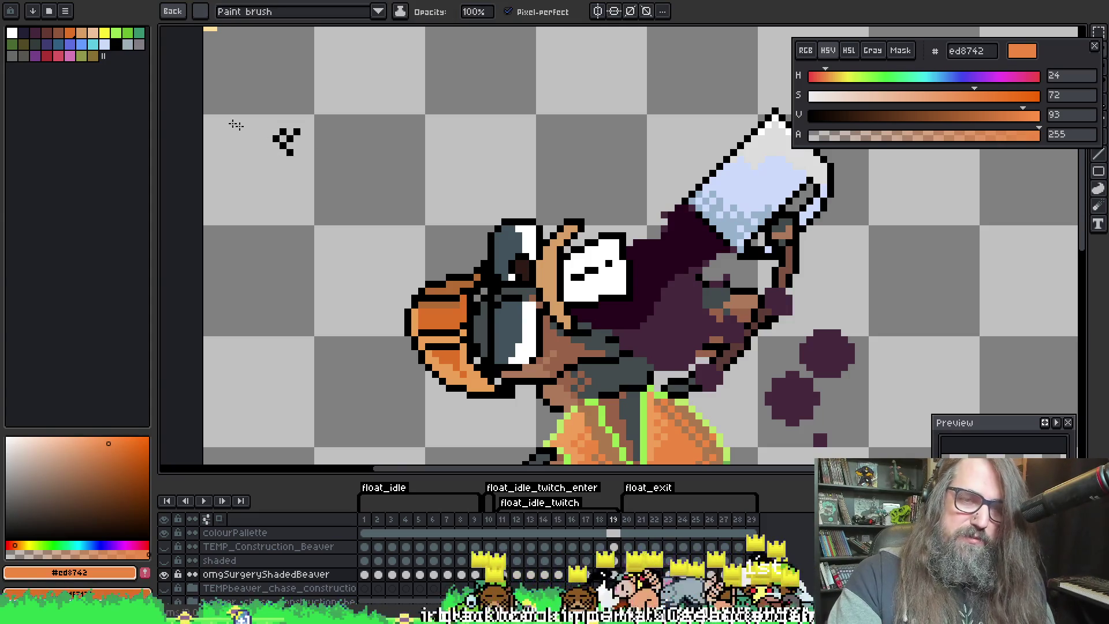
pyautogui.press('b')
pyautogui.moveTo(289, 141); pyautogui.dragTo(316, 176)
pyautogui.press('m')
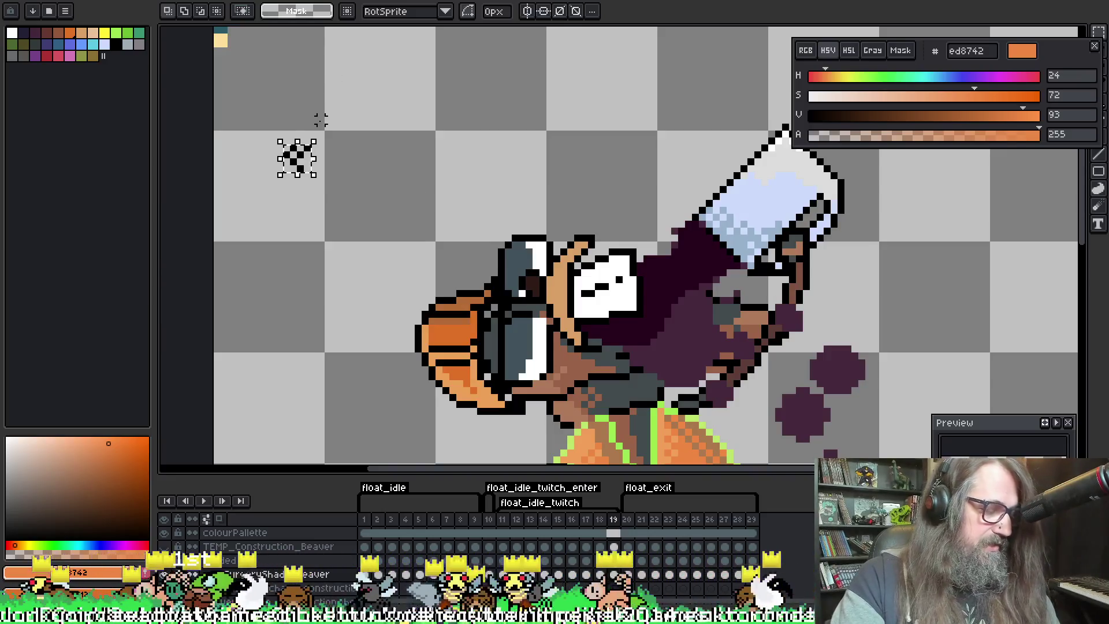
pyautogui.moveTo(295, 149); pyautogui.dragTo(327, 172)
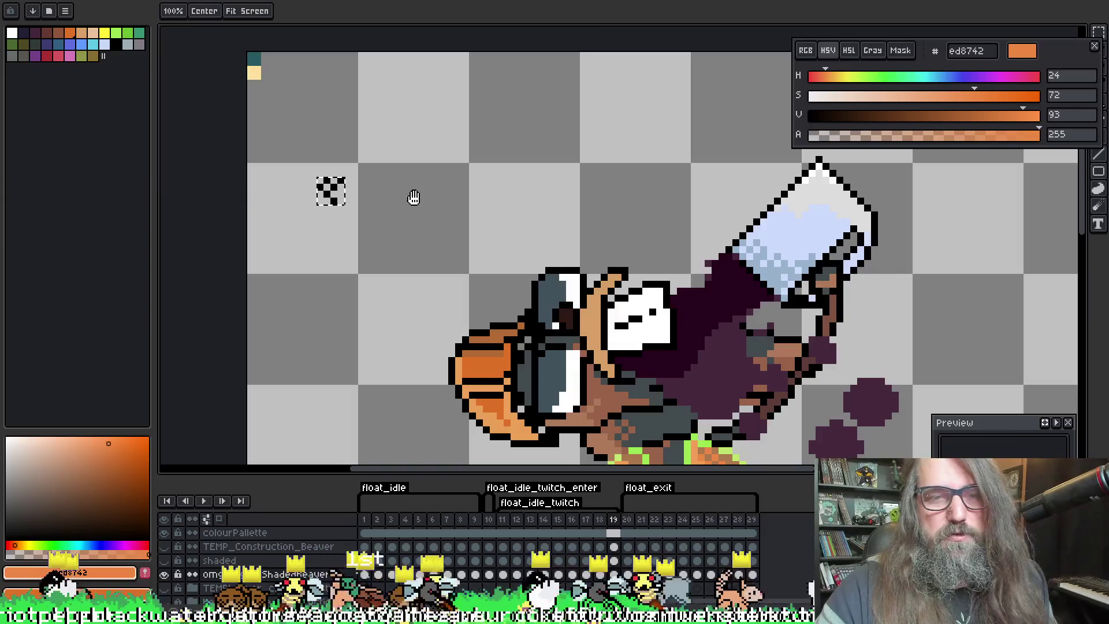
pyautogui.moveTo(413, 195); pyautogui.dragTo(404, 168)
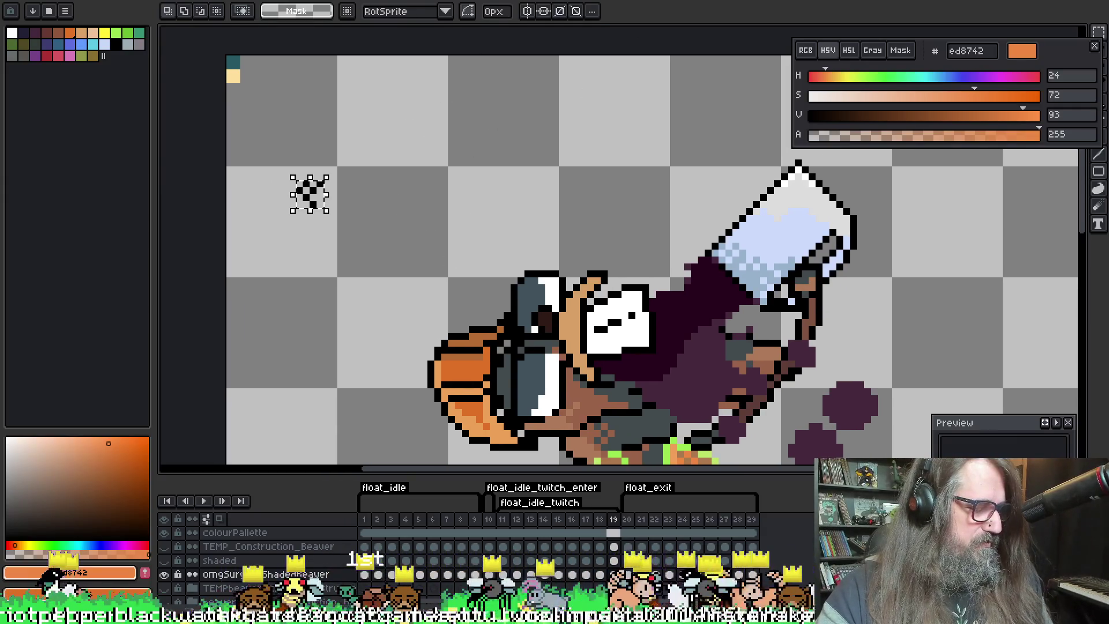
pyautogui.moveTo(326, 186); pyautogui.dragTo(389, 186)
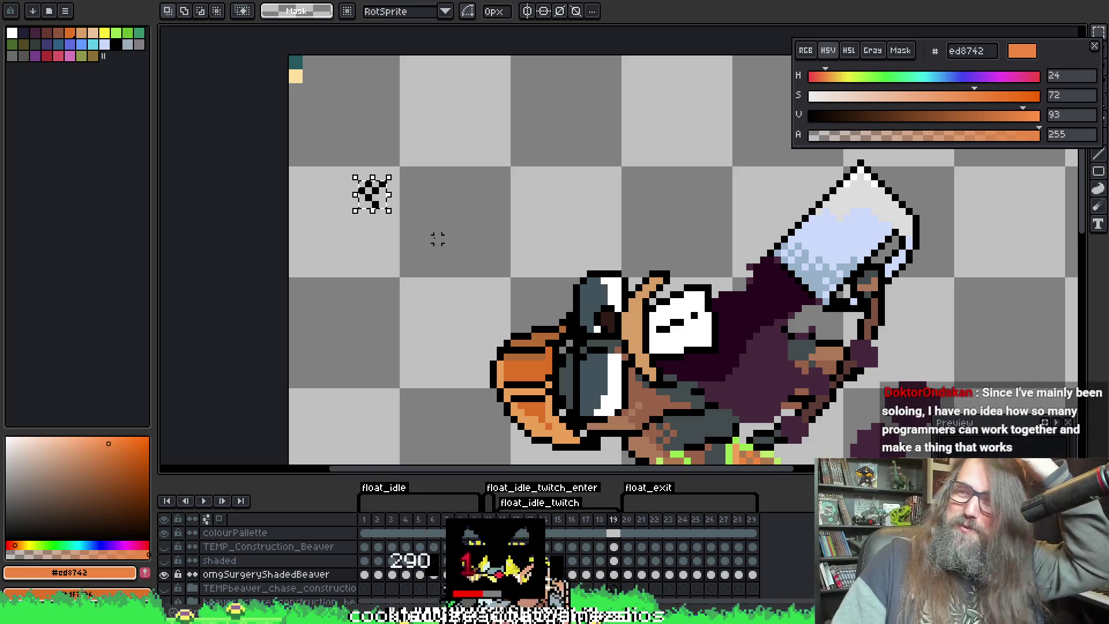
pyautogui.moveTo(482, 144)
pyautogui.mouseDown()
pyautogui.moveTo(455, 127)
pyautogui.moveTo(494, 156)
pyautogui.mouseUp()
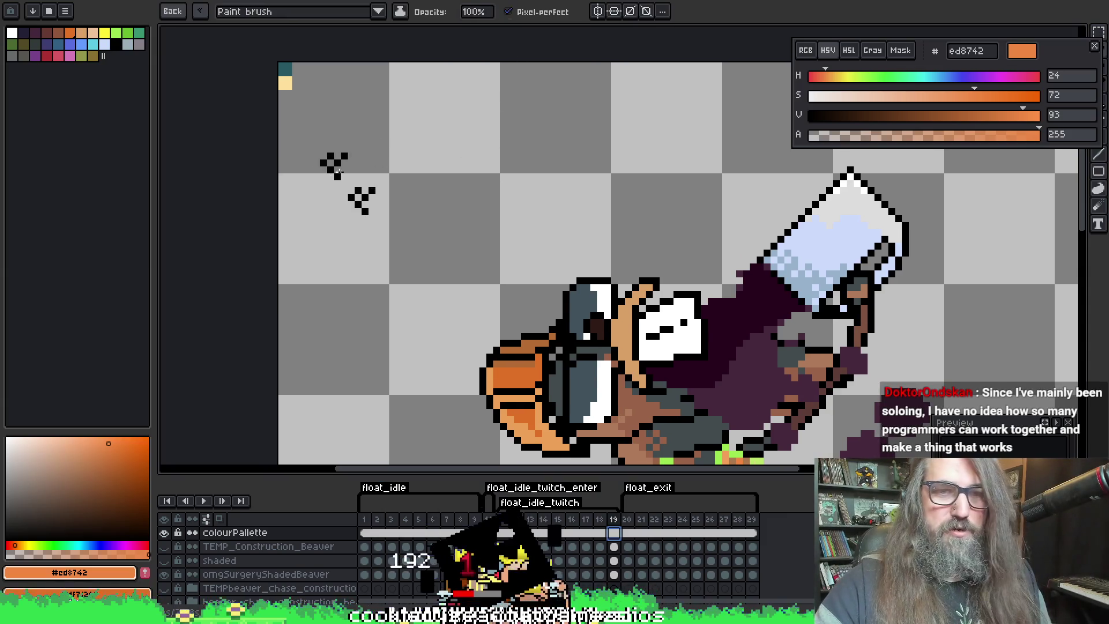
# Make omgSurgeryShadedBeaver the active layer and frame the beaver's head, mug, belly and tail
pyautogui.scroll(-5, 508, 139)
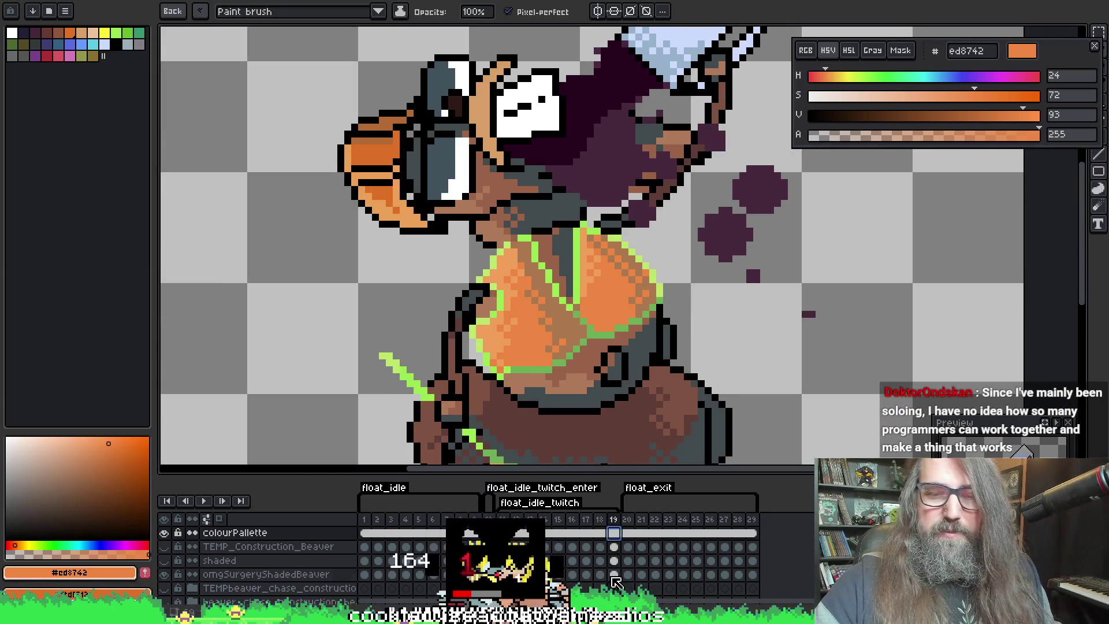
pyautogui.keyDown('ctrl'); pyautogui.click(657, 289); pyautogui.keyUp('ctrl')
pyautogui.scroll(1, 587, 301)
pyautogui.press('b')
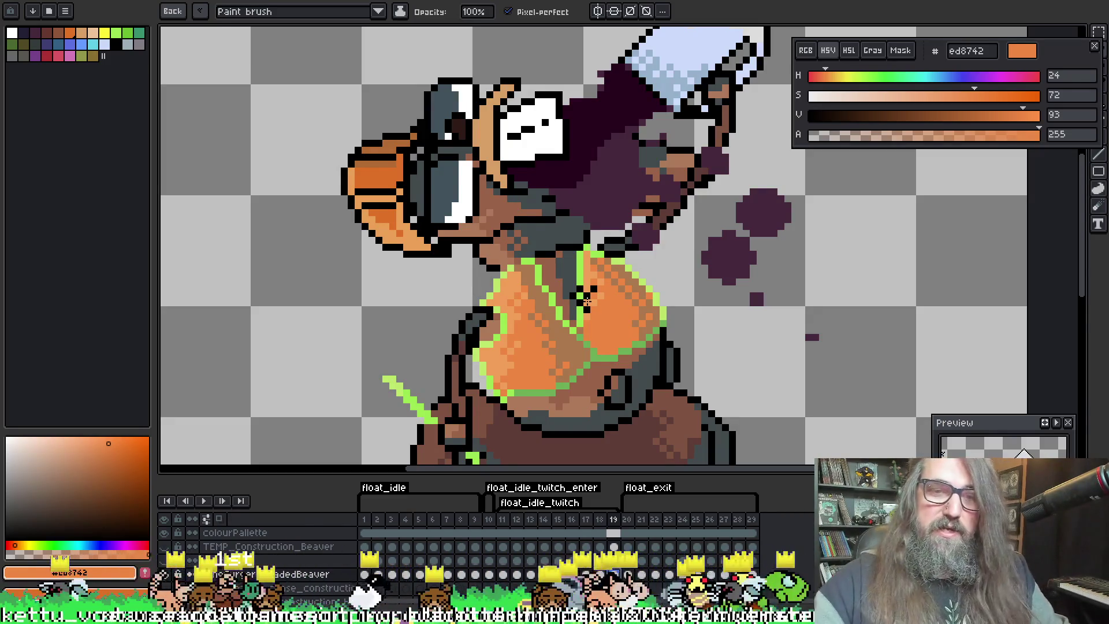
pyautogui.moveTo(601, 253); pyautogui.dragTo(604, 273)
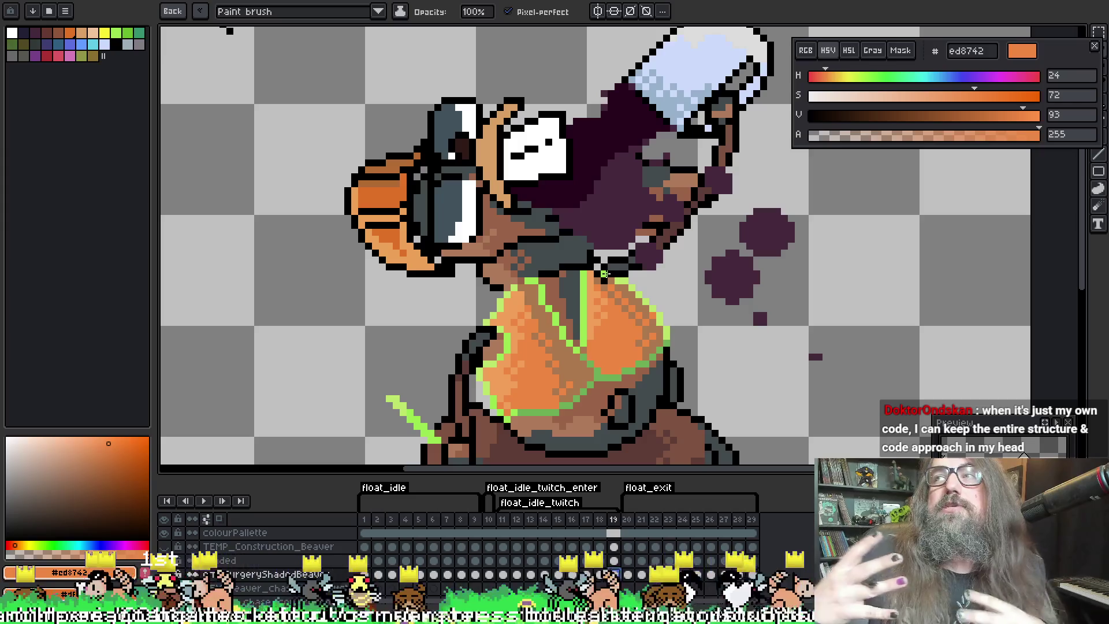
pyautogui.moveTo(698, 309); pyautogui.dragTo(664, 289)
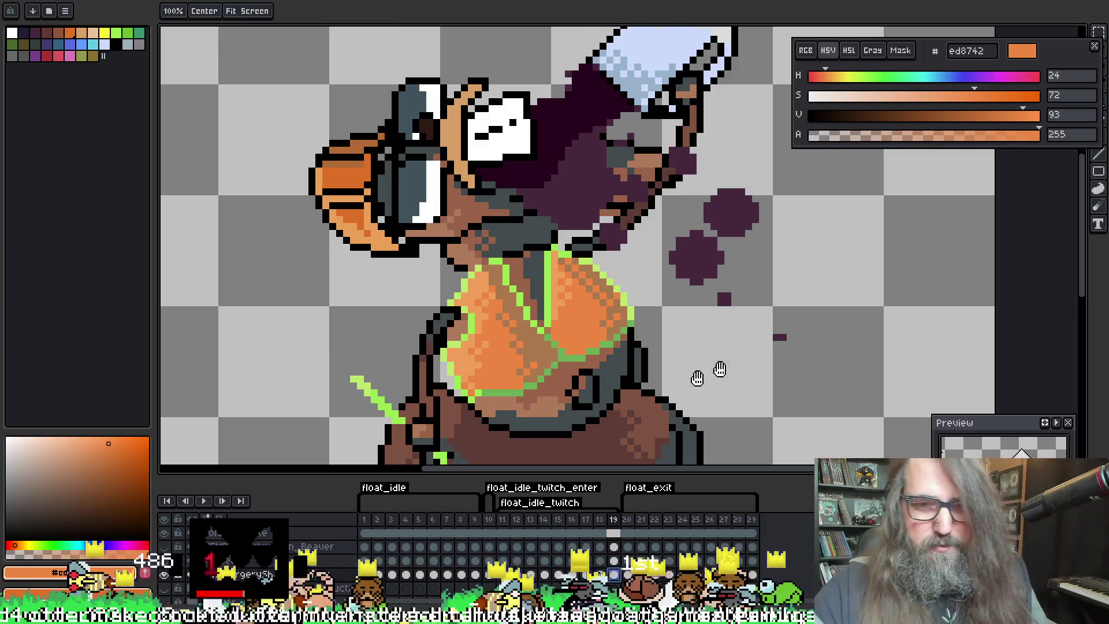
pyautogui.hscroll(-5, 717, 371)
pyautogui.scroll(5, 841, 347)
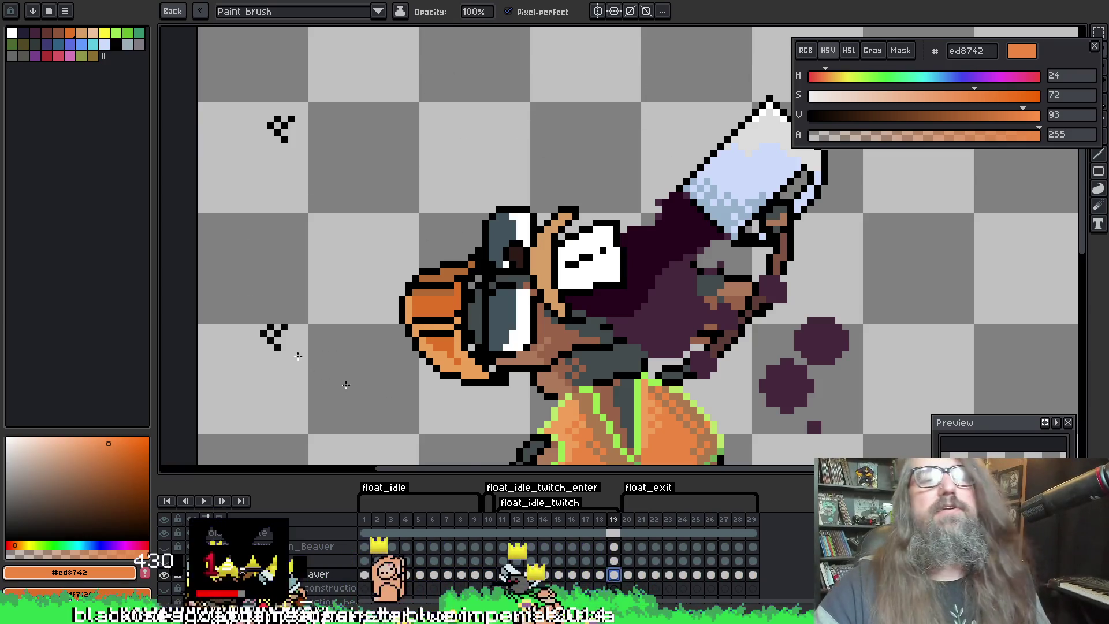
pyautogui.moveTo(675, 265)
pyautogui.mouseDown()
pyautogui.moveTo(543, 239)
pyautogui.moveTo(689, 287)
pyautogui.moveTo(681, 299)
pyautogui.mouseUp()
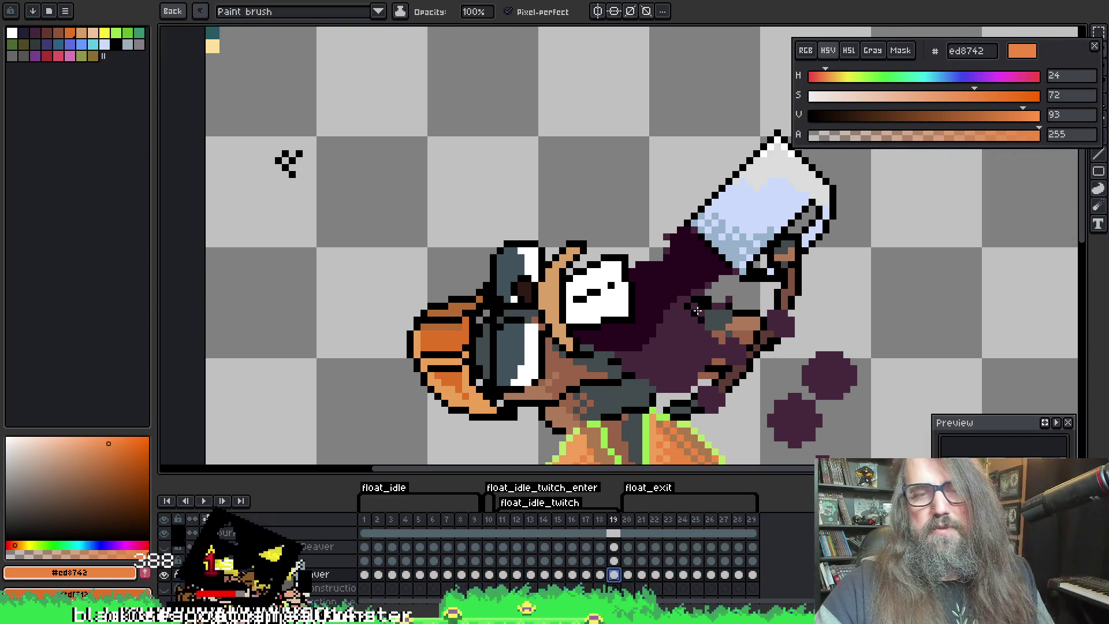
pyautogui.moveTo(519, 151)
pyautogui.mouseDown()
pyautogui.moveTo(549, 133)
pyautogui.moveTo(514, 110)
pyautogui.moveTo(429, 166)
pyautogui.mouseUp()
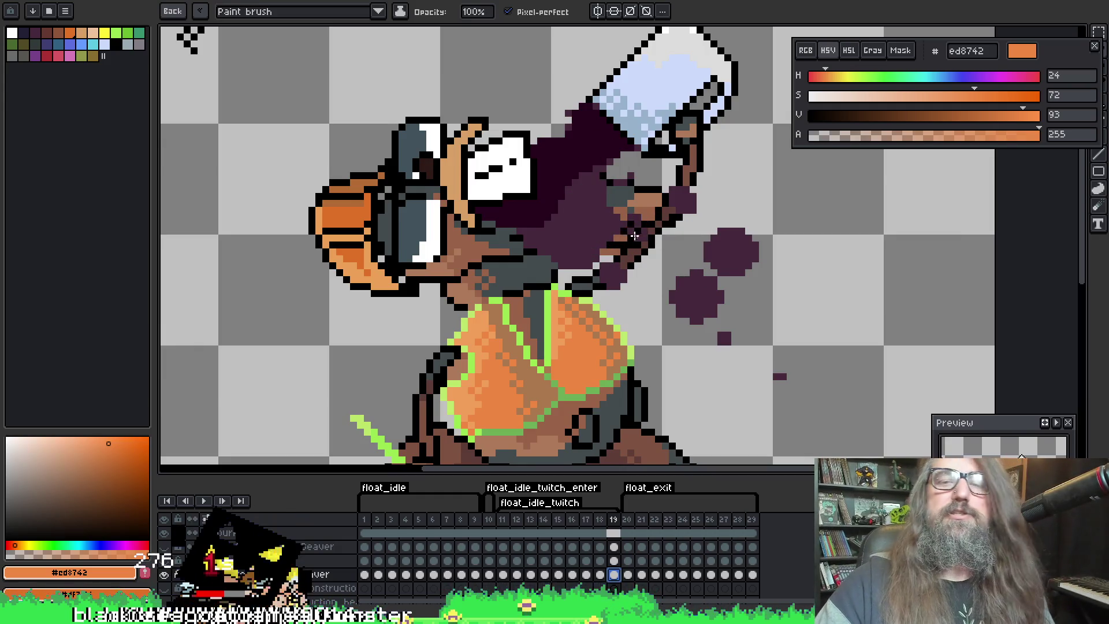
pyautogui.moveTo(501, 362); pyautogui.dragTo(493, 252)
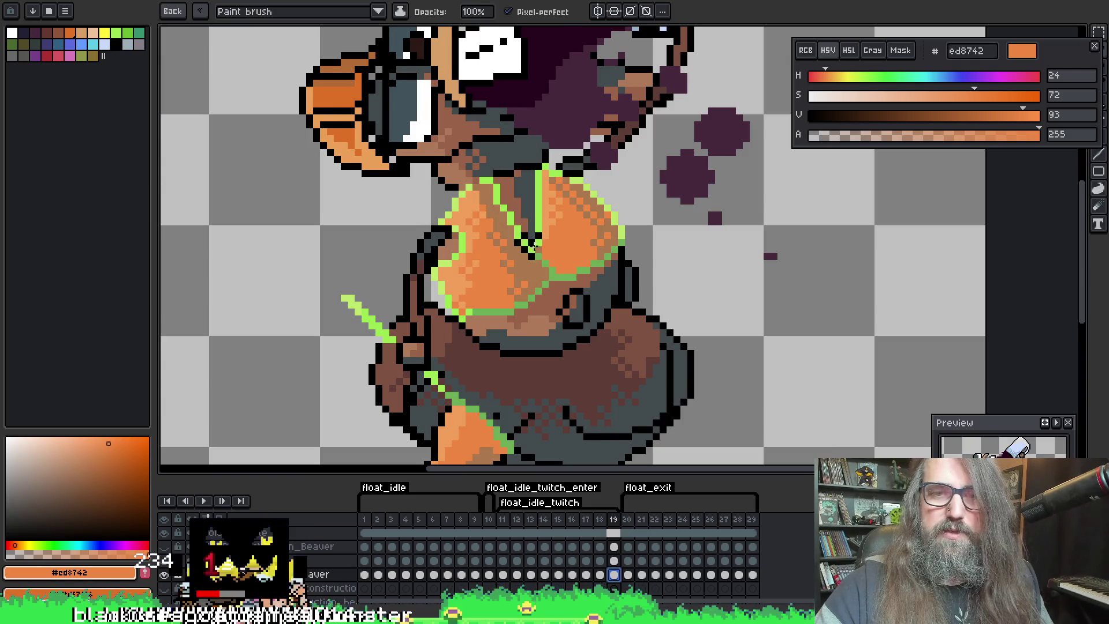
# Move to frame 20 and sample the dark tail brown #5f3d37
pyautogui.press('Right')
pyautogui.press('i')
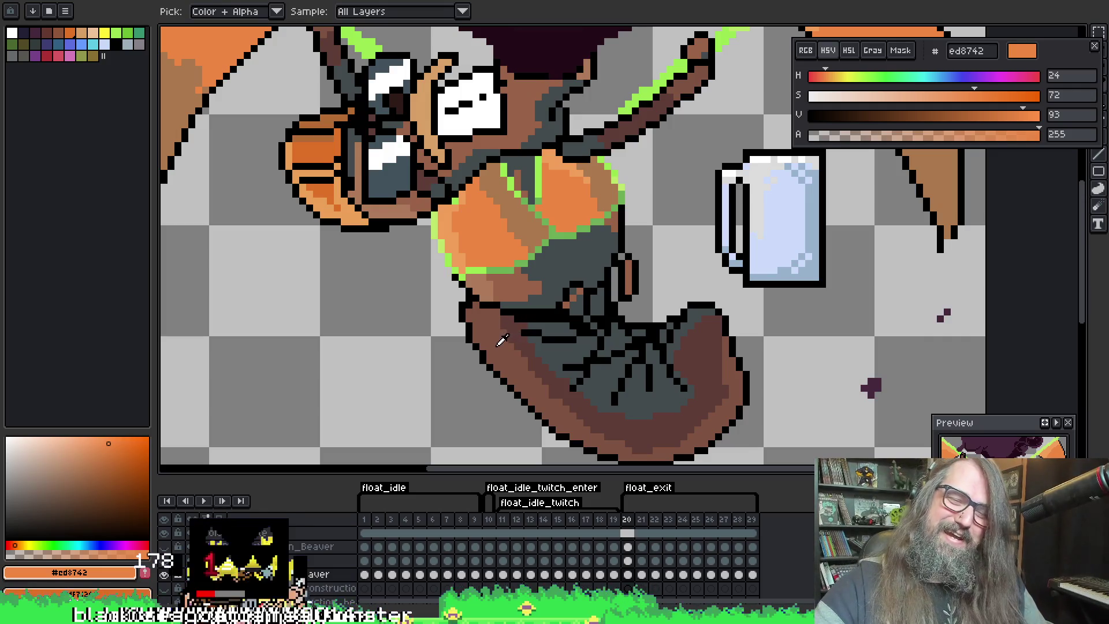
pyautogui.click(517, 324)
pyautogui.press('w')
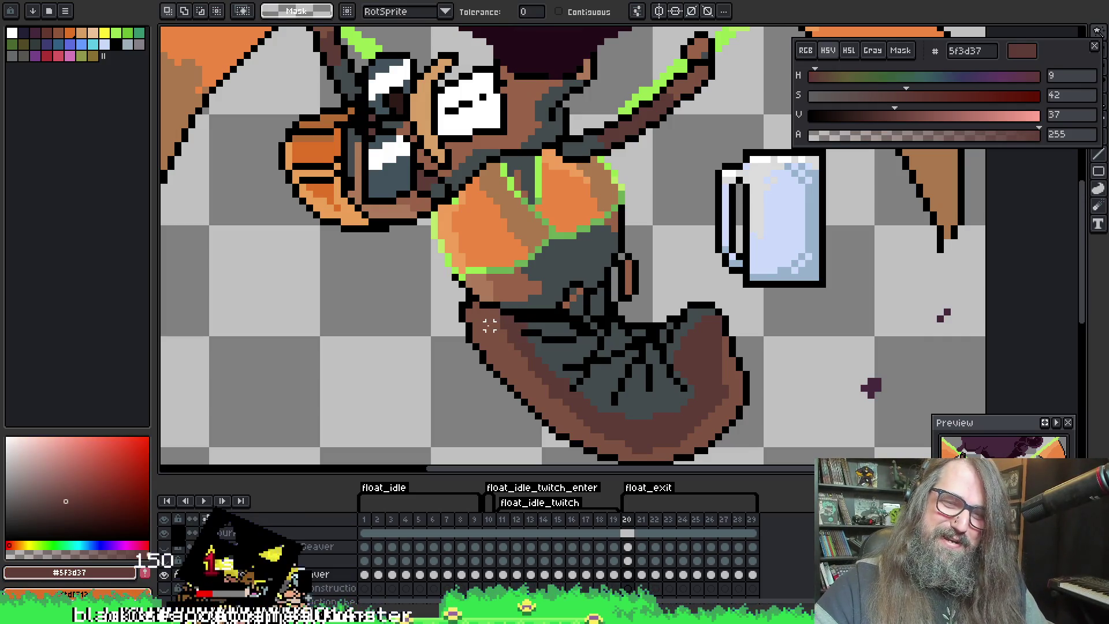
# Magic-wand the beaver's colour areas, add a few dark-brown pixels, and undo a trial deletion
pyautogui.click(484, 304)
pyautogui.press('b')
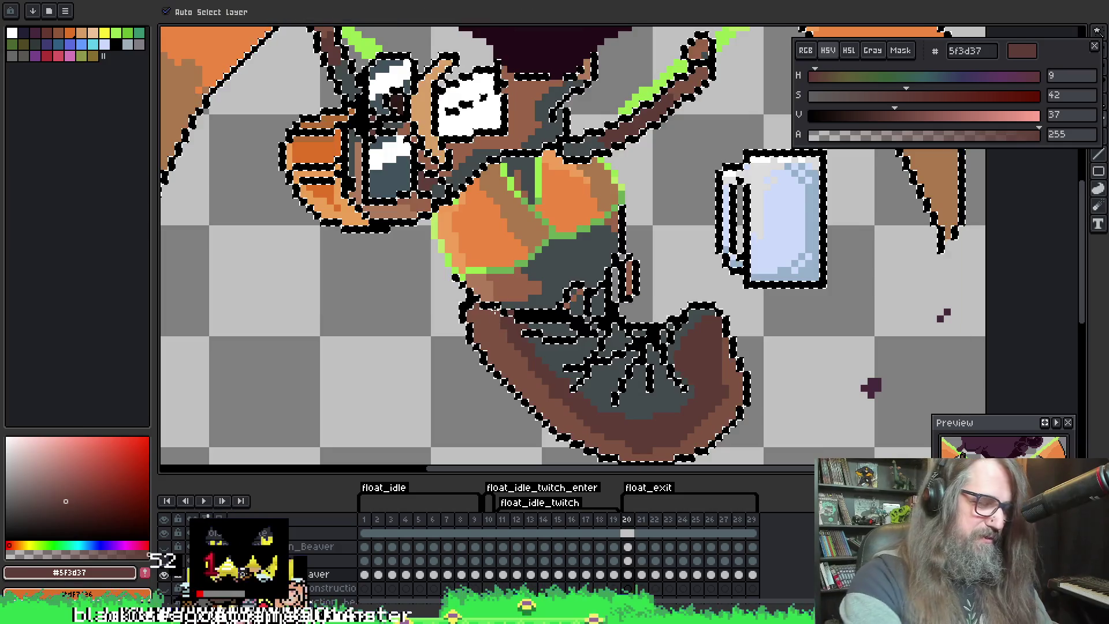
pyautogui.moveTo(413, 205); pyautogui.dragTo(428, 227)
pyautogui.press('v')
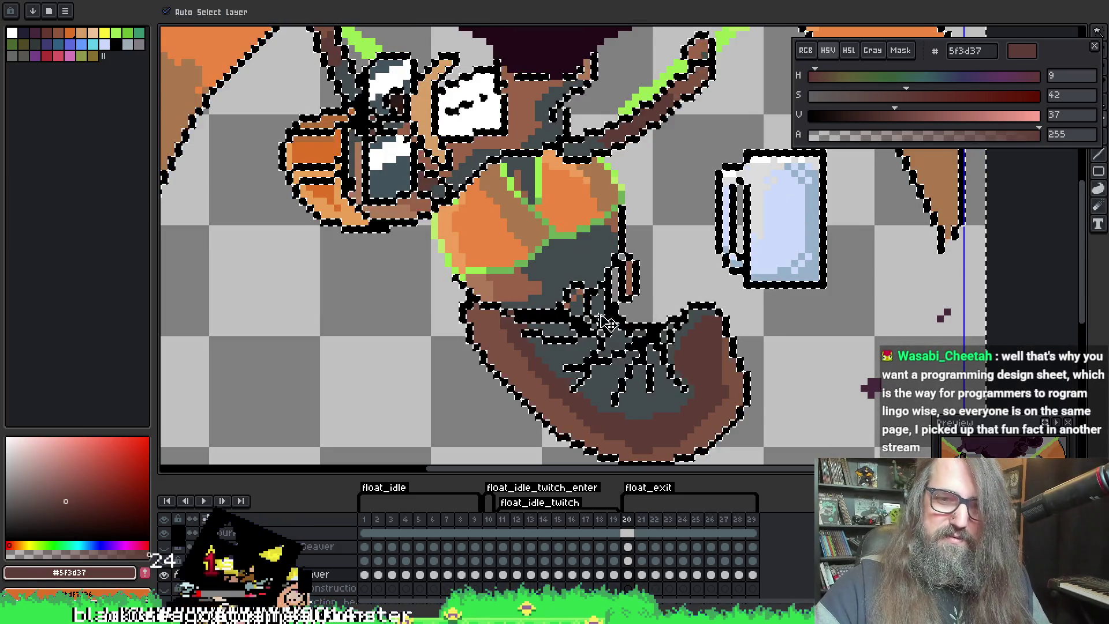
pyautogui.press('Delete')
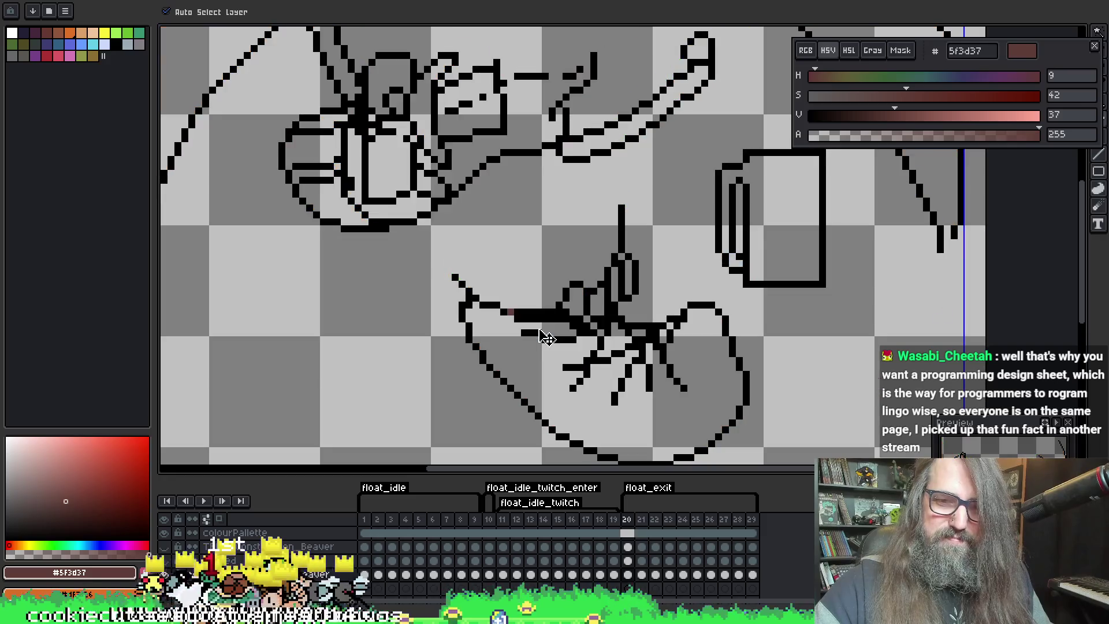
pyautogui.hotkey('ctrl', 'z')
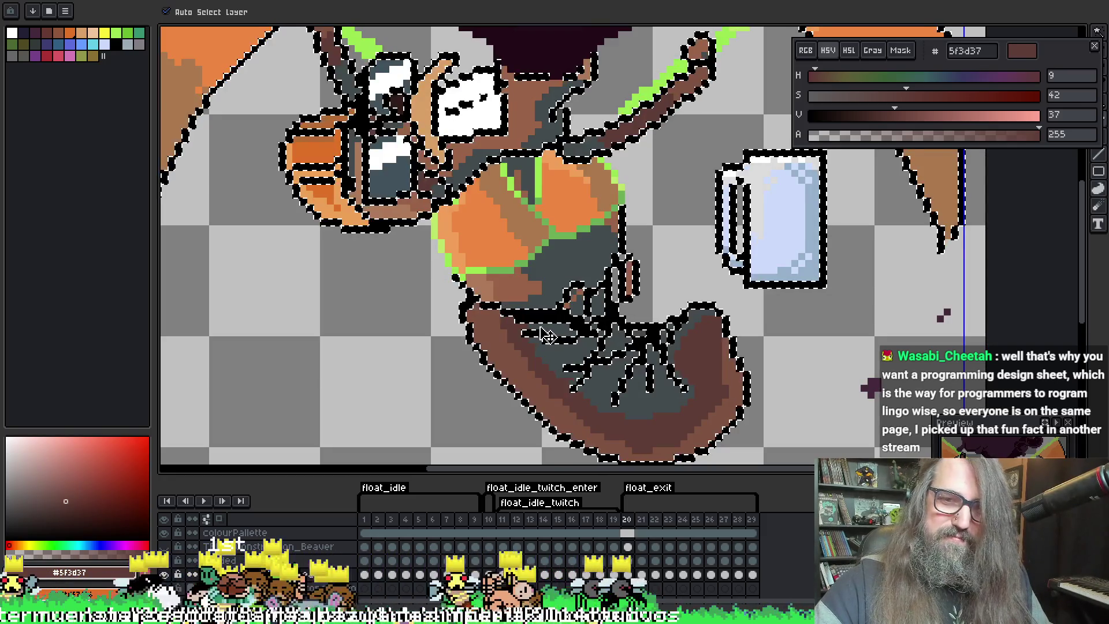
pyautogui.press('b')
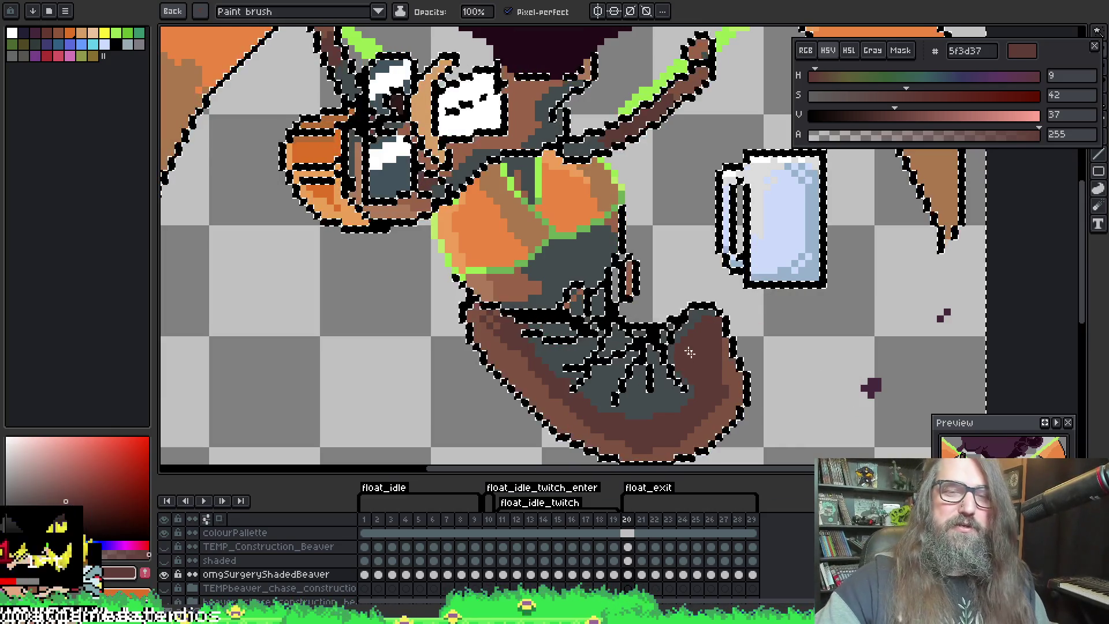
# Dither lighter brown #7e5341 highlights onto frame 20's tail, undoing the stray pixels above it
pyautogui.scroll(-1, 537, 248)
pyautogui.click(521, 246)
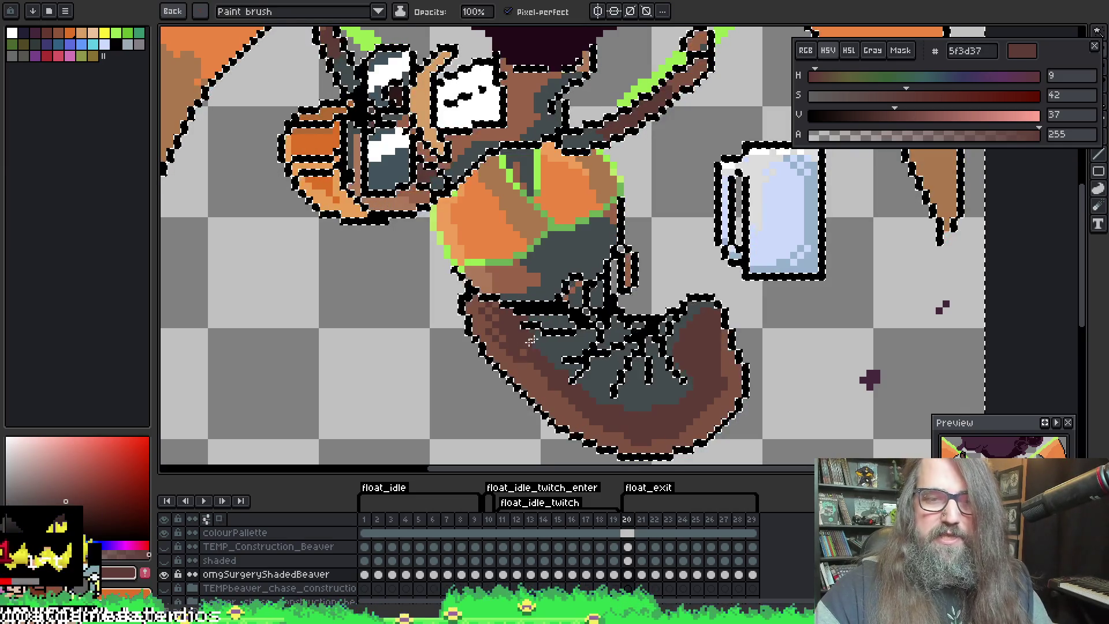
pyautogui.scroll(-3, 548, 364)
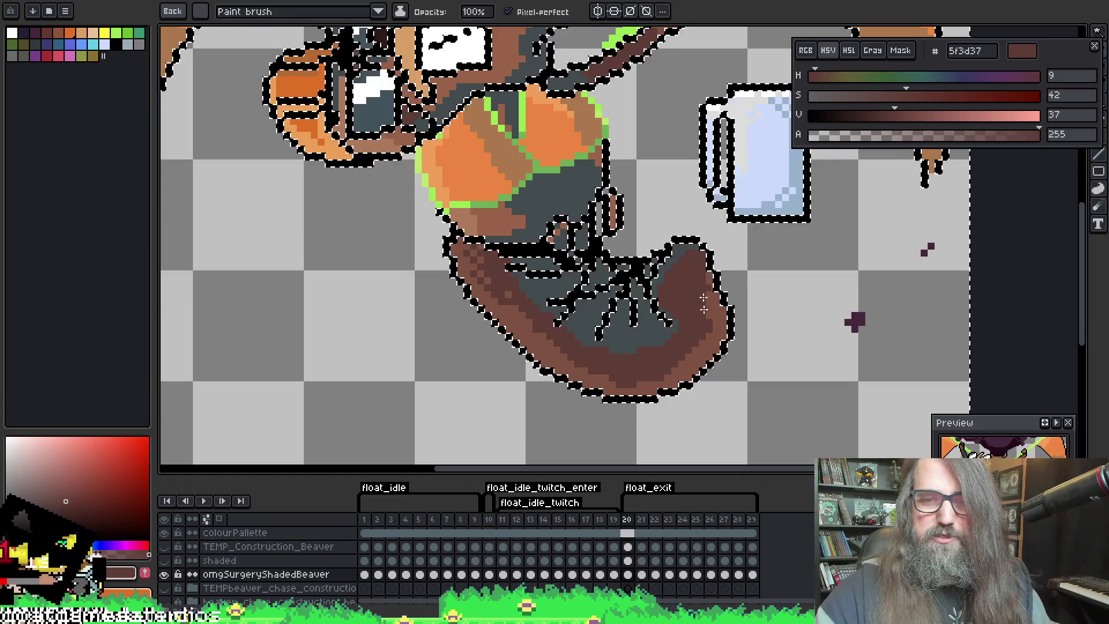
pyautogui.keyDown('alt'); pyautogui.click(707, 305); pyautogui.keyUp('alt')
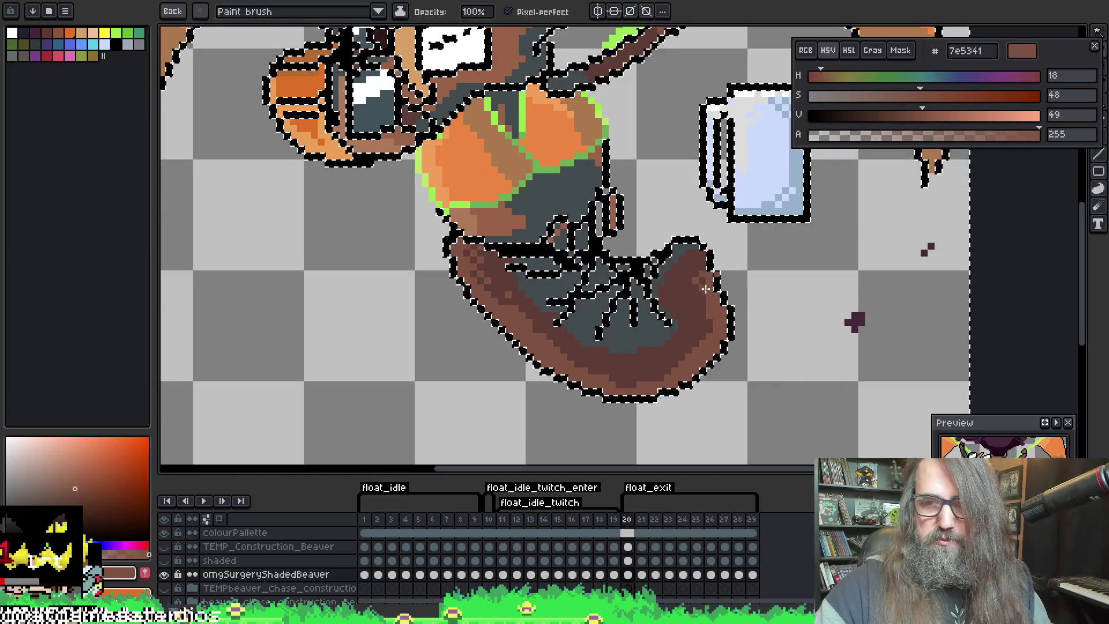
pyautogui.moveTo(701, 296); pyautogui.dragTo(716, 327)
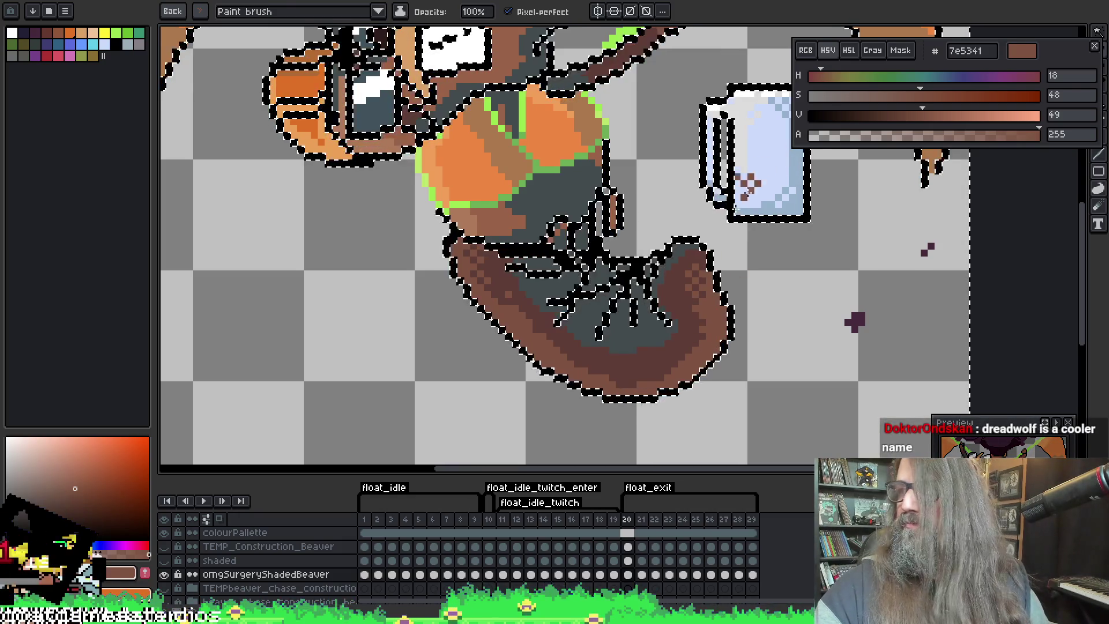
pyautogui.moveTo(661, 226); pyautogui.dragTo(676, 209)
pyautogui.click(673, 207)
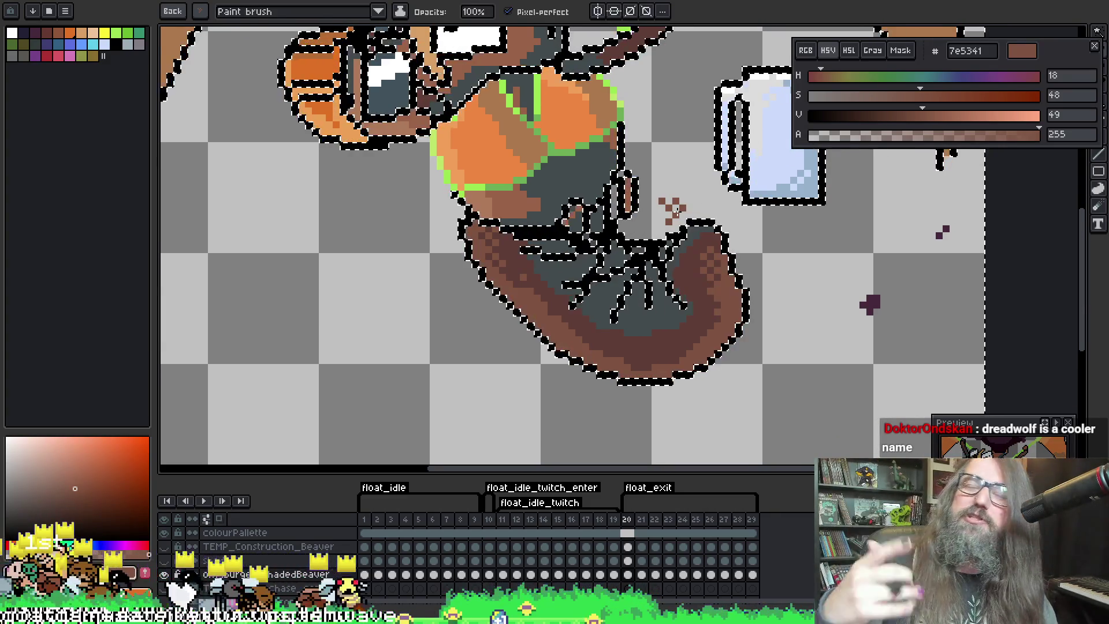
pyautogui.hotkey('ctrl', 'z')
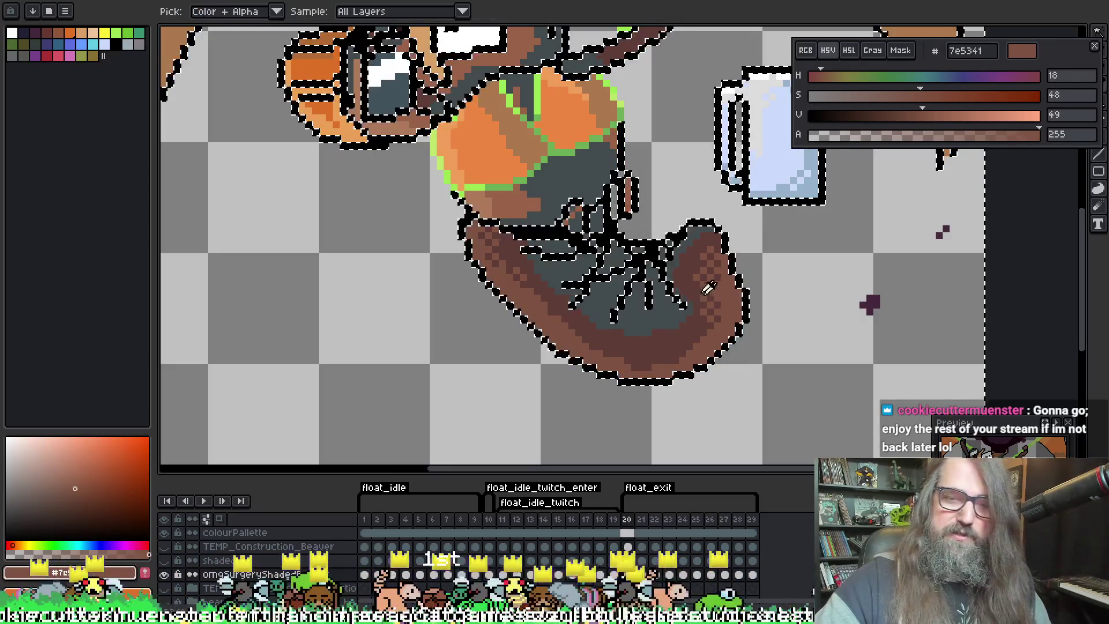
# Refine the tail shading by alternating darker #5f3d37 and lighter #7e5341 browns
pyautogui.keyDown('alt'); pyautogui.click(701, 322); pyautogui.keyUp('alt')
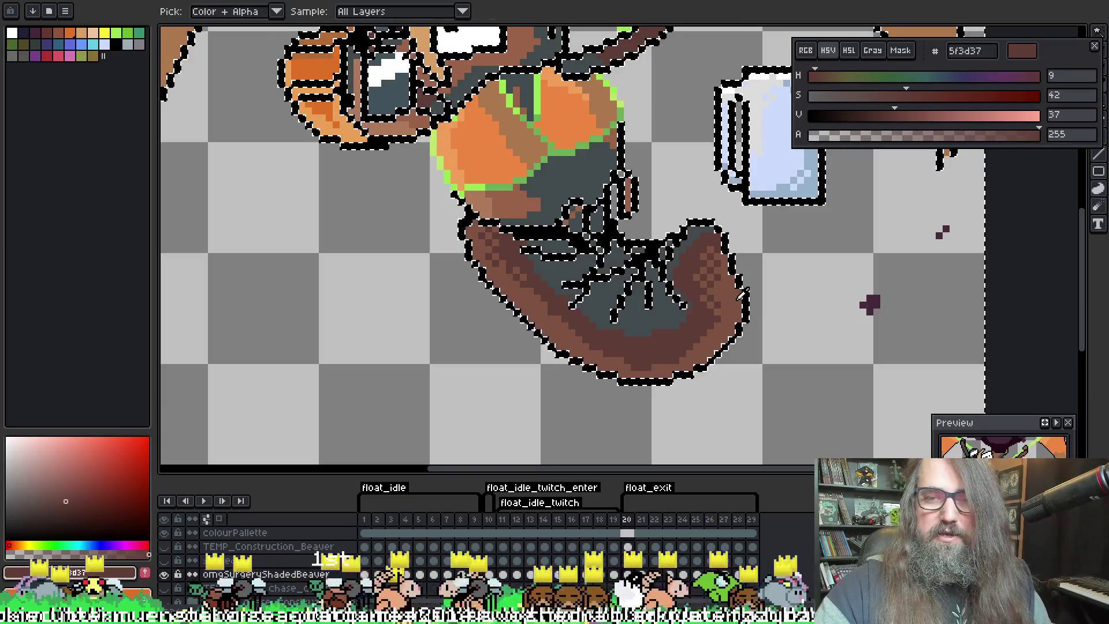
pyautogui.keyDown('alt'); pyautogui.click(718, 293); pyautogui.keyUp('alt')
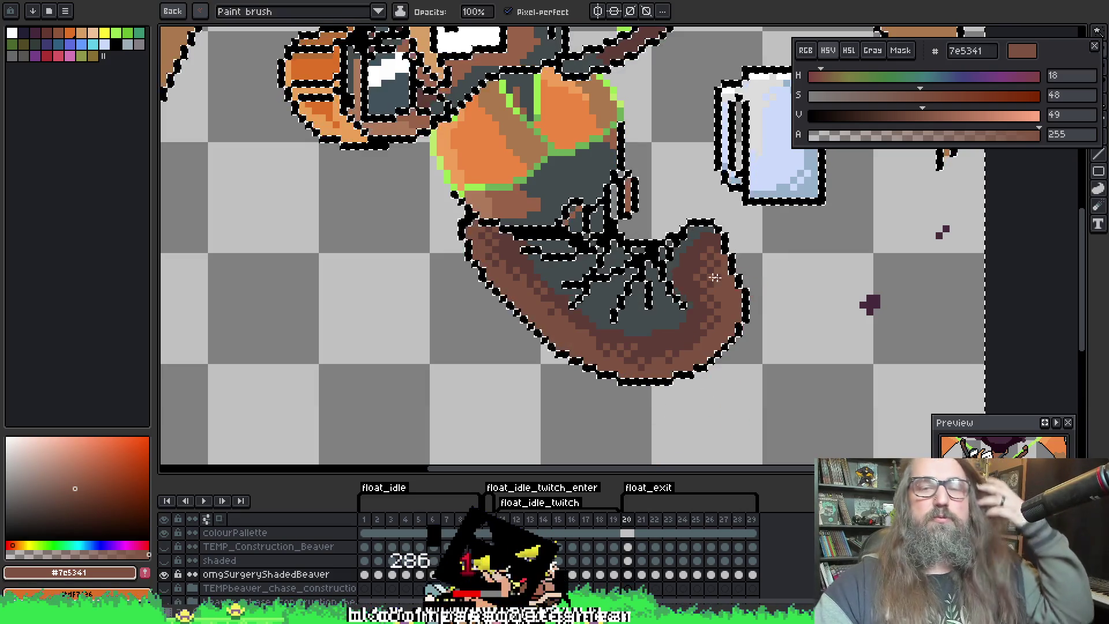
pyautogui.keyDown('alt'); pyautogui.click(519, 282); pyautogui.keyUp('alt')
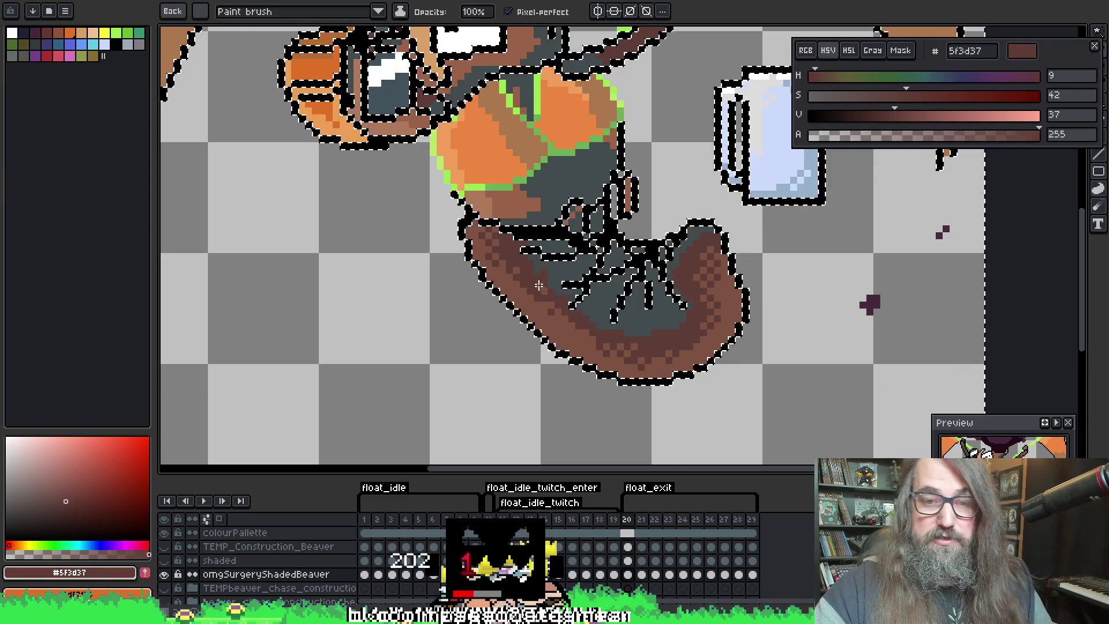
pyautogui.press('ctrl')
pyautogui.press('alt')
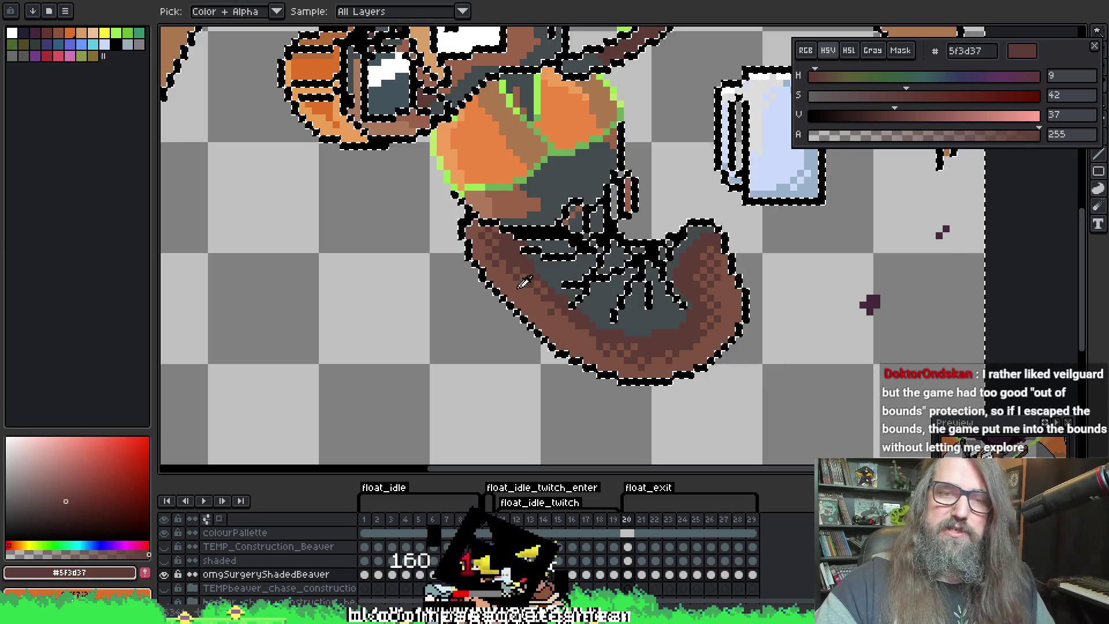
pyautogui.click(525, 289)
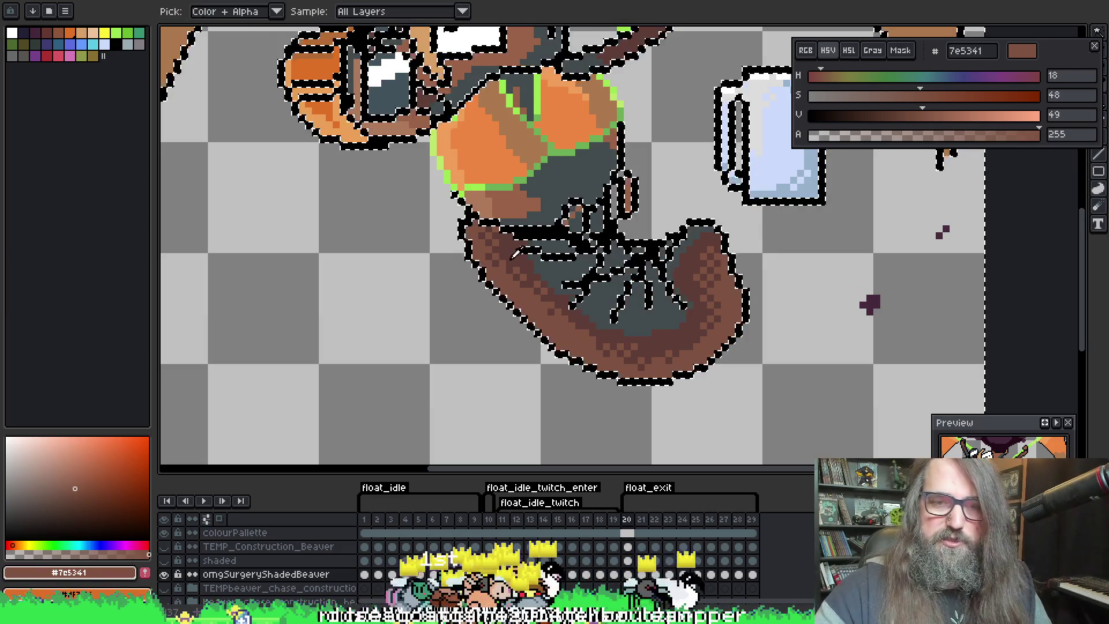
pyautogui.keyDown('alt'); pyautogui.click(577, 269); pyautogui.keyUp('alt')
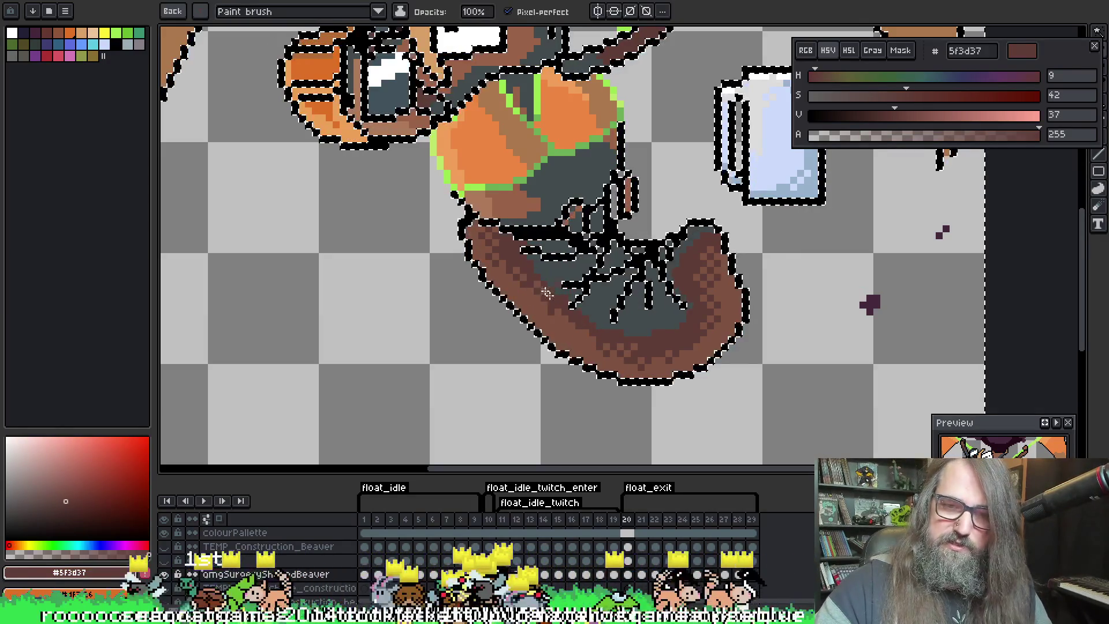
# Check the tail in playback, then go to frame 21 and clear the selection
pyautogui.press('Left')
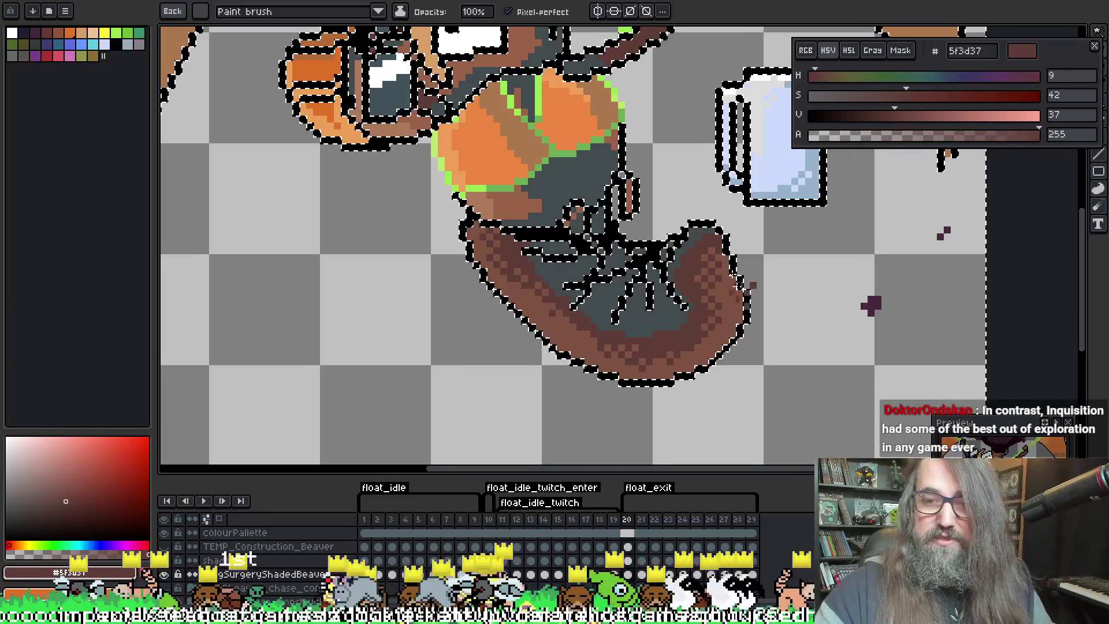
pyautogui.press('Right')
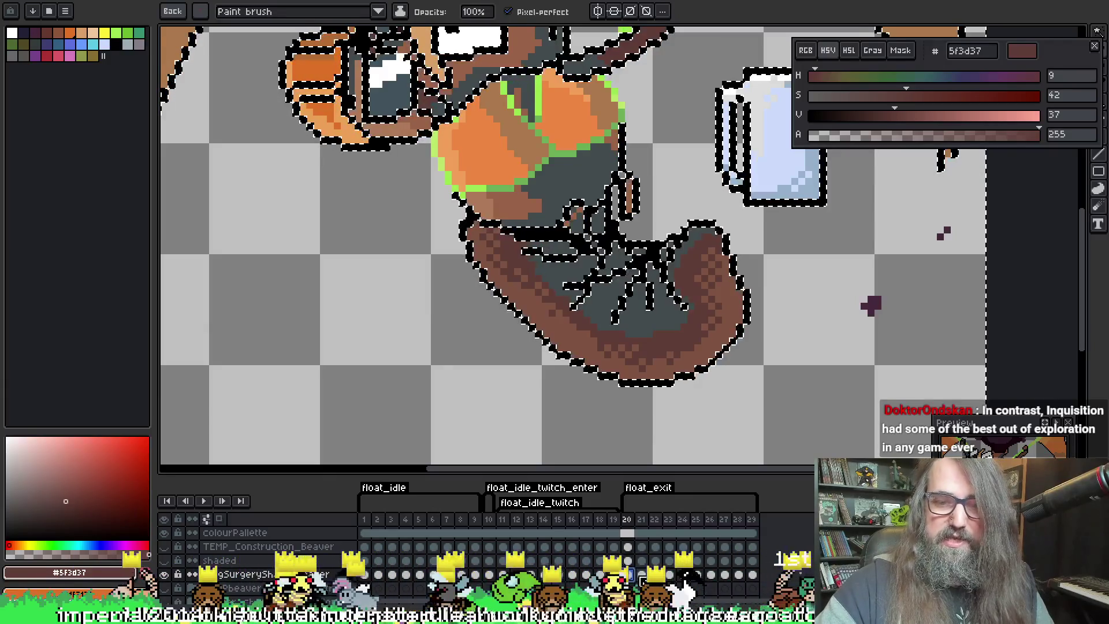
pyautogui.click(641, 574)
pyautogui.hotkey('ctrl', 'd')
pyautogui.press('w')
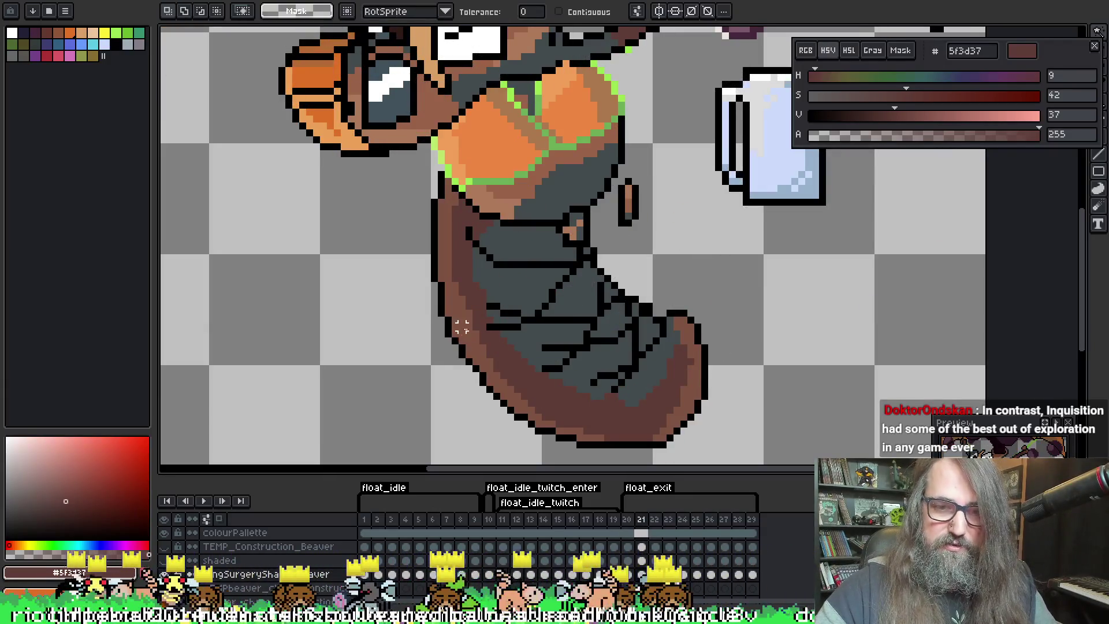
# Select the empty background with the Magic Wand and choose the paint brush for shading
pyautogui.click(434, 272)
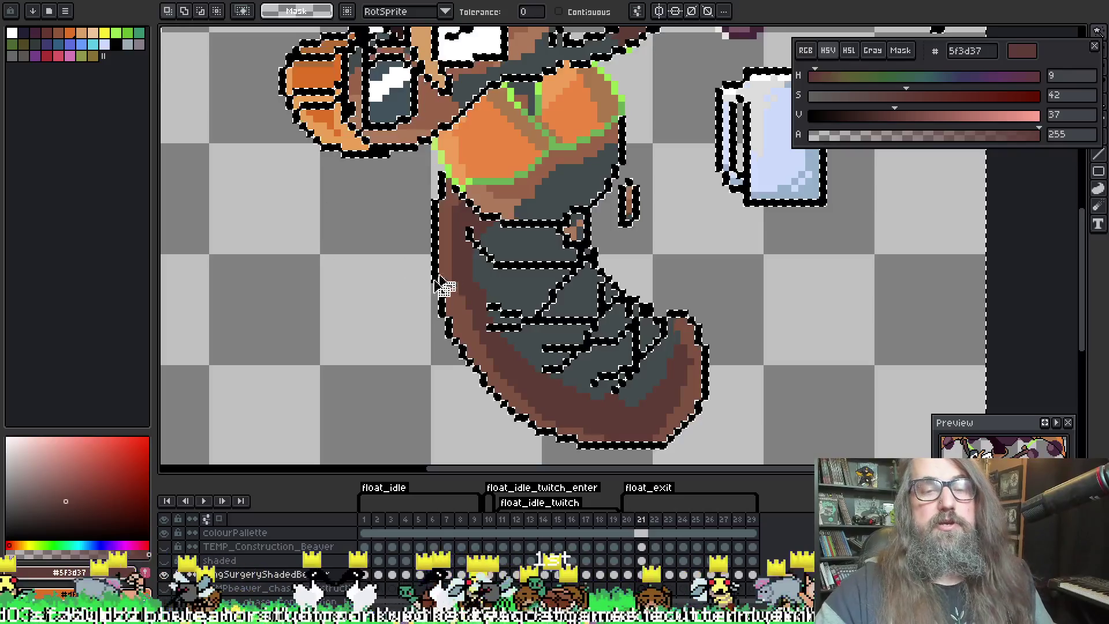
pyautogui.press('b')
pyautogui.keyDown('alt'); pyautogui.click(459, 200); pyautogui.keyUp('alt')
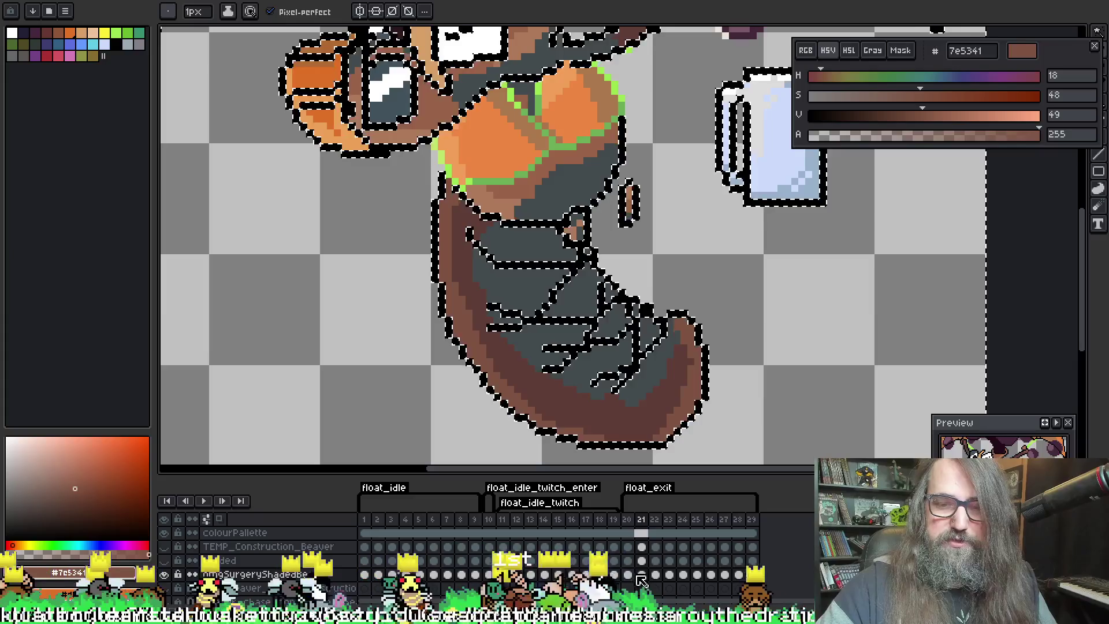
pyautogui.press('space')
pyautogui.moveTo(335, 94)
pyautogui.mouseDown()
pyautogui.moveTo(422, 167)
pyautogui.moveTo(548, 323)
pyautogui.moveTo(520, 445)
pyautogui.moveTo(496, 269)
pyautogui.mouseUp()
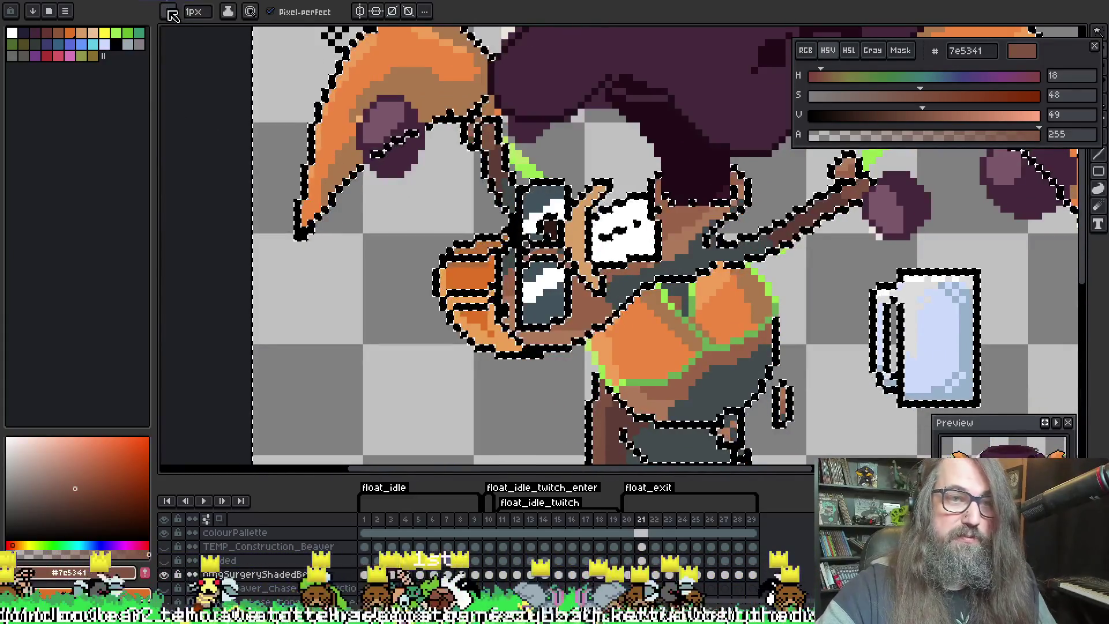
pyautogui.click(168, 11)
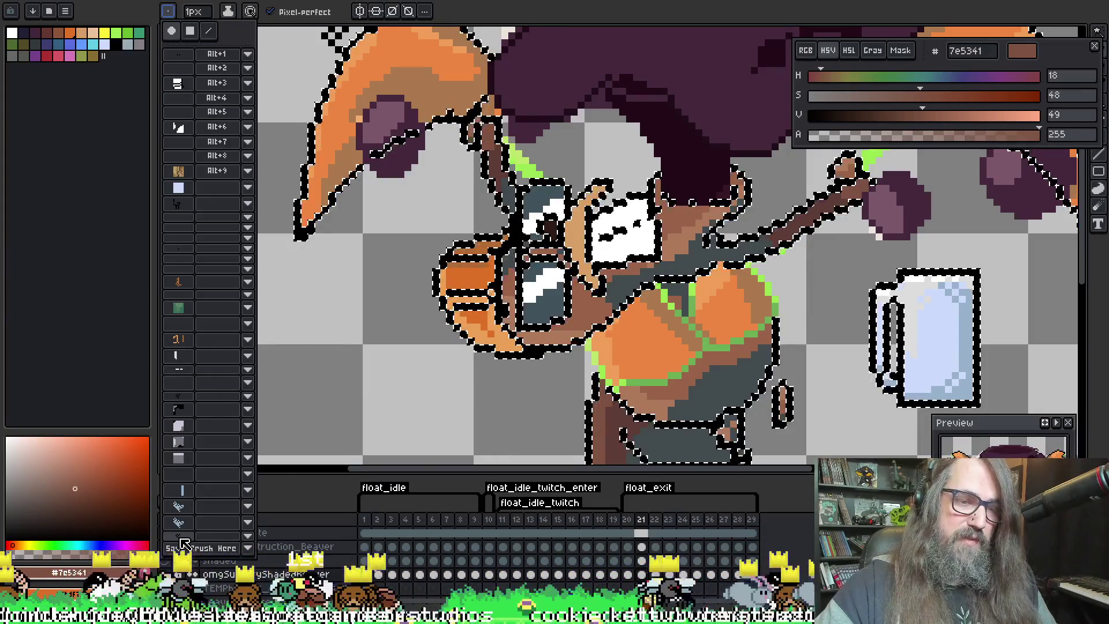
pyautogui.click(214, 521)
# Frame the tail and shade it with the darker and lighter browns, undoing the last stroke
pyautogui.moveTo(588, 361)
pyautogui.mouseDown()
pyautogui.moveTo(497, 205)
pyautogui.moveTo(433, 219)
pyautogui.moveTo(420, 147)
pyautogui.mouseUp()
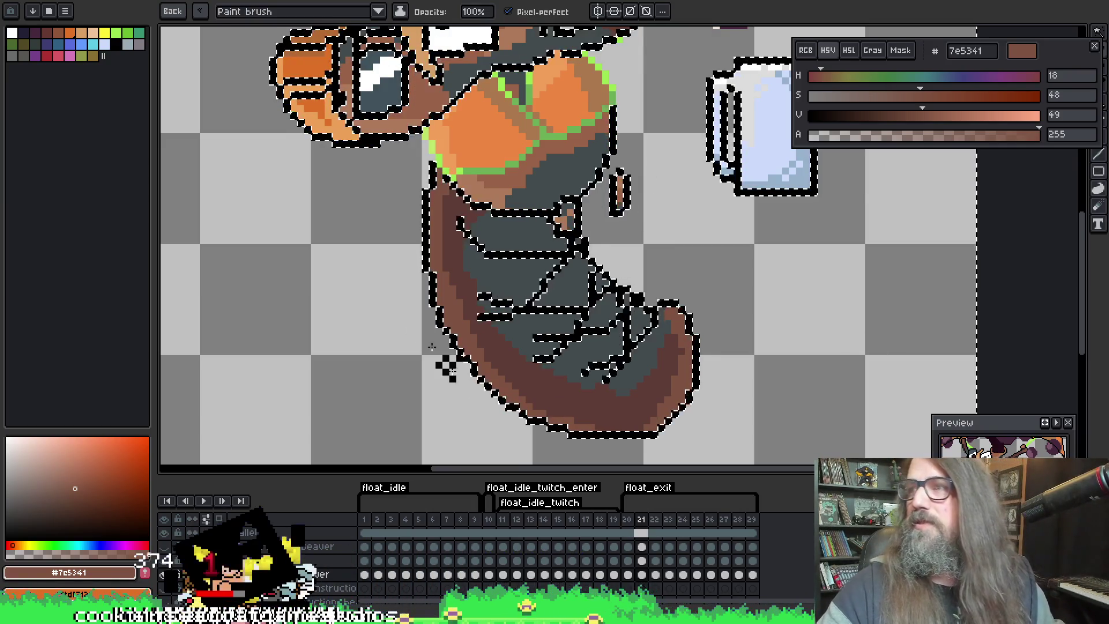
pyautogui.moveTo(698, 323)
pyautogui.mouseDown()
pyautogui.moveTo(690, 309)
pyautogui.moveTo(676, 314)
pyautogui.mouseUp()
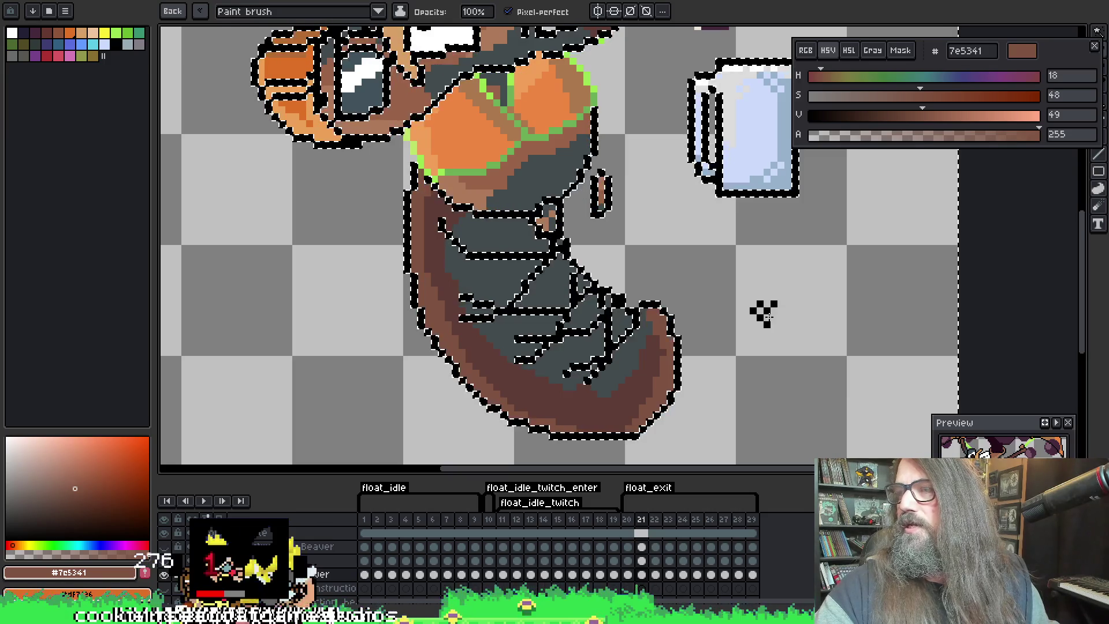
pyautogui.moveTo(787, 310); pyautogui.dragTo(739, 263)
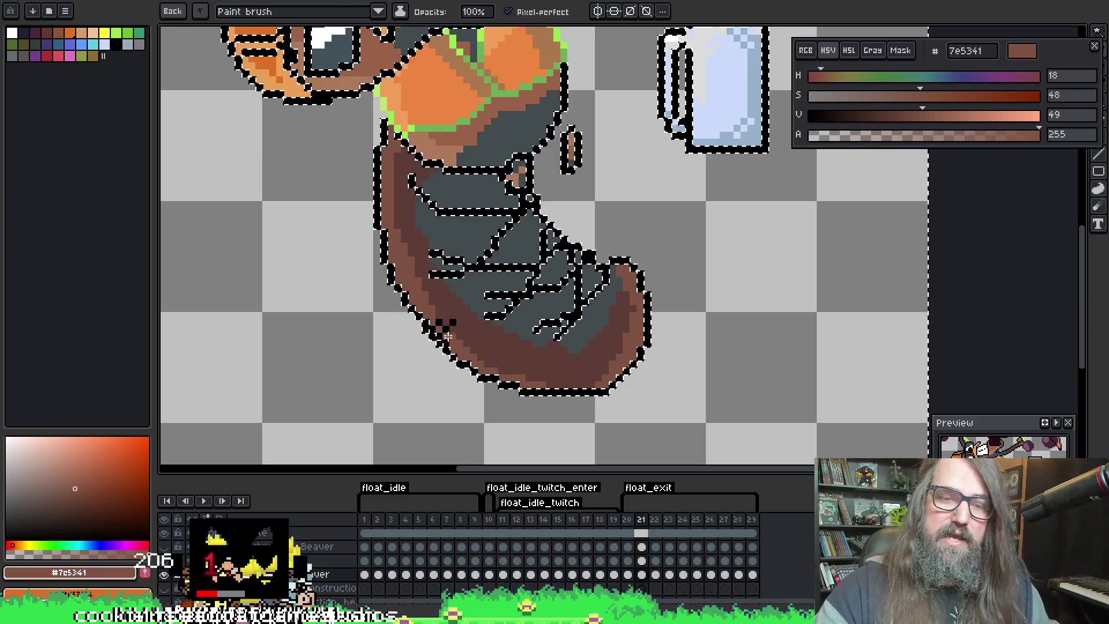
pyautogui.press('i')
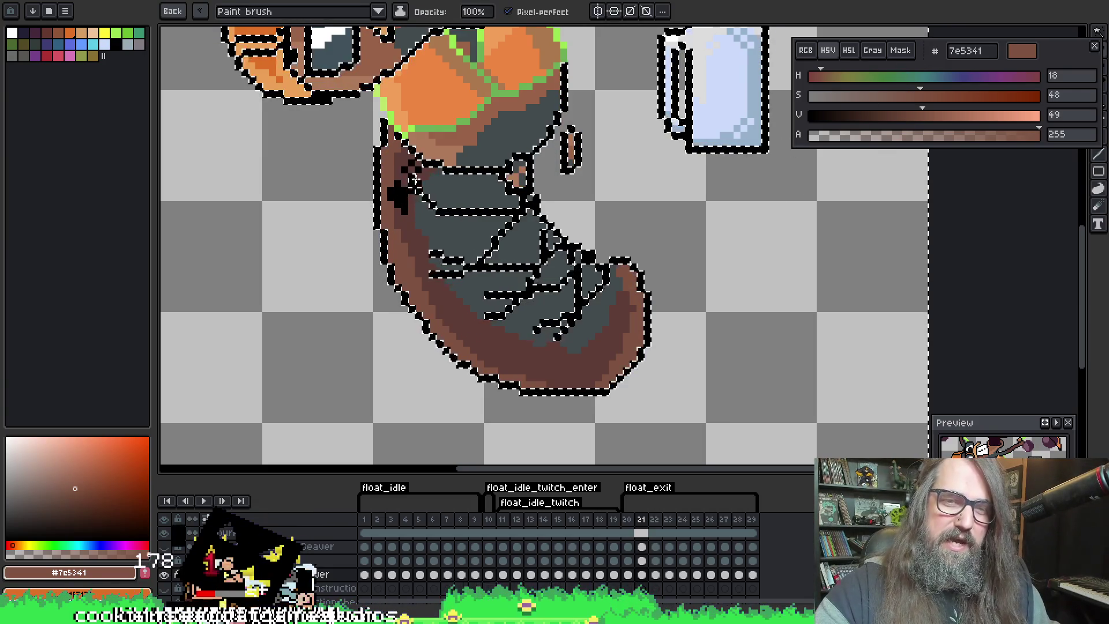
pyautogui.keyDown('alt'); pyautogui.click(398, 181); pyautogui.keyUp('alt')
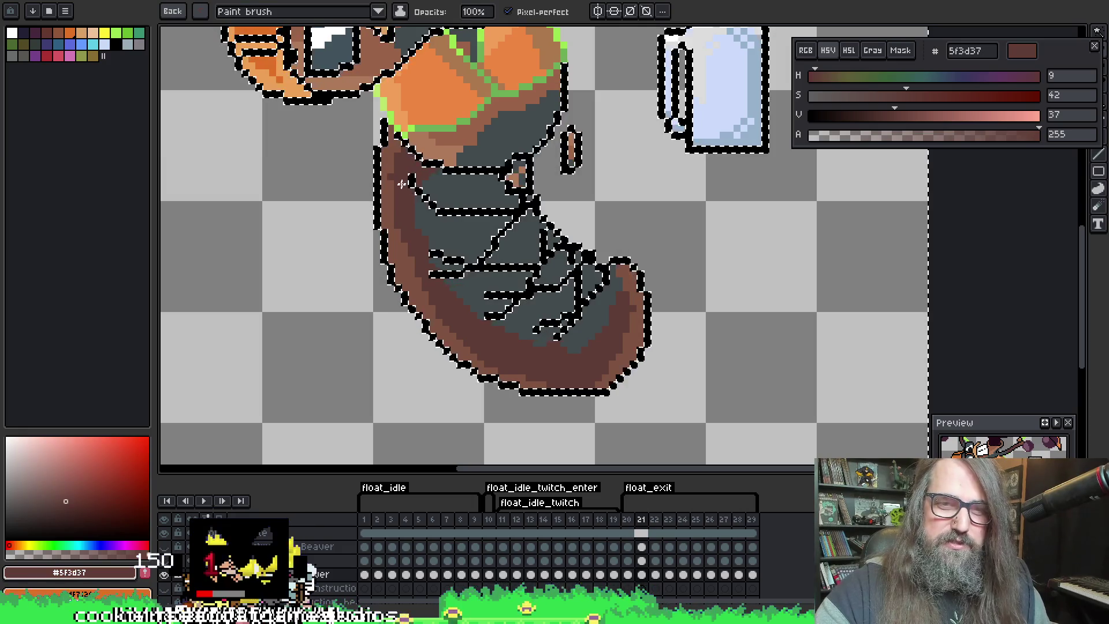
pyautogui.keyDown('alt'); pyautogui.click(398, 167); pyautogui.keyUp('alt')
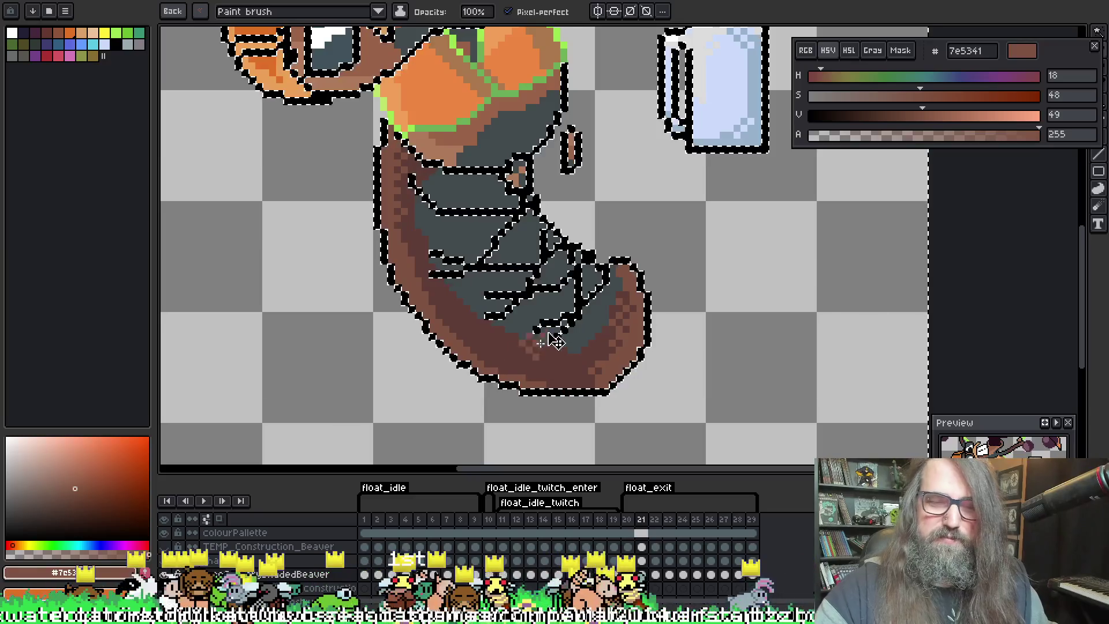
pyautogui.hotkey('ctrl', 'z')
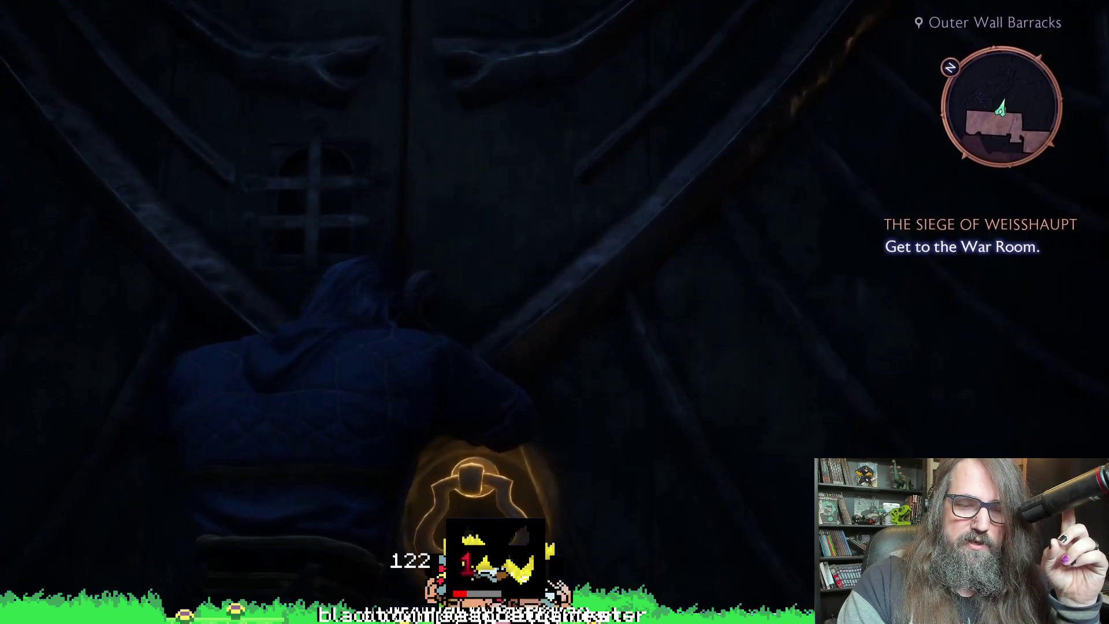
# Go through the barracks door in Blighted Streets and pause the footage near the library marker
pyautogui.press('e')
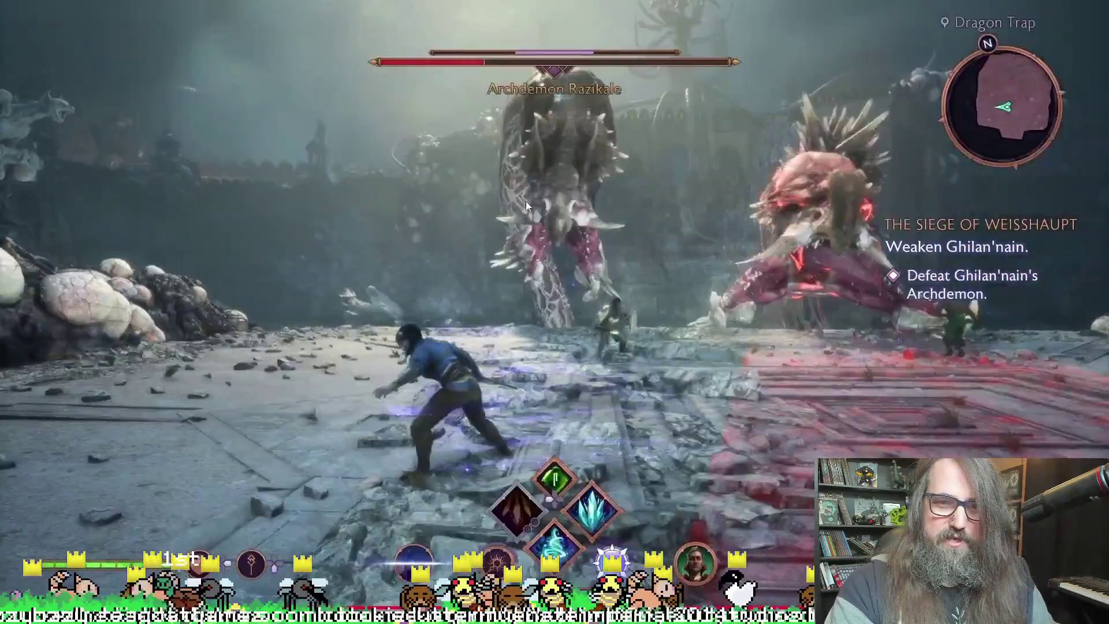
pyautogui.click(525, 201)
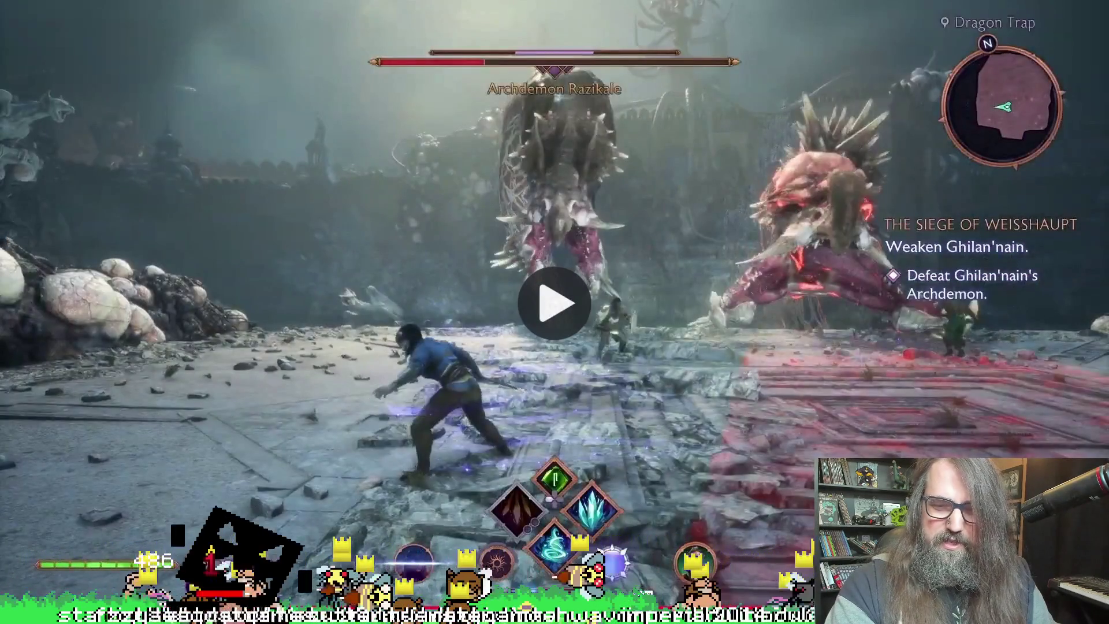
pyautogui.press('space')
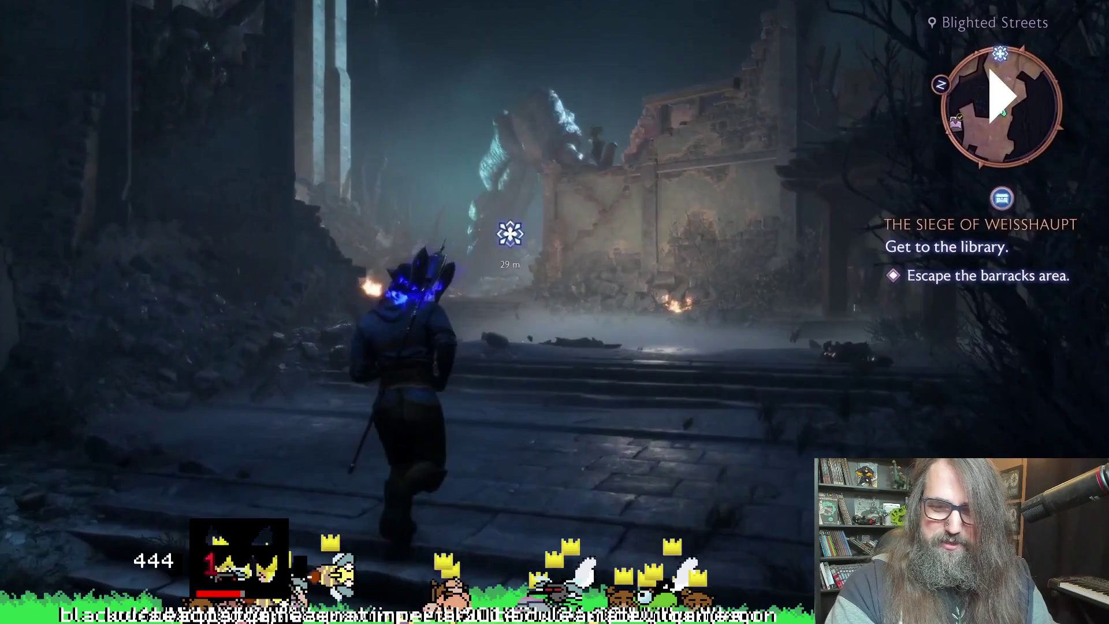
pyautogui.click(574, 179)
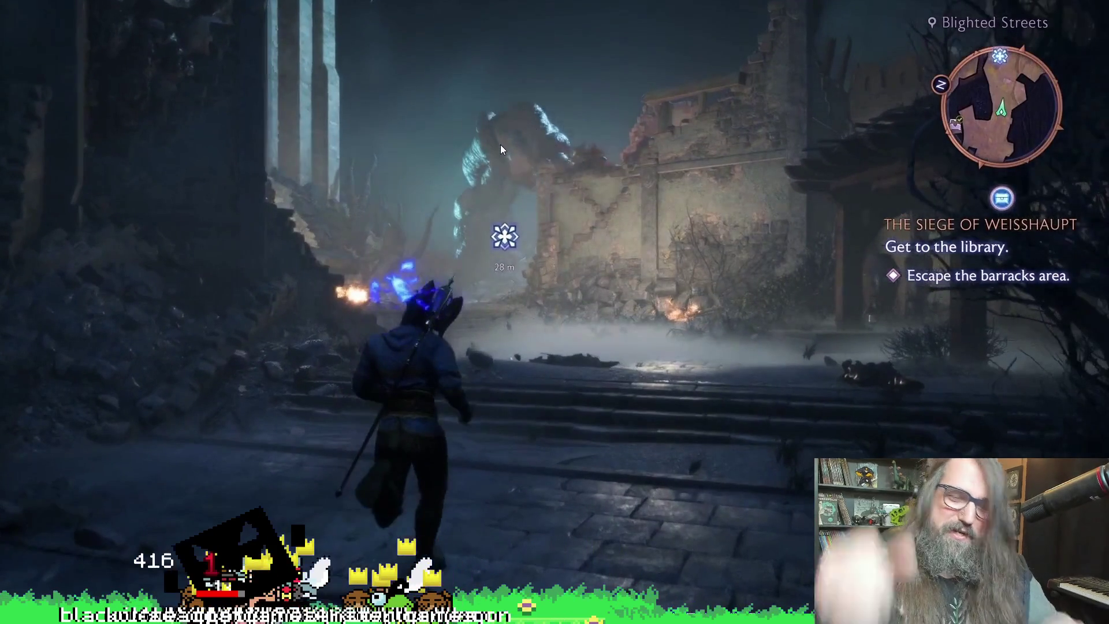